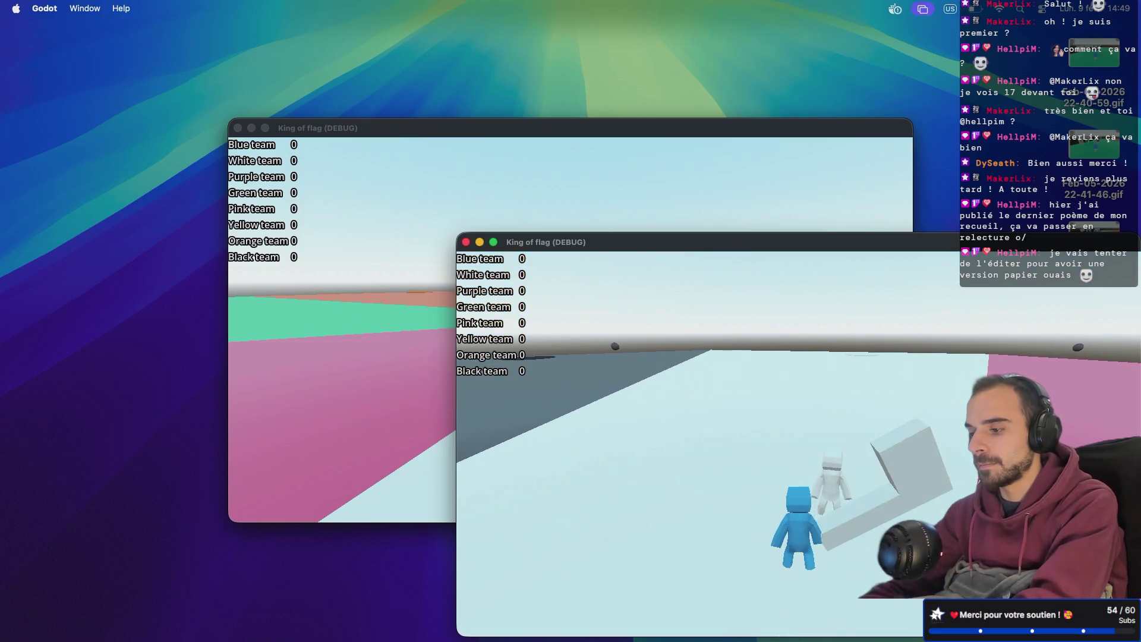
- Switch to the Space showing the King Of Flags FigJam board
key(ctrl+Right)
key(ctrl+Right)
key(ctrl+Right)
key(ctrl+Right)
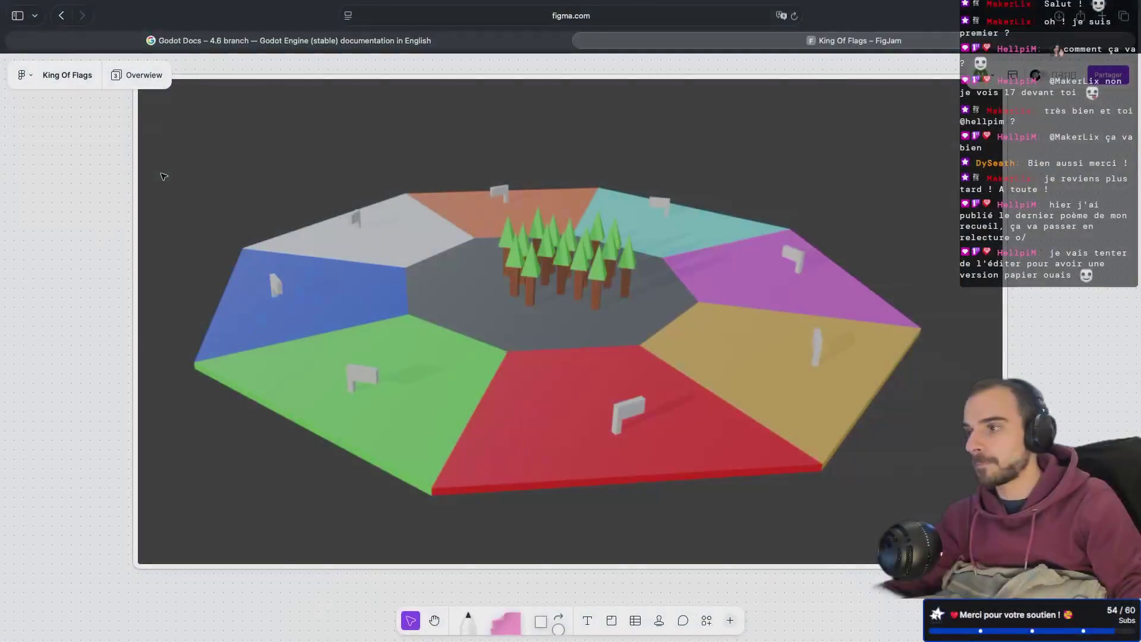
- Open the board's Semaine - 1 page, leaving the King Of Flags file name unchanged
click(22, 74)
click(64, 76)
click(63, 80)
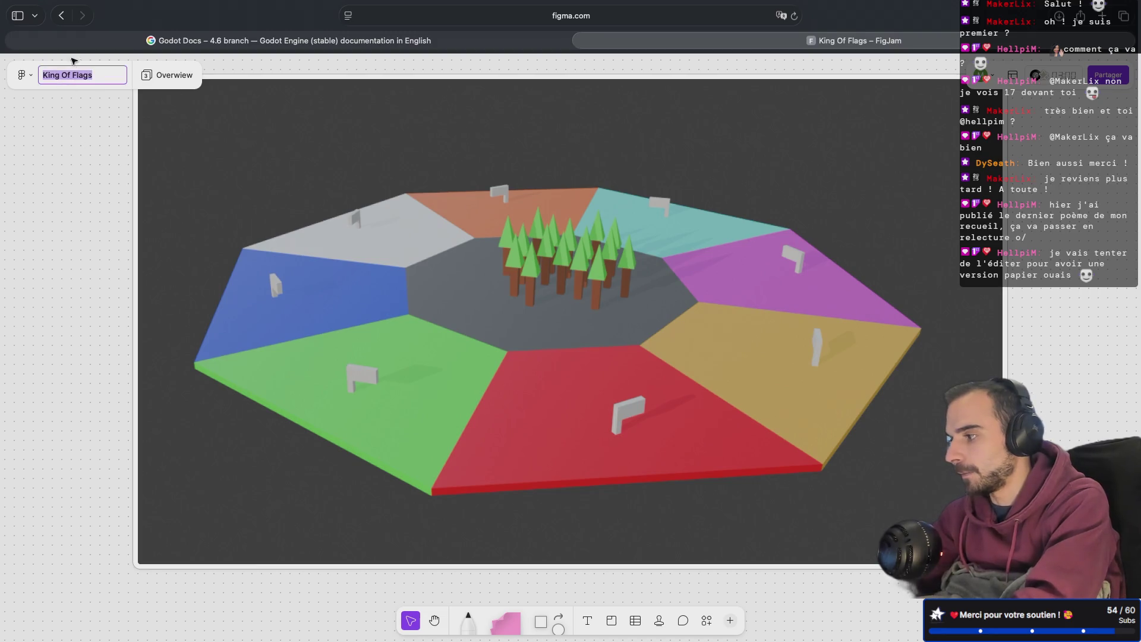
click(75, 131)
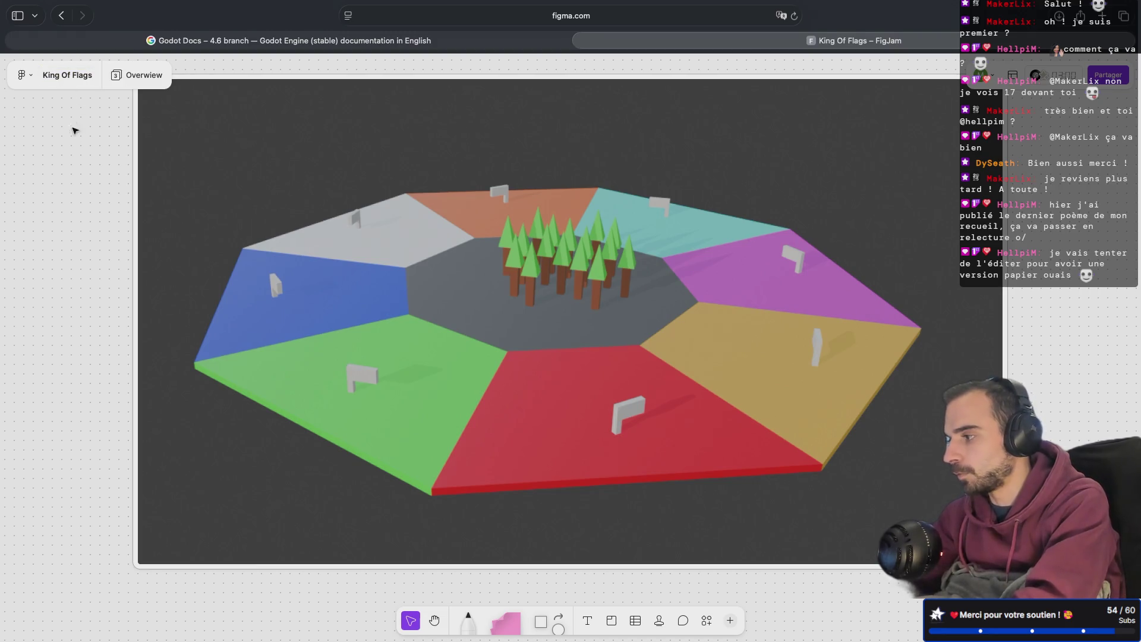
click(137, 75)
click(150, 148)
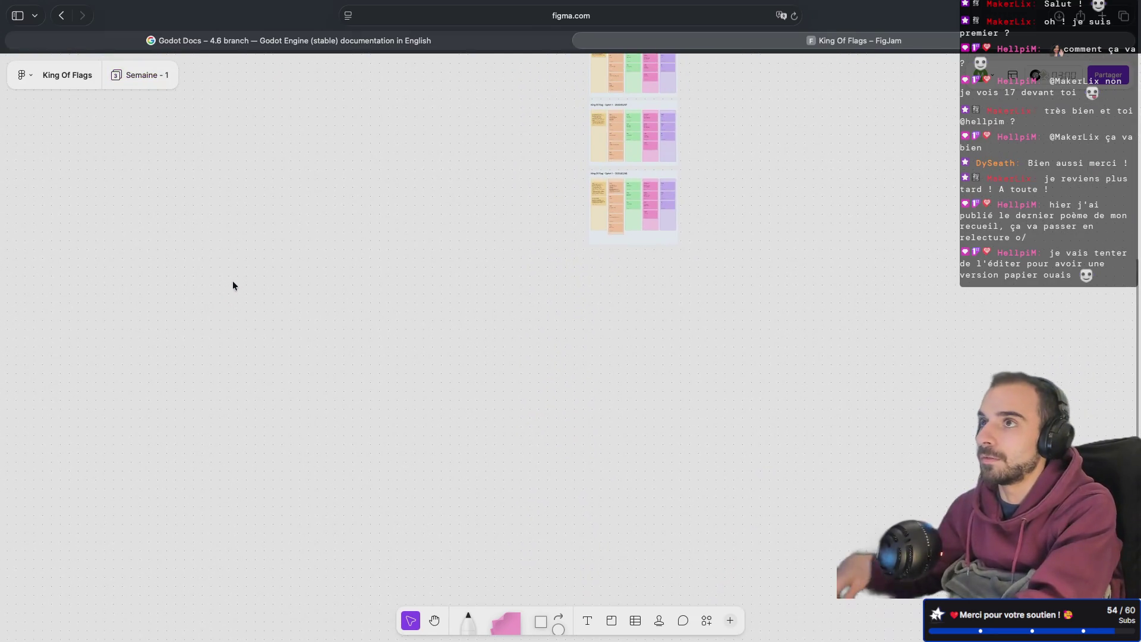
- Zoom onto the Technical Details sticky to read it, then return to Godot's Space
ctrl+scroll(647, 228, up, 10)
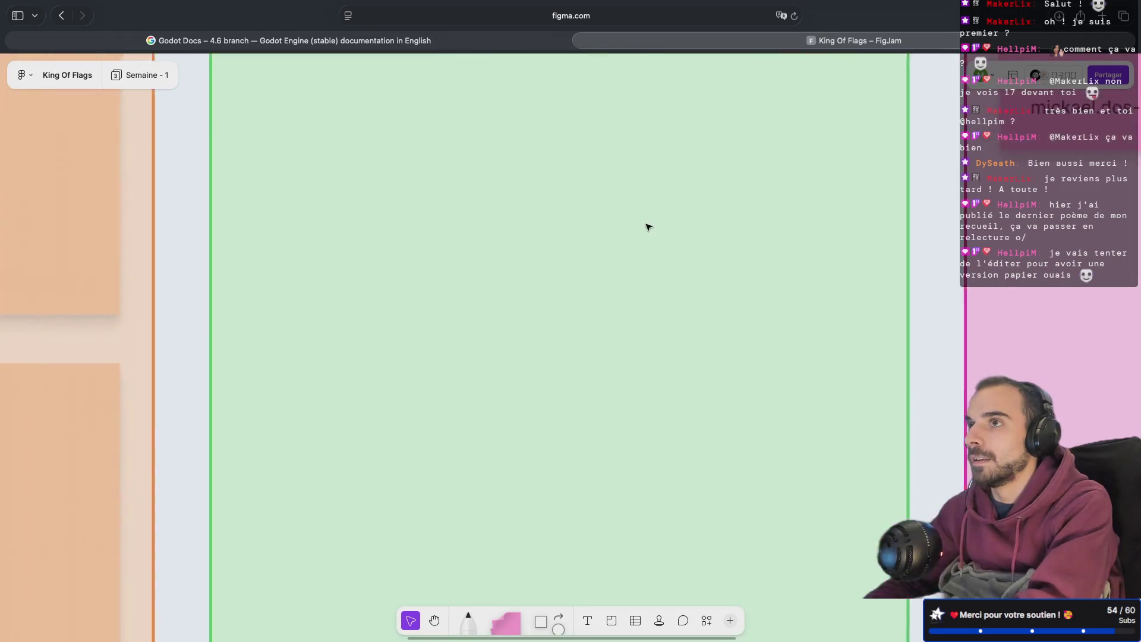
scroll(648, 227, up, 5)
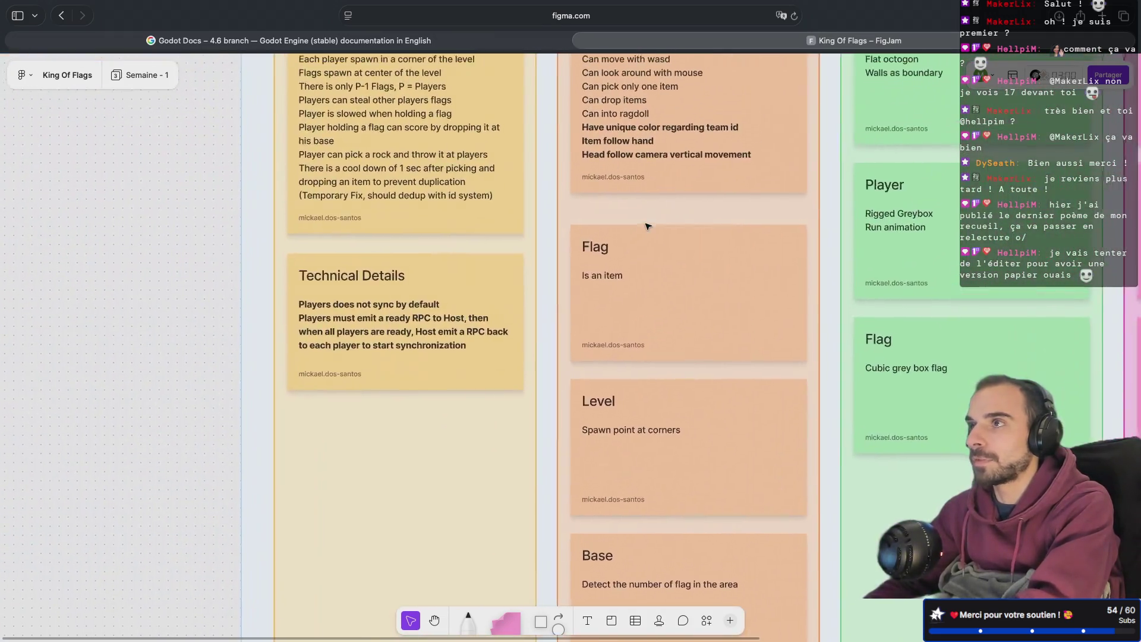
ctrl+scroll(324, 391, up, 5)
ctrl+scroll(324, 391, up, 3)
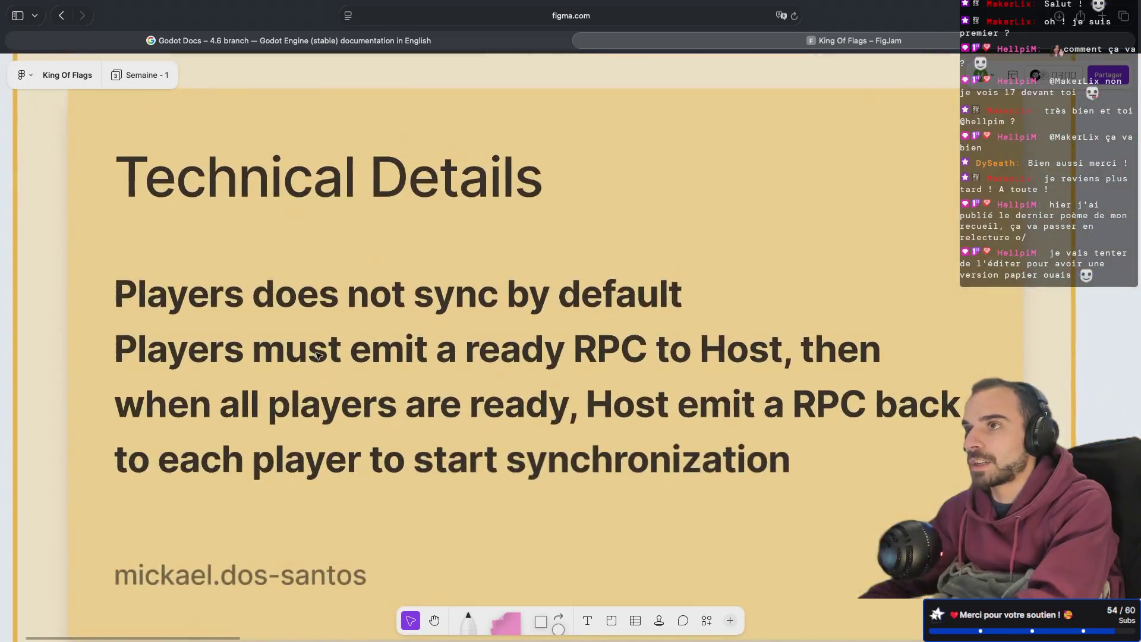
ctrl+scroll(324, 391, down, 3)
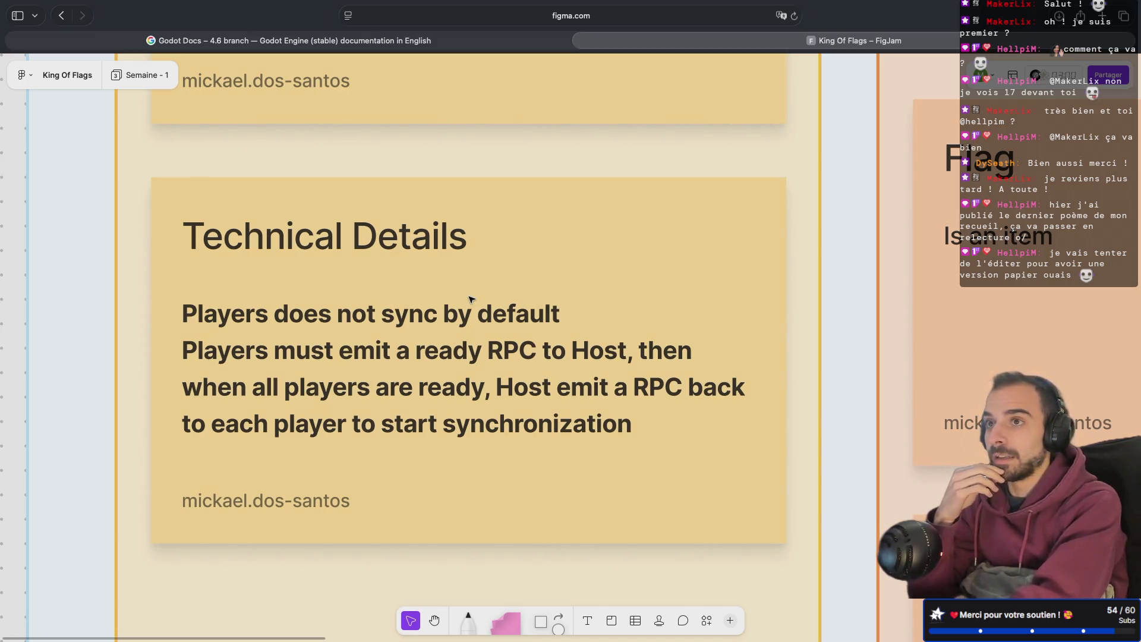
scroll(470, 299, right, 5)
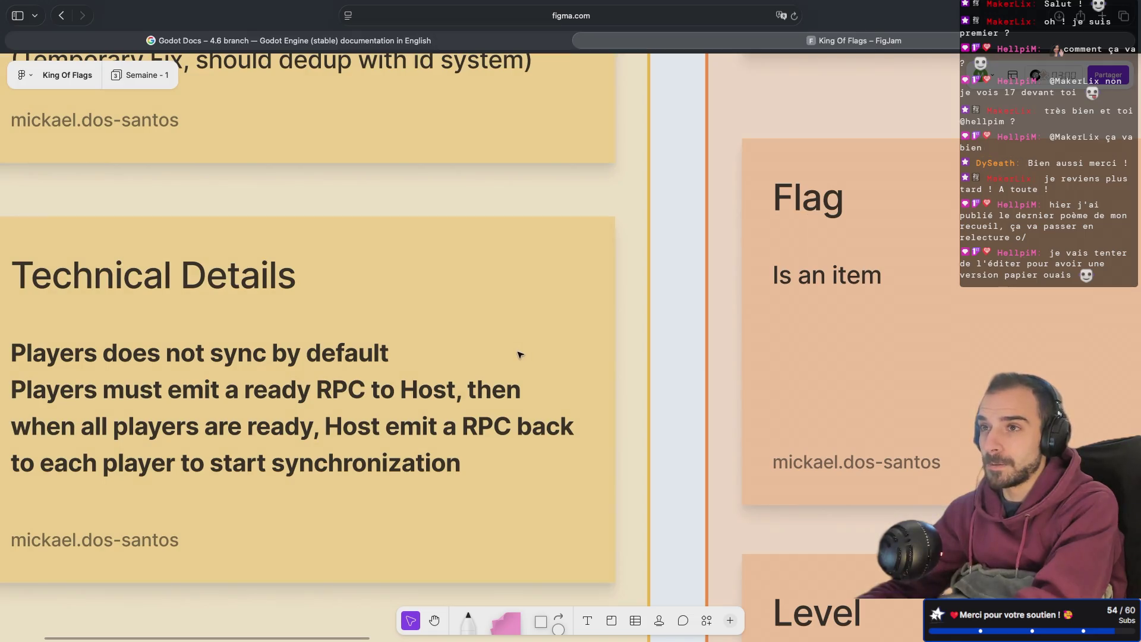
key(ctrl+Left)
key(ctrl+Left)
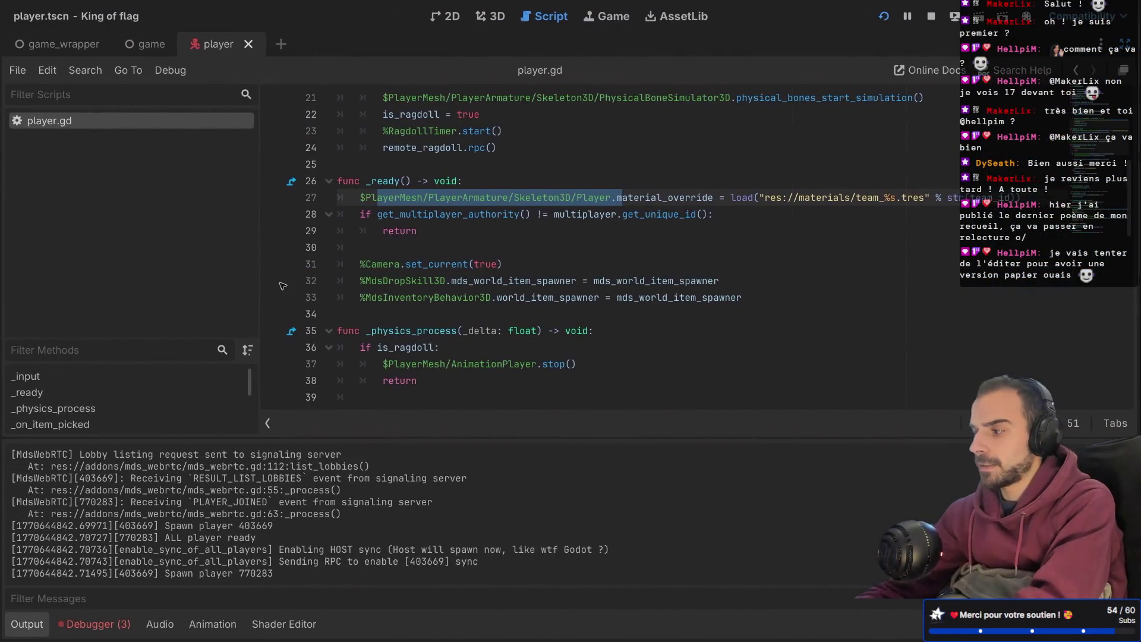
- Restore the docks and show the player's MultiplayerSynchronizer replicated properties, then return to FigJam
key(ctrl+shift+F11)
drag(125, 228, 125, 334)
click(141, 143)
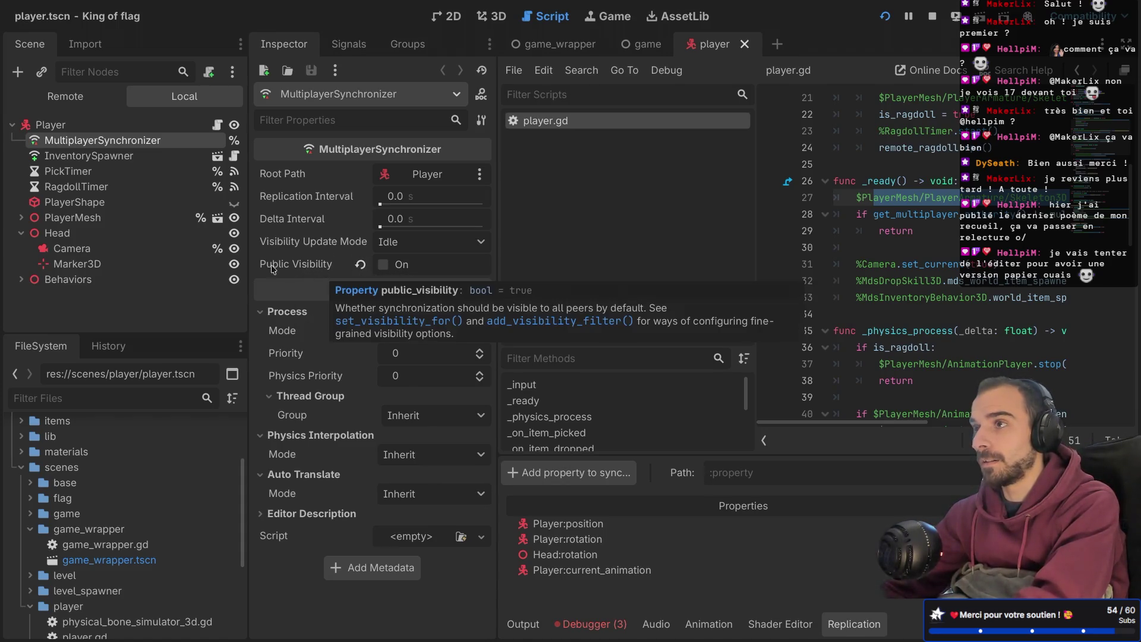
key(ctrl+Right)
key(ctrl+Right)
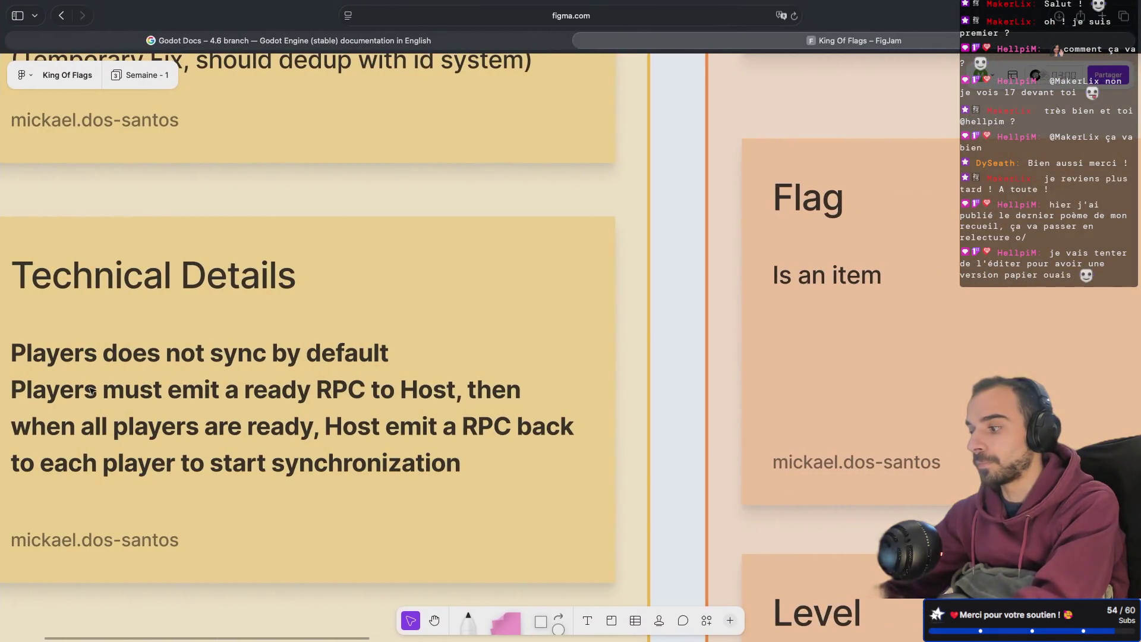
- Put the nudged Technical Details sticky back in place and return to Godot
drag(331, 427, 340, 428)
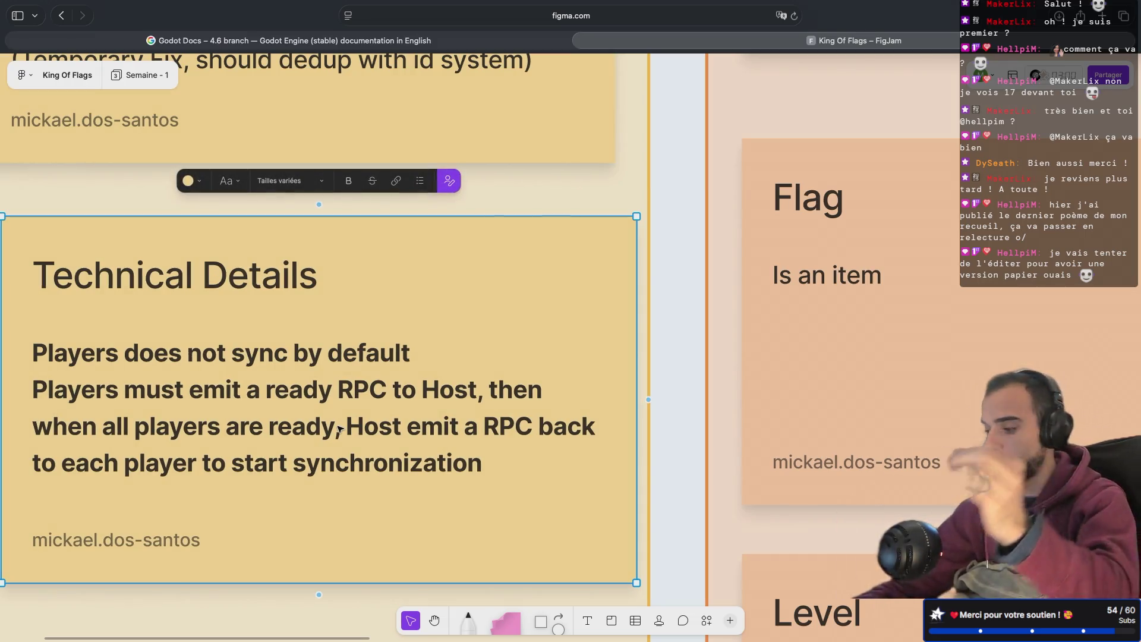
key(Escape)
key(ctrl+Left)
key(ctrl+Left)
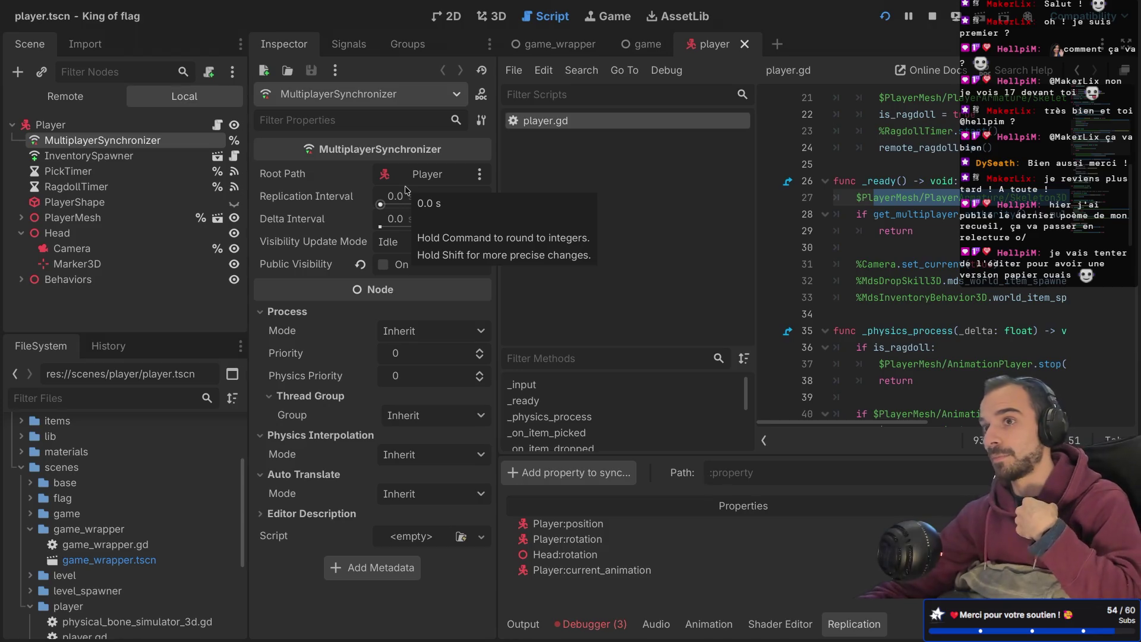
- Open the game scene's PlayerSpawner script, player_spawner.gd, in a full-width code editor
click(645, 44)
click(86, 171)
click(83, 156)
click(234, 156)
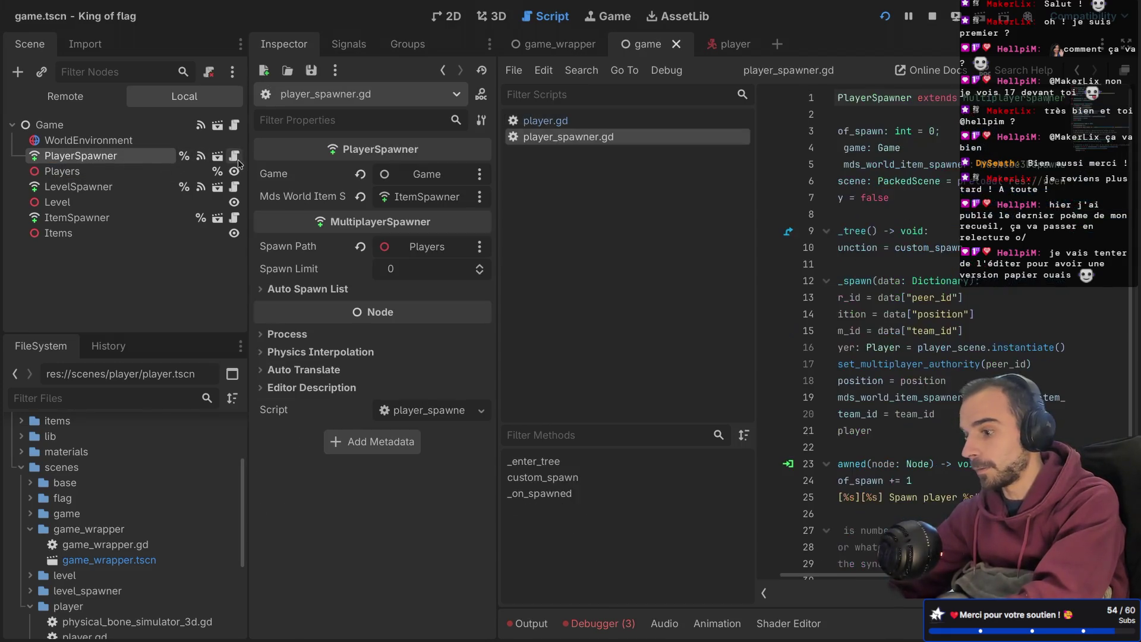
key(ctrl+shift+F11)
- Review the comment block and the multiplayer.get_peers().size() ready check, including its documentation
scroll(456, 336, down, 4)
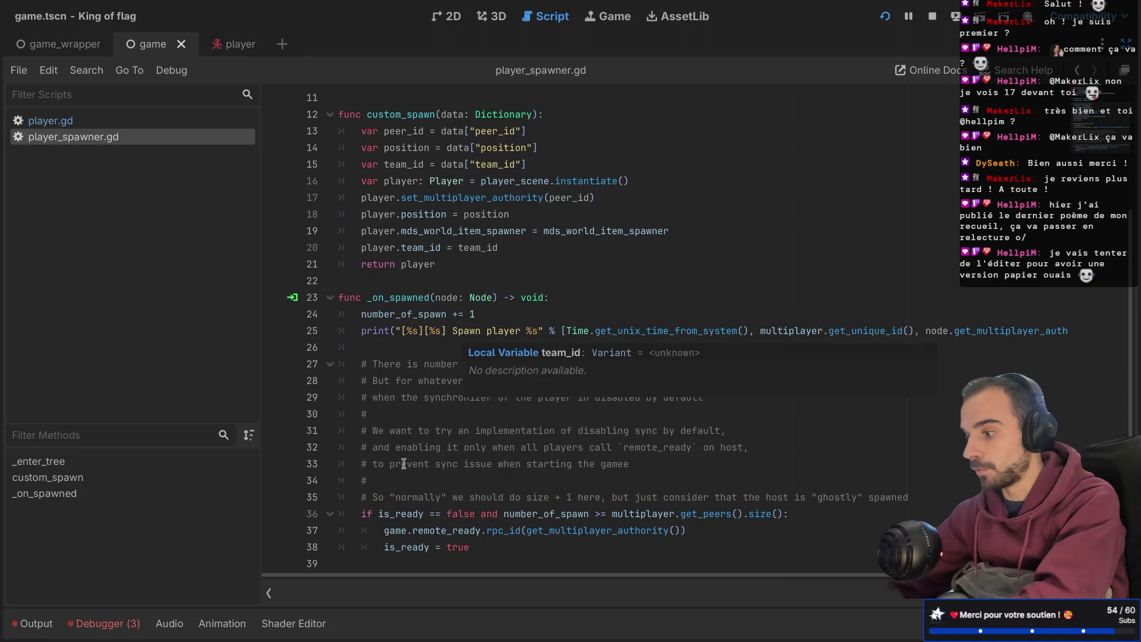
mouse_move(423, 497)
mouse_down()
mouse_move(340, 410)
mouse_move(337, 371)
mouse_up()
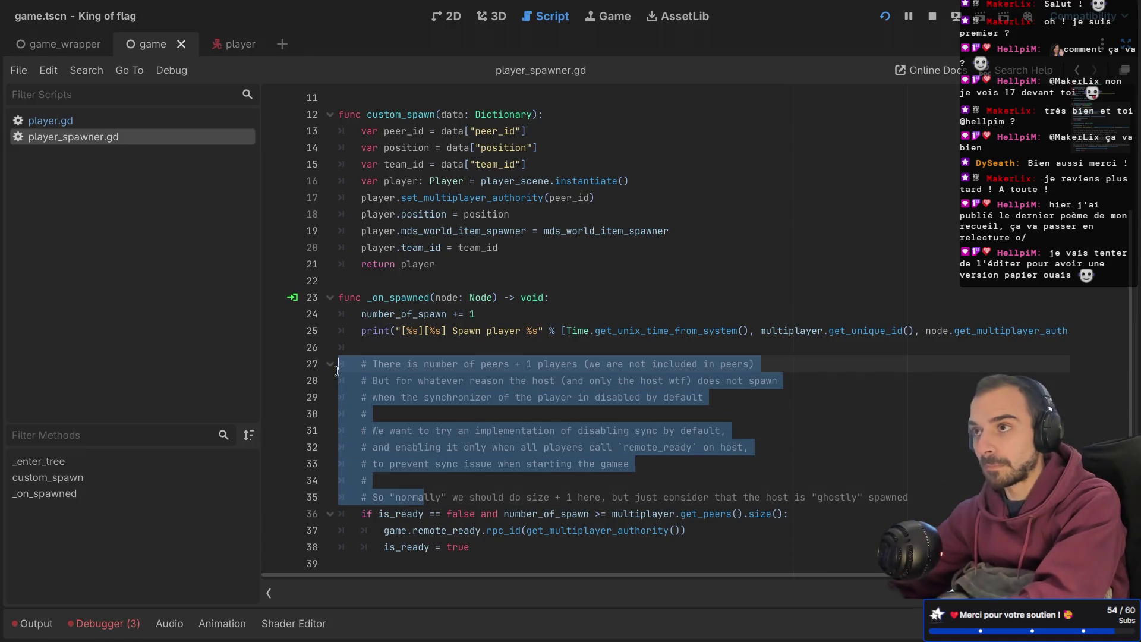
click(420, 427)
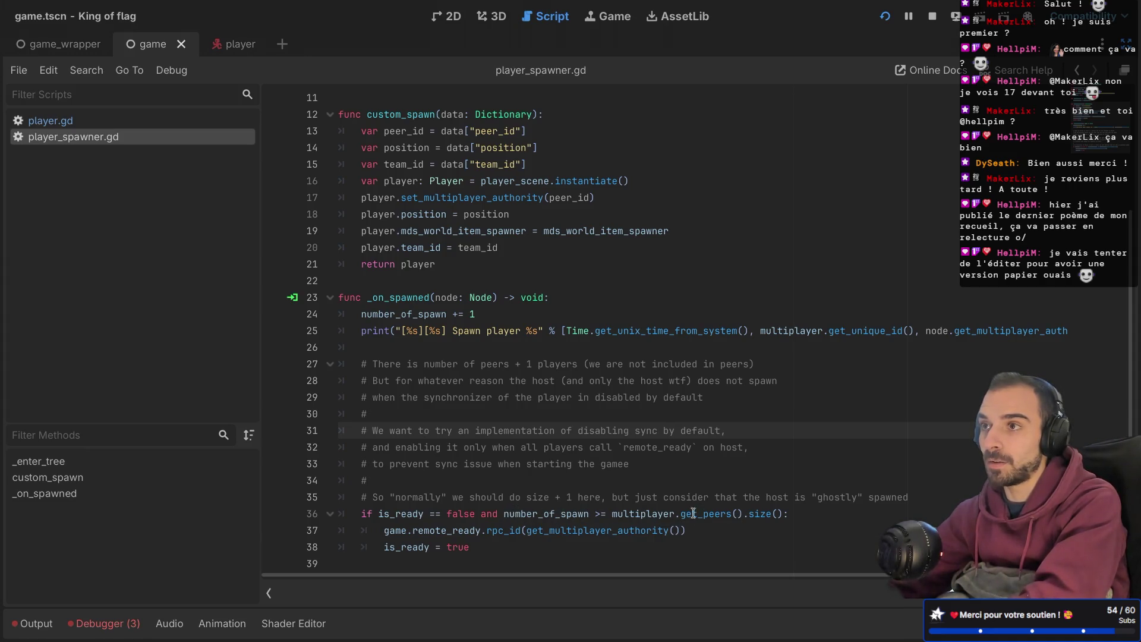
mouse_move(611, 513)
mouse_down()
mouse_move(791, 529)
mouse_move(784, 515)
mouse_up()
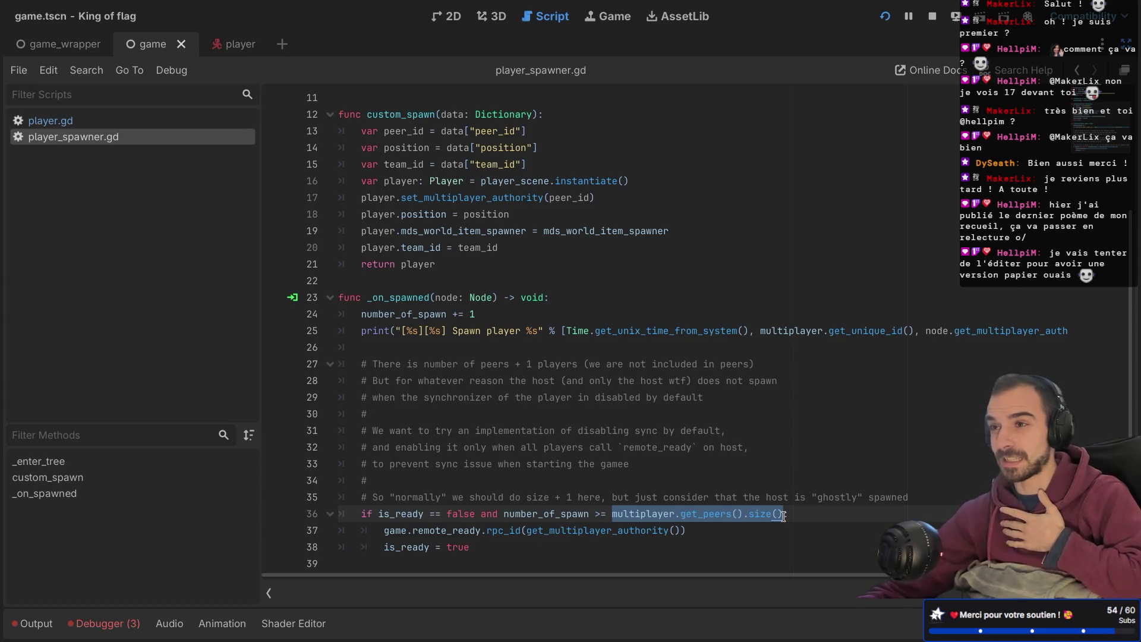
double_click(705, 509)
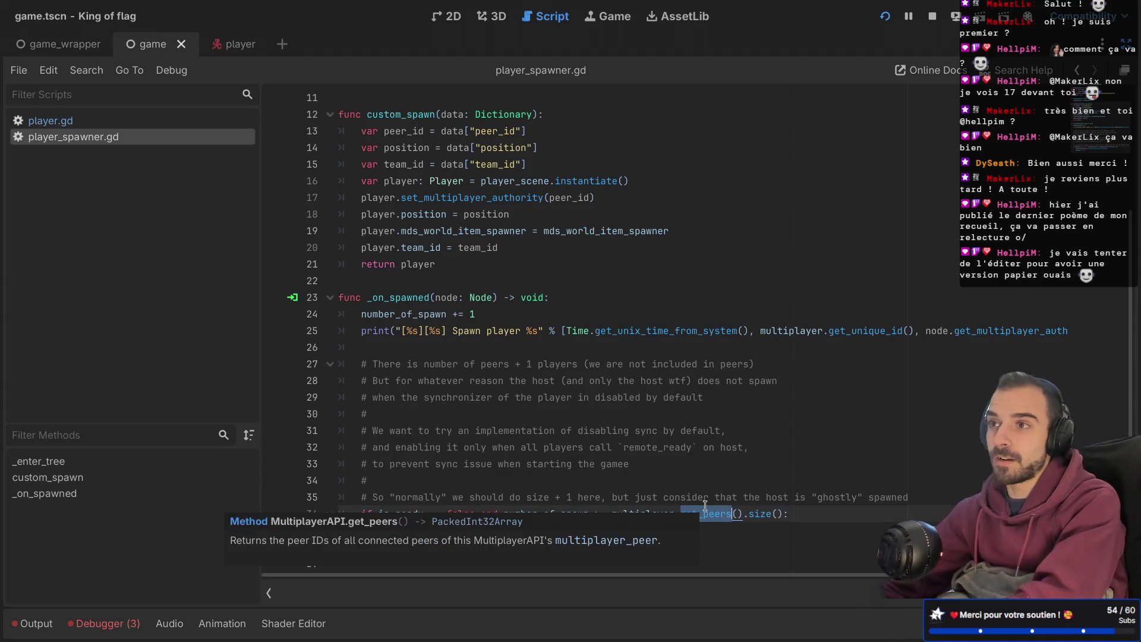
- Leave line 36 unchanged after removing a typed +, save player_spawner.gd, and return to FigJam
click(780, 513)
text(+ 1)
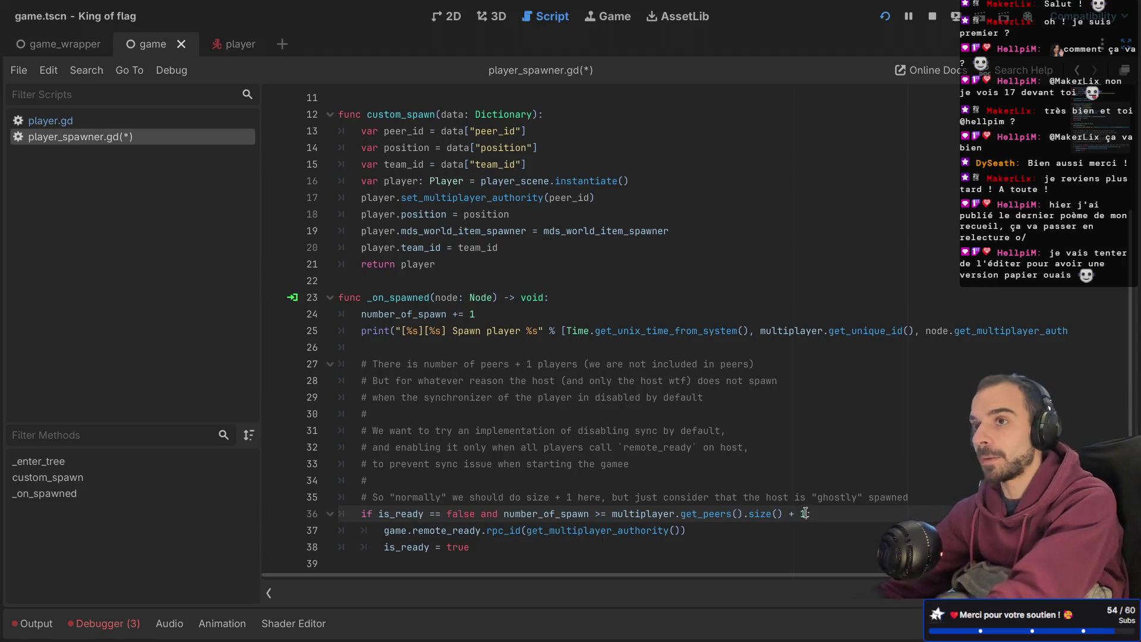
key(BackSpace)
key(ctrl+s)
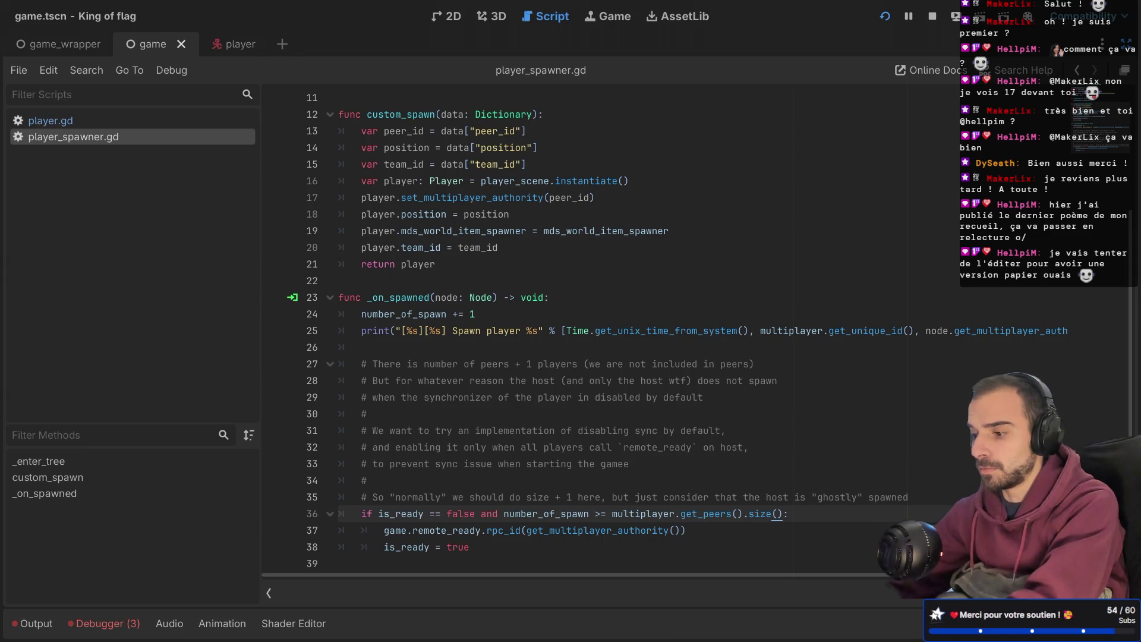
ctrl+scroll(824, 463, up, 3)
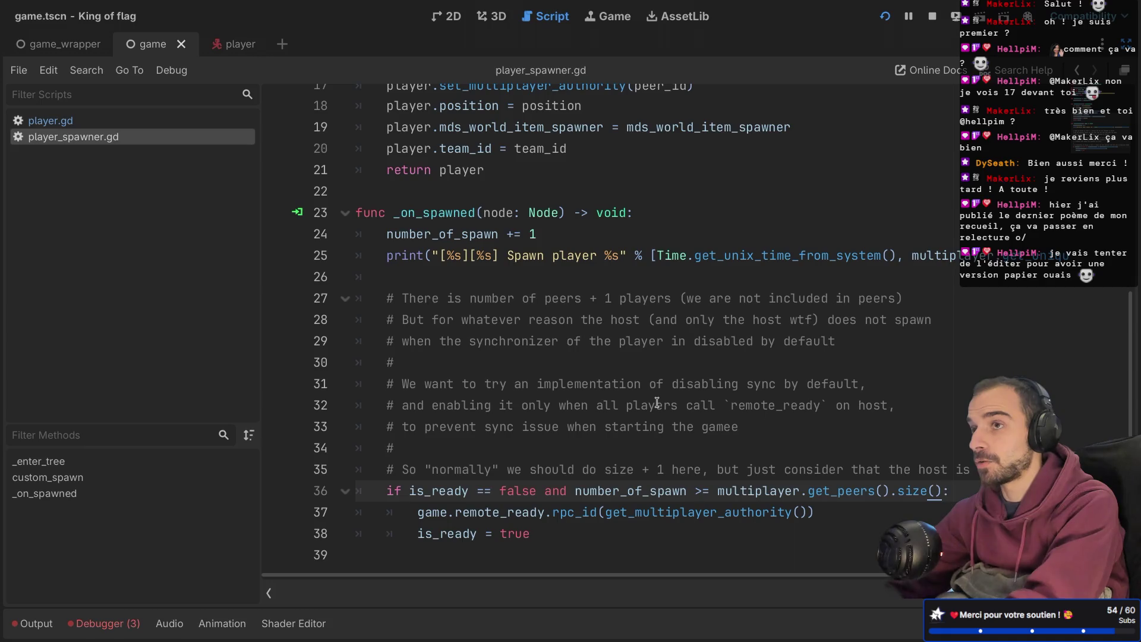
key(ctrl+Right)
key(ctrl+Right)
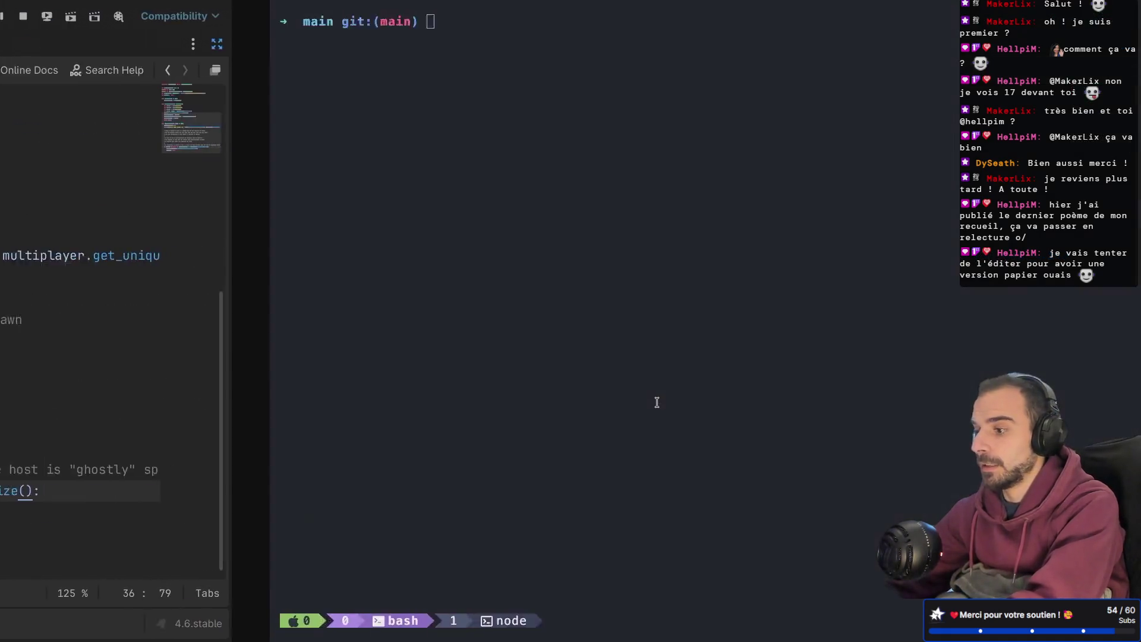
- Highlight the Player sticky's bold lines: team-id color, item follows hand, head follows camera
ctrl+scroll(375, 403, down, 5)
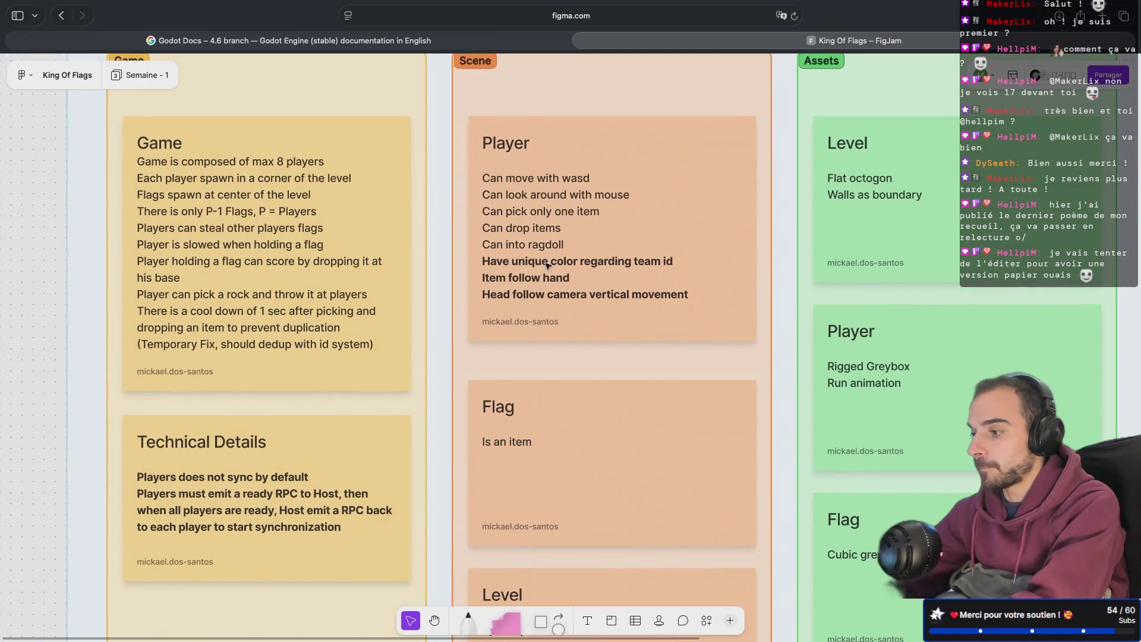
ctrl+scroll(542, 267, up, 5)
click(416, 260)
click(394, 251)
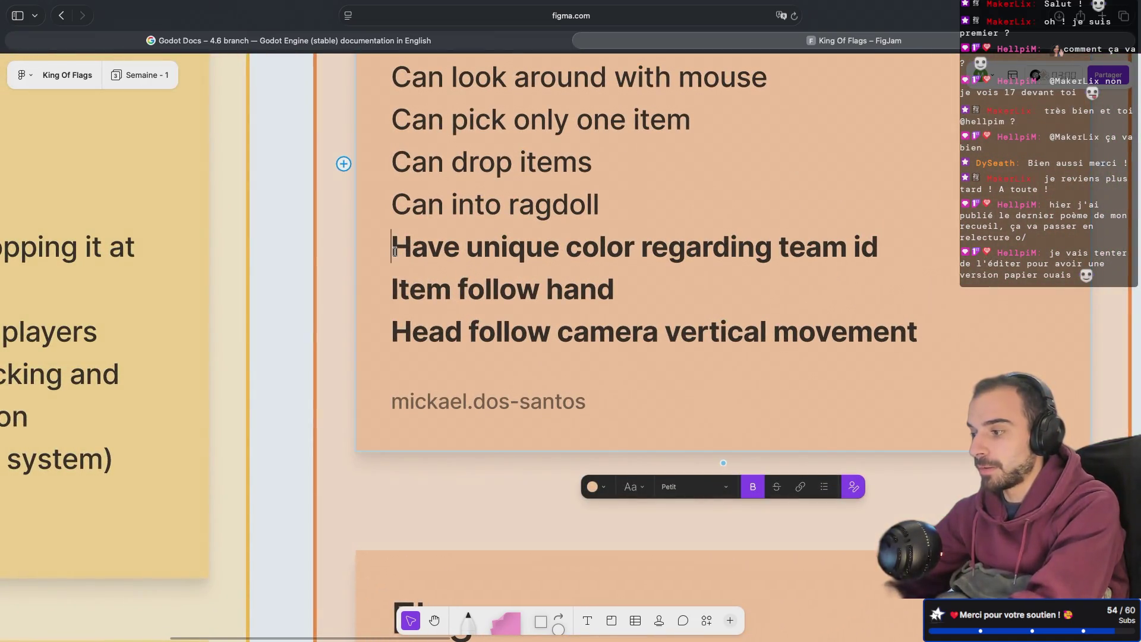
drag(400, 252, 881, 253)
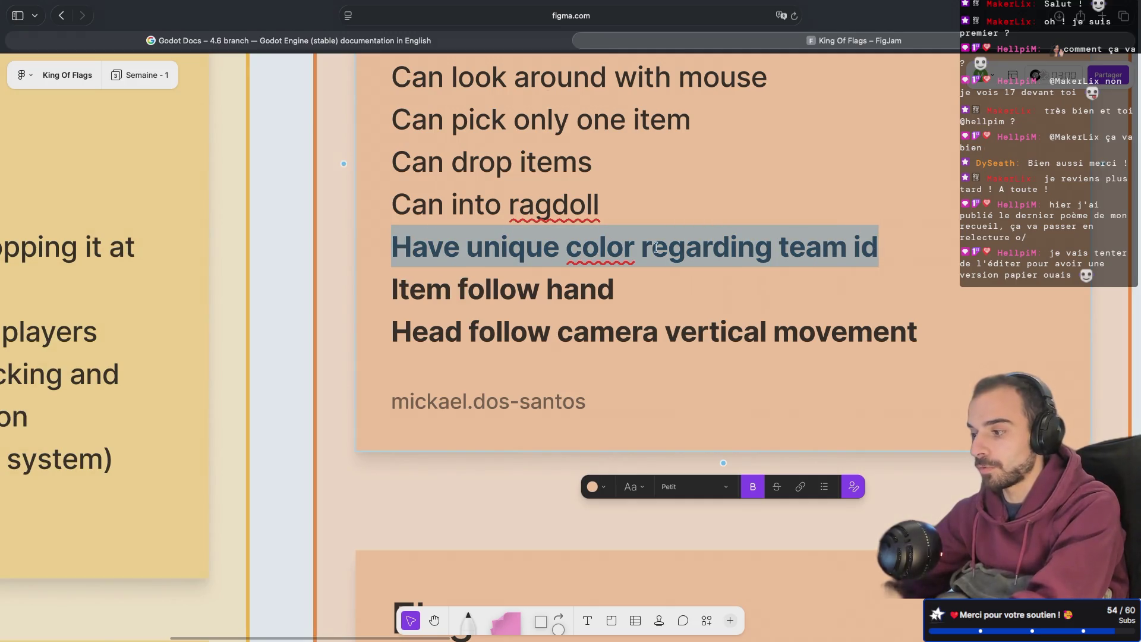
drag(604, 291, 429, 293)
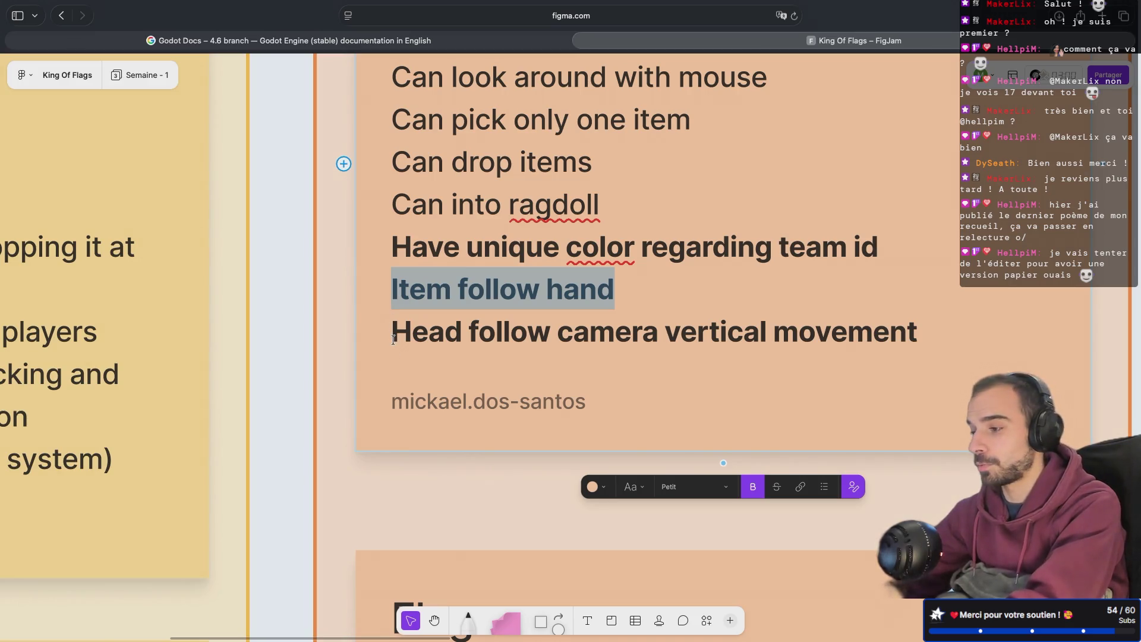
drag(393, 339, 863, 350)
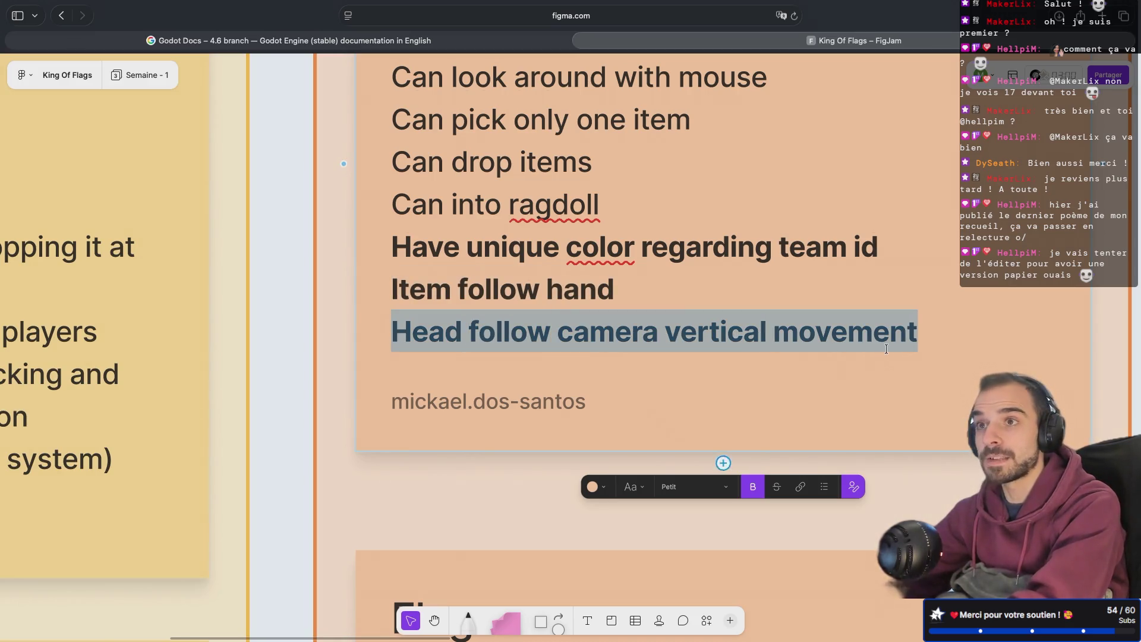
key(ctrl+Right)
key(ctrl+Right)
key(ctrl+Right)
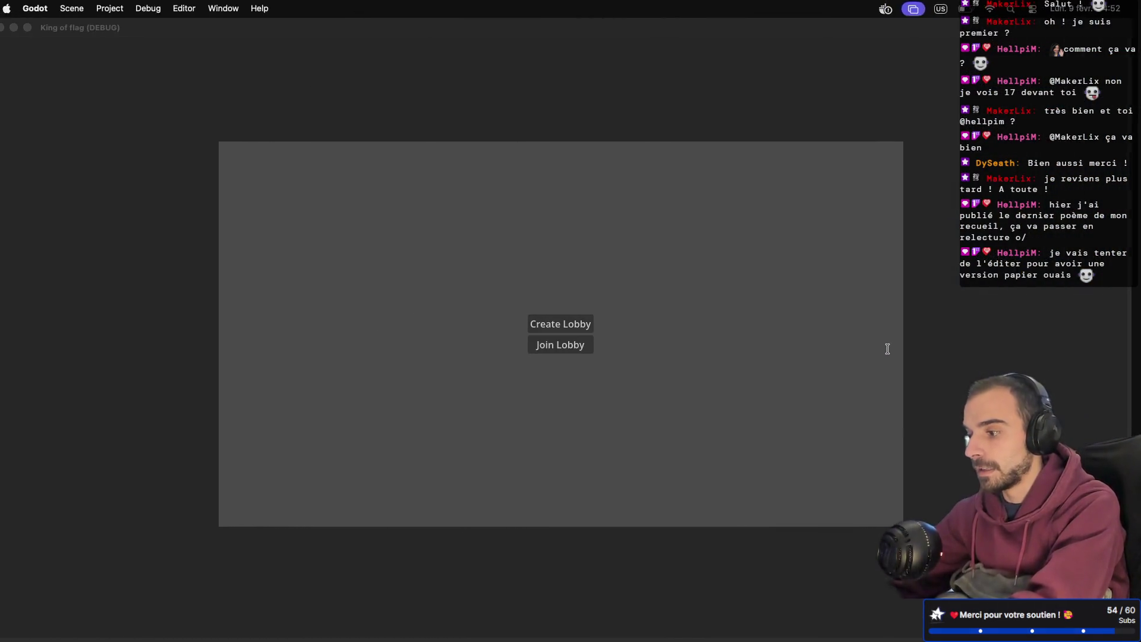
- Glance at the running game windows, then return to the Godot editor on player_spawner.gd
key(ctrl+Left)
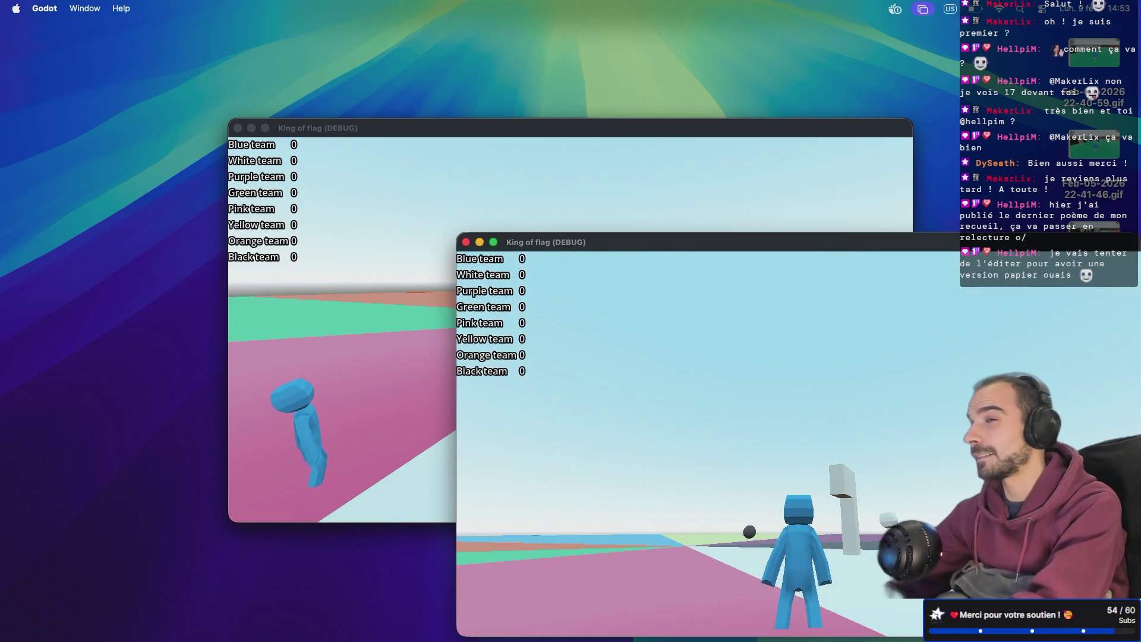
key(super+Tab)
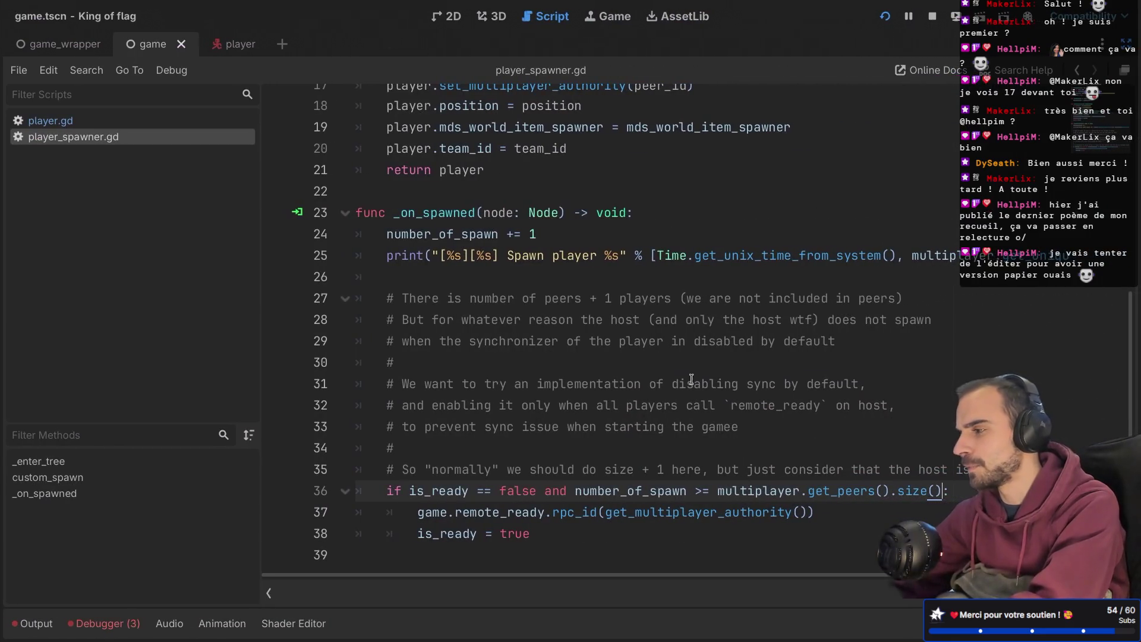
- Open the player scene with docks shown and select LookAtModifier3D under PlayerMesh
click(243, 43)
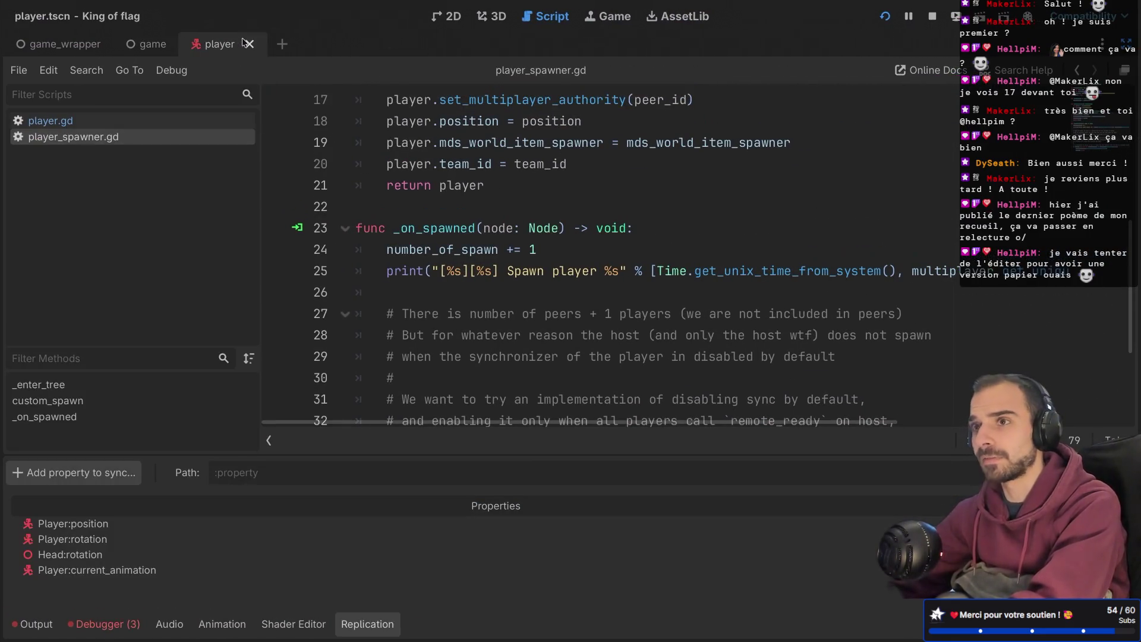
key(ctrl+shift+F11)
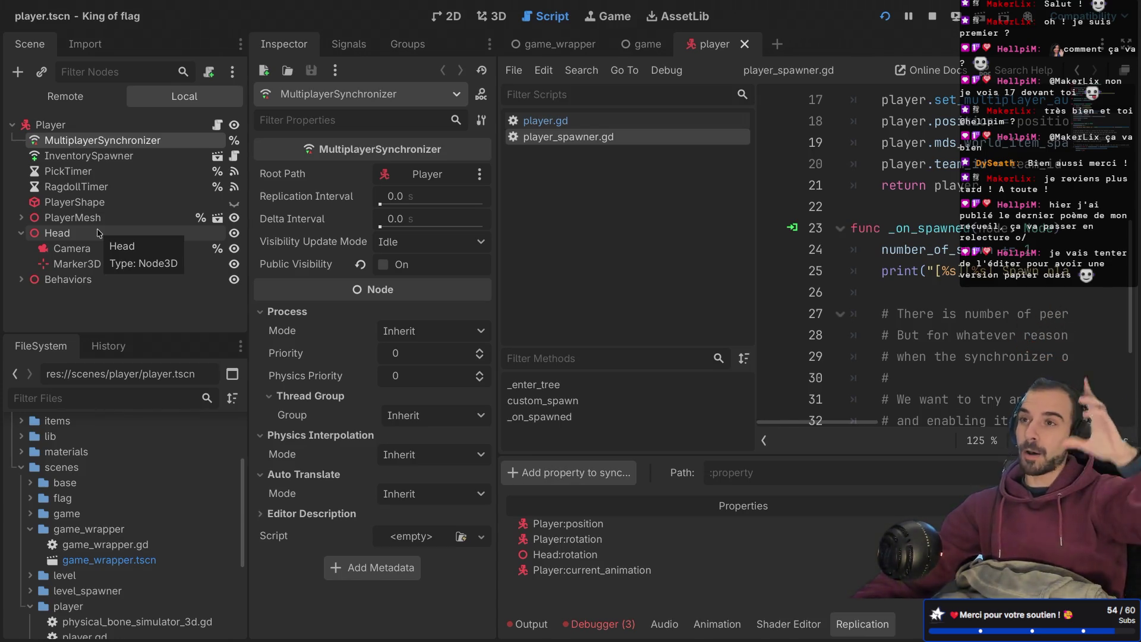
click(21, 217)
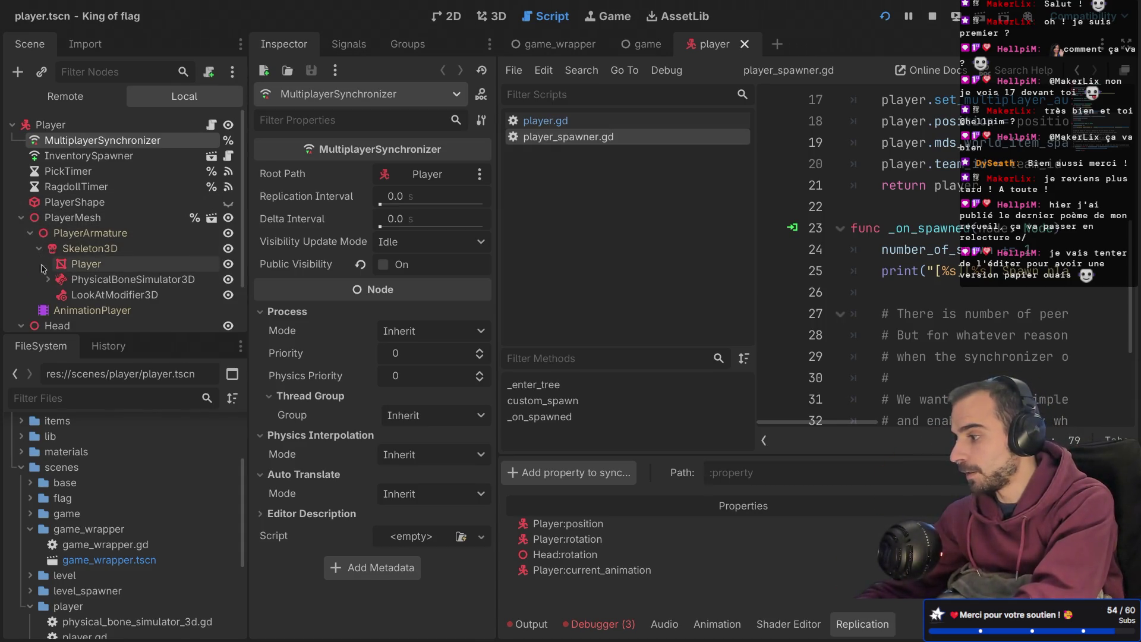
click(110, 296)
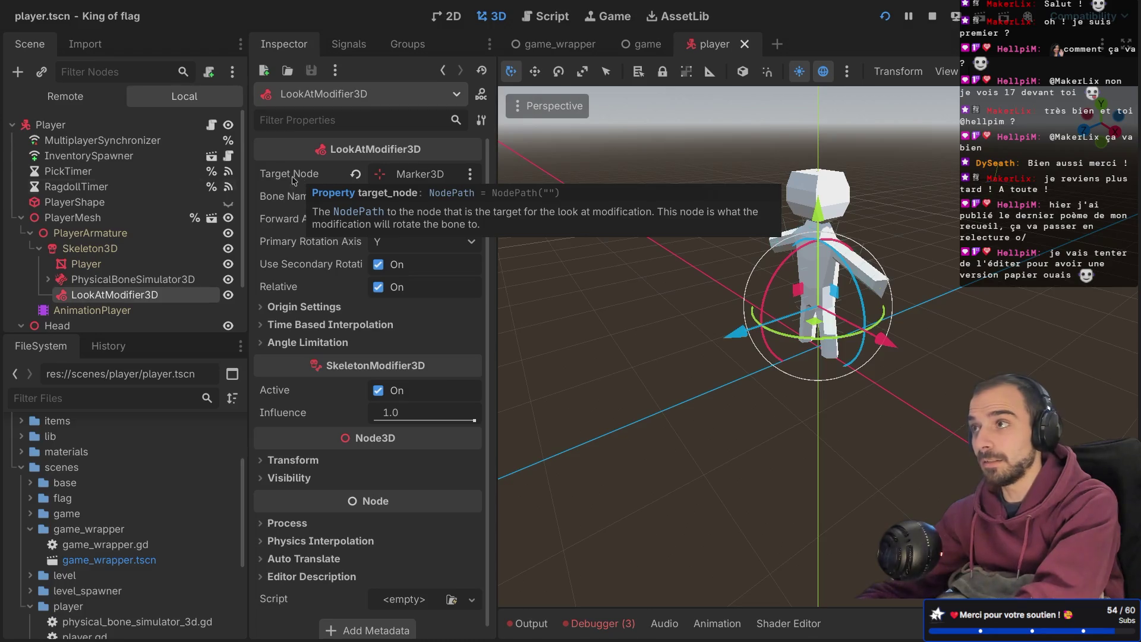
- Select the Head node and frame the character in an enlarged 3D viewport
click(20, 218)
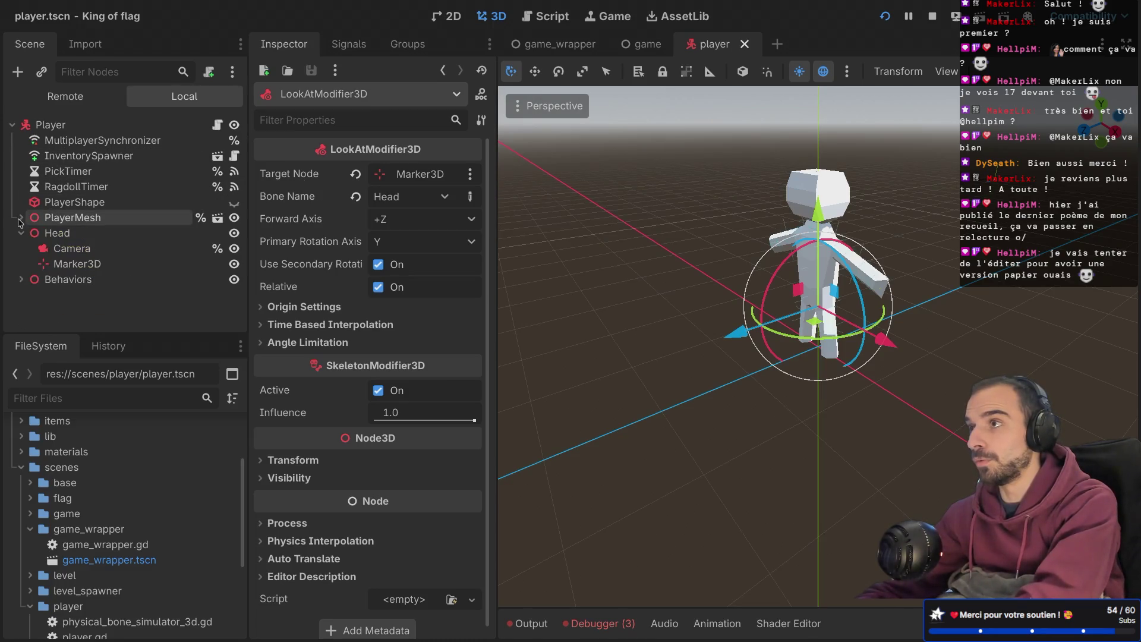
click(57, 234)
key(ctrl+shift+F11)
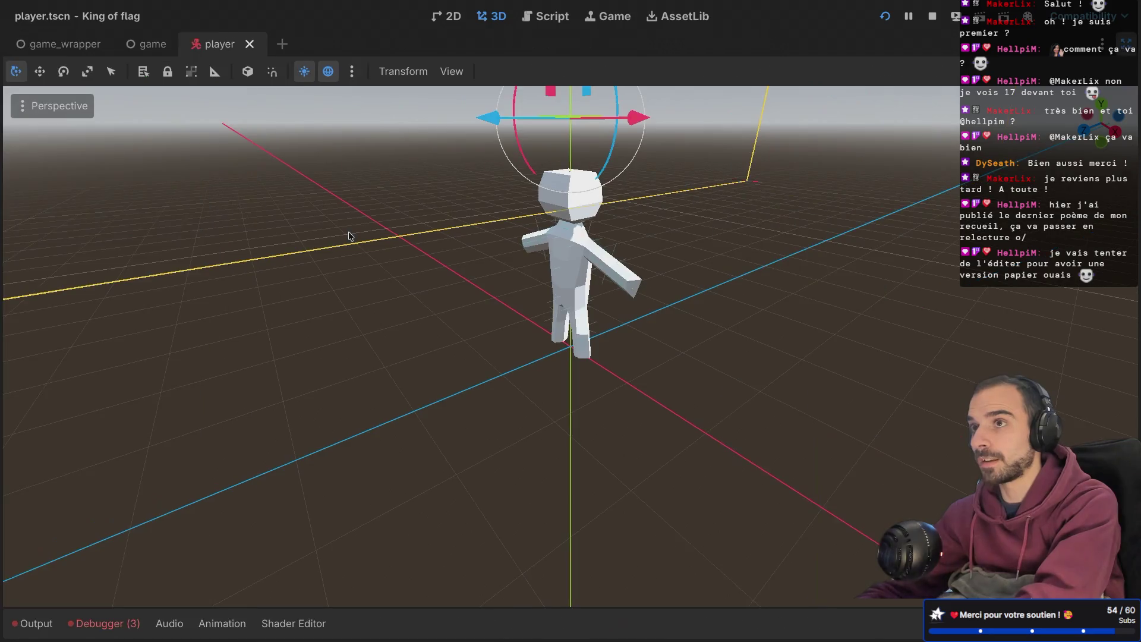
scroll(364, 240, down, 5)
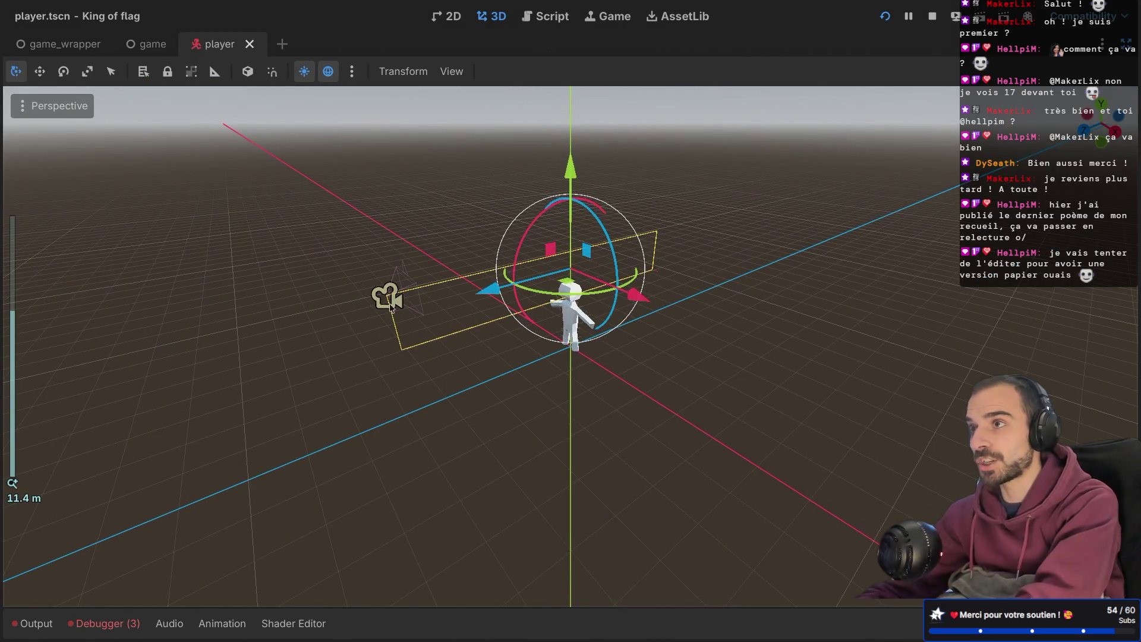
mouse_move(668, 239)
middle_down()
mouse_move(692, 297)
mouse_move(707, 290)
middle_up()
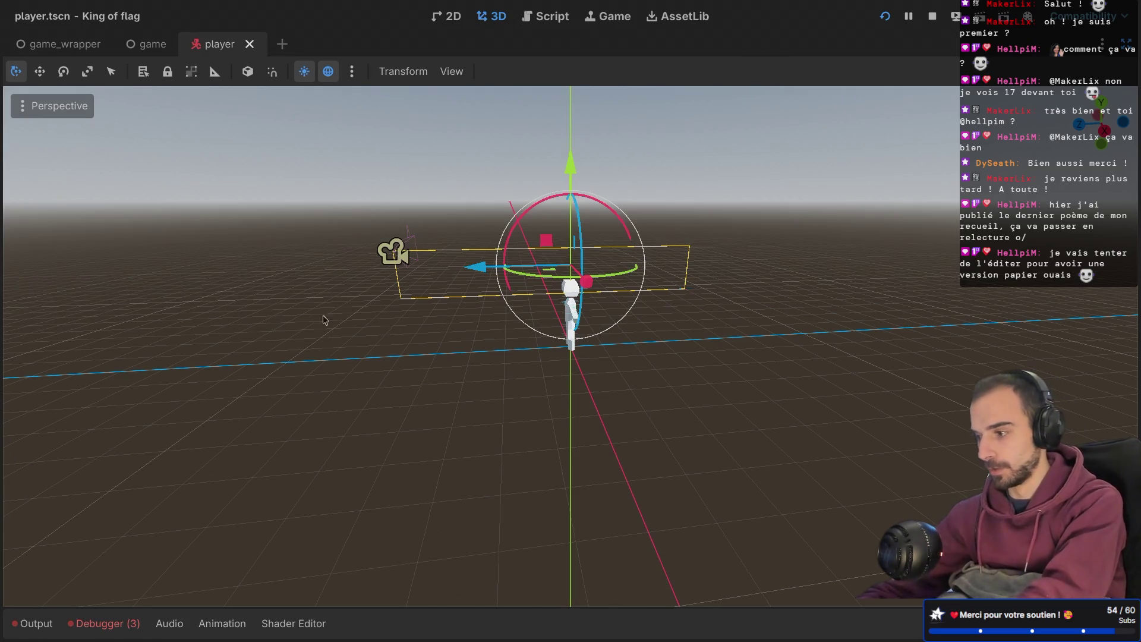
- Raise the Head's Marker3D about 1.12 units along Y and run the project
key(ctrl+shift+F11)
click(120, 260)
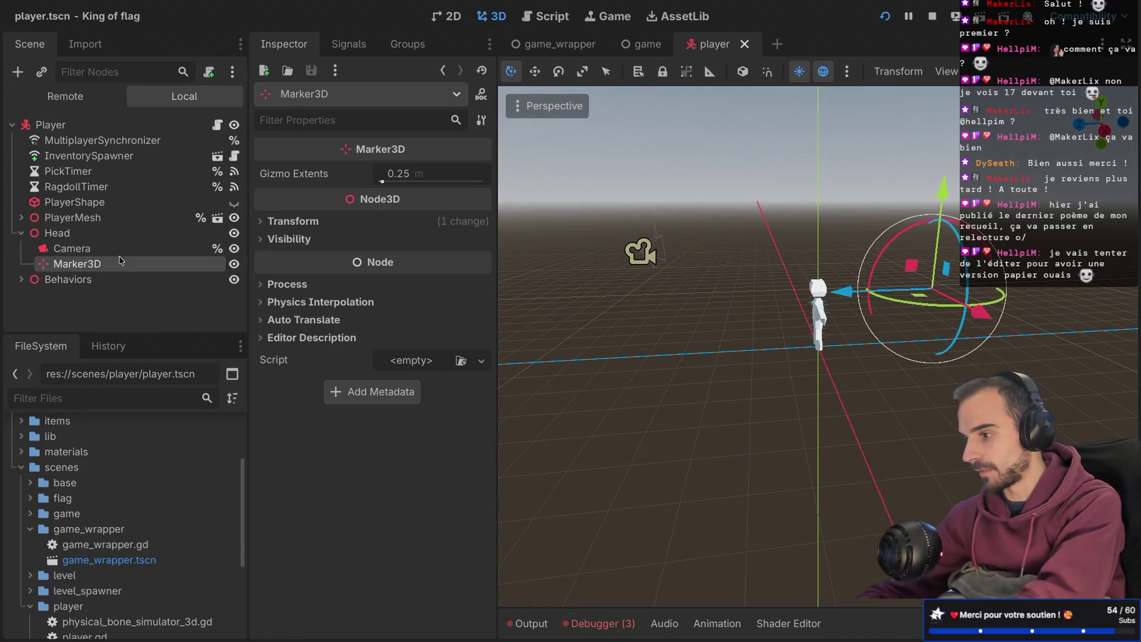
mouse_move(940, 182)
mouse_down()
mouse_move(934, 147)
mouse_move(909, 250)
mouse_move(930, 125)
mouse_move(885, 318)
mouse_move(889, 122)
mouse_move(885, 333)
mouse_move(890, 149)
mouse_move(868, 229)
mouse_move(853, 136)
mouse_move(844, 227)
mouse_move(832, 137)
mouse_move(829, 230)
mouse_move(834, 124)
mouse_move(830, 137)
mouse_up()
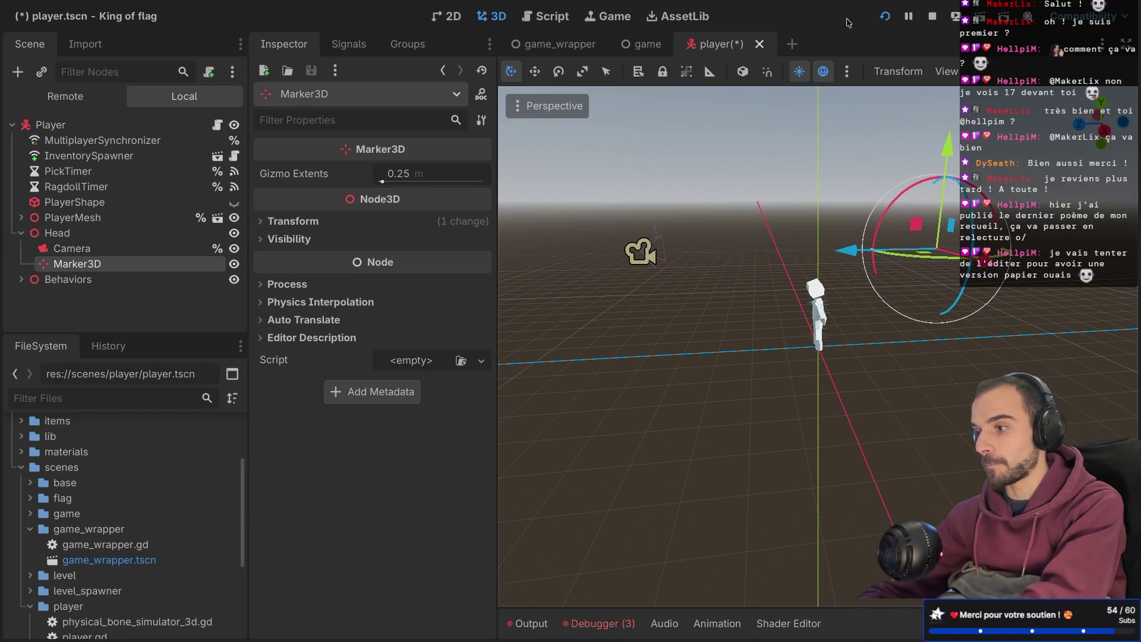
click(886, 17)
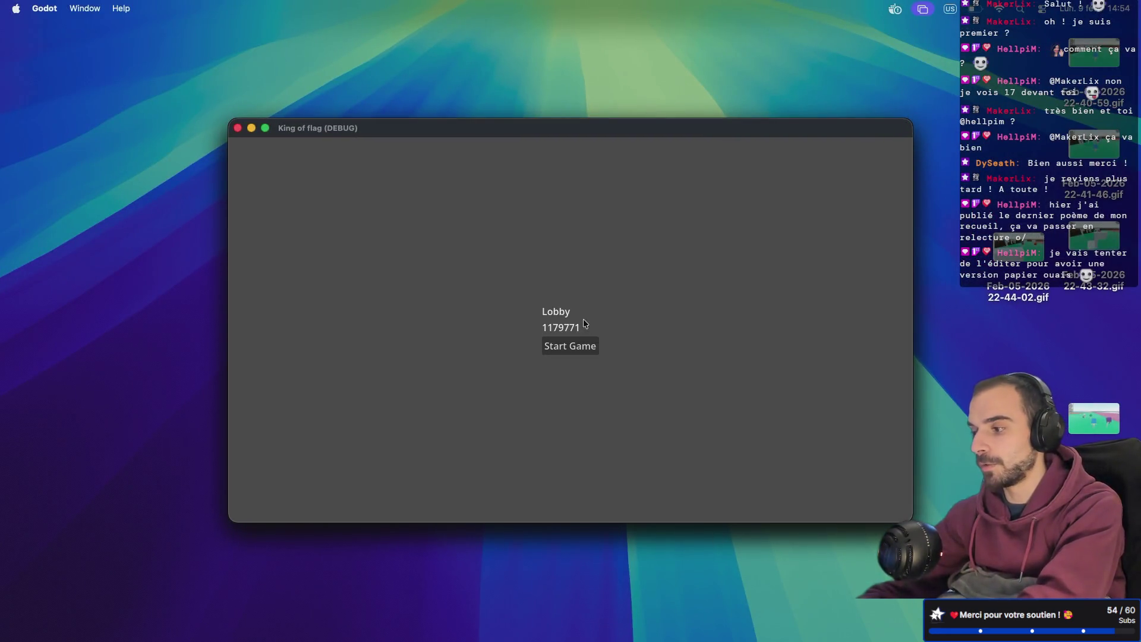
- Arrange both game windows, join the host's lobby from the second, and start the match
drag(640, 125, 845, 277)
click(625, 343)
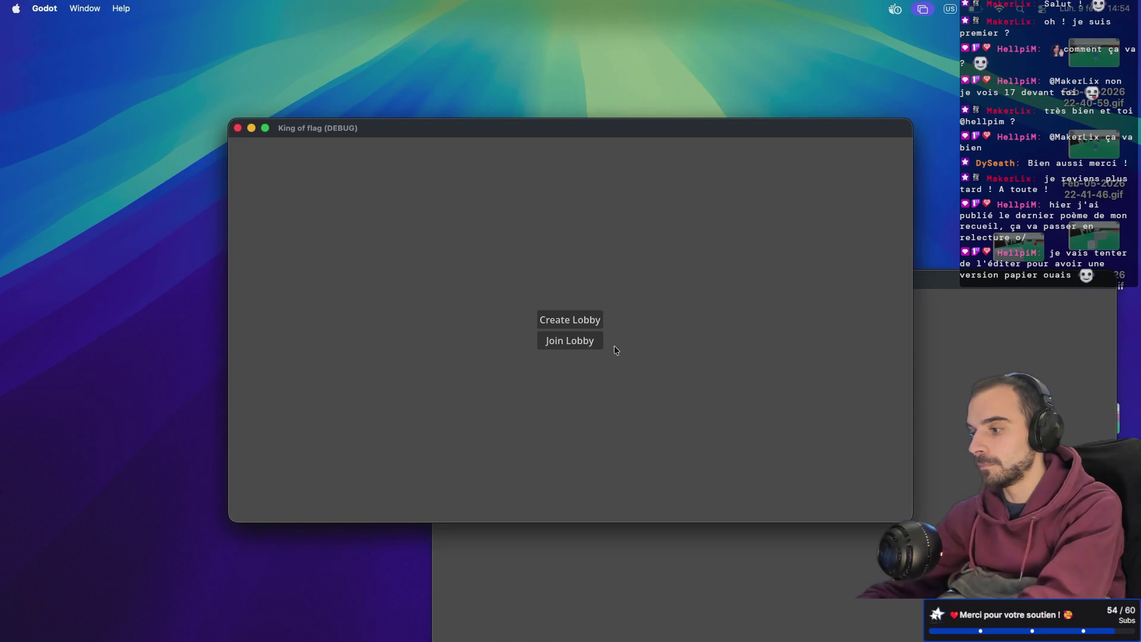
drag(594, 138, 417, 59)
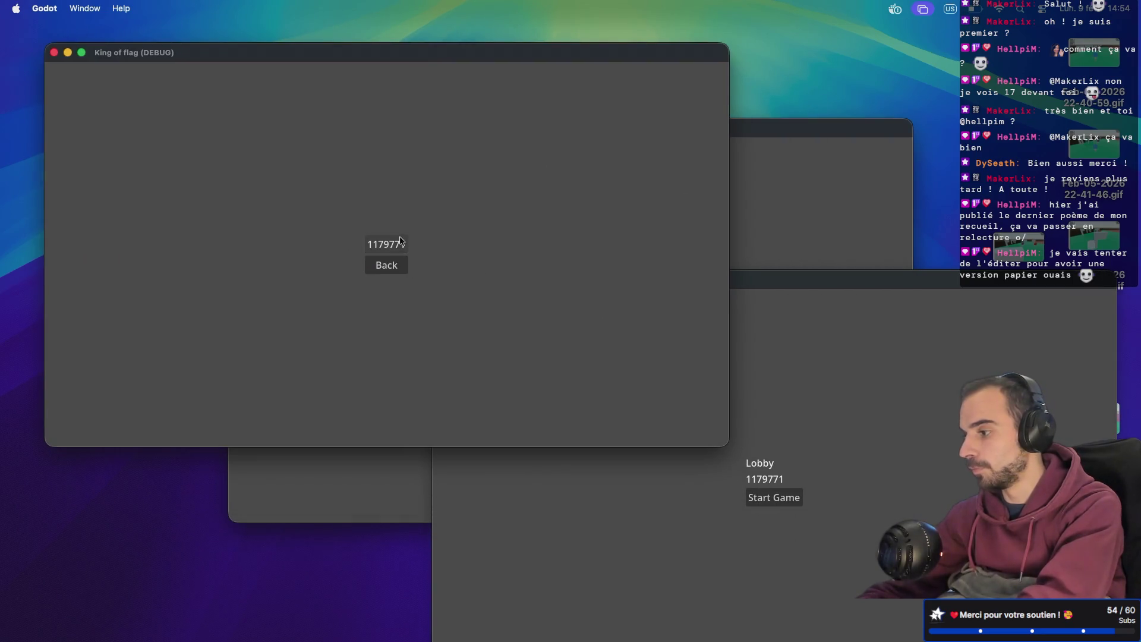
key(Return)
click(785, 507)
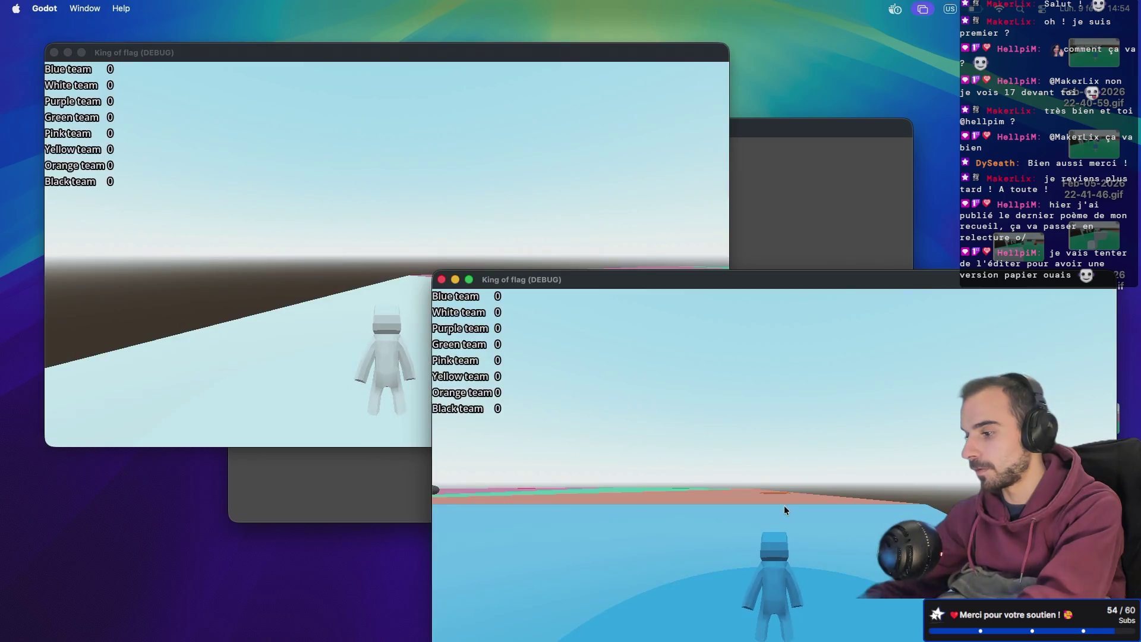
- Walk the blue character around the white figure with W, tilting the camera to check head movement
mouse_move(737, 501)
mouse_down()
mouse_move(747, 516)
mouse_move(740, 555)
mouse_move(748, 462)
mouse_move(747, 506)
mouse_move(750, 483)
mouse_up()
key(w)
key(w)
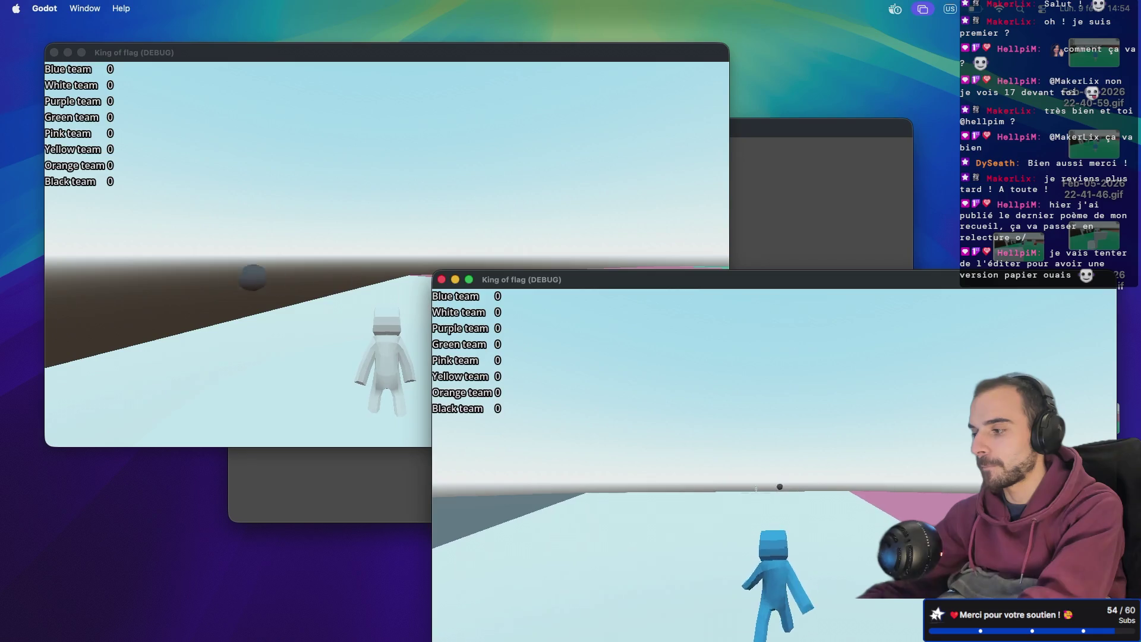
key(w)
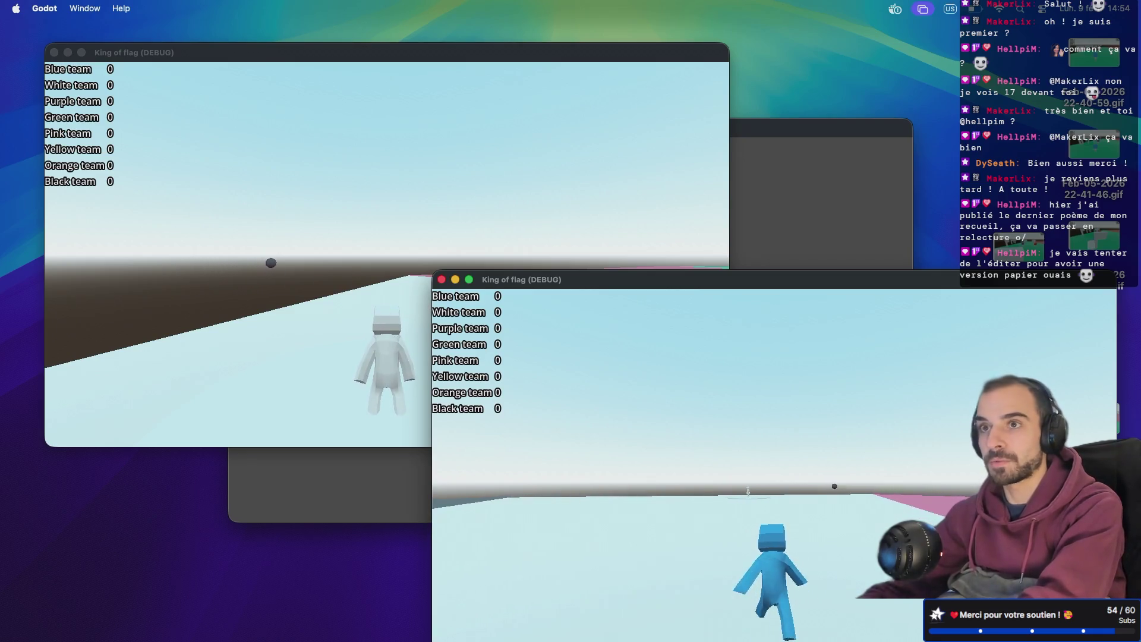
key(w)
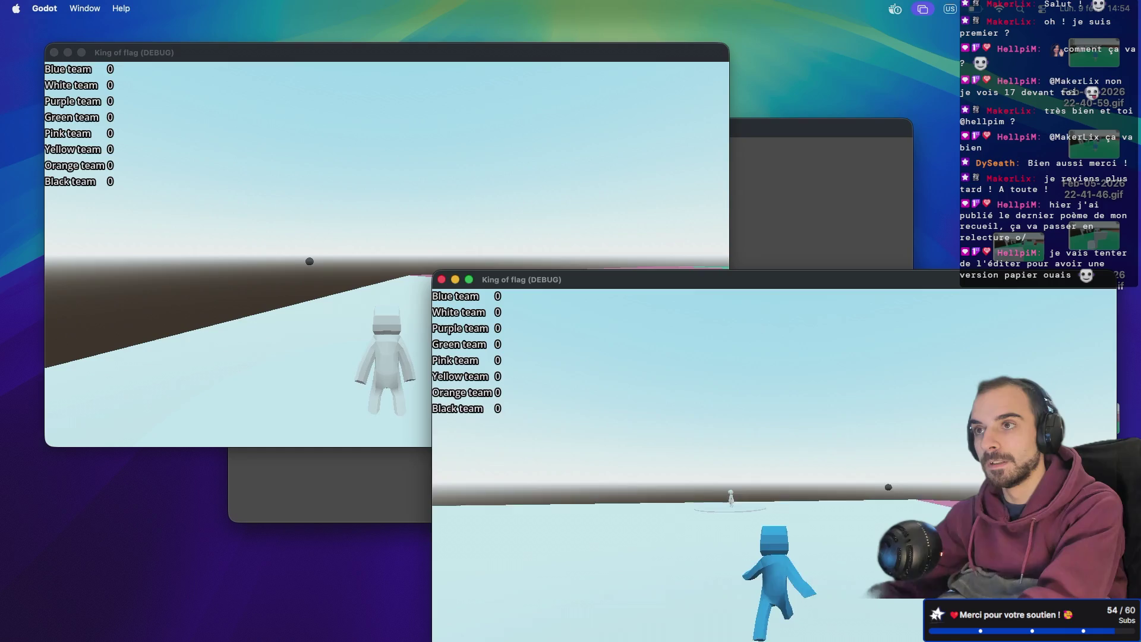
key(w)
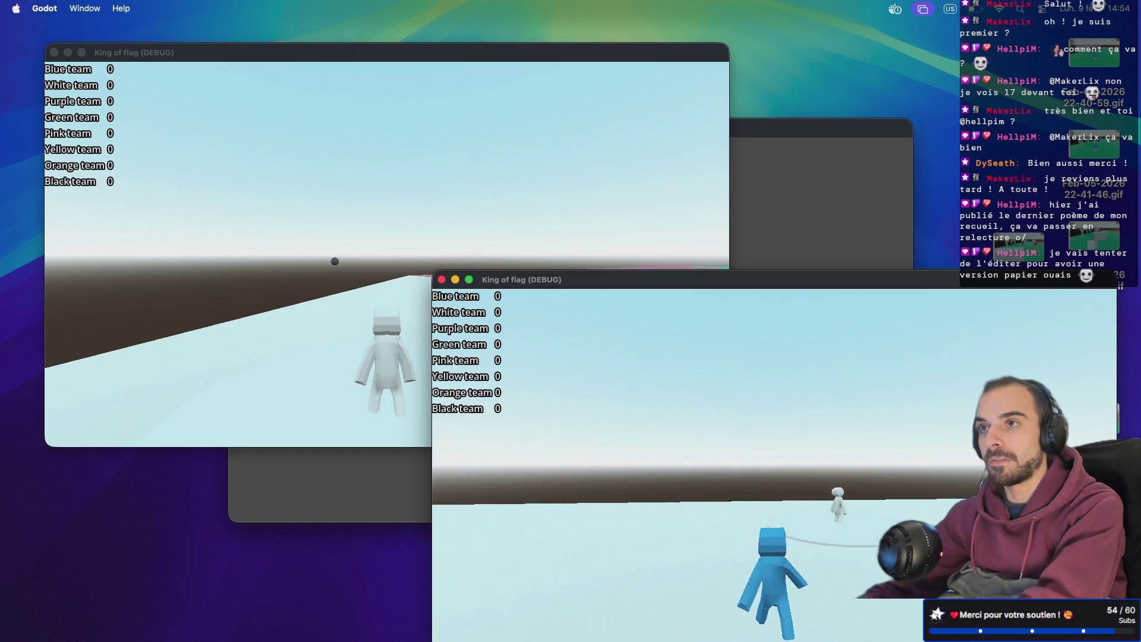
key(w)
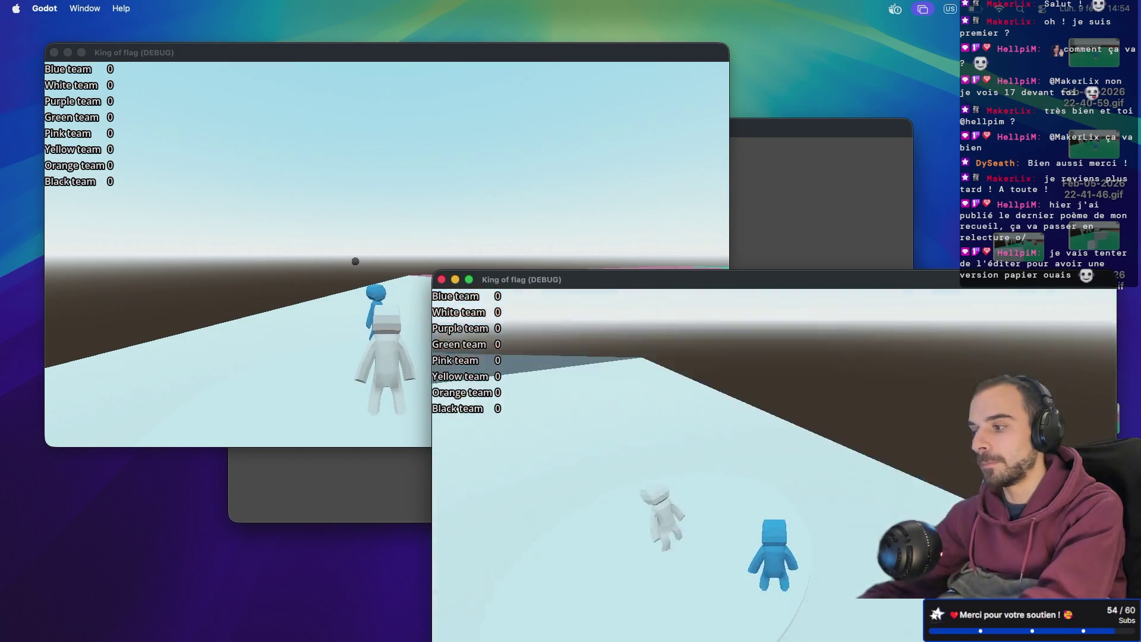
key(w)
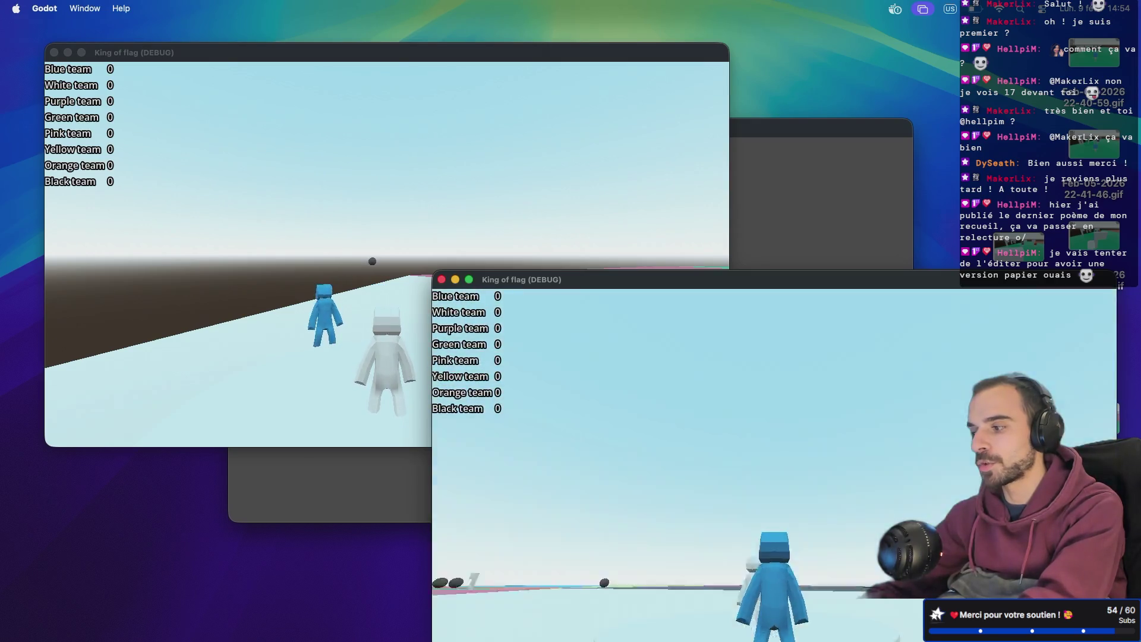
key(w)
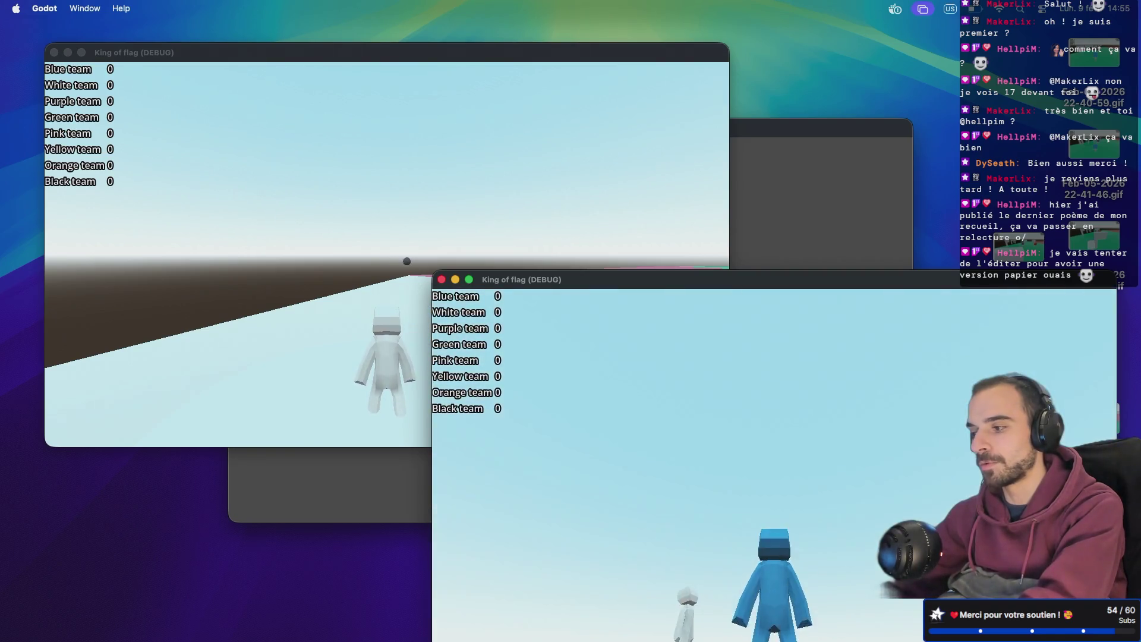
key(w)
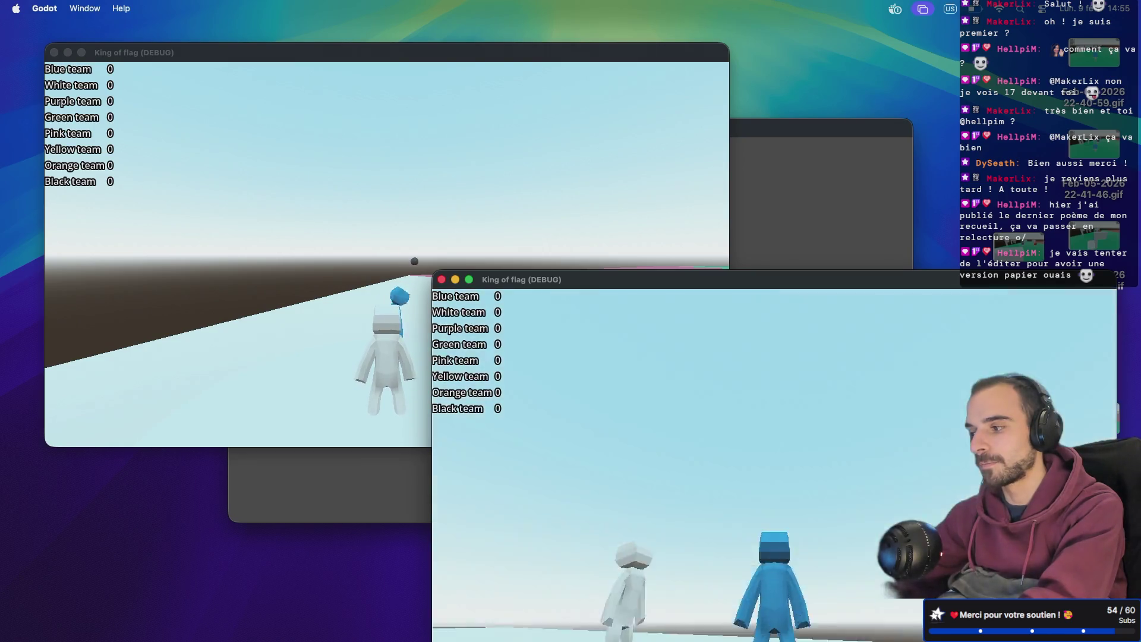
key(w)
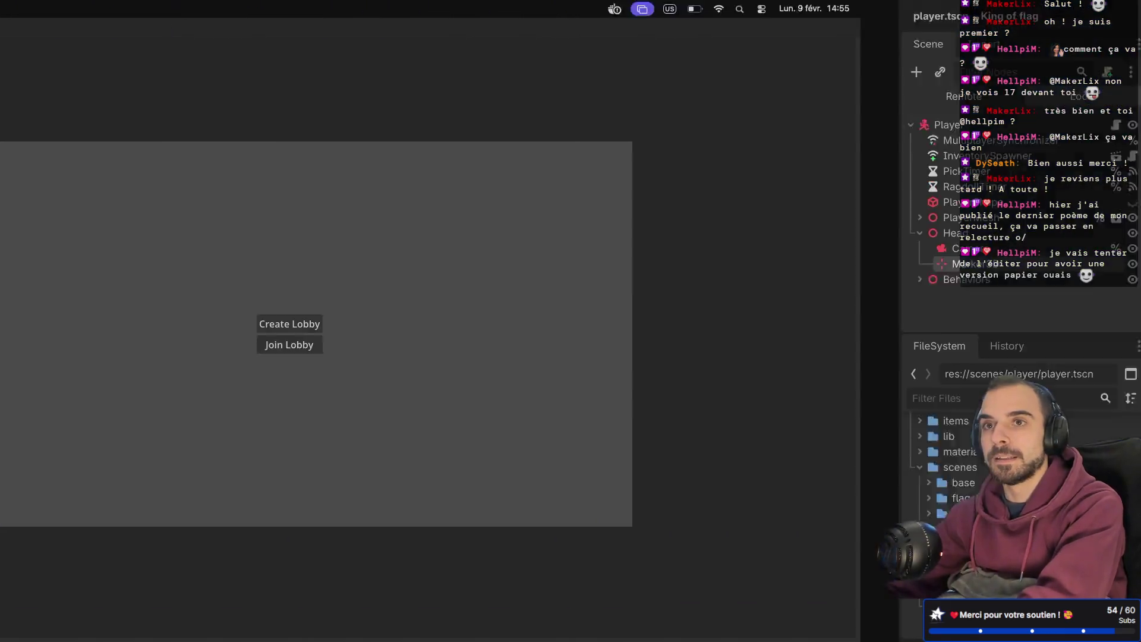
- Check the FigJam feature list, then view the MultiplayerSynchronizer's replicated properties in Godot
key(ctrl+Right)
key(ctrl+Right)
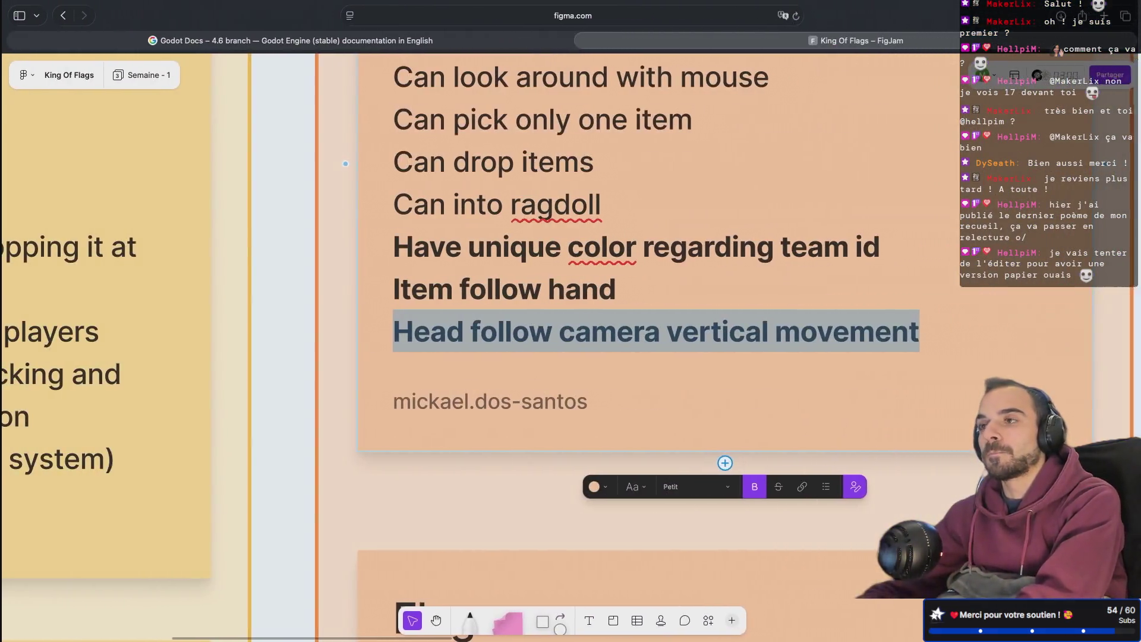
key(ctrl+Left)
key(ctrl+Left)
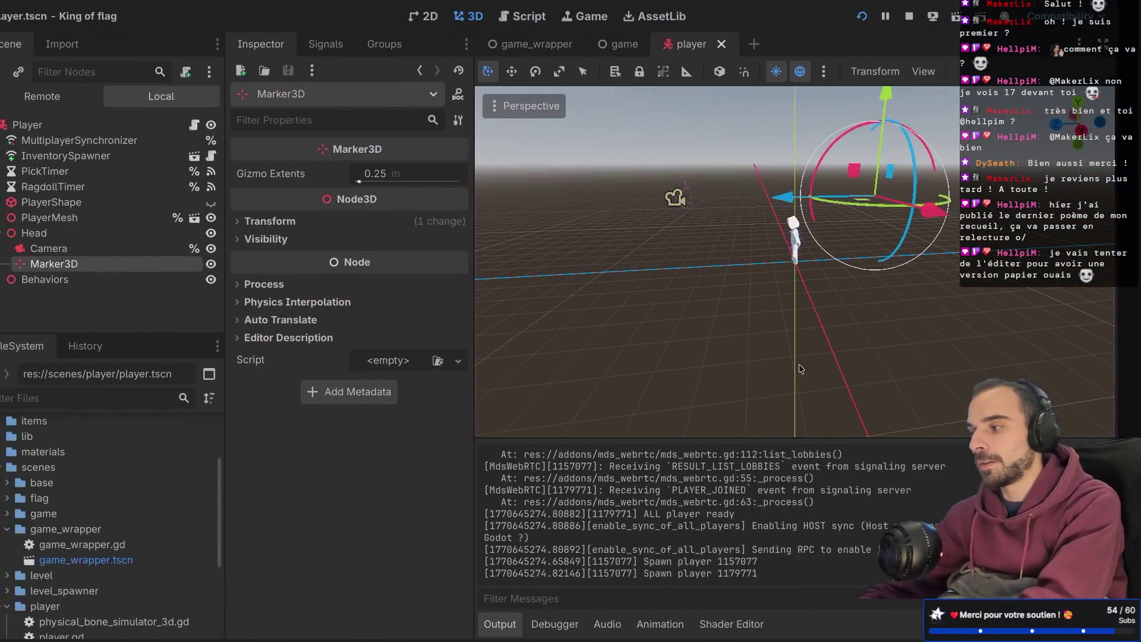
click(136, 142)
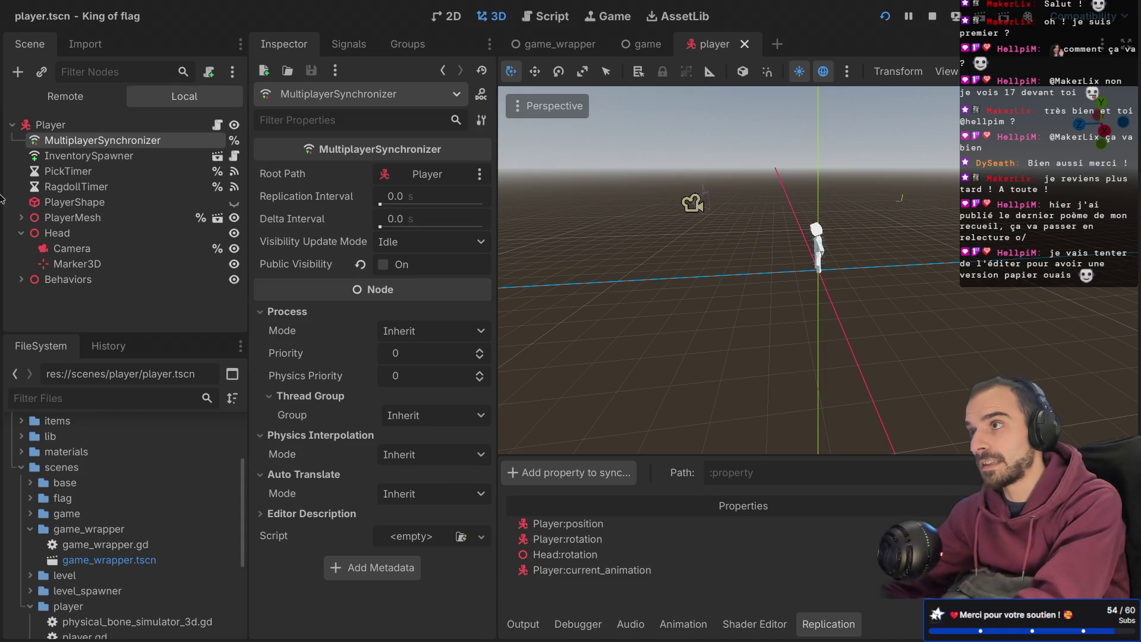
- Collapse the Head node's children, orbit around the character, and switch to the terminal workspace
click(21, 233)
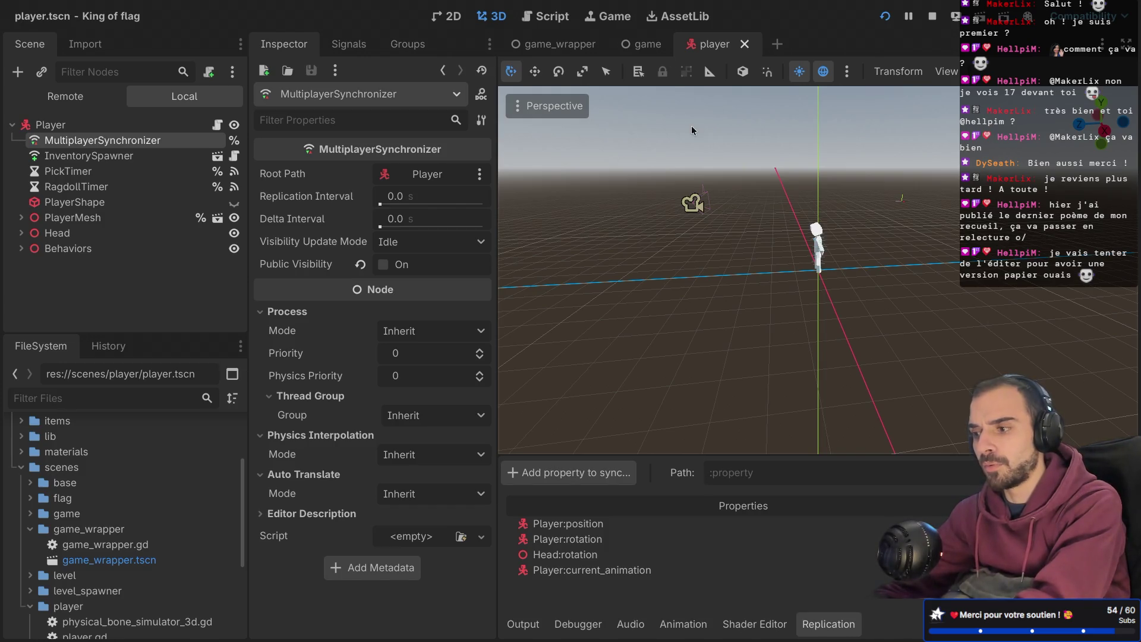
key(KP_4)
key(KP_4)
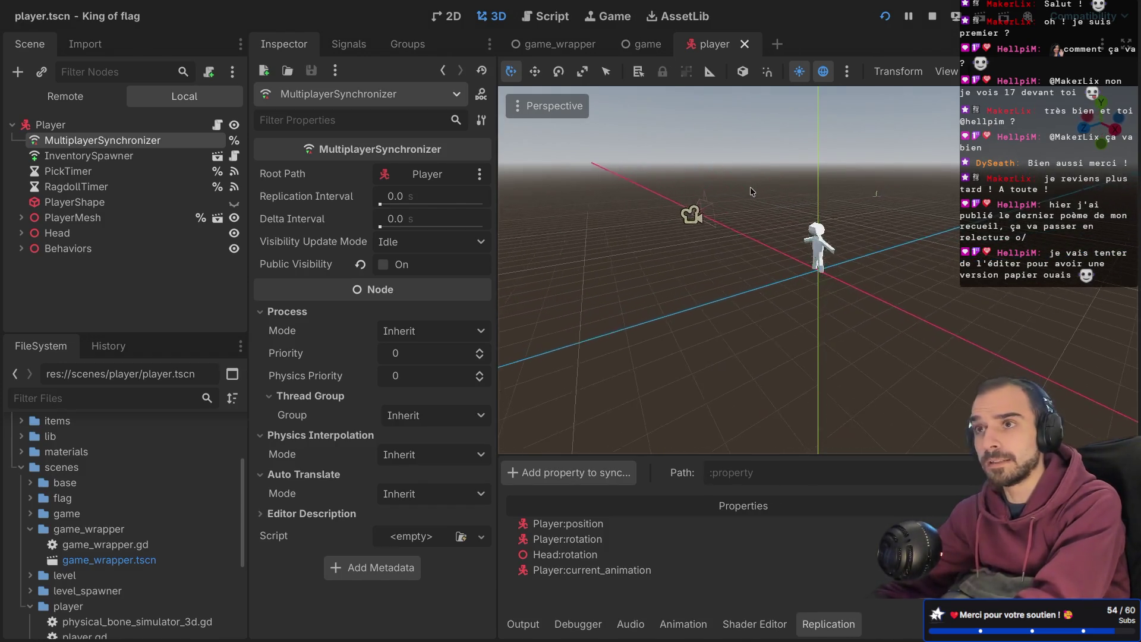
key(super+Right)
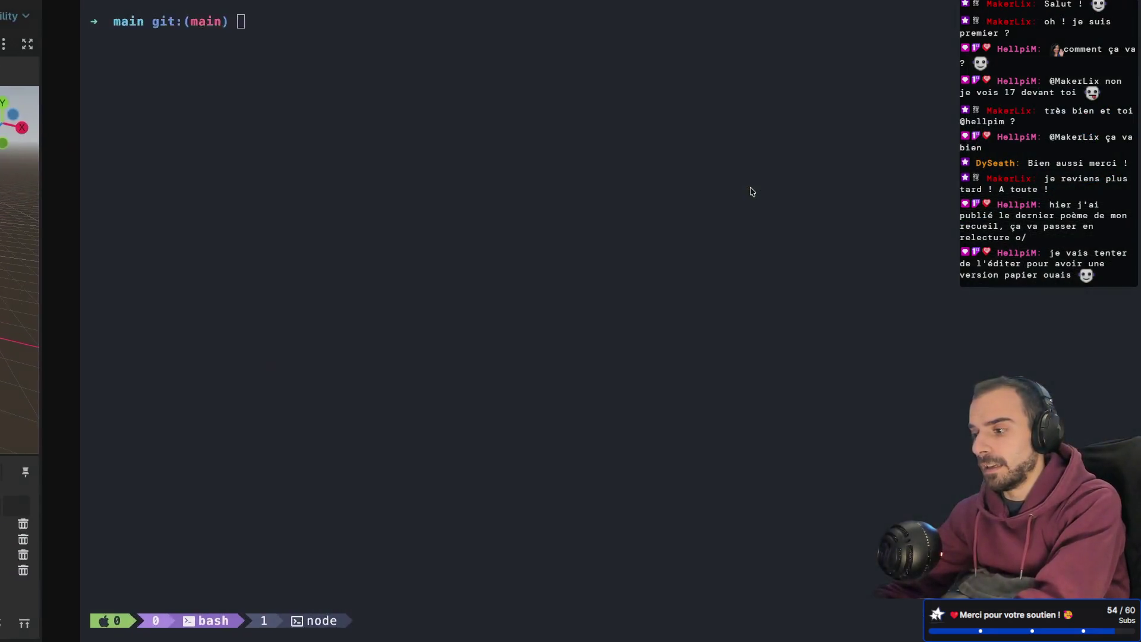
key(ctrl+Right)
ctrl+scroll(748, 187, down, 5)
scroll(749, 186, down, 5)
scroll(749, 186, right, 3)
ctrl+scroll(748, 186, up, 3)
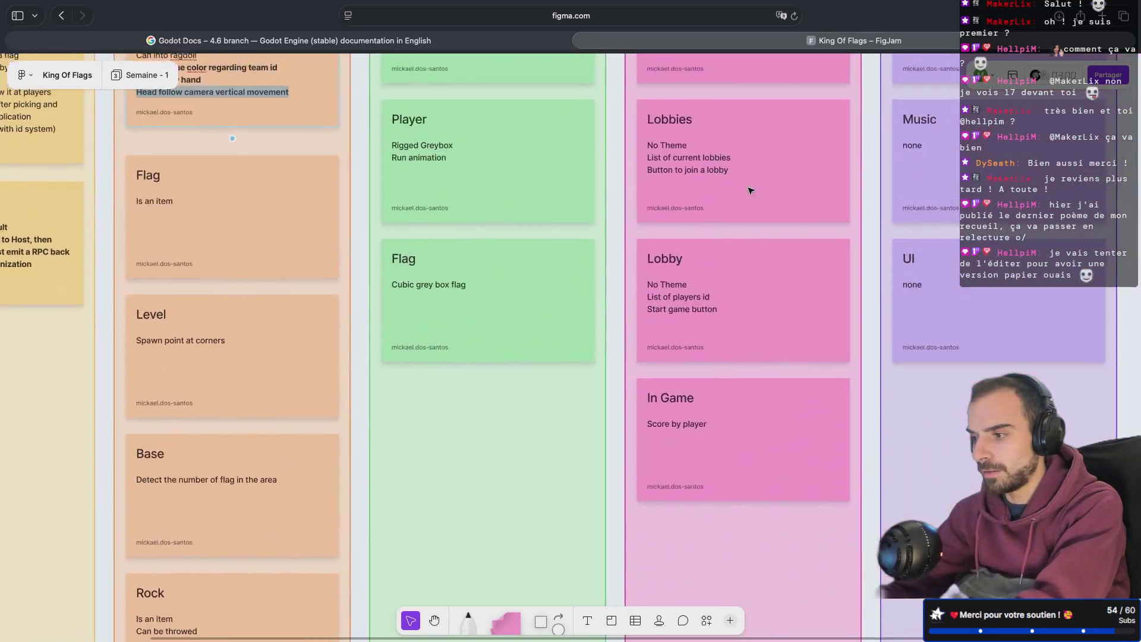
scroll(750, 190, up, 3)
ctrl+scroll(750, 190, down, 5)
ctrl+scroll(750, 190, up, 5)
scroll(750, 190, left, 4)
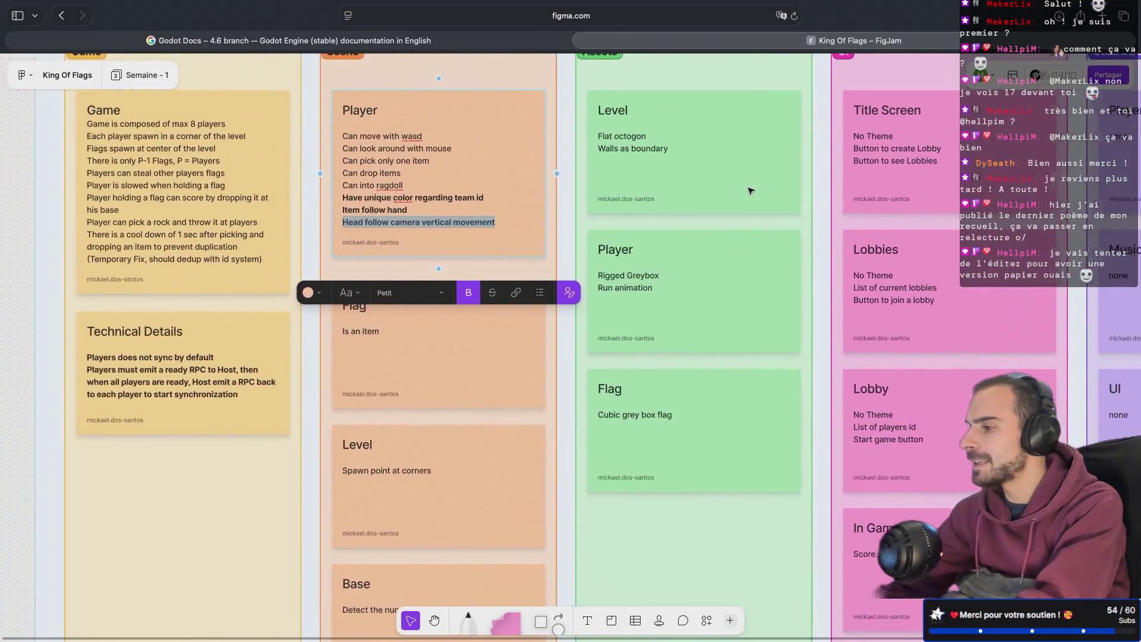
scroll(750, 190, left, 4)
ctrl+scroll(746, 190, up, 5)
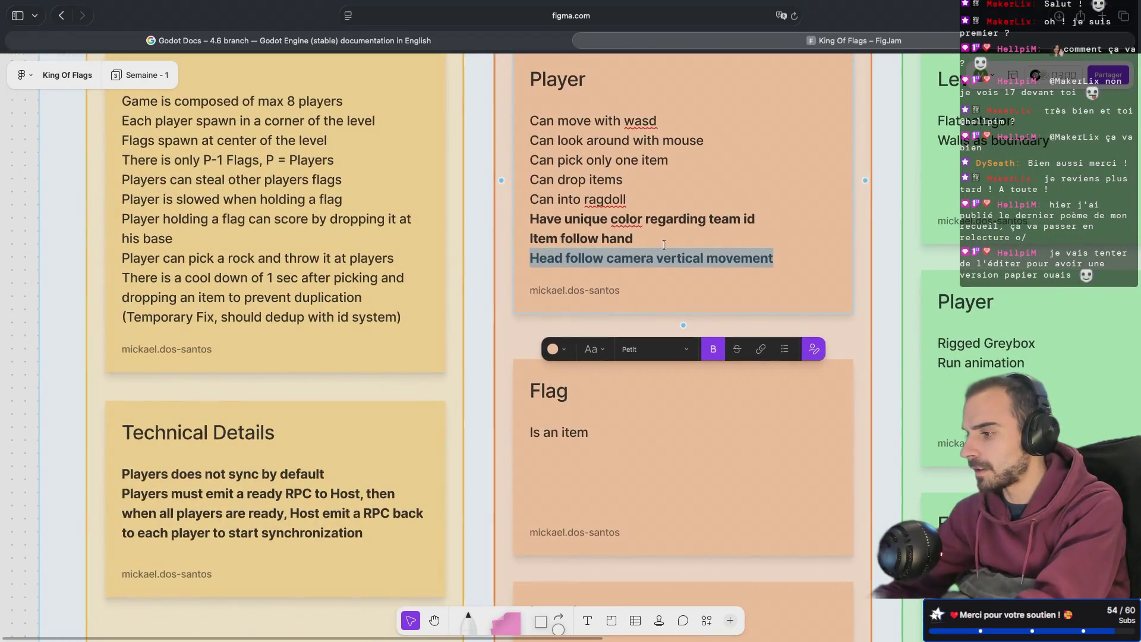
scroll(675, 235, down, 2)
scroll(675, 235, left, 2)
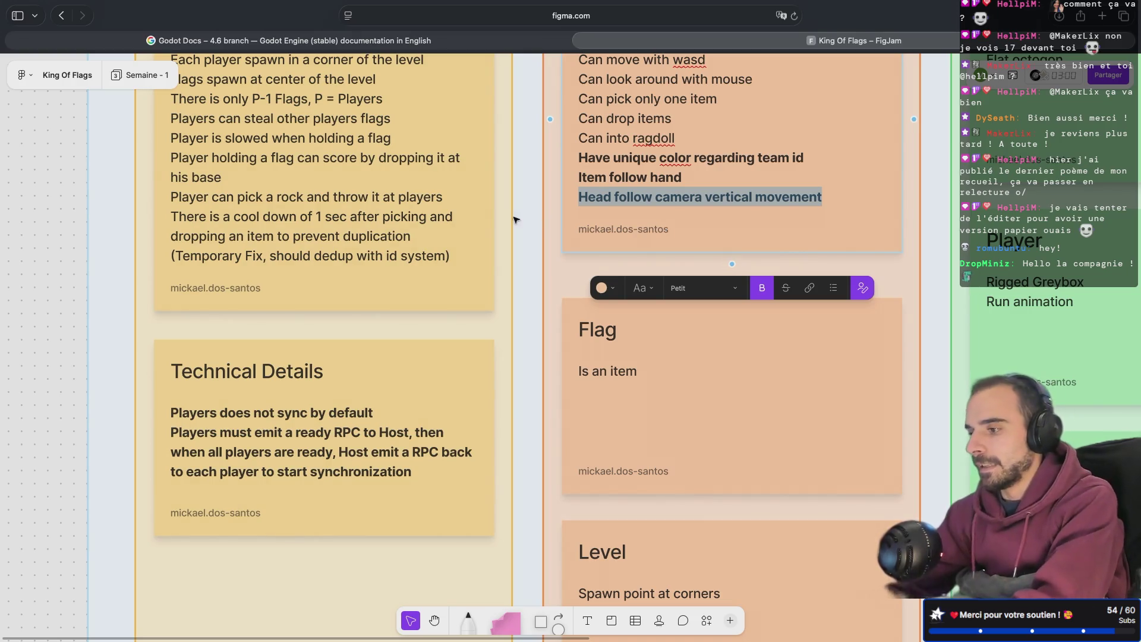
click(538, 226)
key(ctrl+Left)
- Run the game in two debug windows, move the blue player with W/S, and ragdoll it with Space twice
key(super+b)
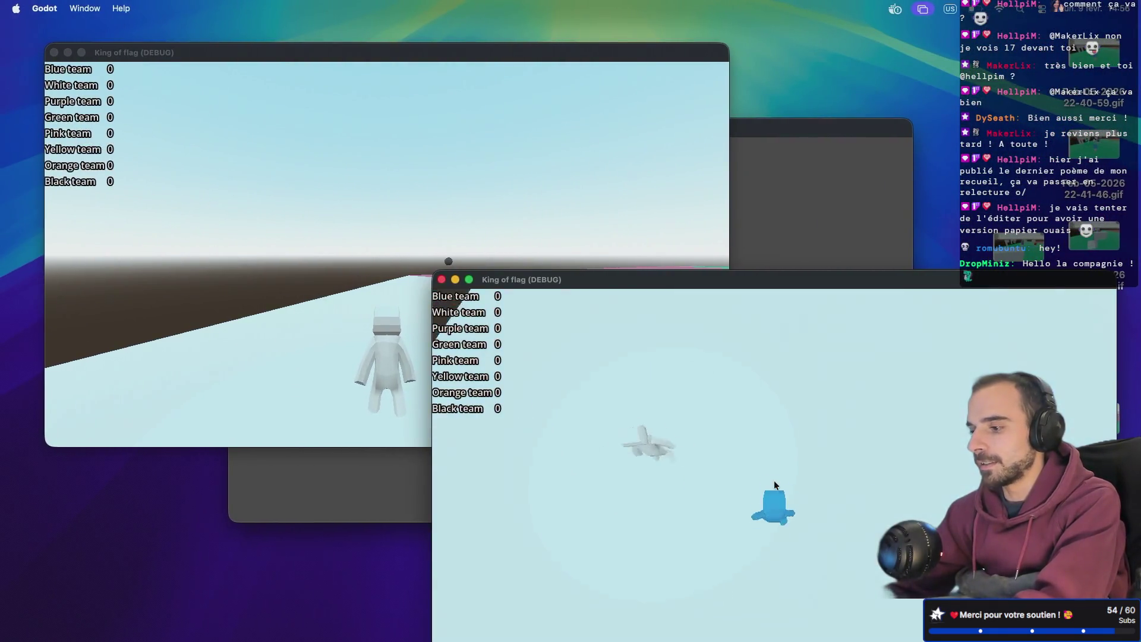
key(w)
key(s)
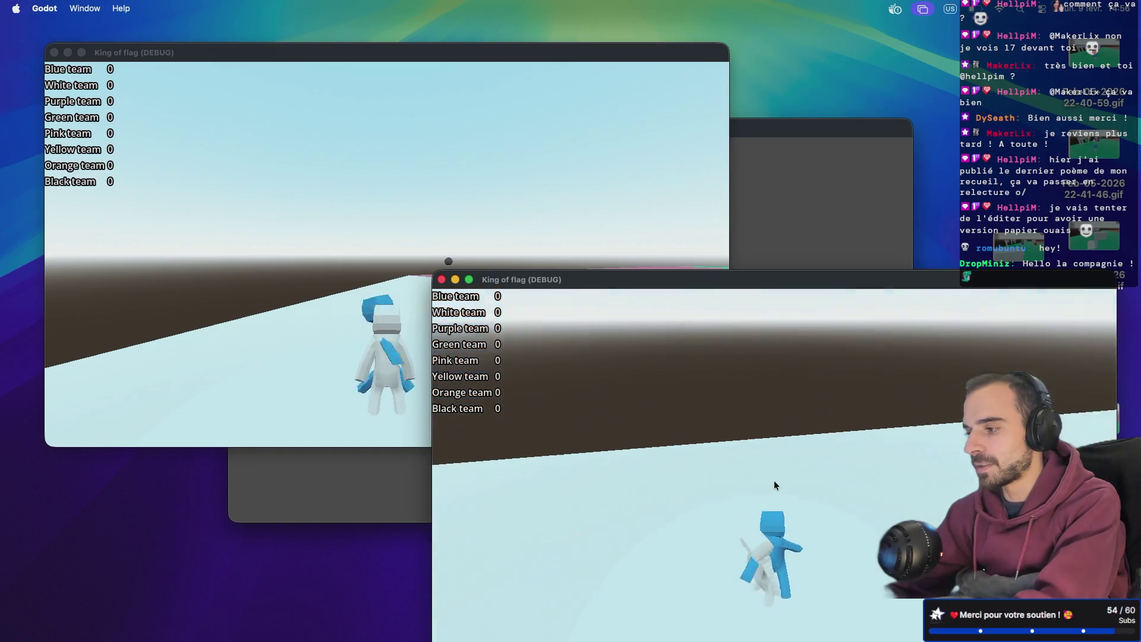
key(w)
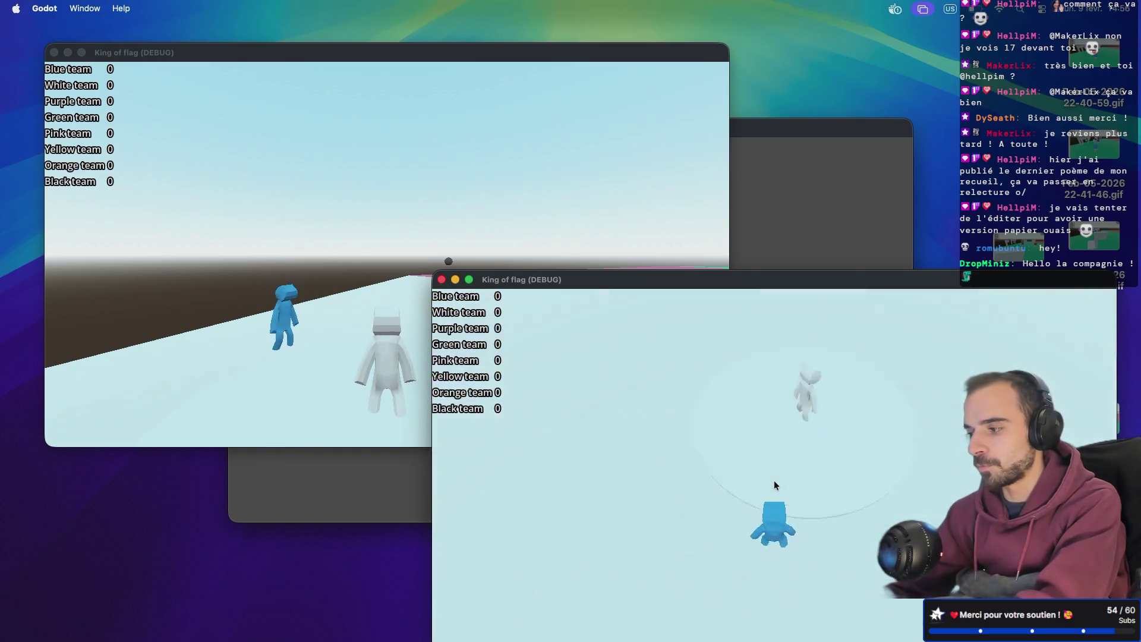
key(space)
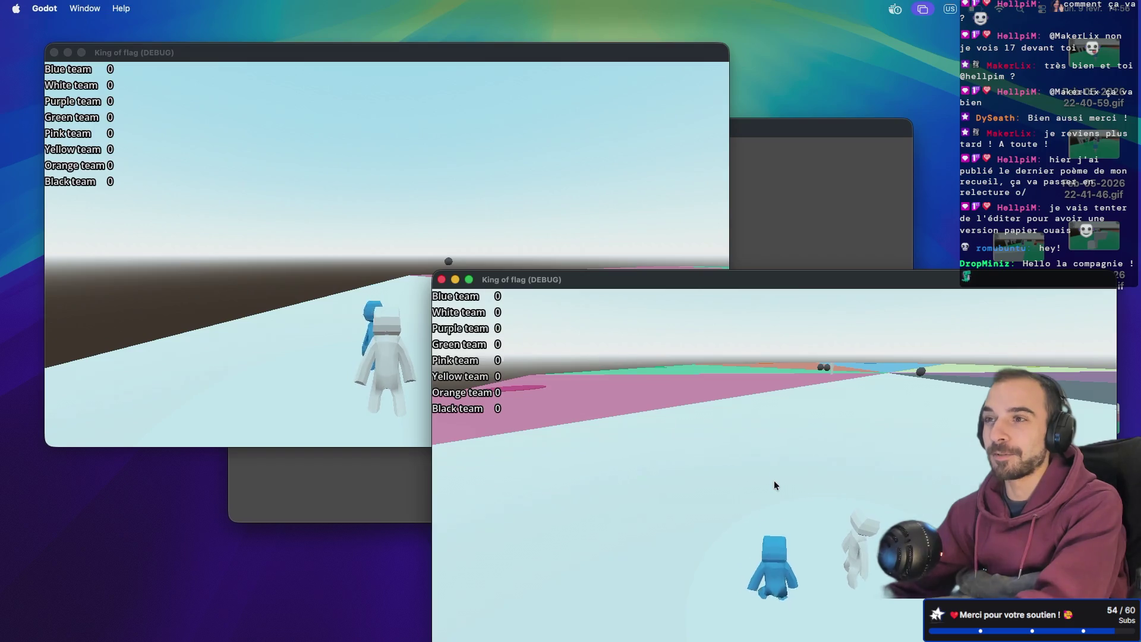
key(space)
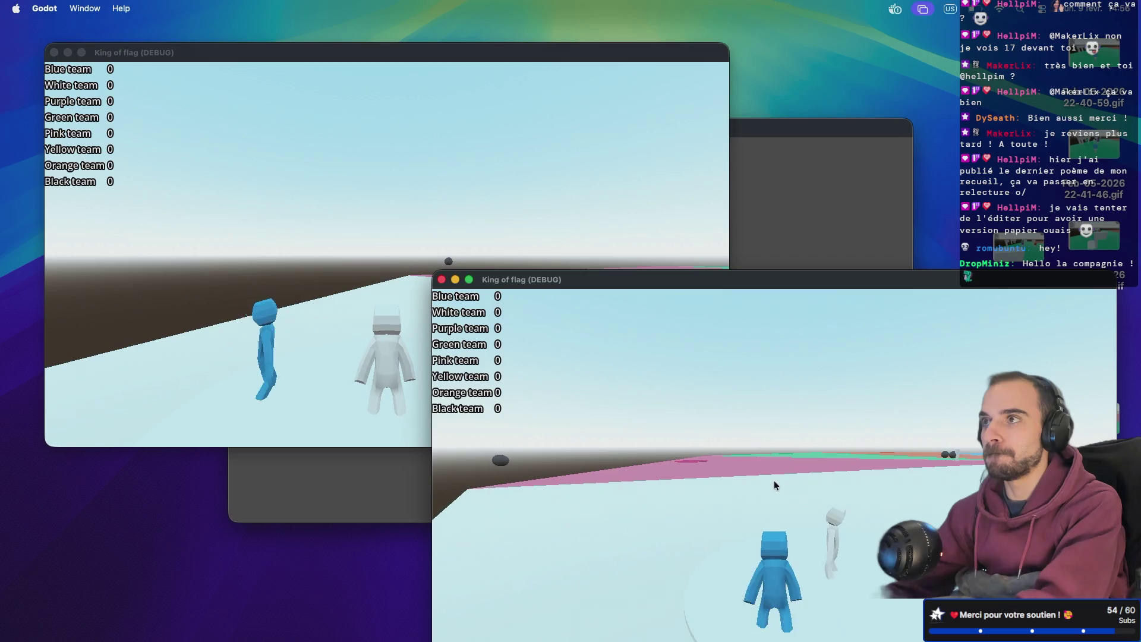
key(ctrl+Right)
key(ctrl+Right)
key(ctrl+Right)
key(ctrl+Right)
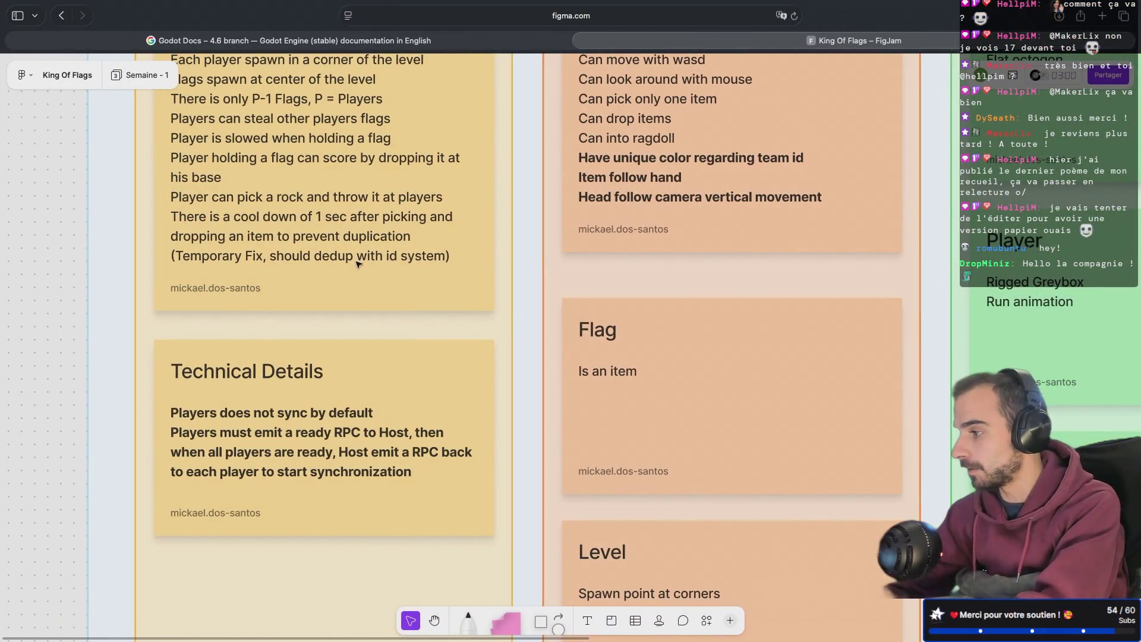
- Switch the FigJam board to the Semaine - 2 page
click(140, 75)
click(152, 149)
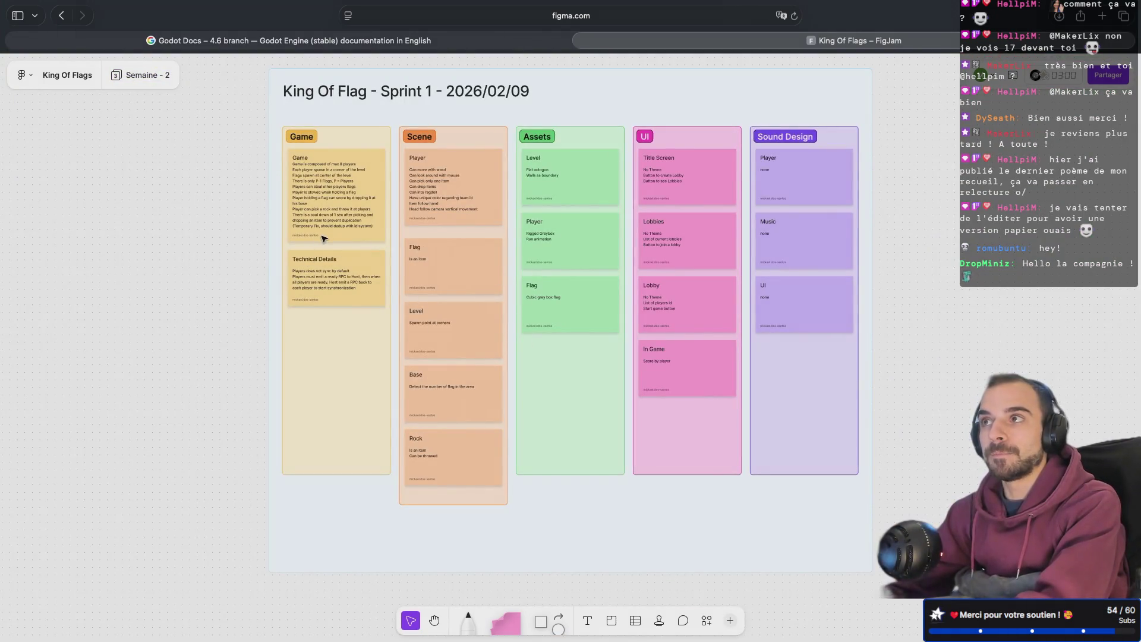
ctrl+scroll(327, 238, up, 5)
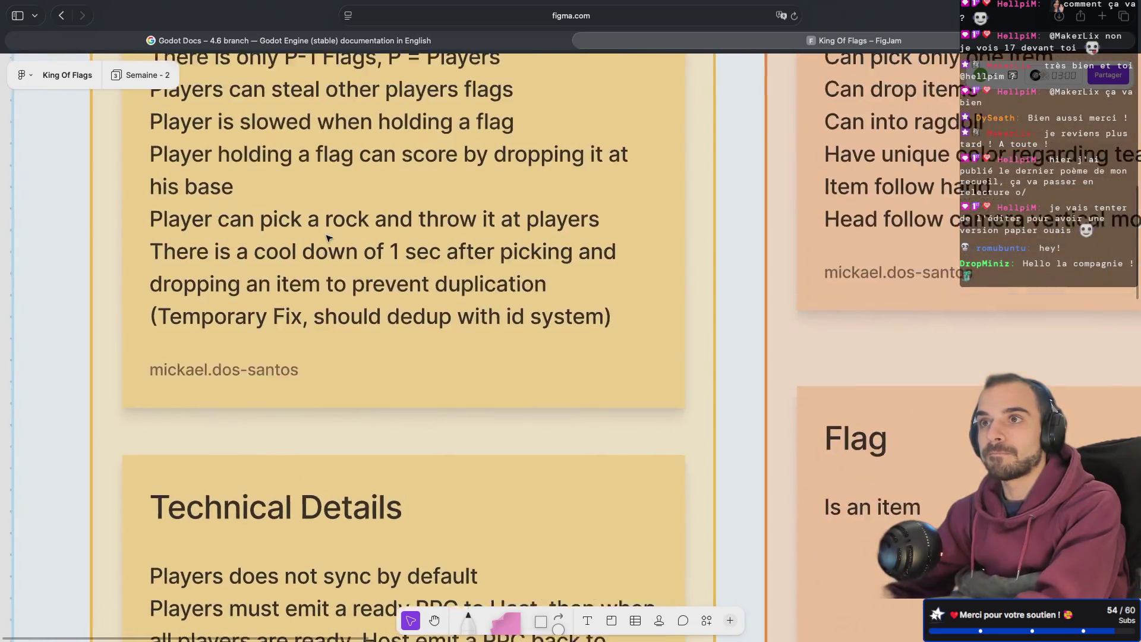
scroll(327, 238, up, 2)
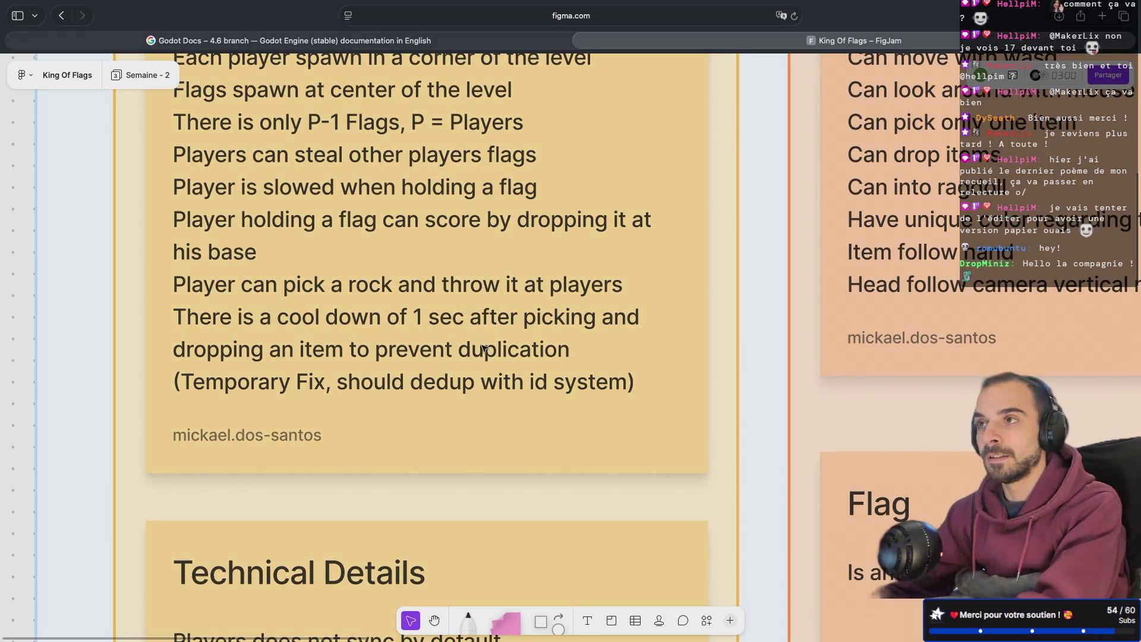
ctrl+scroll(593, 378, down, 5)
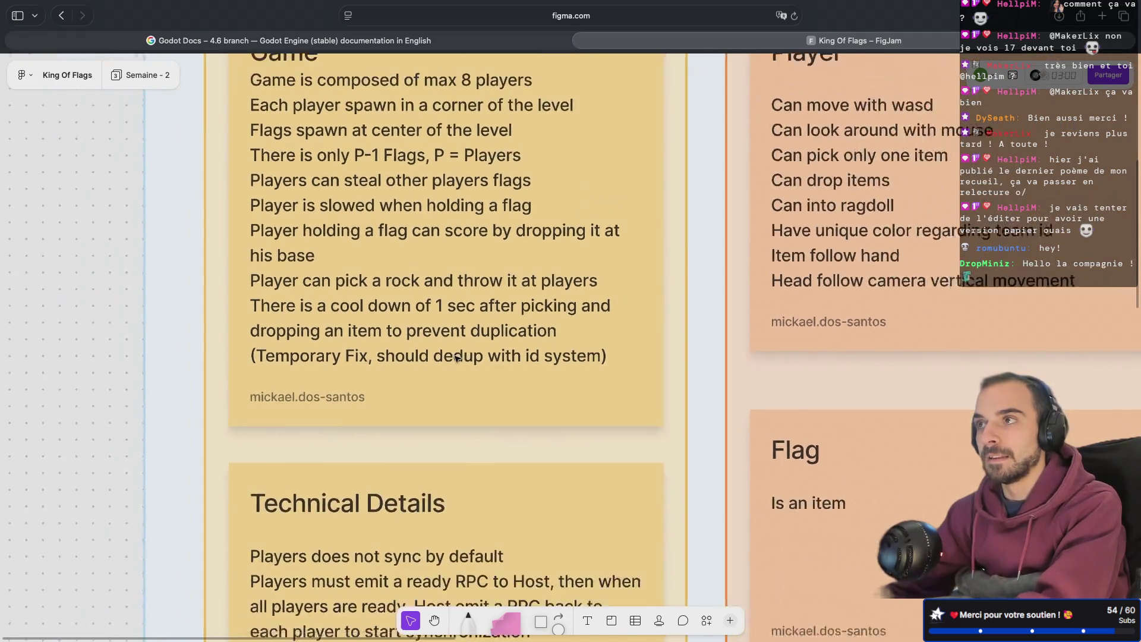
- Move the three cool-down lines from the Game sticky to the end of Technical Details
click(622, 358)
click(621, 358)
drag(606, 357, 257, 315)
key(ctrl+c)
key(BackSpace)
scroll(351, 311, down, 3)
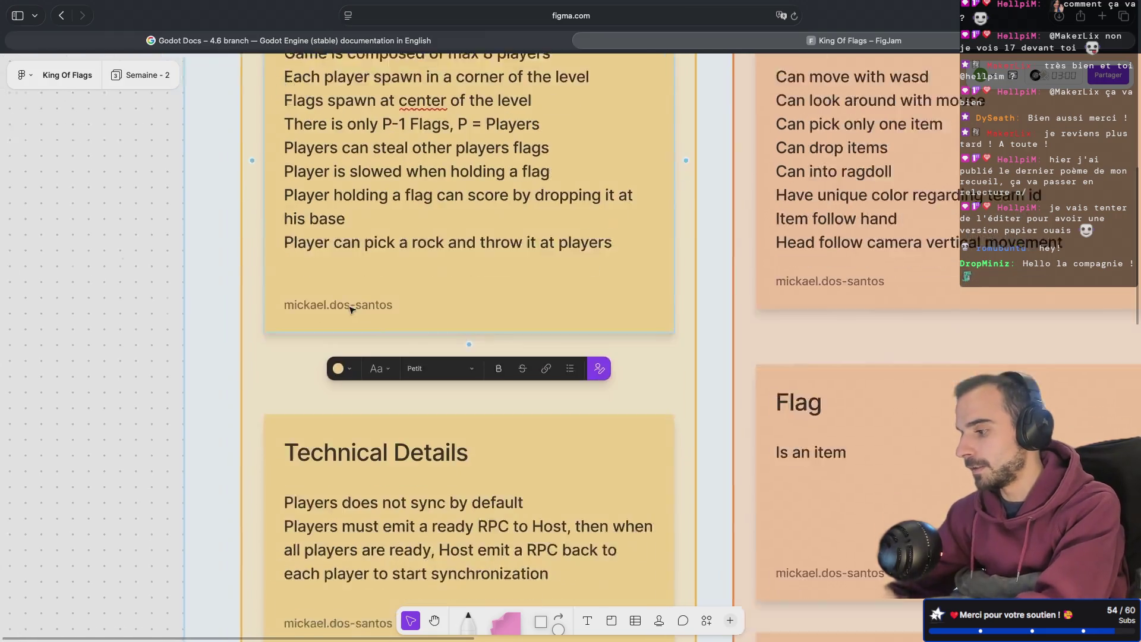
double_click(628, 517)
key(Return)
key(Return)
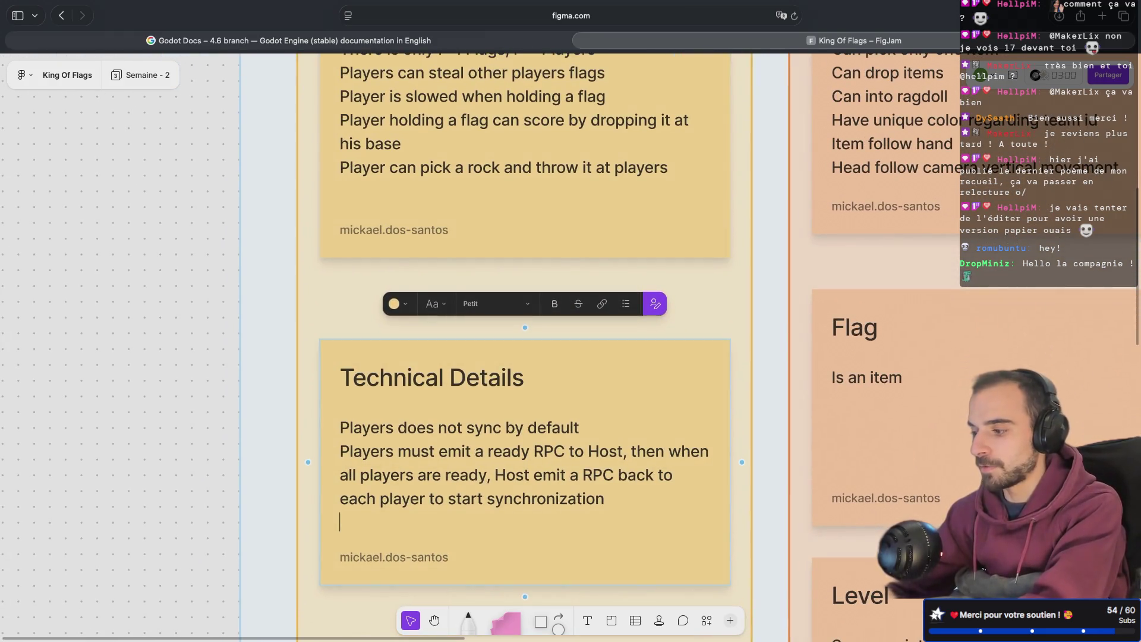
key(ctrl+v)
scroll(486, 408, up, 3)
- Add a bold 'Player can attack with the flag' line below the rock-throwing line in Game
click(522, 301)
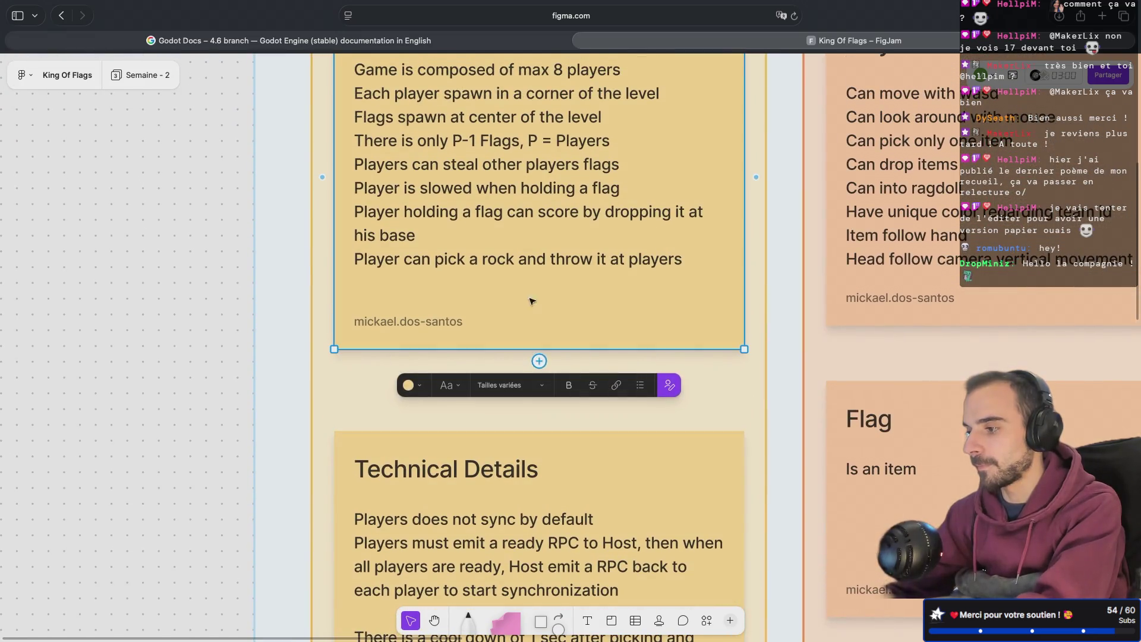
click(690, 258)
key(Return)
text(Player can attack with the )
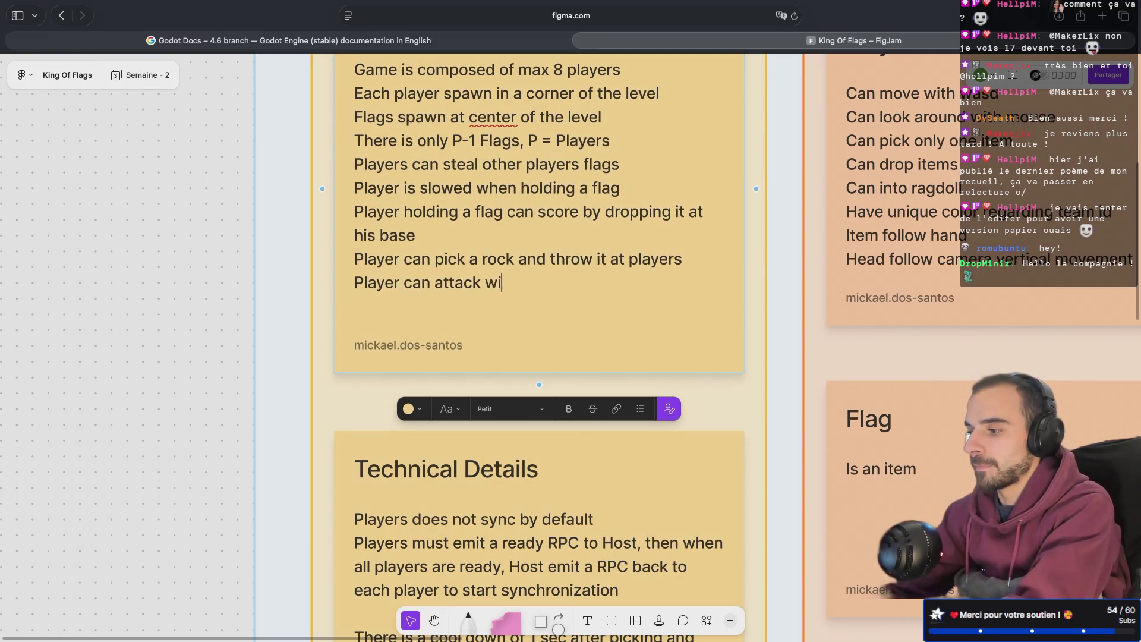
text(flag)
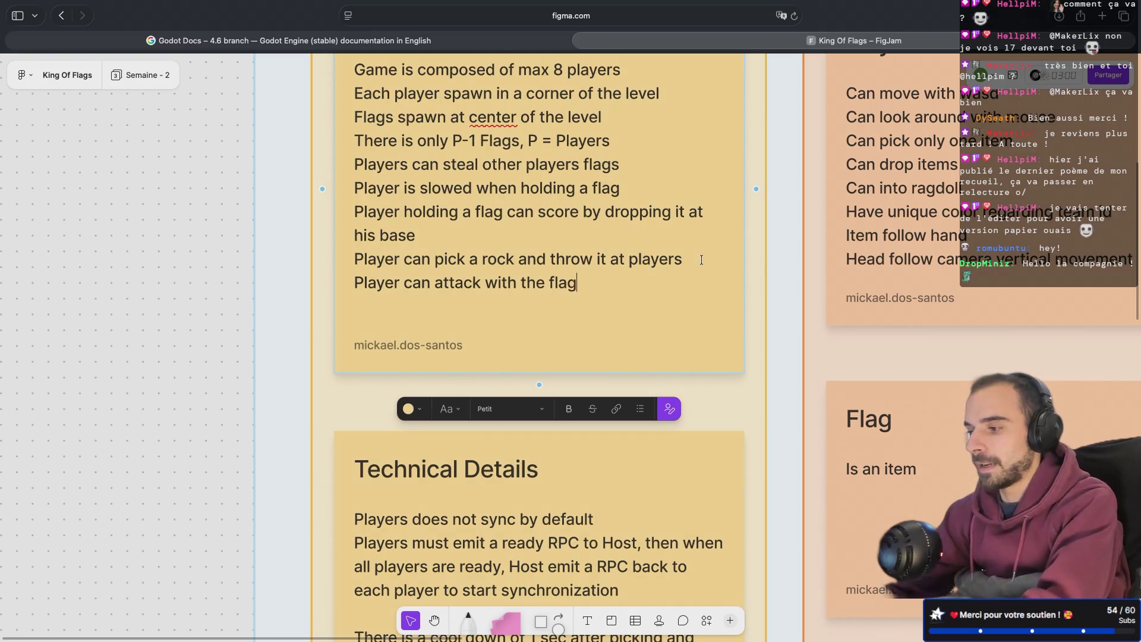
triple_click(519, 284)
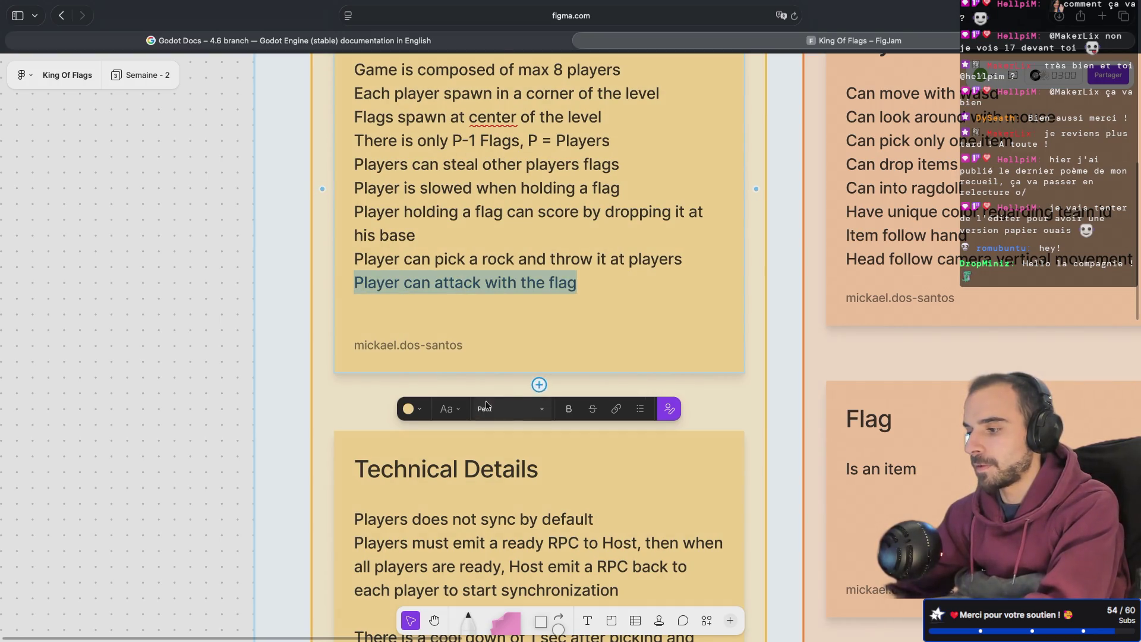
click(569, 409)
click(634, 300)
key(Return)
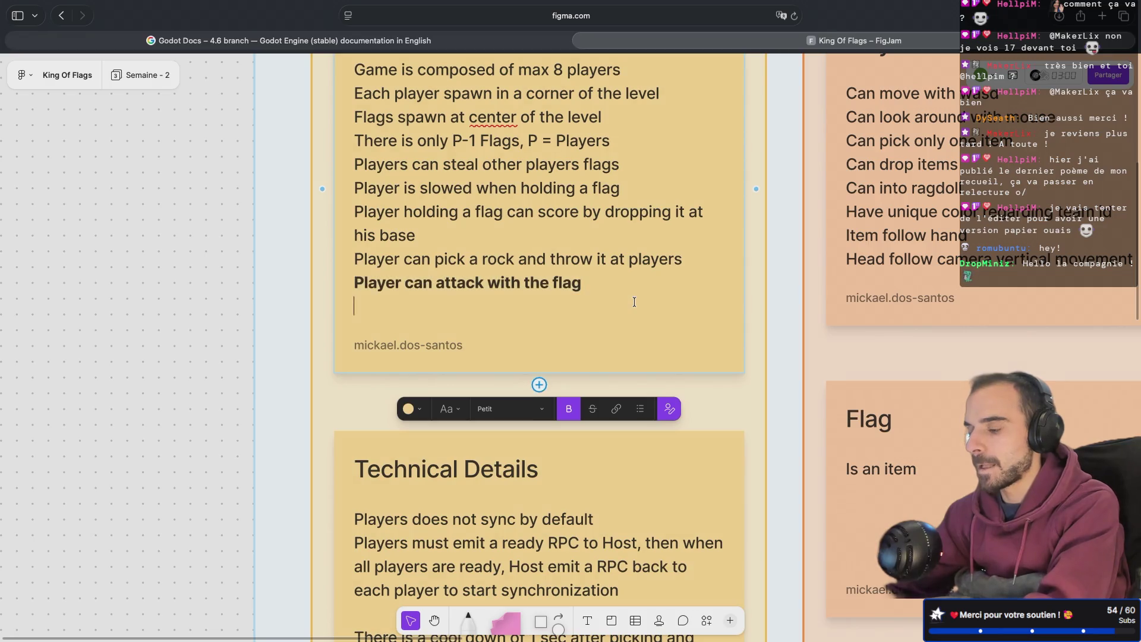
scroll(634, 302, right, 2)
scroll(634, 302, right, 10)
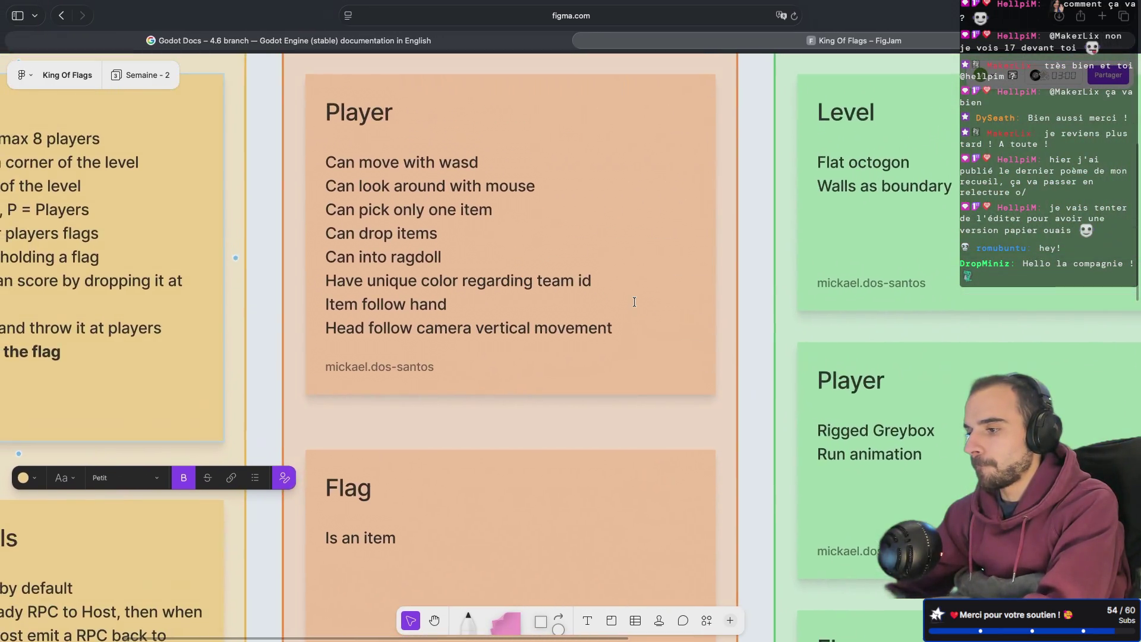
scroll(634, 302, right, 8)
scroll(634, 302, down, 3)
- Add a bold 'Attack animation' line under Run animation on the green Player card
double_click(570, 331)
key(Return)
text(Attack anima)
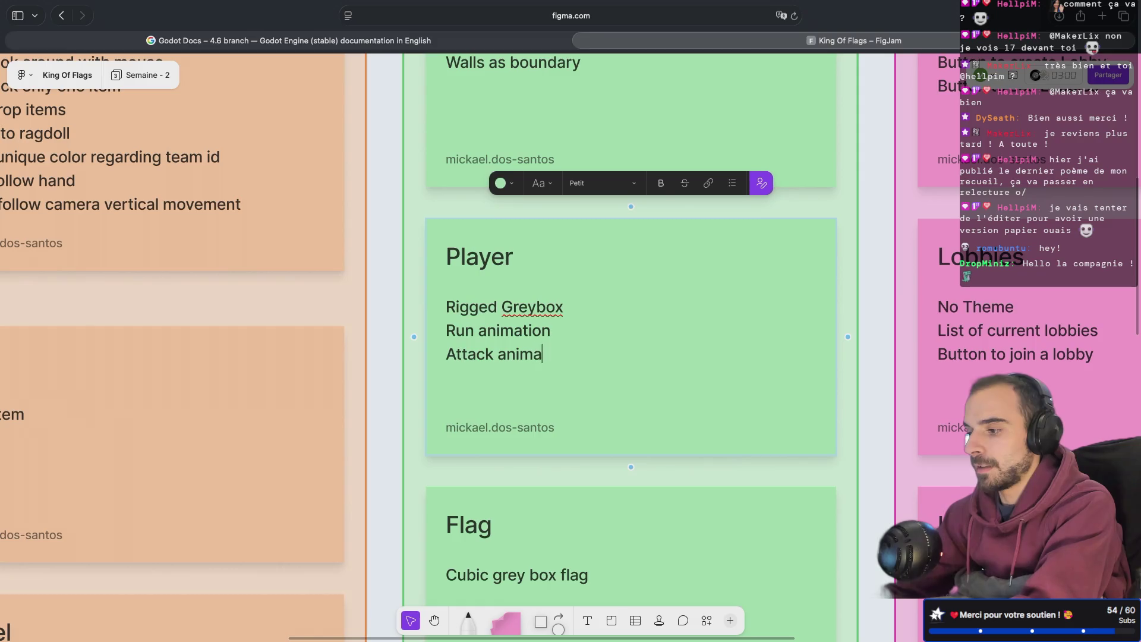
text(tion)
drag(580, 357, 455, 347)
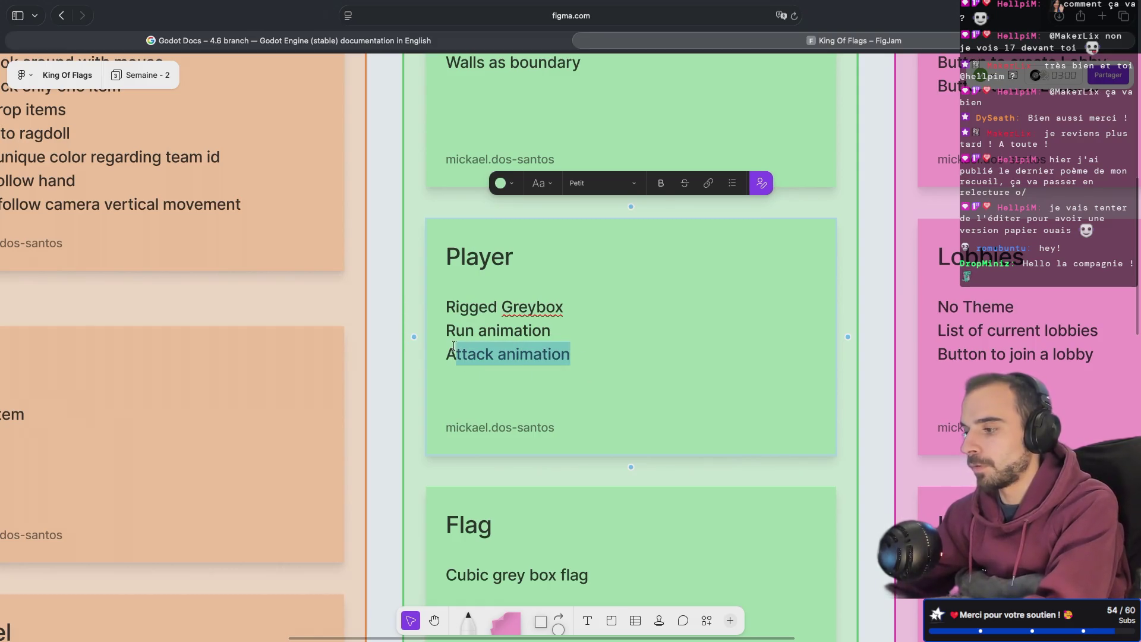
click(661, 184)
click(594, 337)
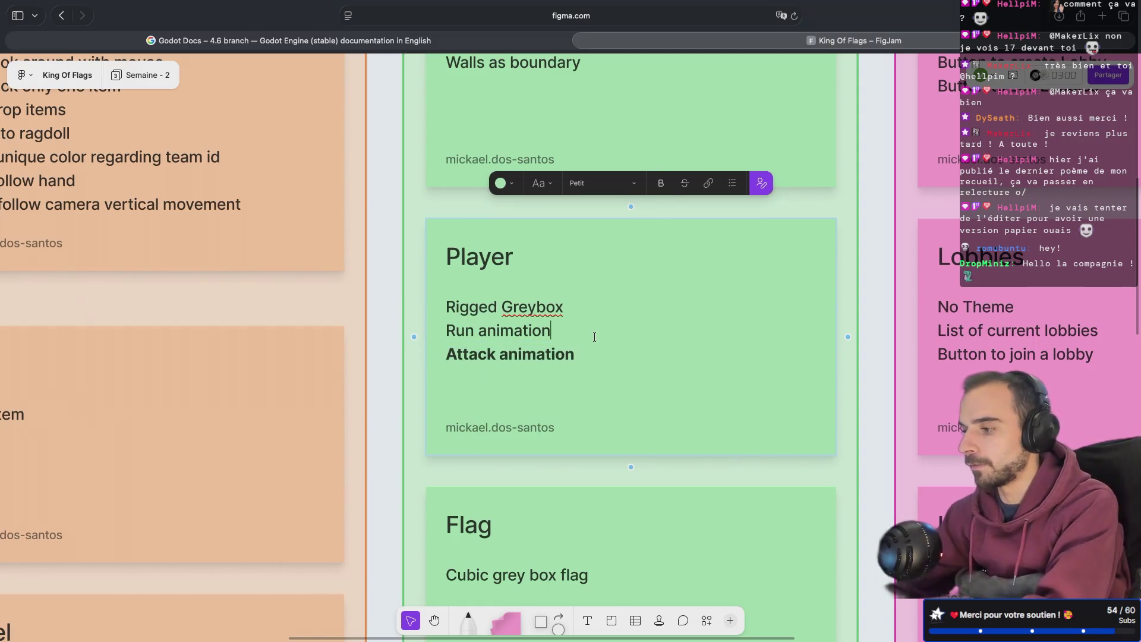
scroll(595, 336, down, 5)
ctrl+scroll(595, 337, down, 2)
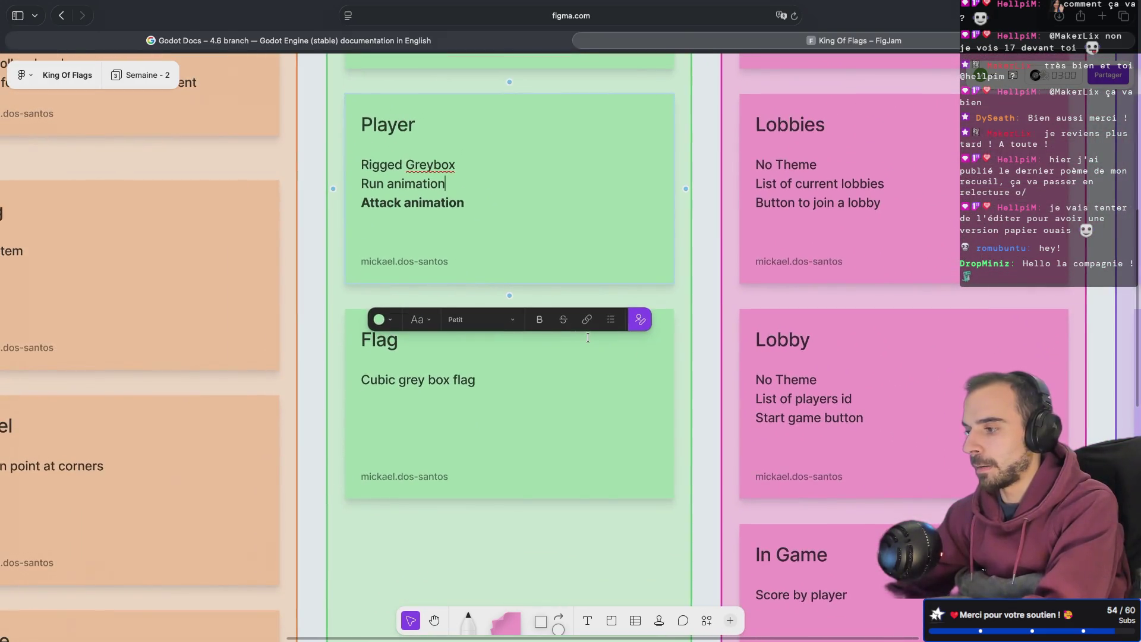
scroll(590, 340, down, 2)
scroll(590, 340, up, 5)
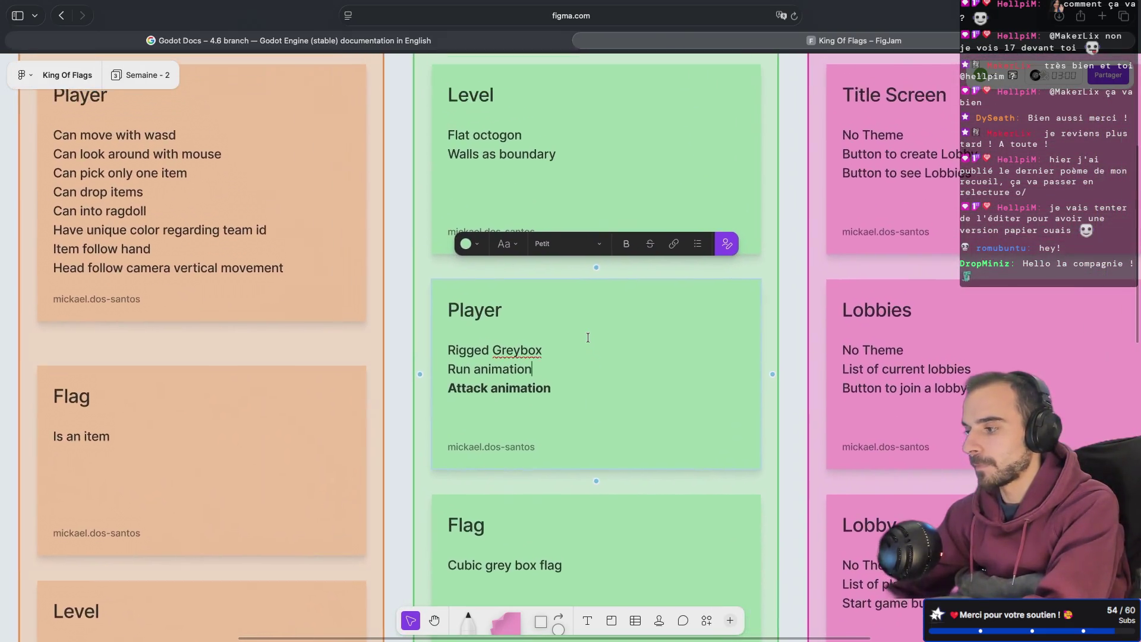
scroll(588, 337, left, 8)
scroll(588, 337, left, 5)
scroll(587, 337, down, 1)
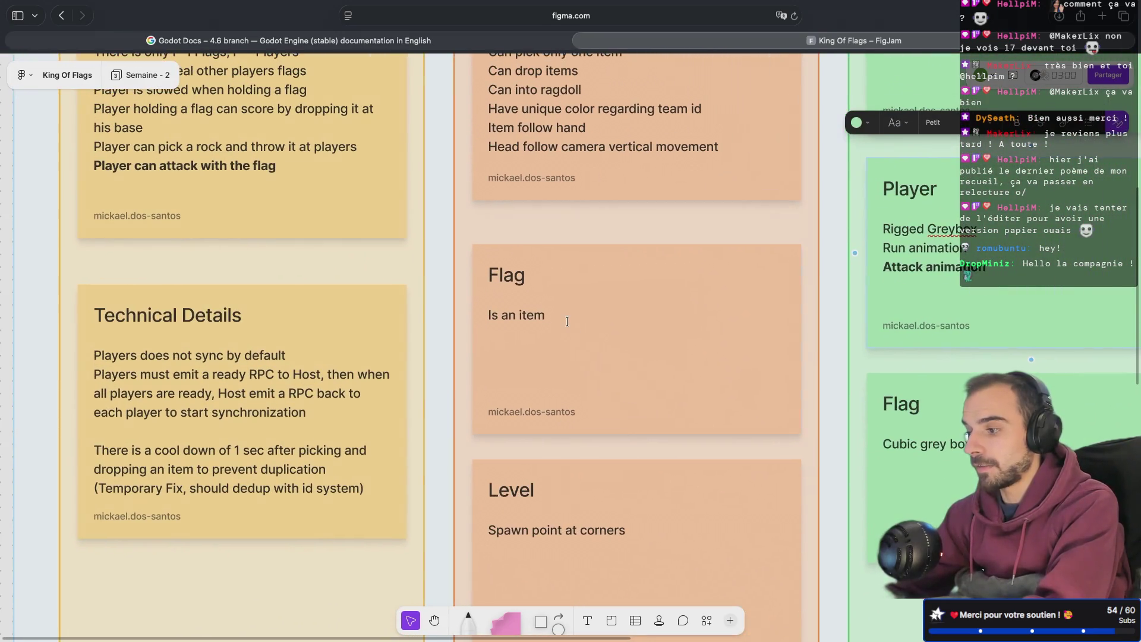
- Start a new line under 'Is an item' on the Flag card, then search 'hurt vs hit box' in a new tab
click(567, 321)
key(Return)
text(ur)
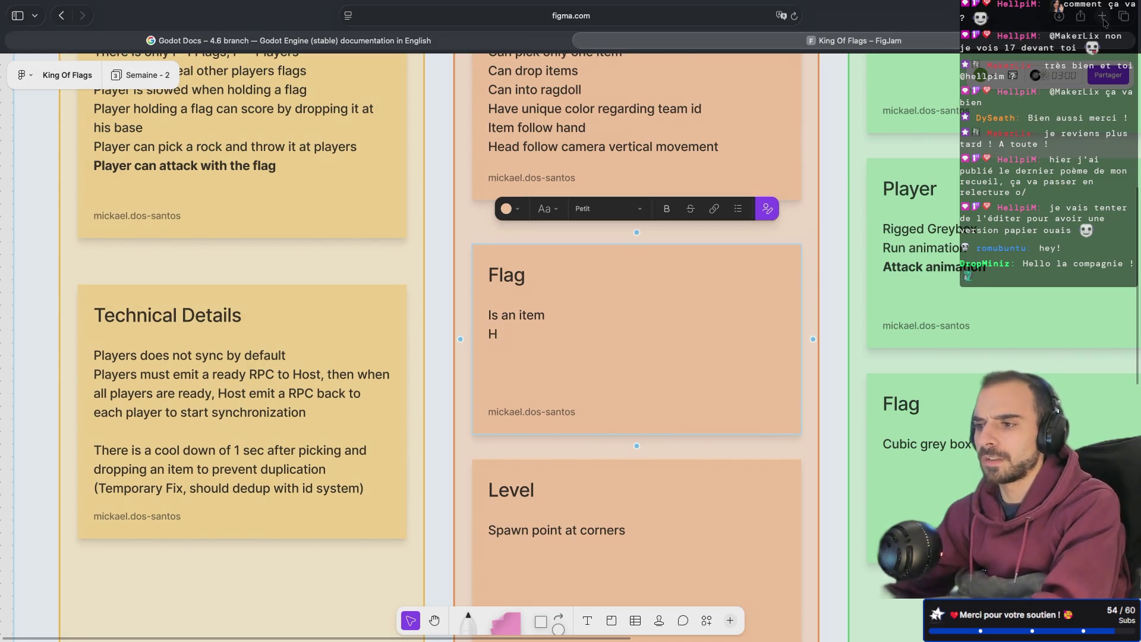
click(1102, 17)
text(hurt)
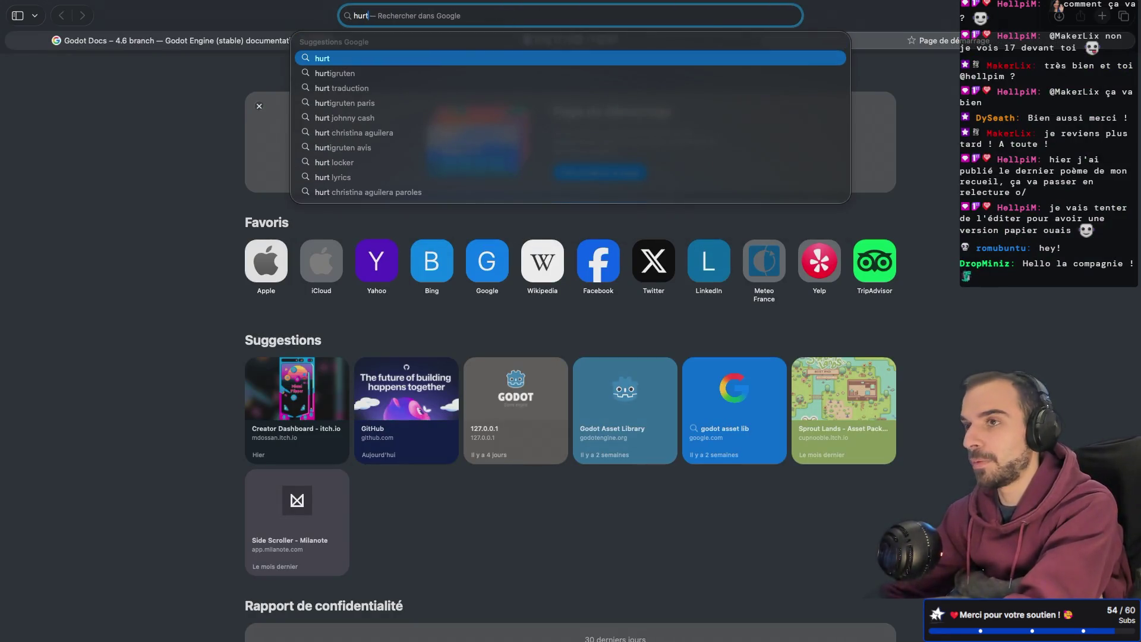
text( vs hit box)
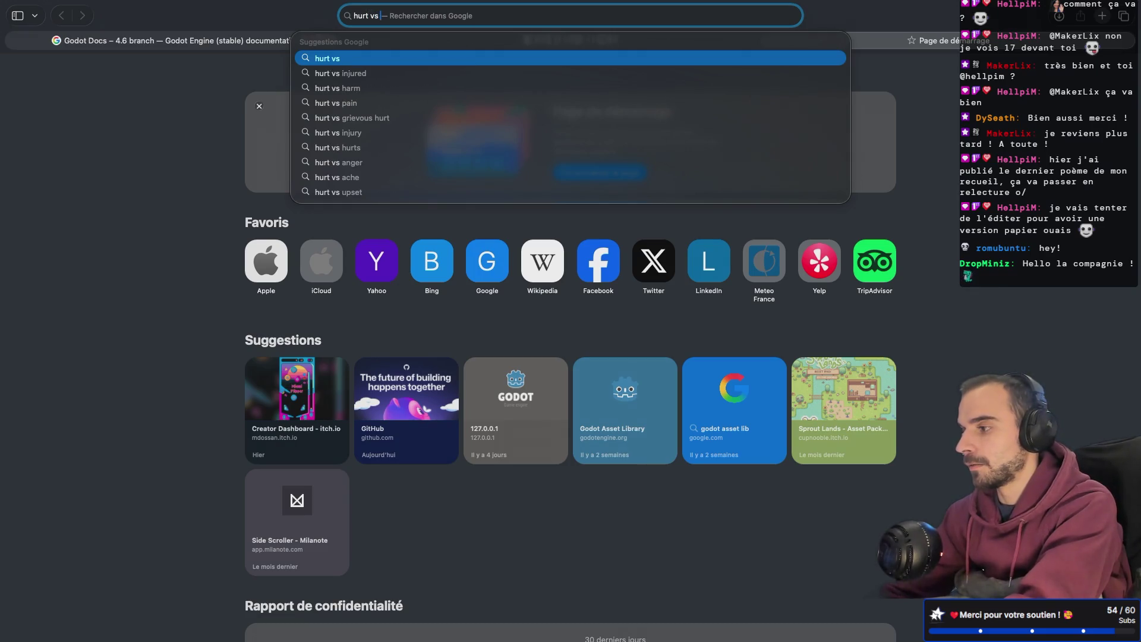
- Submit the 'hurt vs hit box' search, read the answer, then return to the King Of Flags FigJam tab
key(Return)
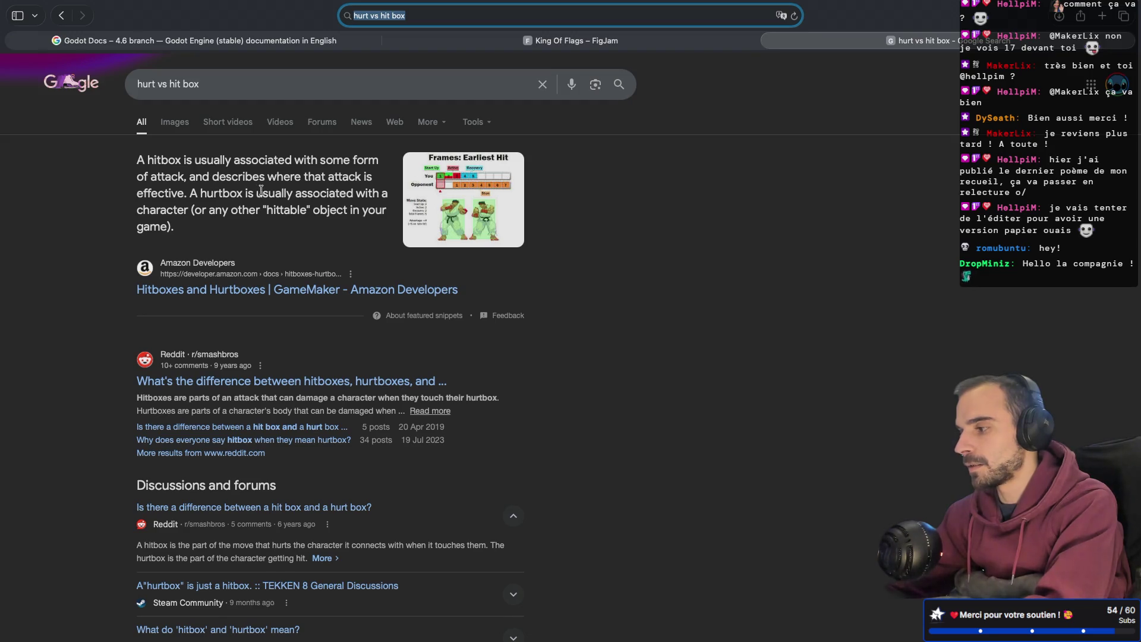
double_click(281, 216)
click(281, 216)
key(super+Tab)
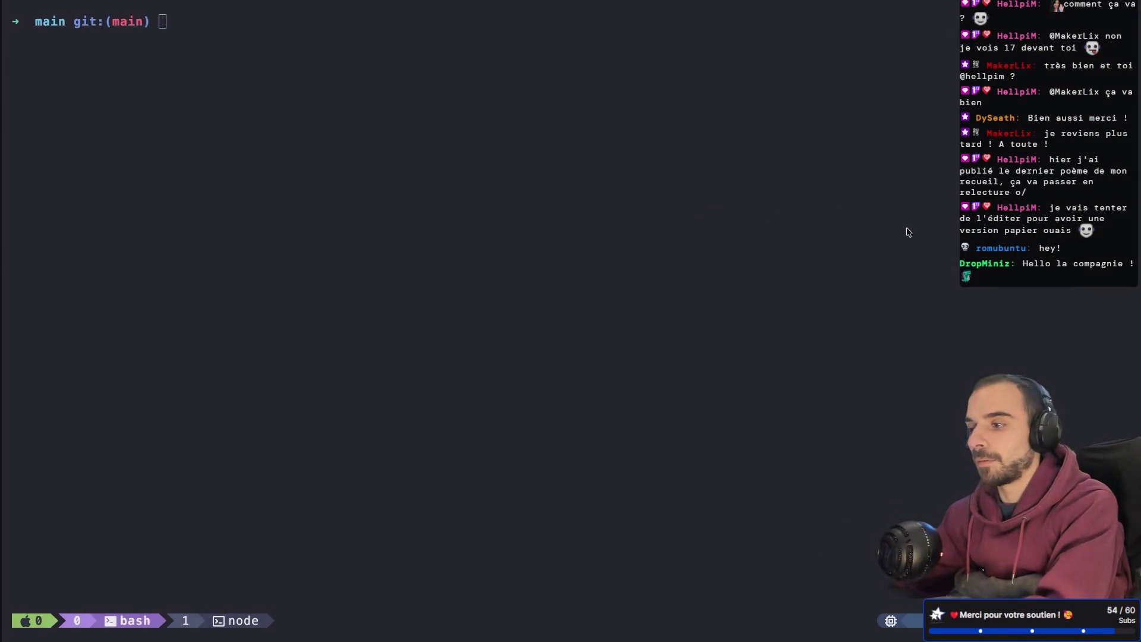
key(super+Tab)
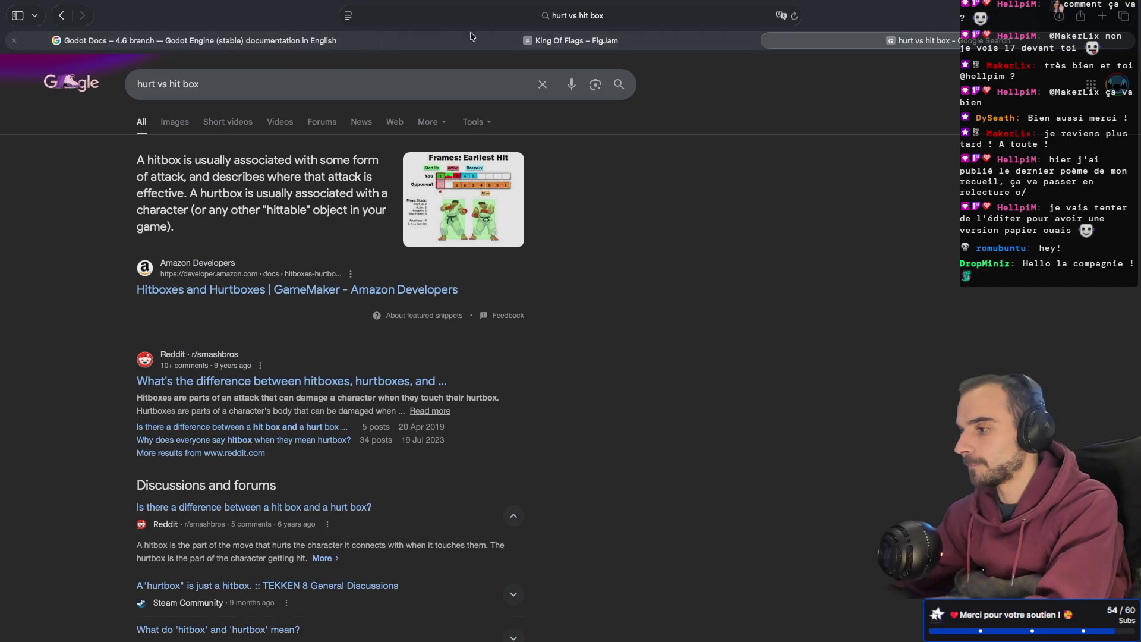
click(501, 39)
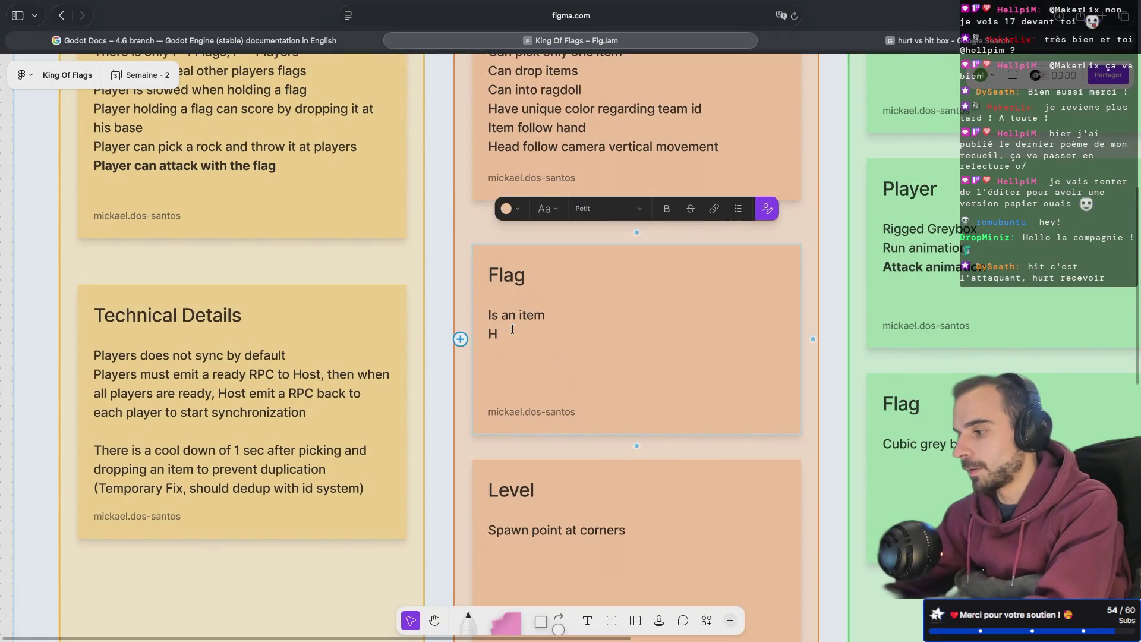
- Finish the 'As an HitBox' line on the Flag sticky and make it bold
text(As an HitBox)
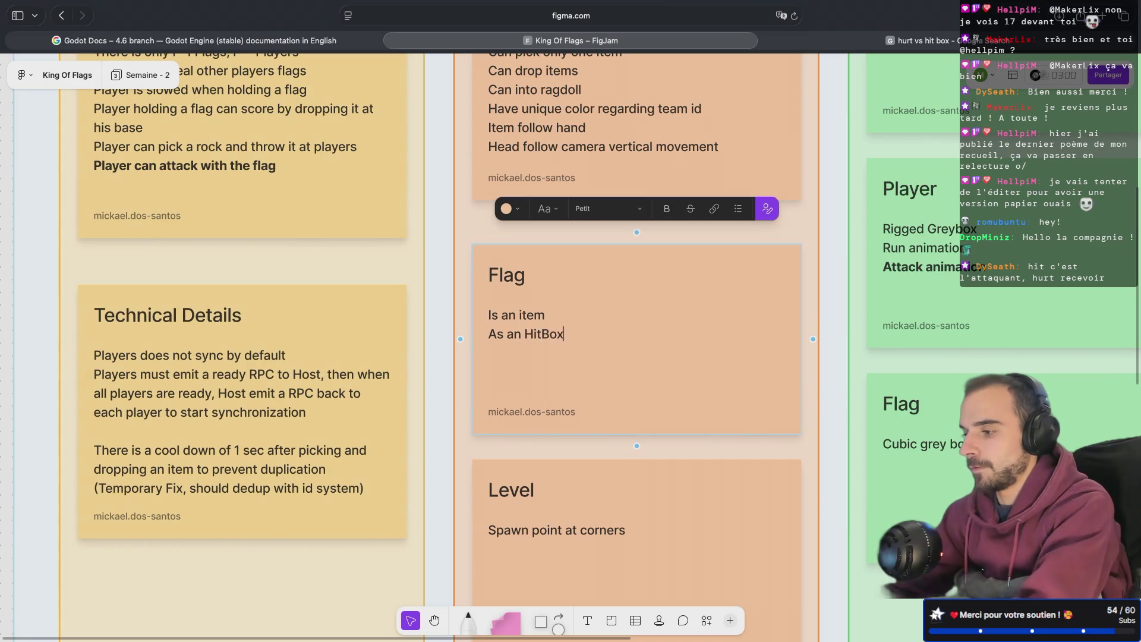
key(super+shift+Left)
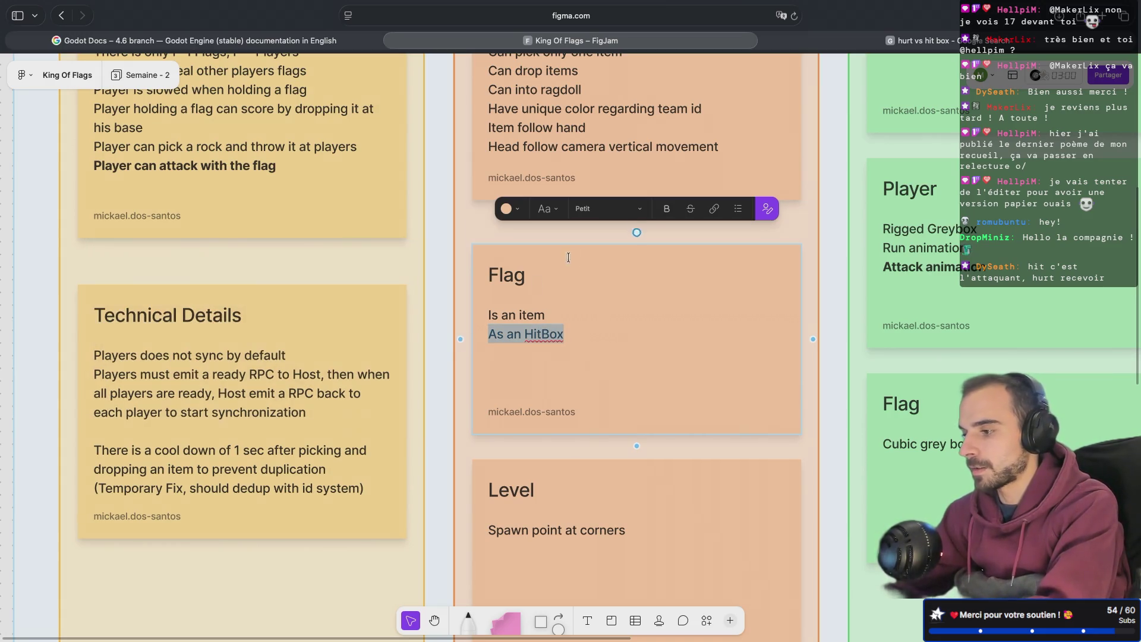
click(666, 208)
- Add an 'As an Hurtbox' line to the Player sticky, undoing two accidental pastes
click(750, 142)
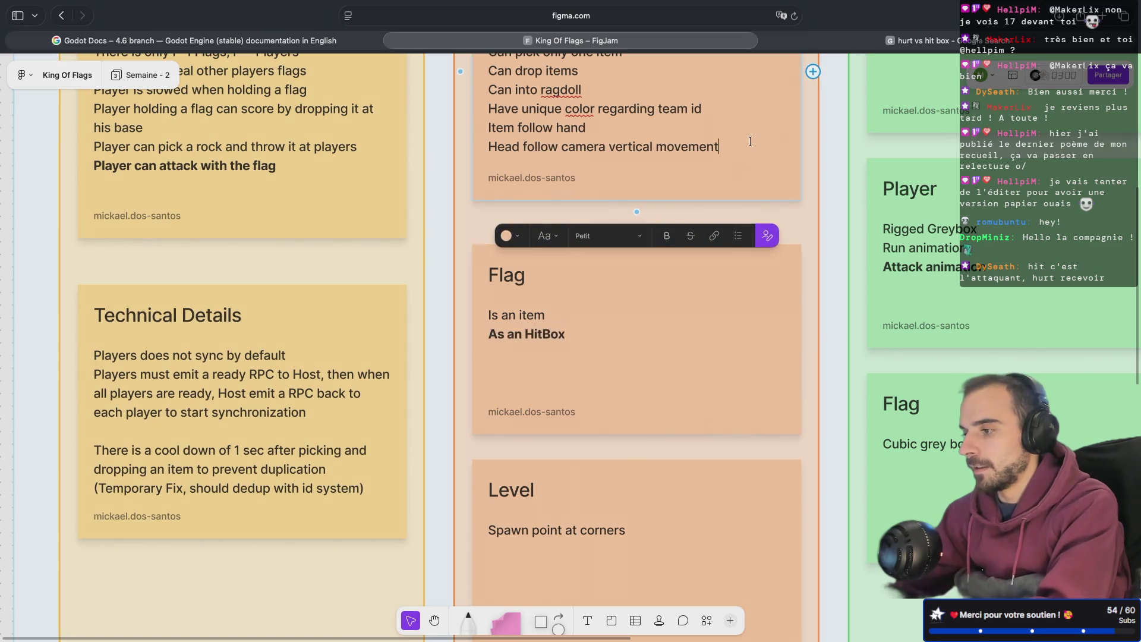
key(super+v)
key(super+z)
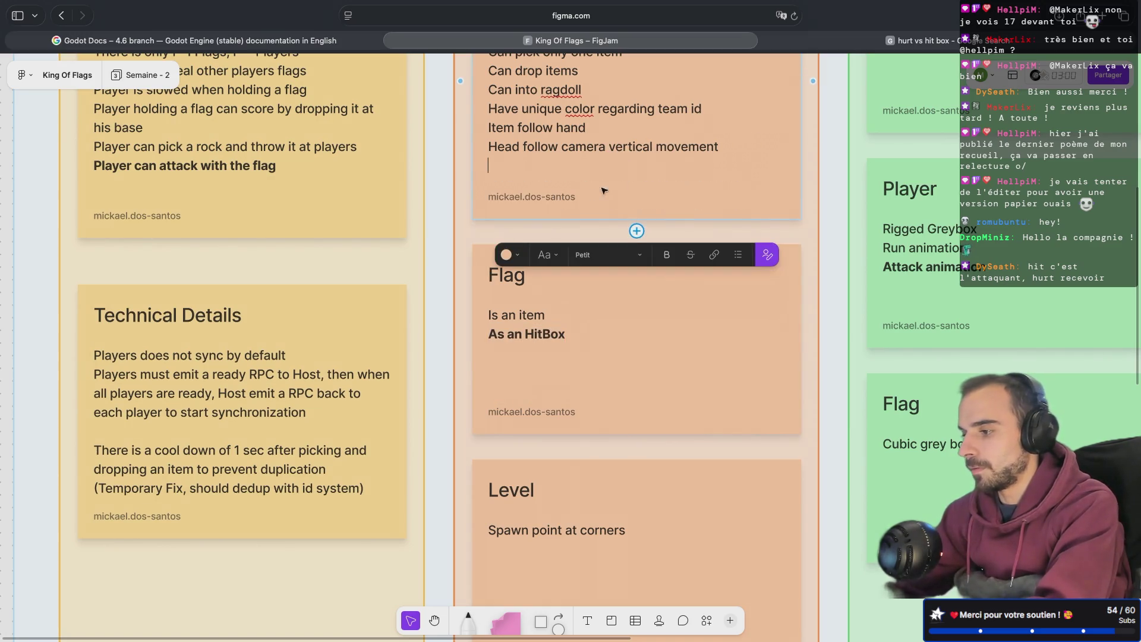
double_click(728, 146)
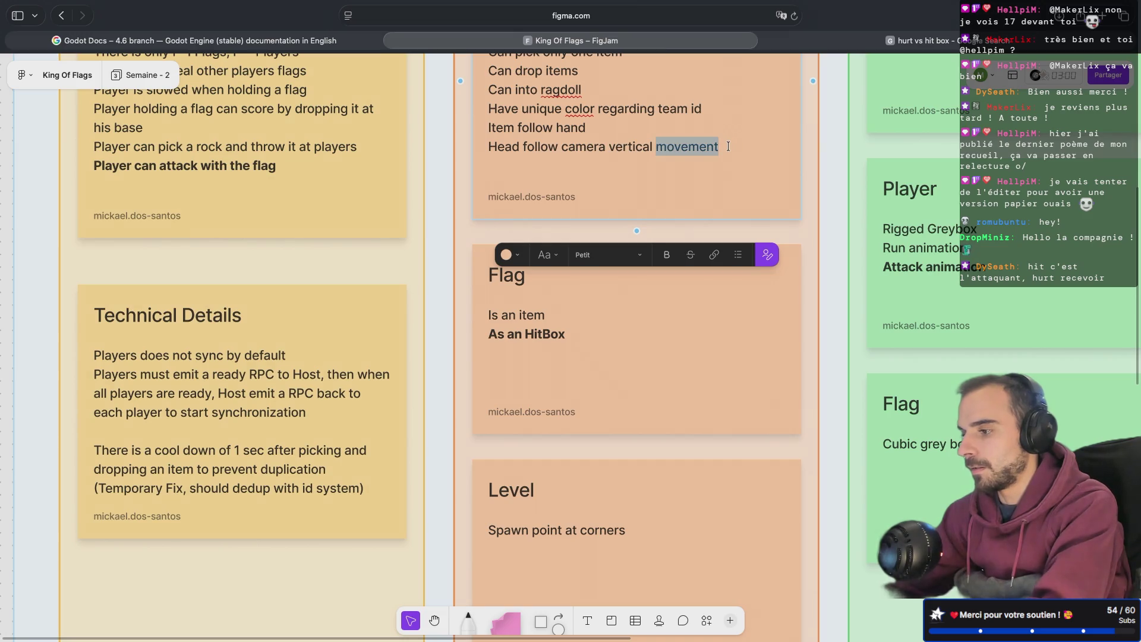
key(Down)
text(There is a cool down of 1 sec after picking and dropping an item to prevent duplication)
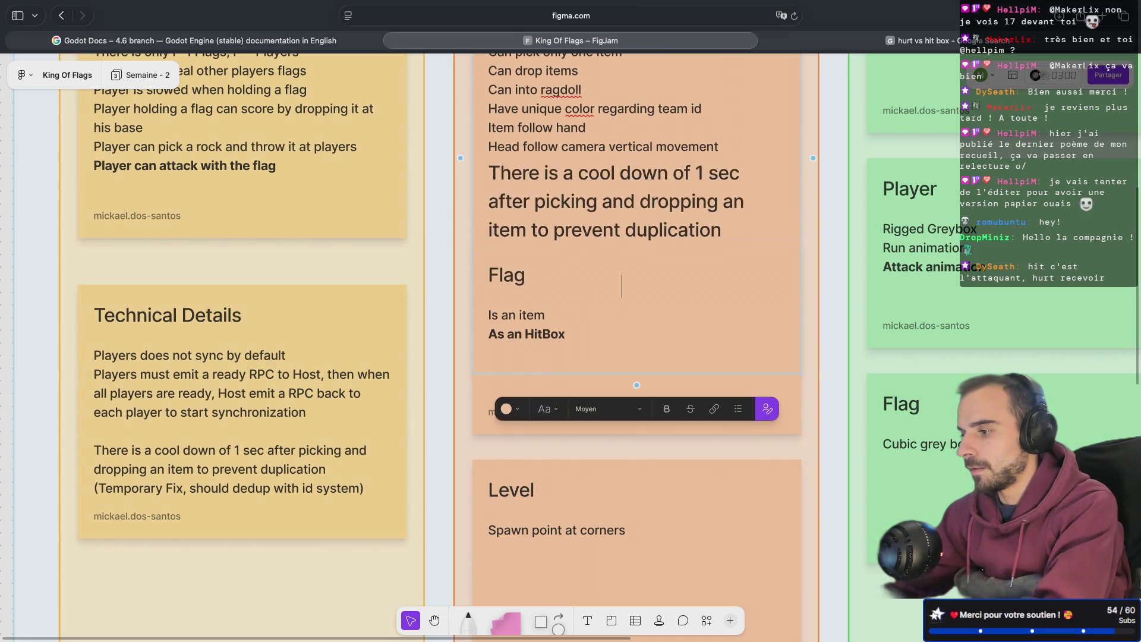
key(super+z)
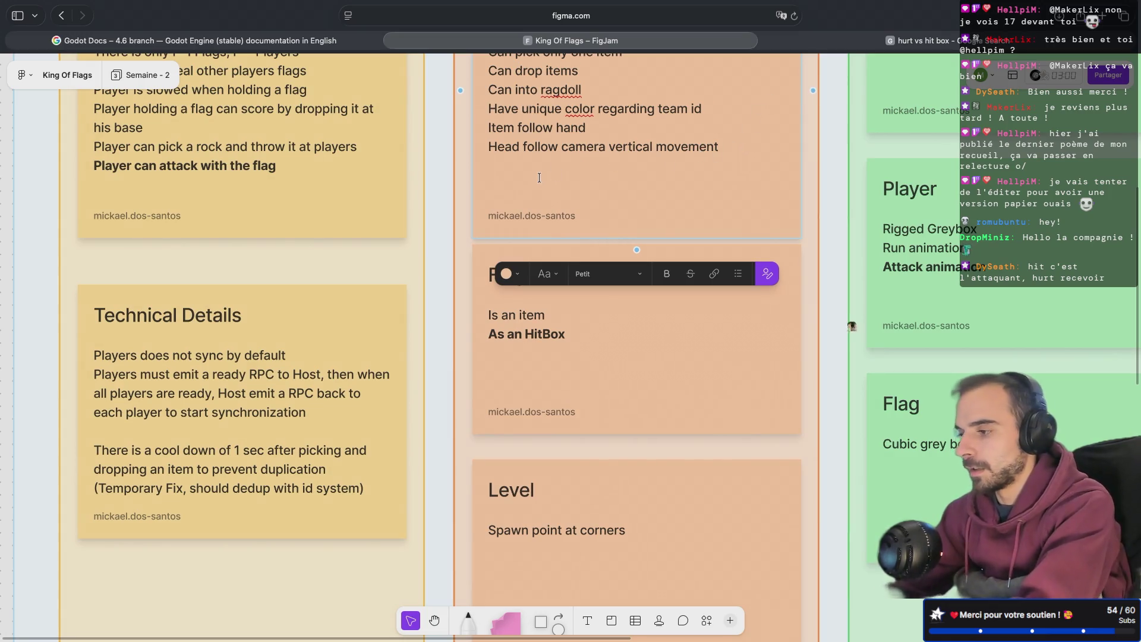
text(As an Hurt)
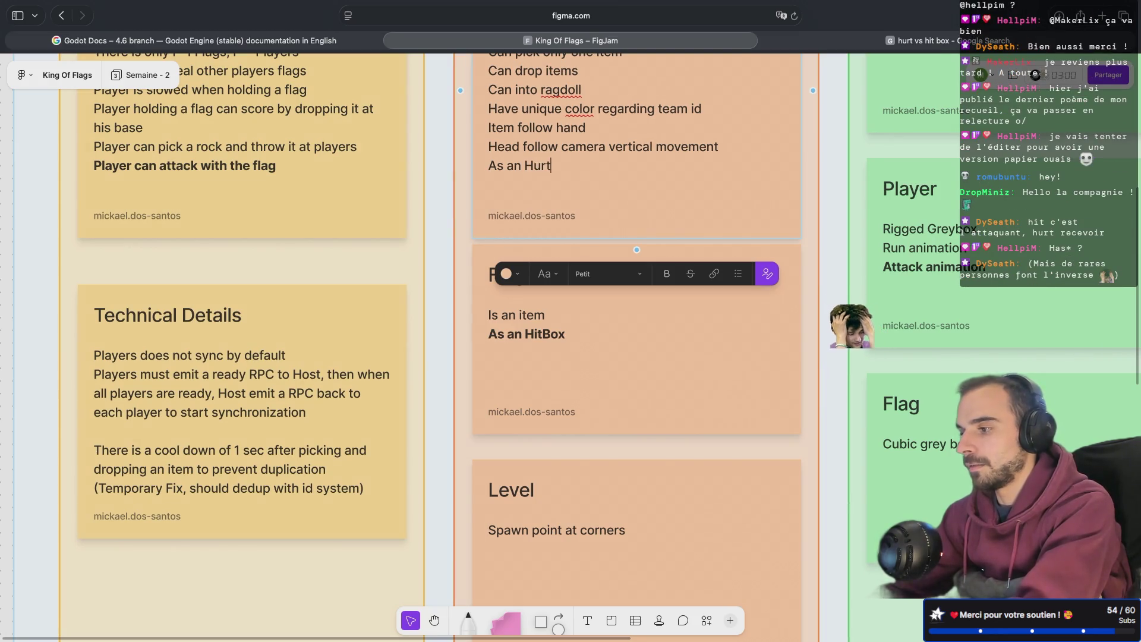
text(box)
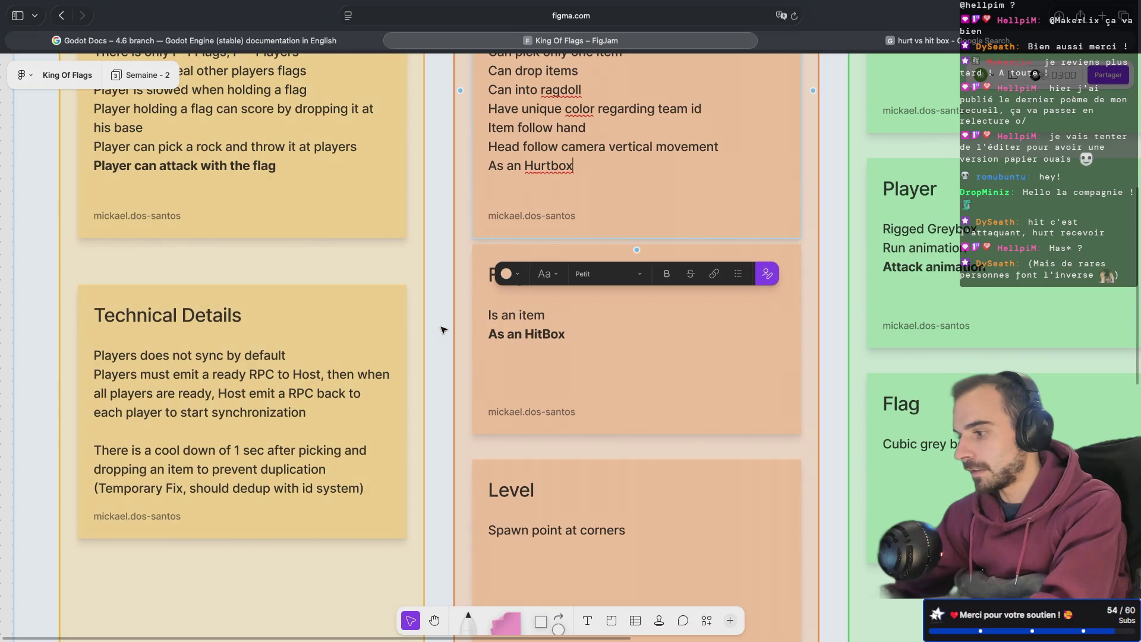
- Correct 'As an HitBox' to 'Has an HitBox' on the Flag sticky and select the Level sticky too
click(489, 334)
text(H)
key(Delete)
text(a)
key(Escape)
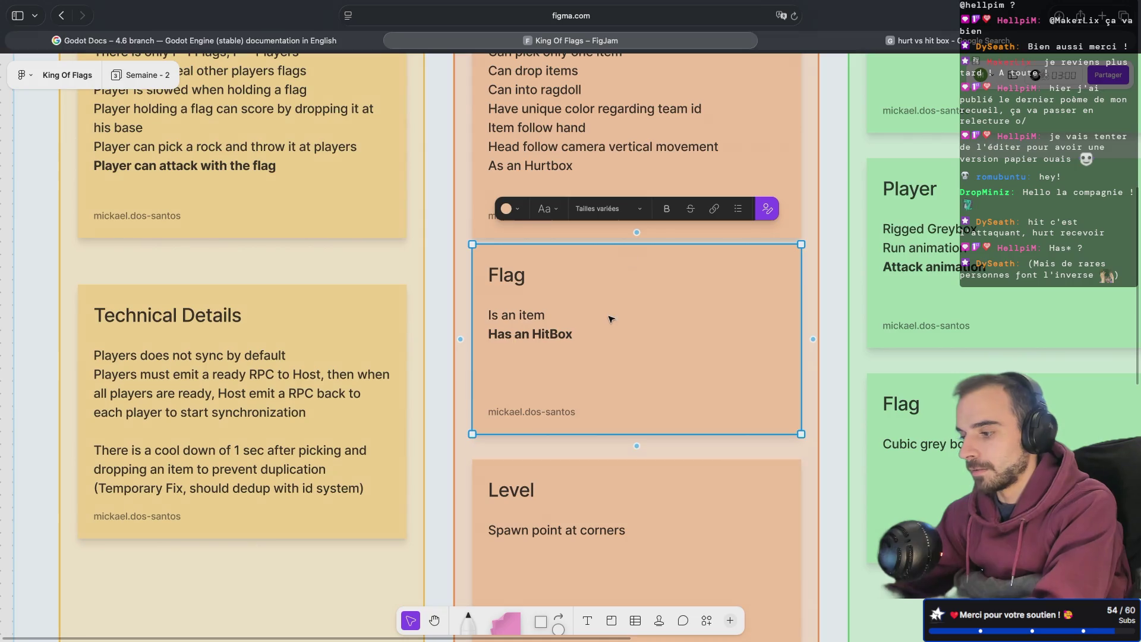
shift+click(654, 517)
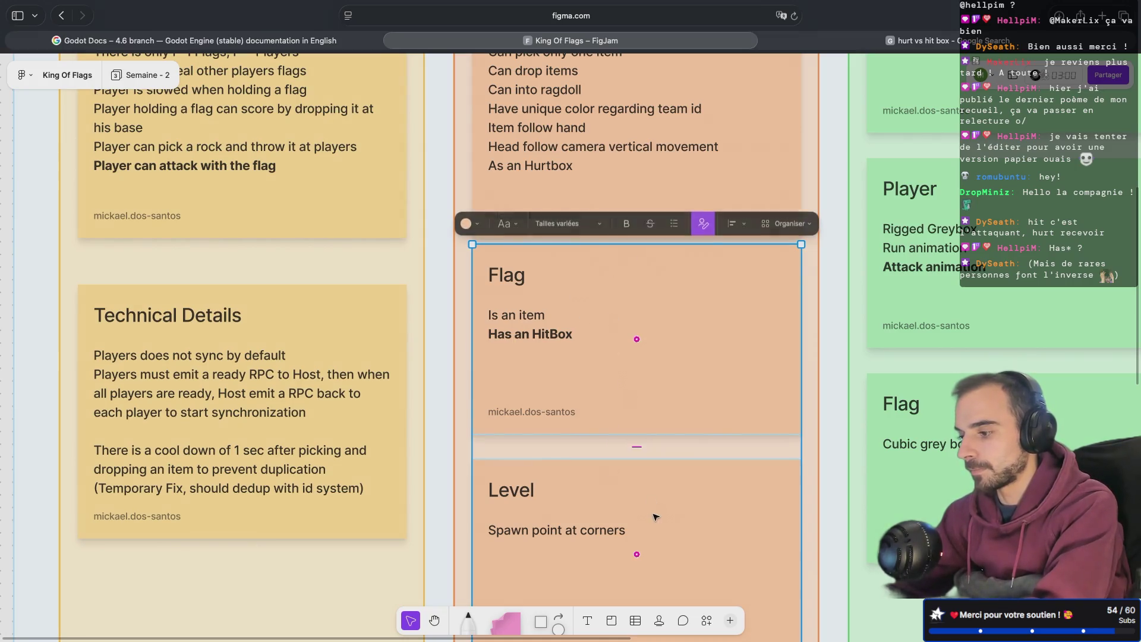
- Nudge the Flag and Level stickies down, and turn the Player line into bold 'Has an Hurtbox'
drag(669, 365, 670, 387)
click(563, 165)
click(558, 165)
double_click(495, 166)
text(Has)
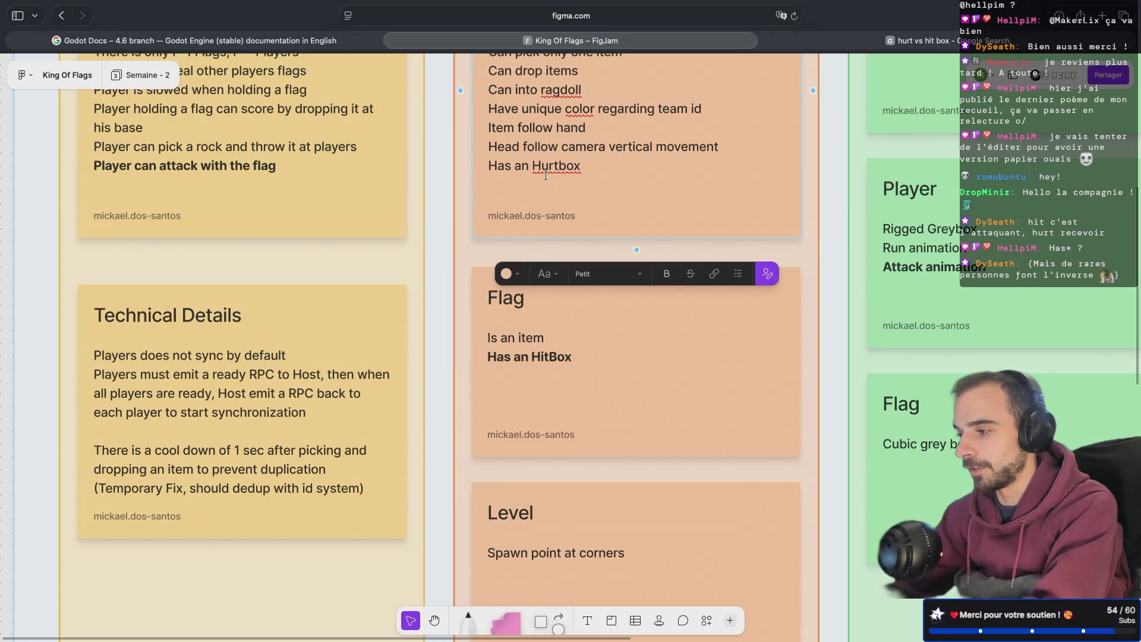
drag(581, 166, 452, 167)
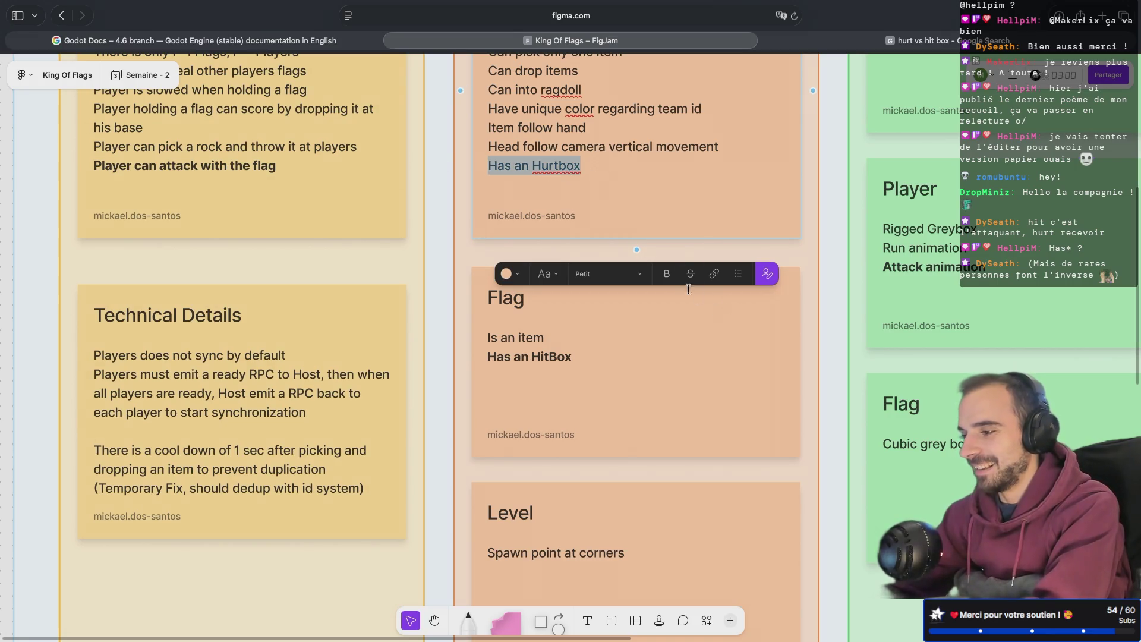
click(667, 275)
key(Right)
key(Return)
- Compare the Player sticky's 'Can into ragdoll' and 'Has an Hurtbox' lines while panning the board
scroll(619, 190, down, 1)
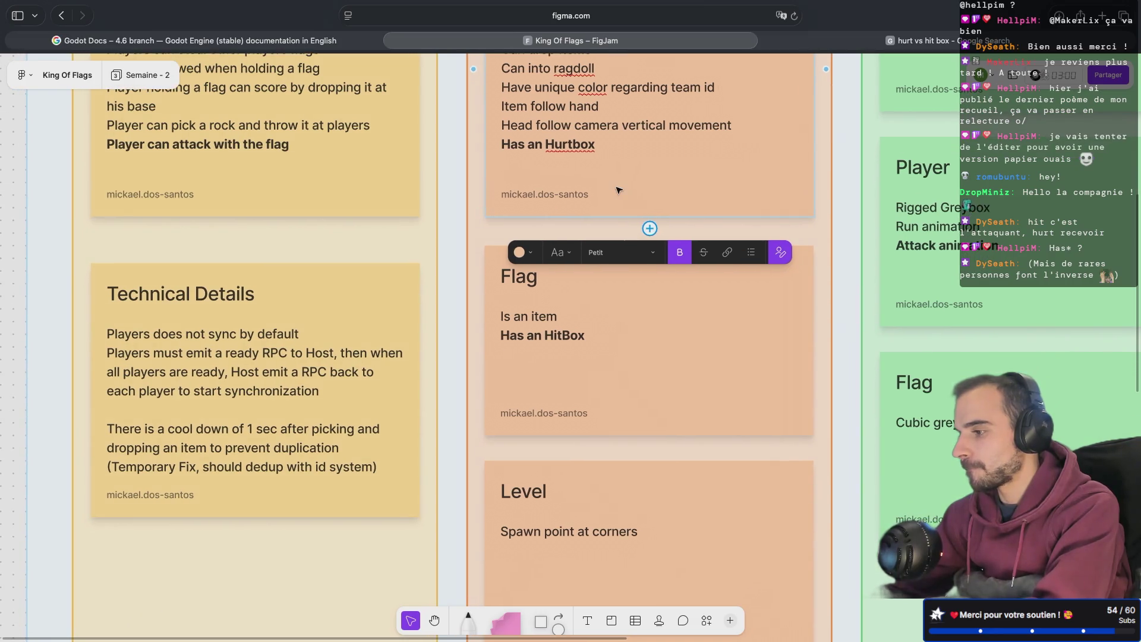
scroll(618, 190, down, 2)
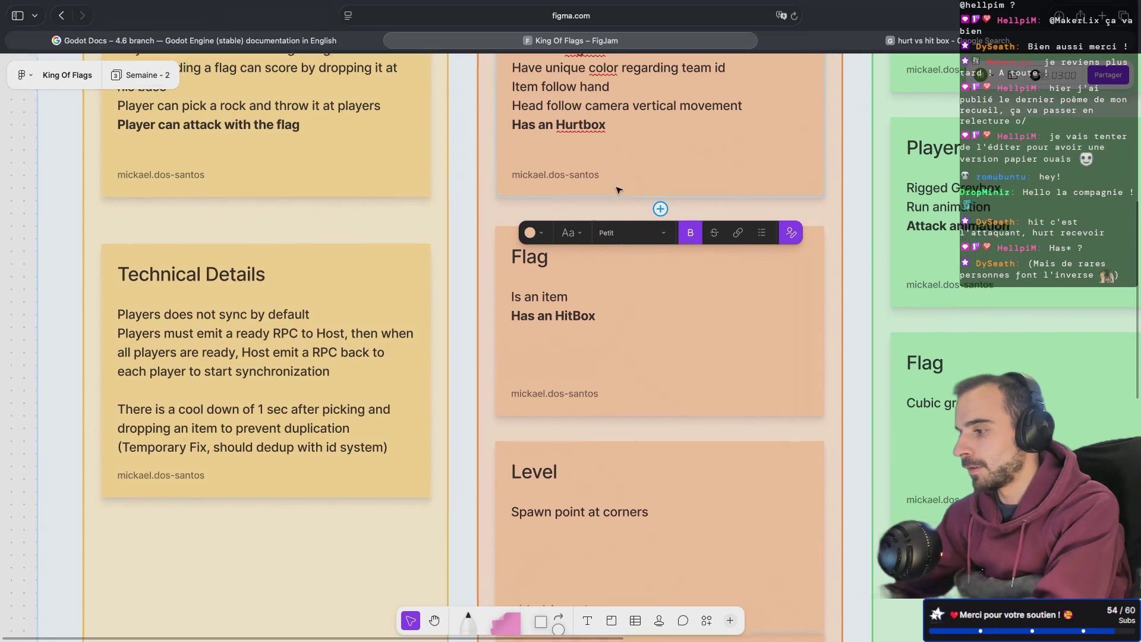
scroll(618, 191, up, 5)
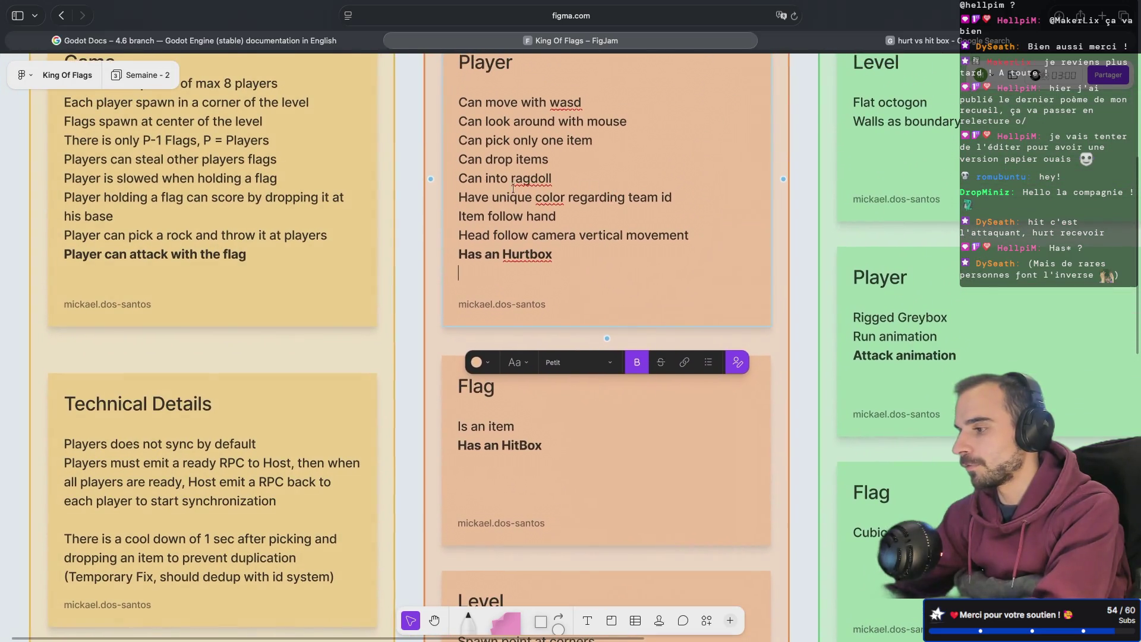
drag(459, 178, 570, 181)
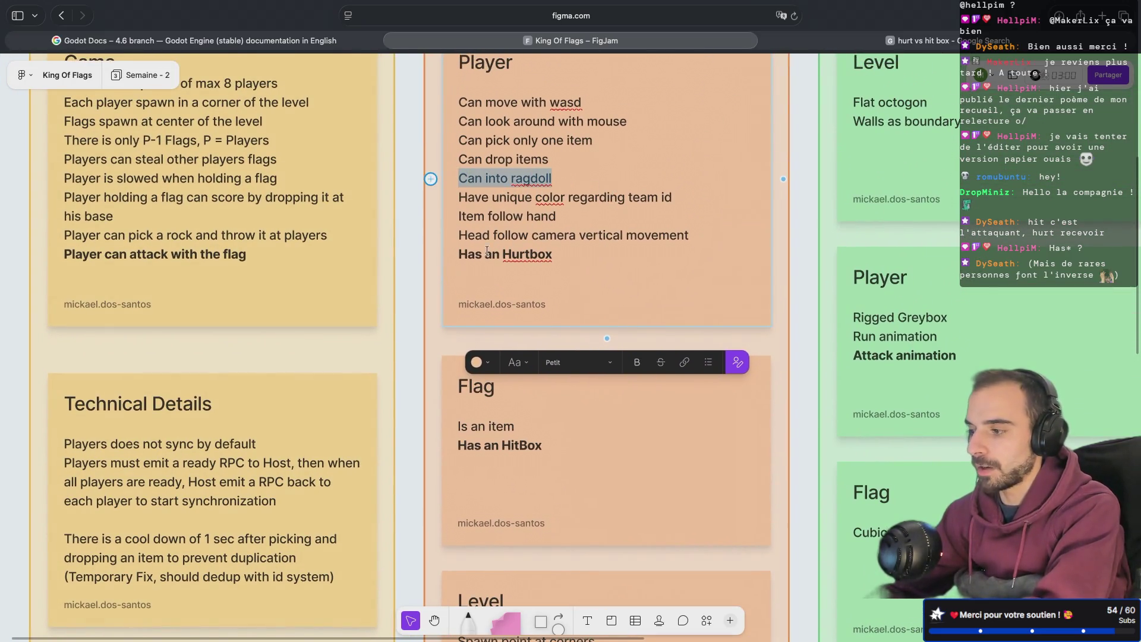
drag(466, 254, 571, 255)
scroll(556, 255, up, 6)
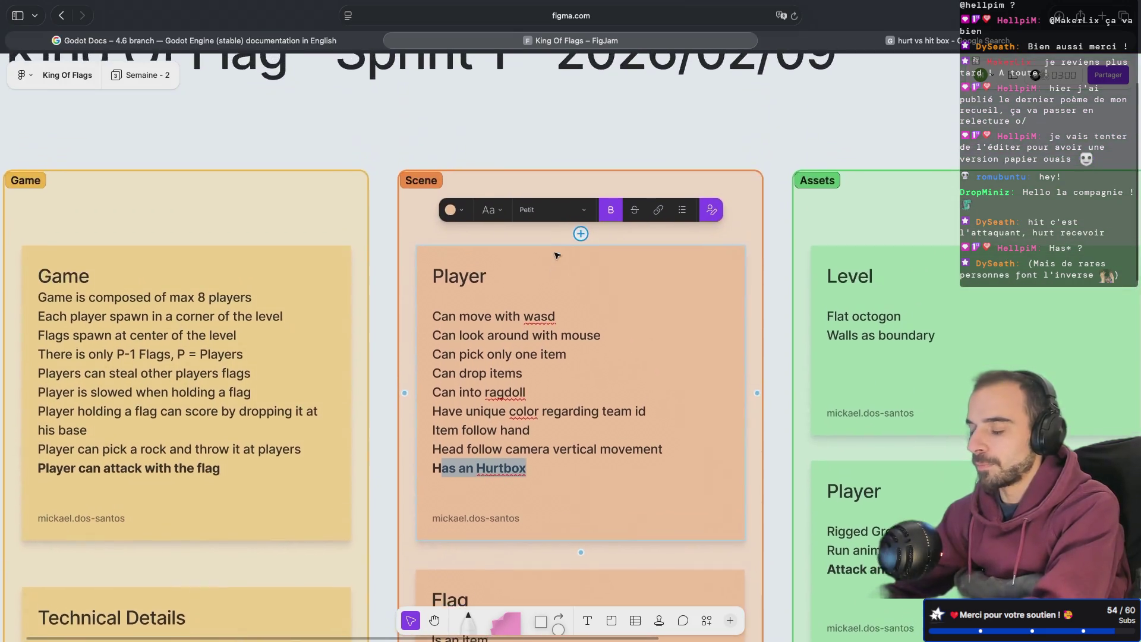
scroll(556, 256, down, 10)
scroll(557, 255, right, 8)
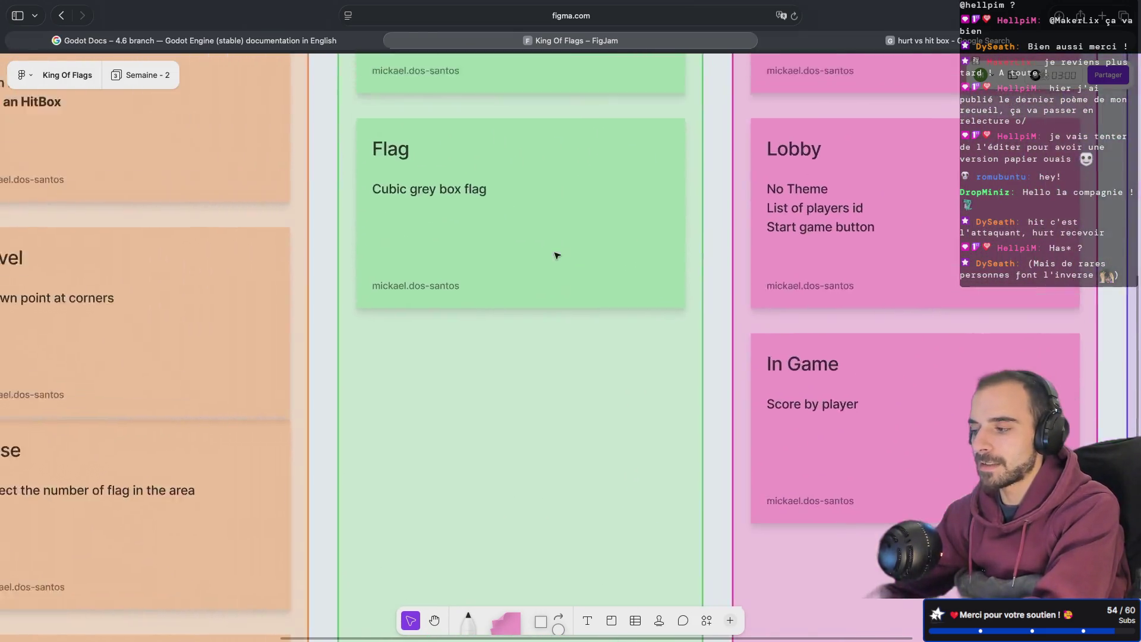
scroll(557, 255, up, 5)
scroll(556, 255, left, 7)
scroll(556, 255, down, 5)
scroll(556, 256, left, 3)
scroll(557, 256, up, 7)
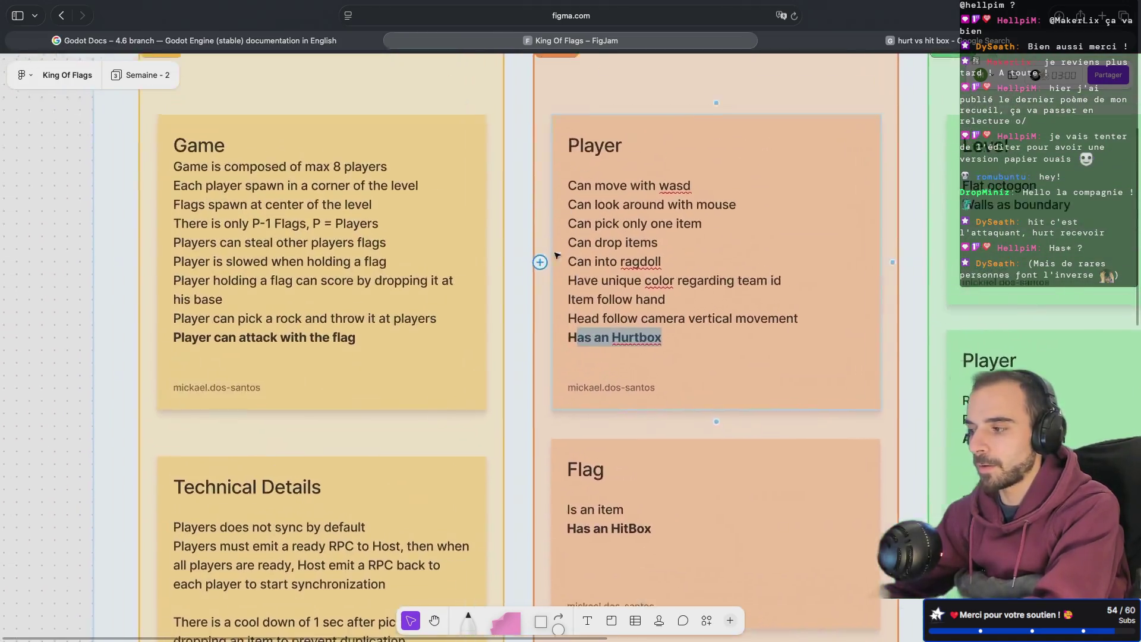
scroll(556, 256, left, 4)
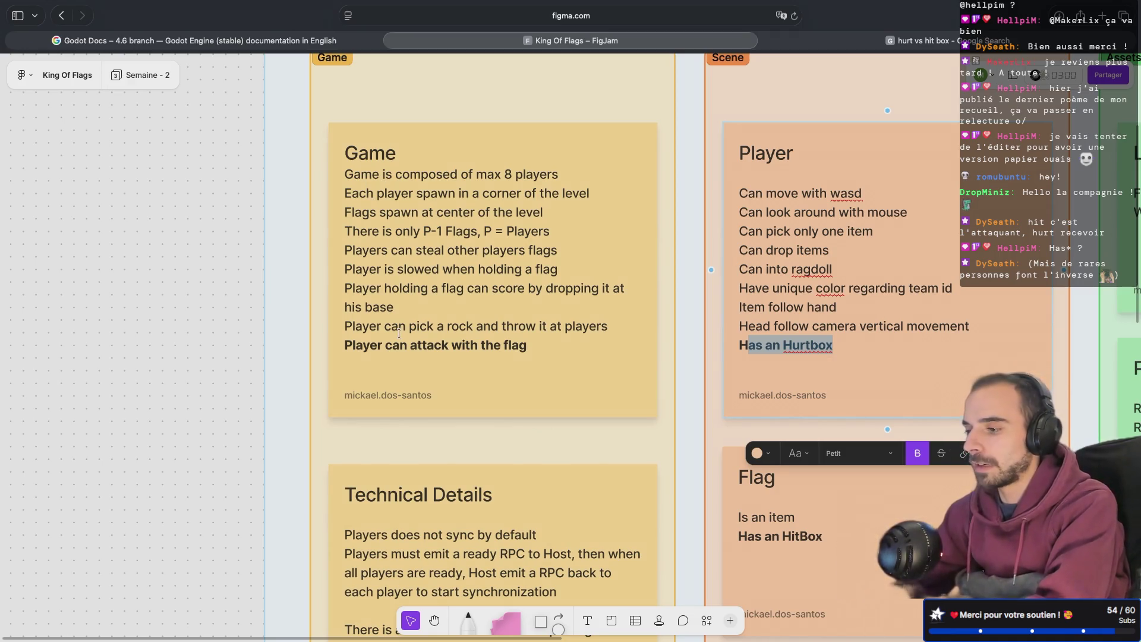
scroll(400, 334, right, 6)
scroll(400, 334, up, 3)
scroll(478, 351, down, 5)
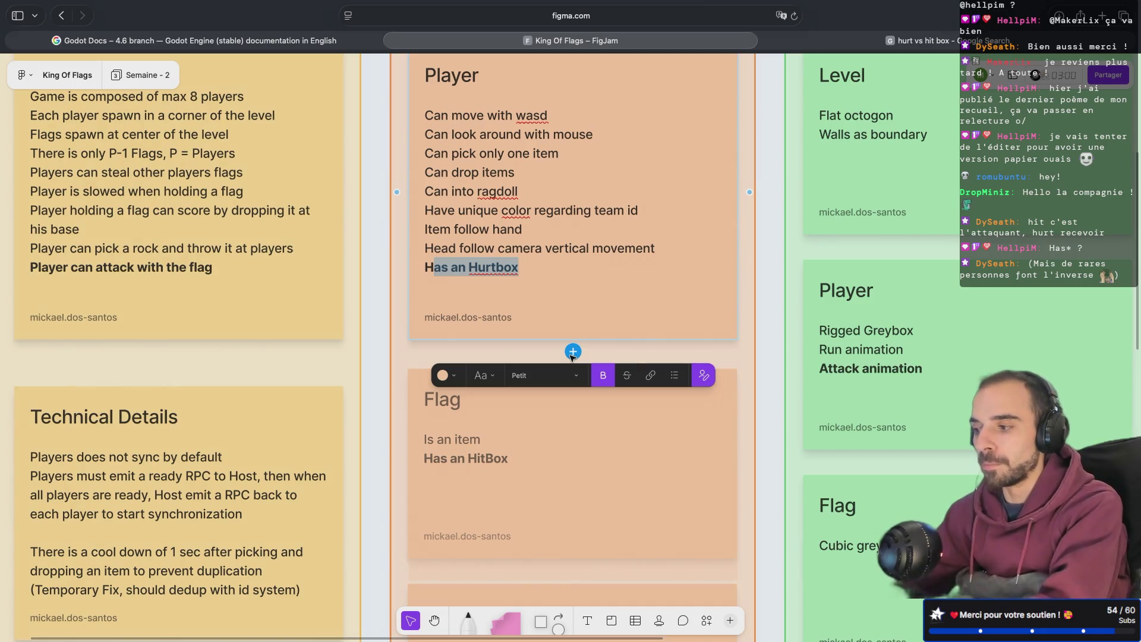
scroll(559, 356, down, 1)
- Capitalize 'Hurtbox' to 'HurtBox' in the Player sticky's last line
click(532, 413)
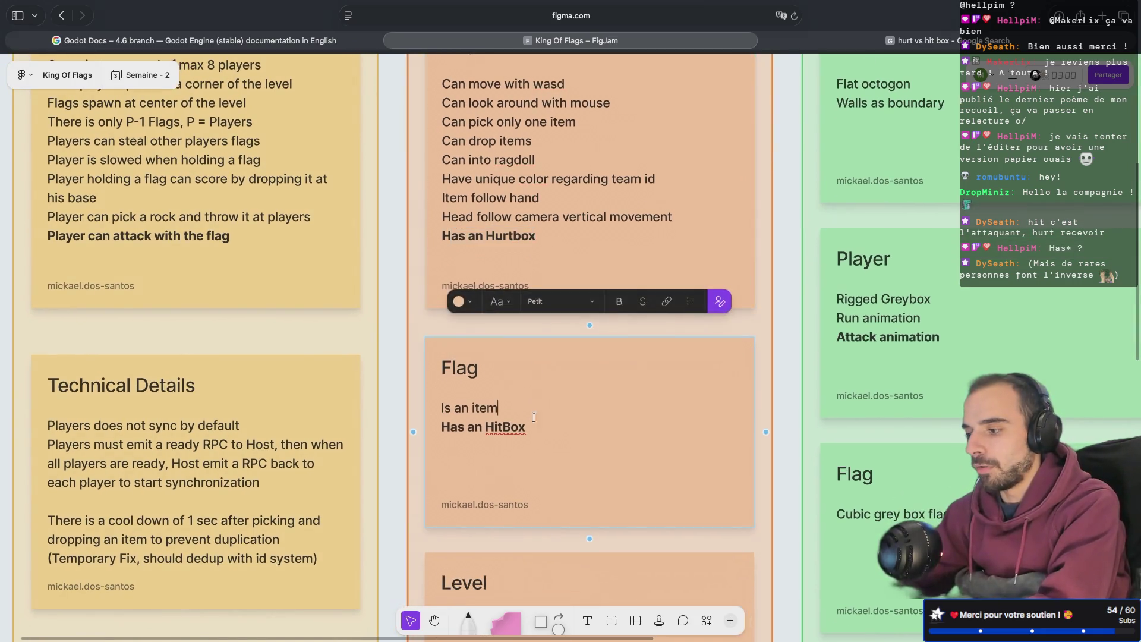
scroll(539, 446, down, 3)
scroll(540, 445, down, 2)
scroll(566, 313, up, 5)
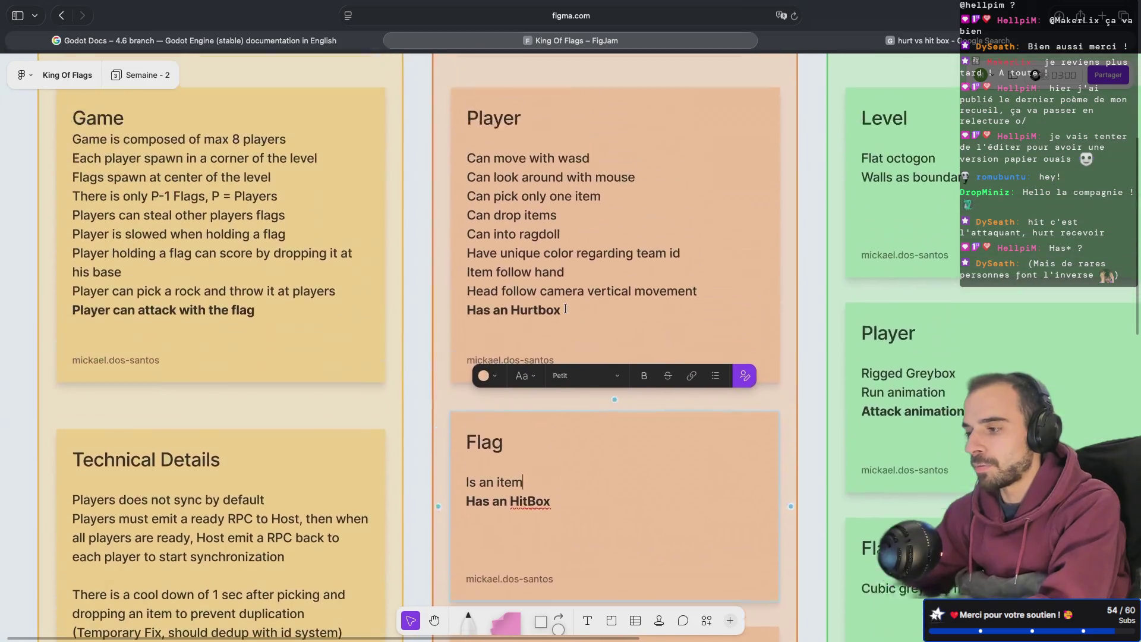
double_click(569, 351)
drag(562, 364, 499, 364)
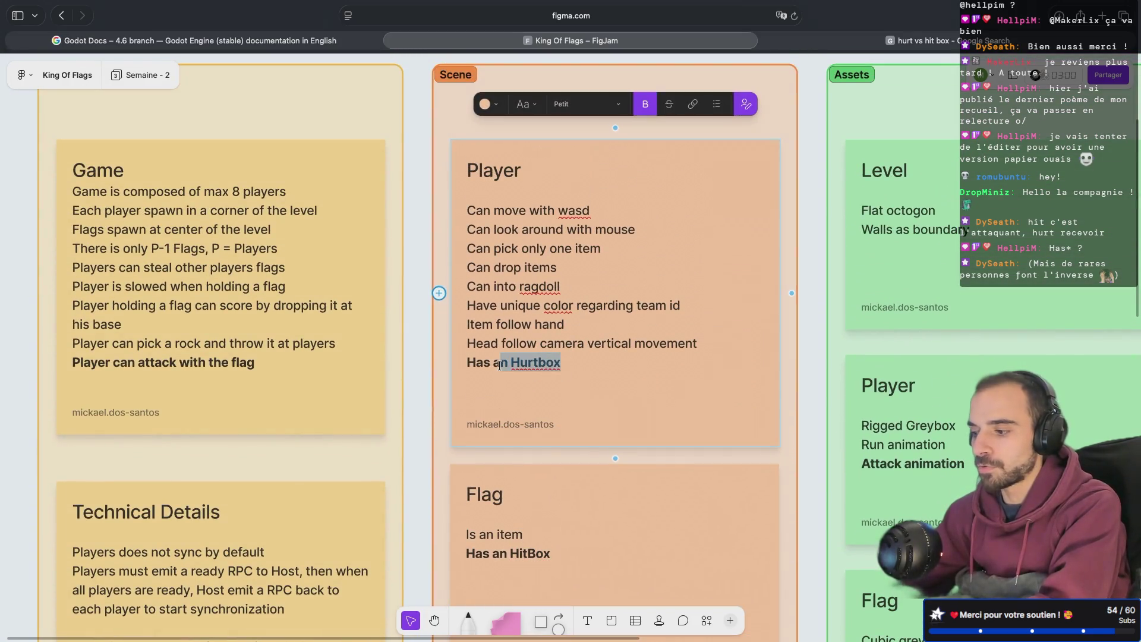
scroll(502, 369, down, 2)
scroll(501, 368, down, 1)
click(584, 258)
key(BackSpace)
text(B)
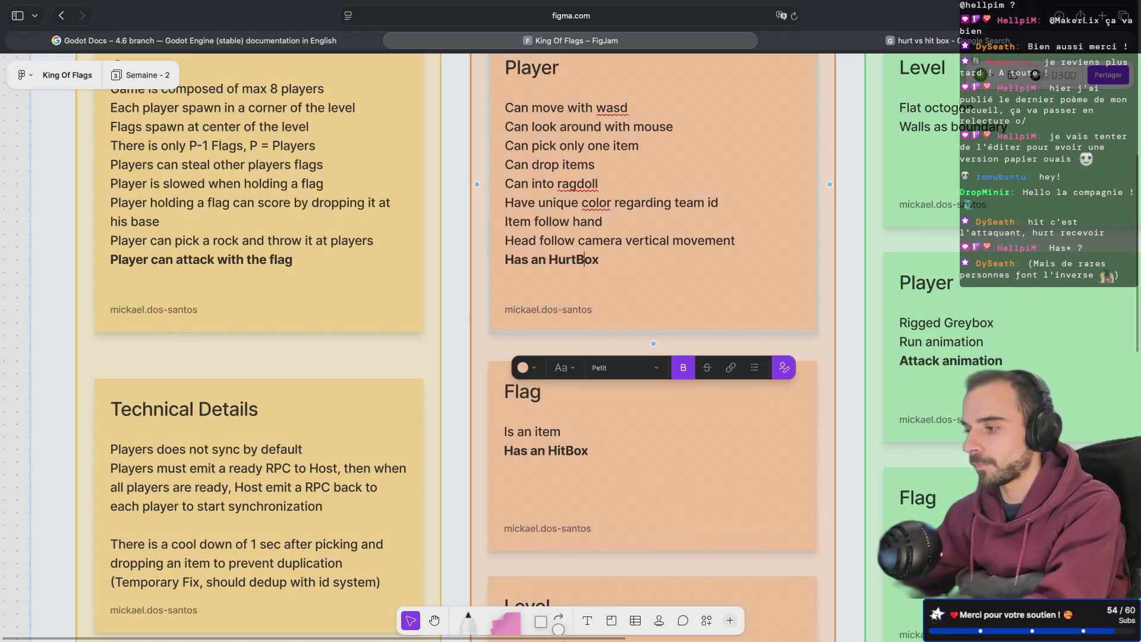
click(640, 224)
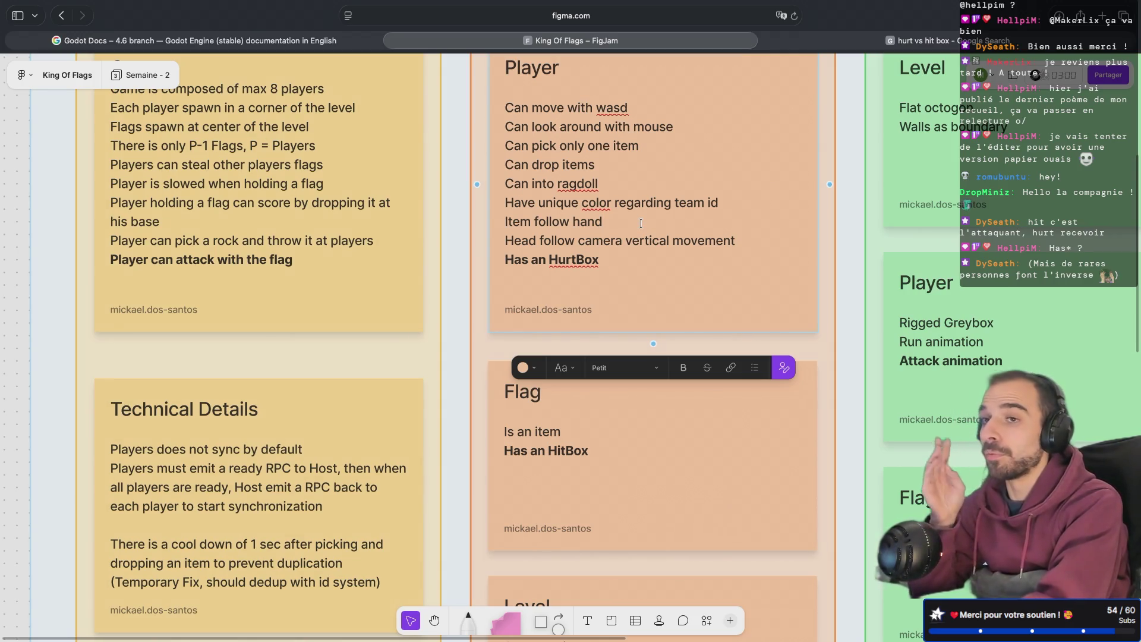
scroll(641, 223, down, 1)
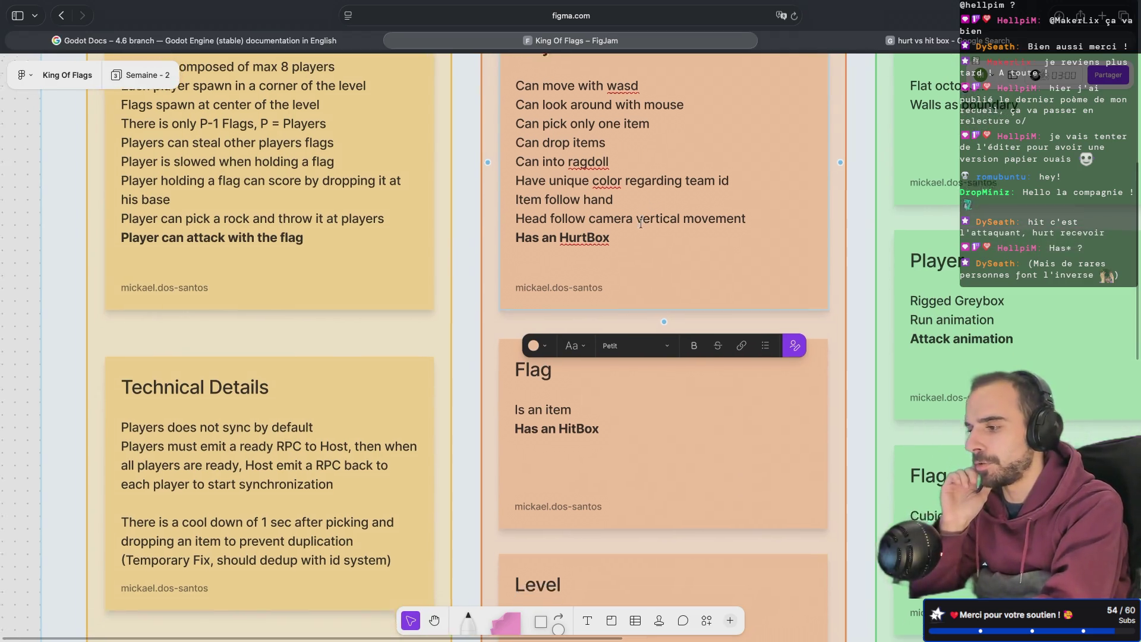
scroll(641, 223, down, 10)
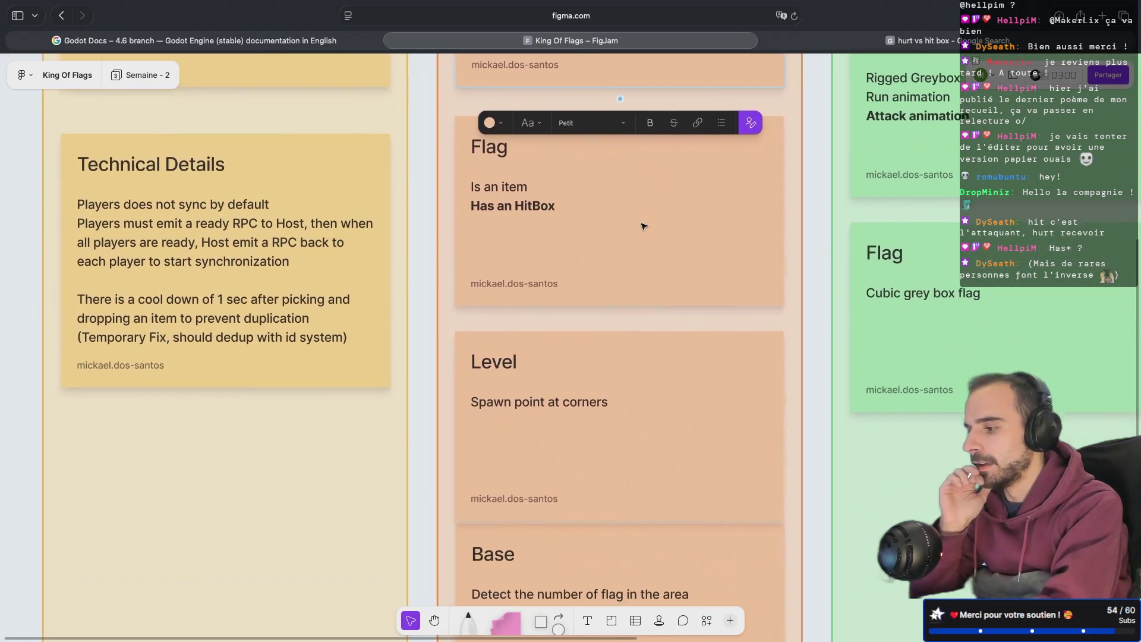
scroll(643, 226, down, 1)
scroll(642, 249, down, 10)
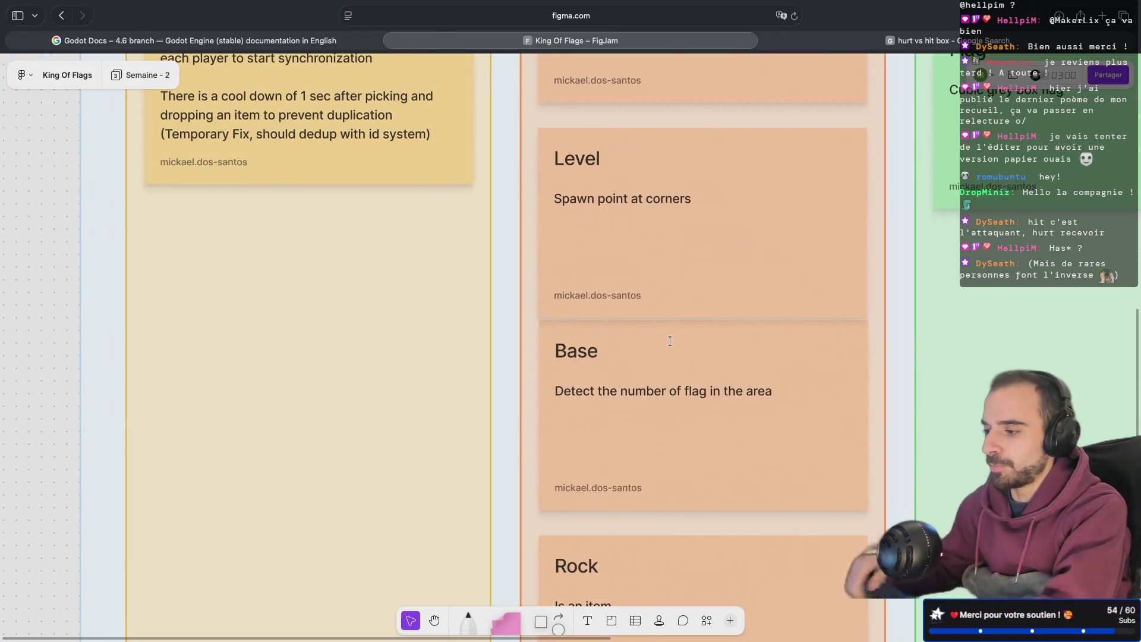
click(680, 360)
scroll(680, 360, down, 5)
click(751, 317)
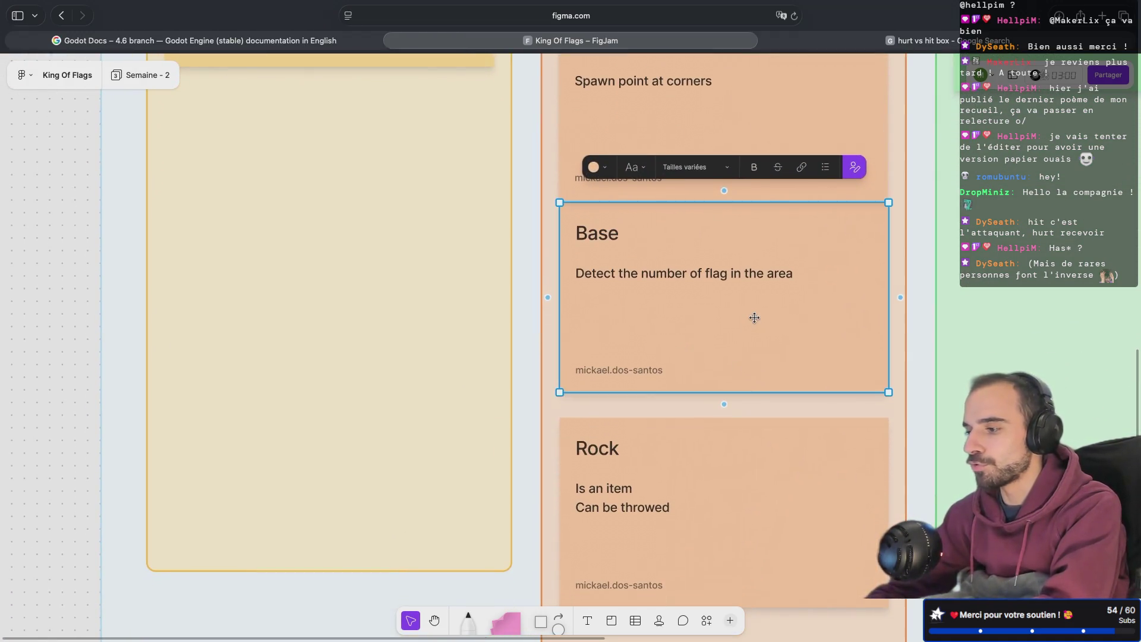
scroll(753, 323, up, 1)
scroll(755, 329, up, 20)
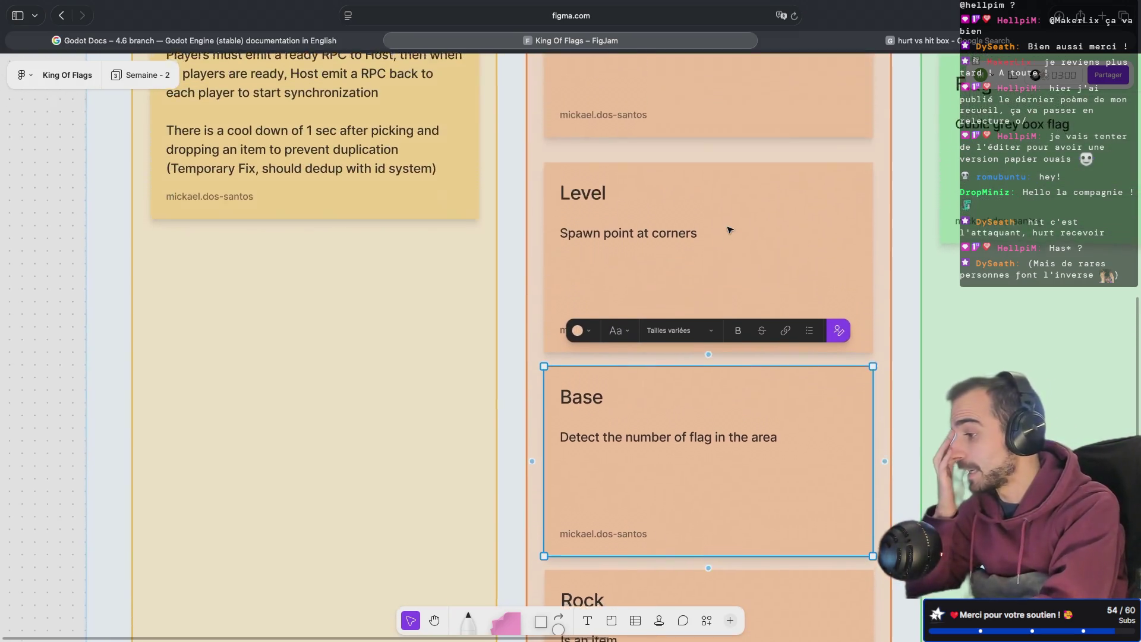
scroll(729, 229, up, 6)
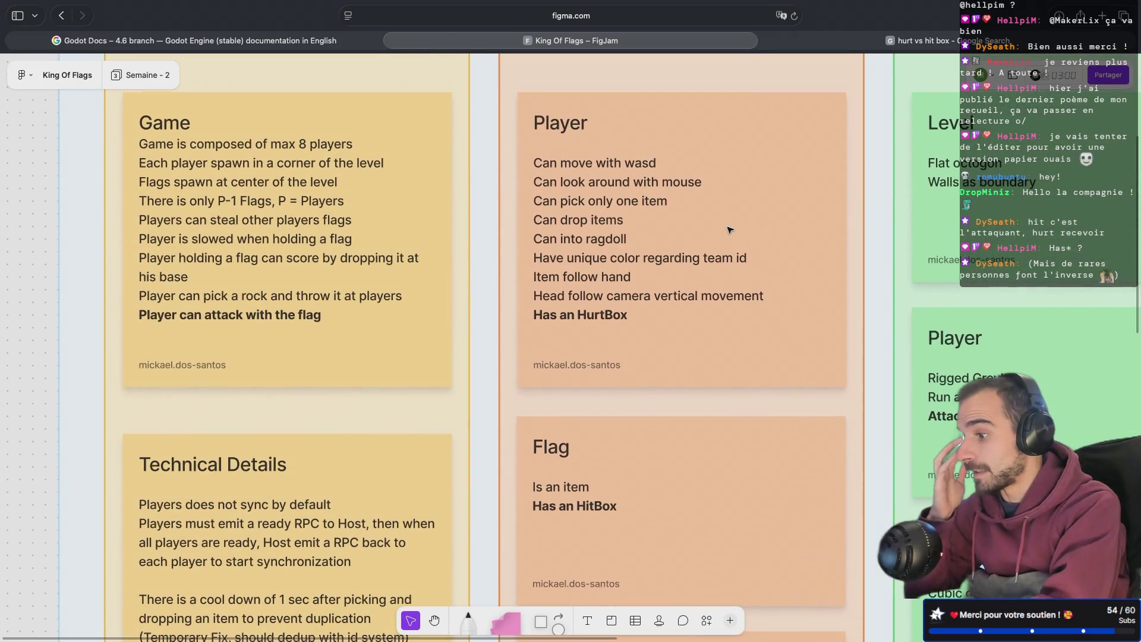
scroll(730, 230, right, 15)
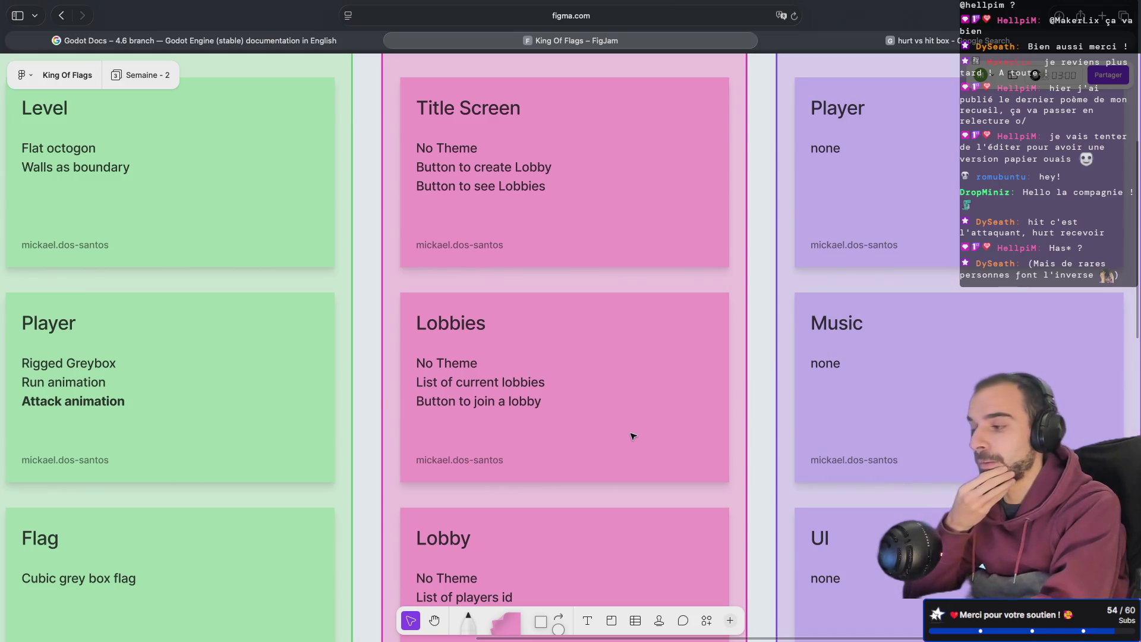
scroll(633, 437, down, 5)
scroll(633, 436, left, 5)
scroll(633, 437, down, 5)
scroll(633, 437, left, 8)
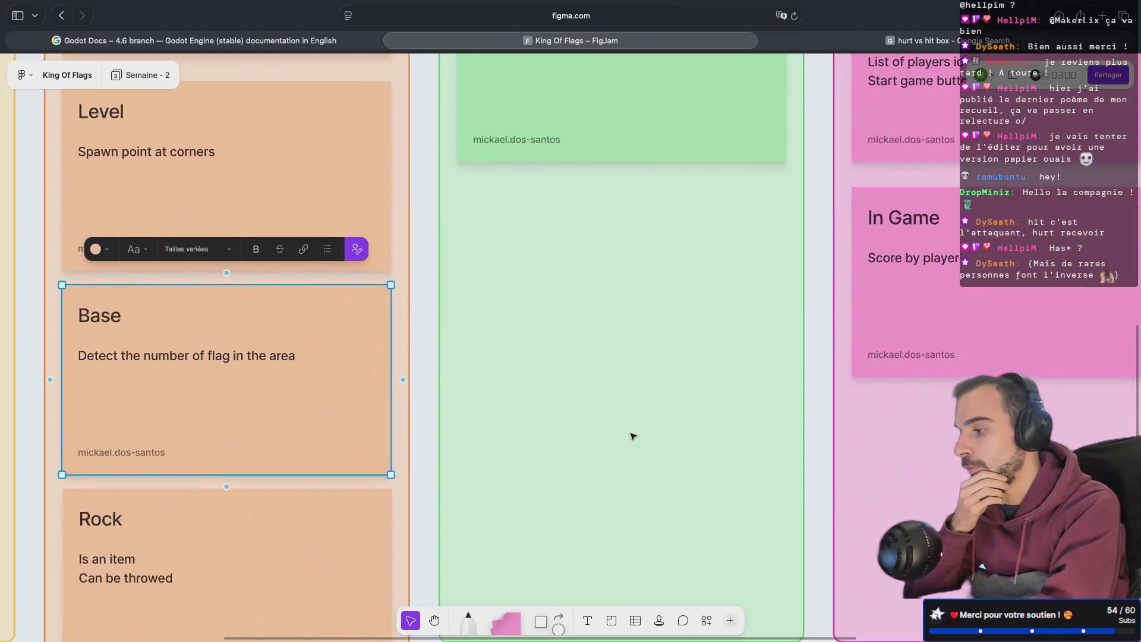
scroll(633, 437, right, 7)
scroll(633, 436, down, 2)
scroll(633, 437, down, 3)
scroll(633, 436, right, 3)
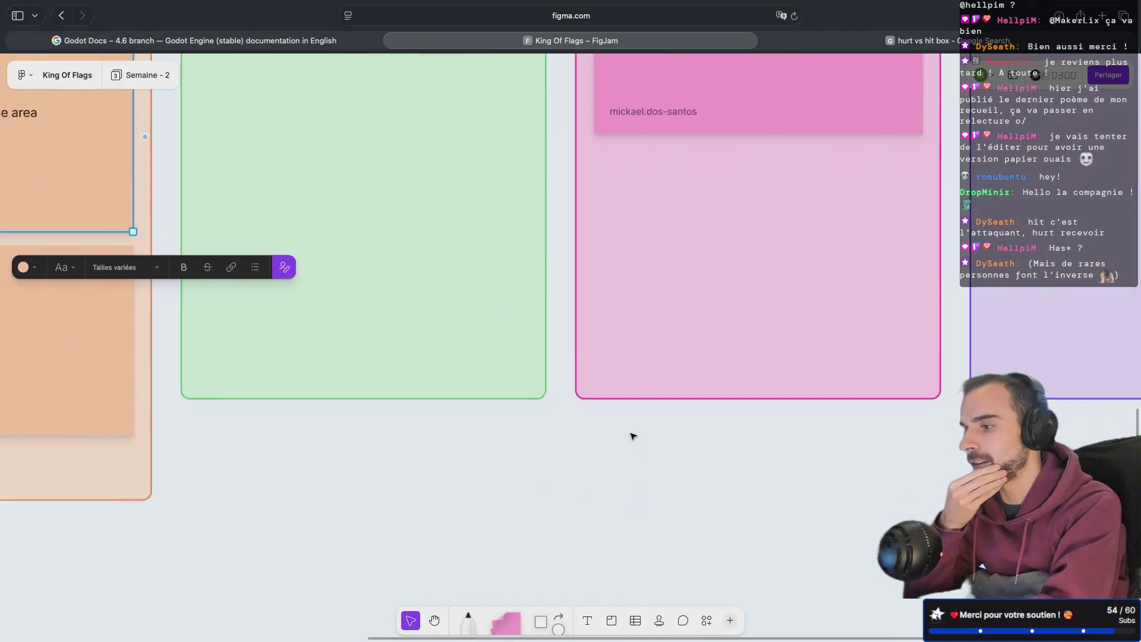
scroll(633, 437, up, 10)
scroll(633, 437, right, 1)
scroll(633, 437, down, 1)
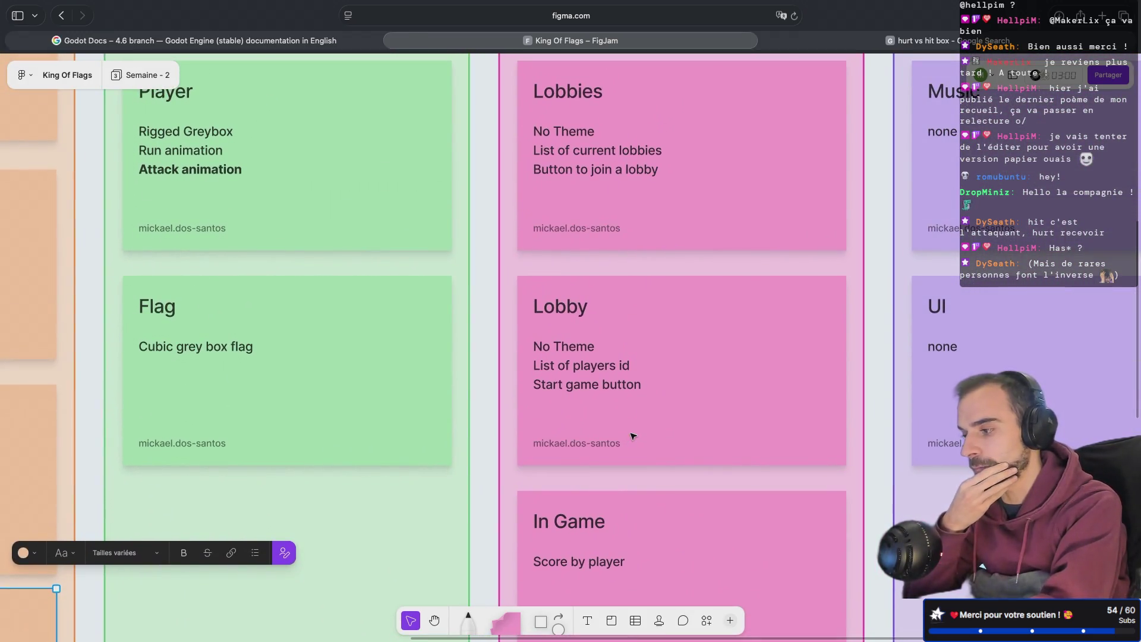
scroll(632, 436, up, 2)
scroll(683, 490, up, 4)
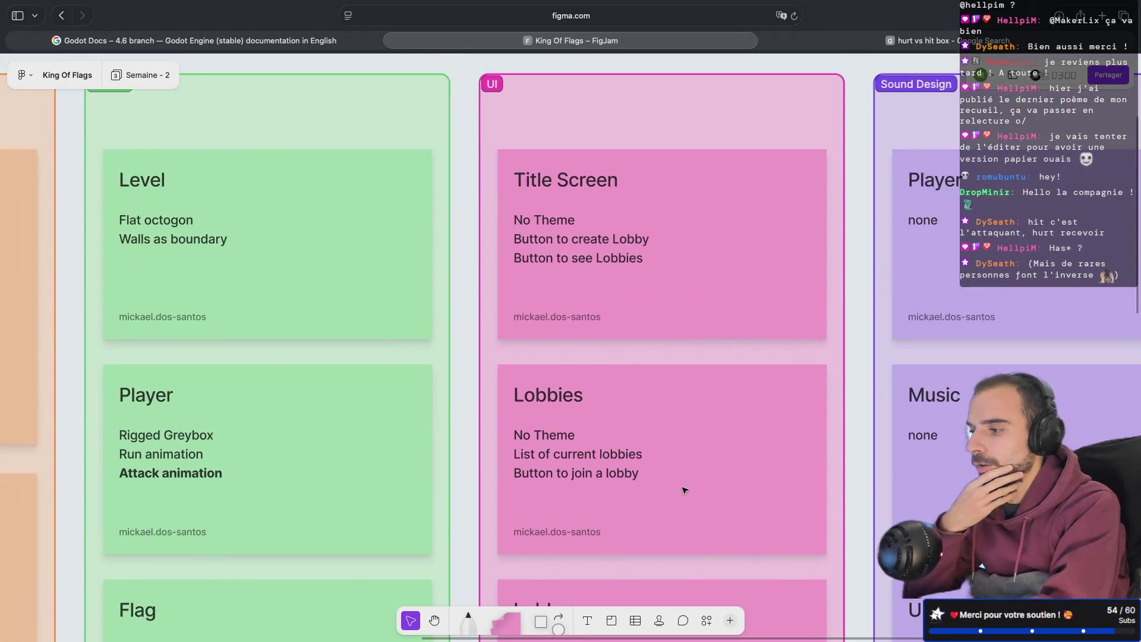
scroll(683, 490, left, 15)
scroll(684, 490, down, 2)
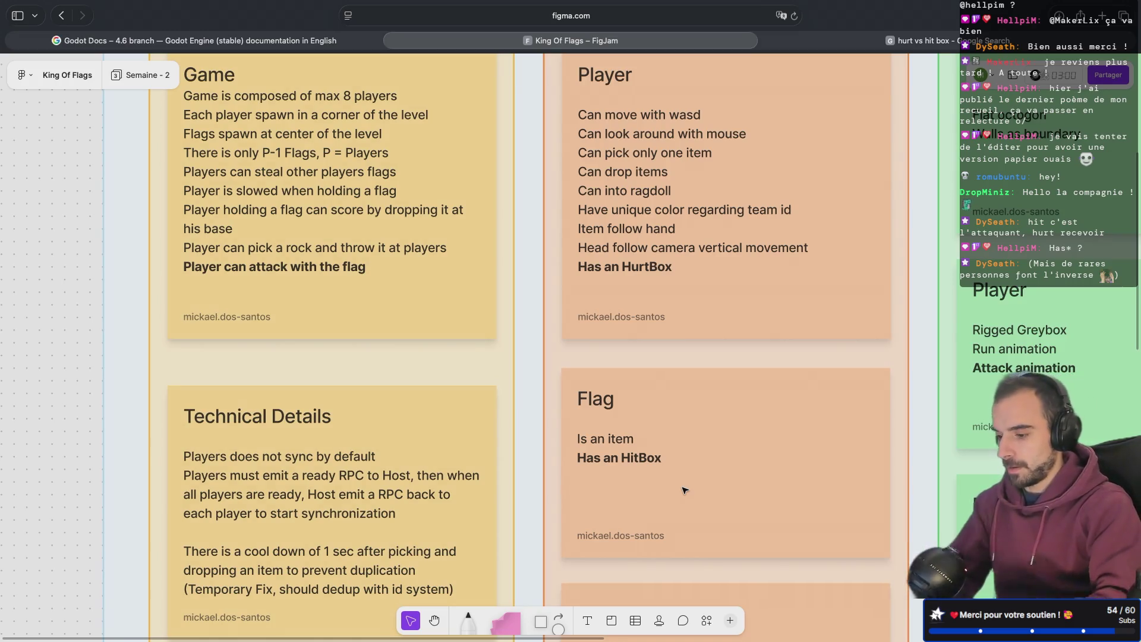
scroll(732, 274, down, 5)
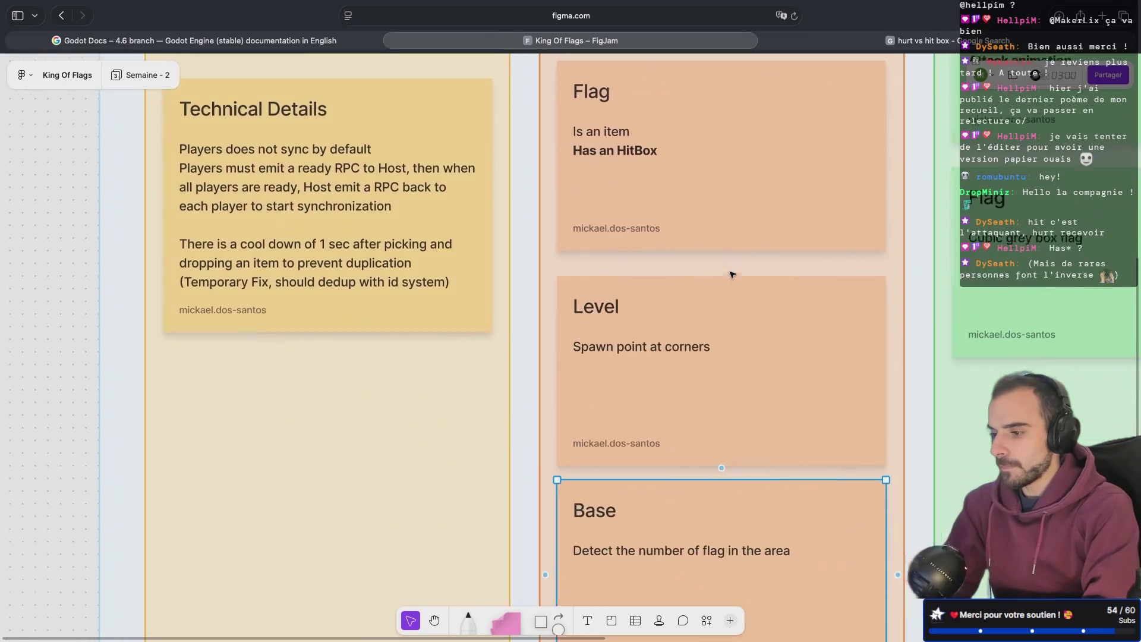
scroll(732, 275, up, 4)
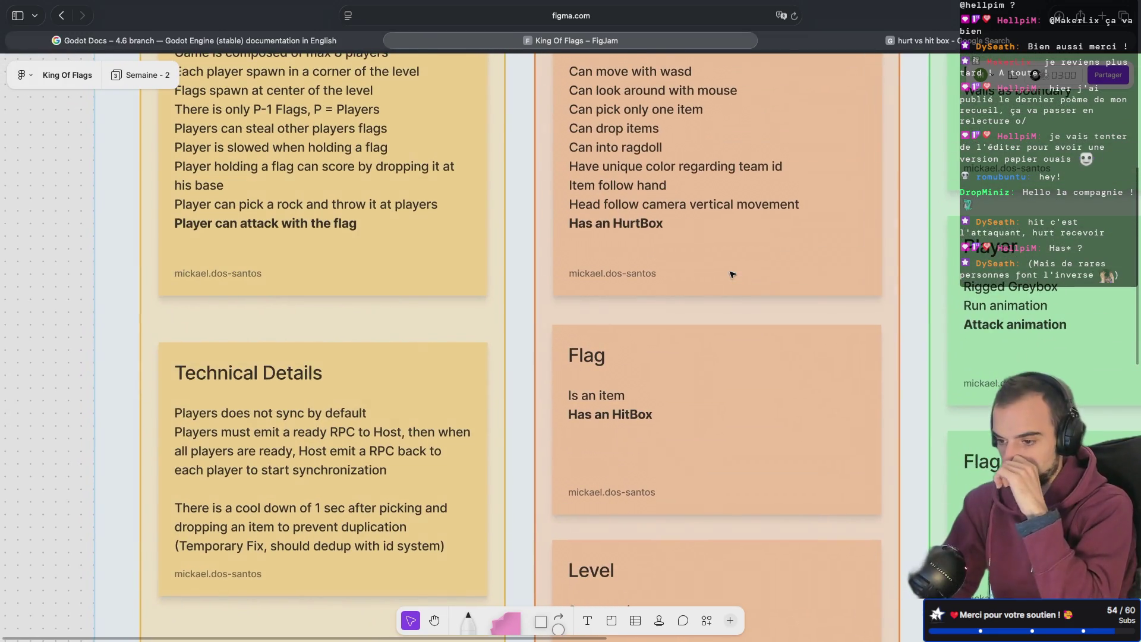
scroll(731, 275, right, 5)
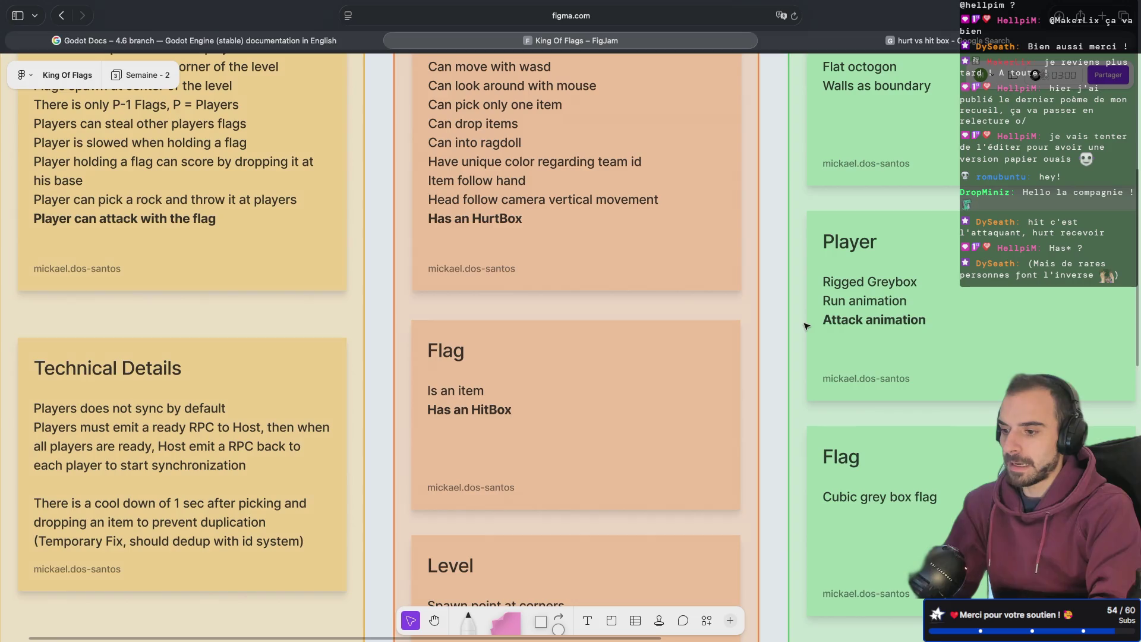
- Run the King of flag game from Godot, then stop it
key(super+Tab)
key(super+b)
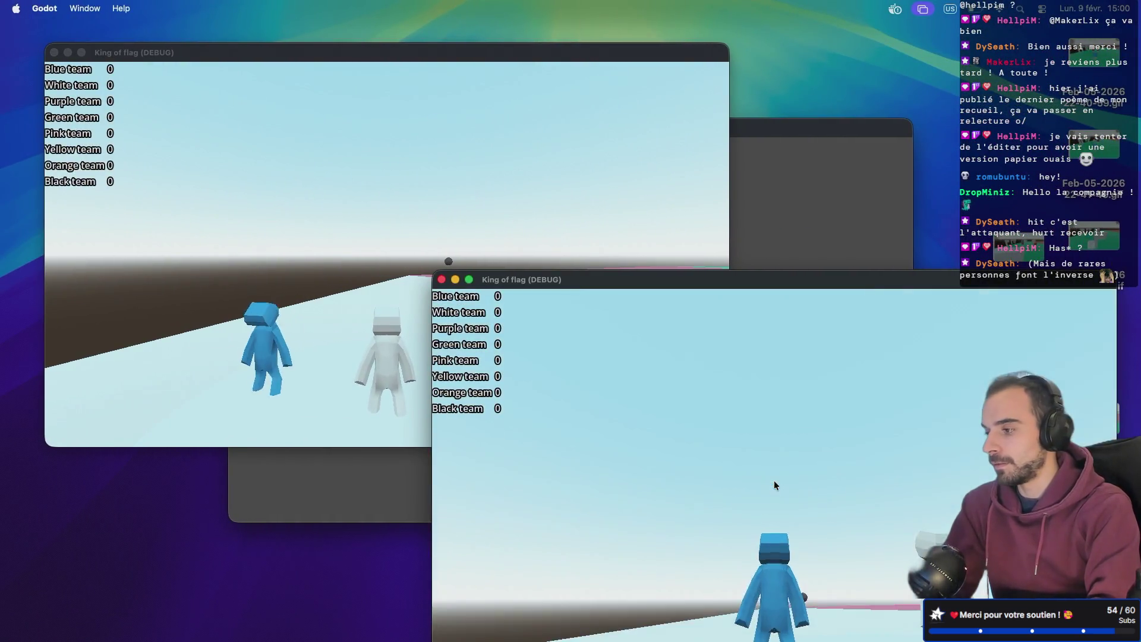
key(super+Tab)
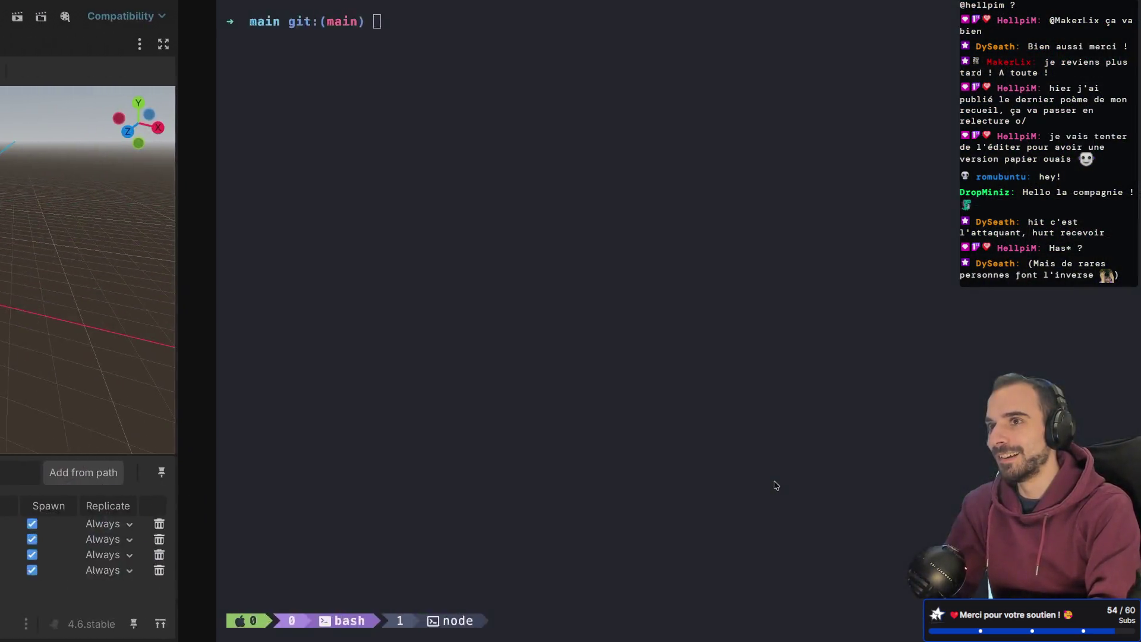
key(ctrl+Right)
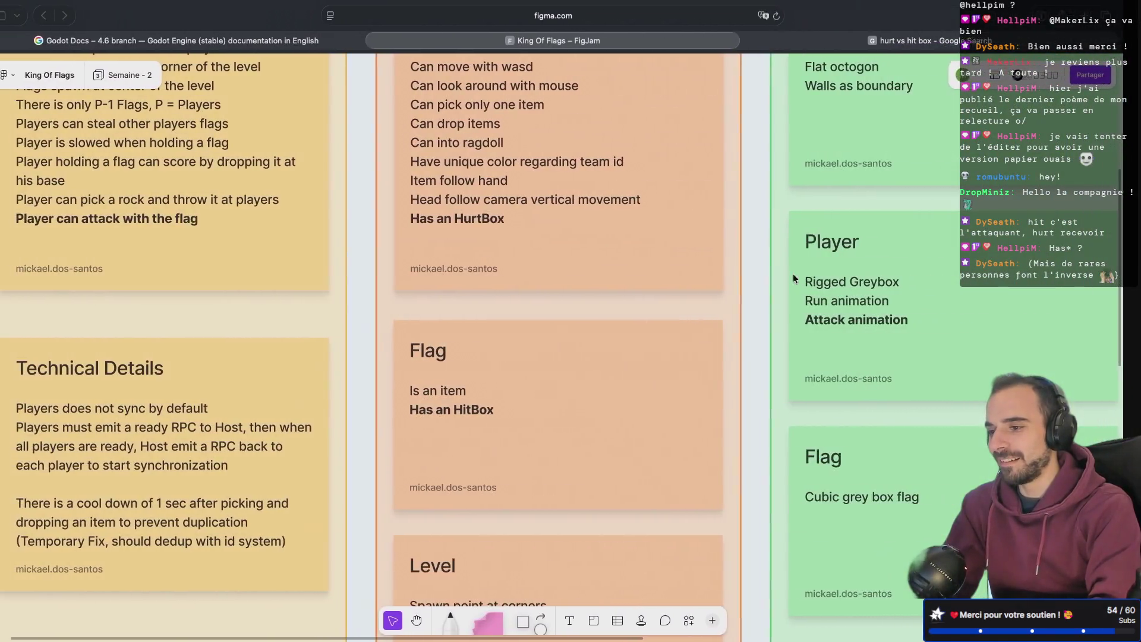
key(ctrl+Left)
key(ctrl+Left)
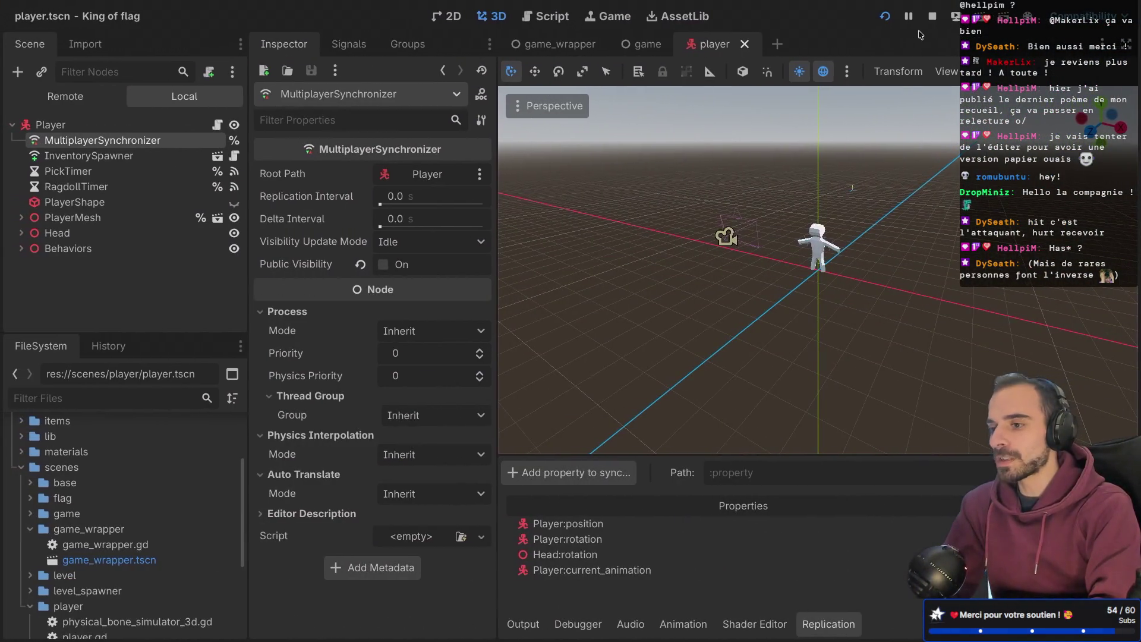
click(933, 18)
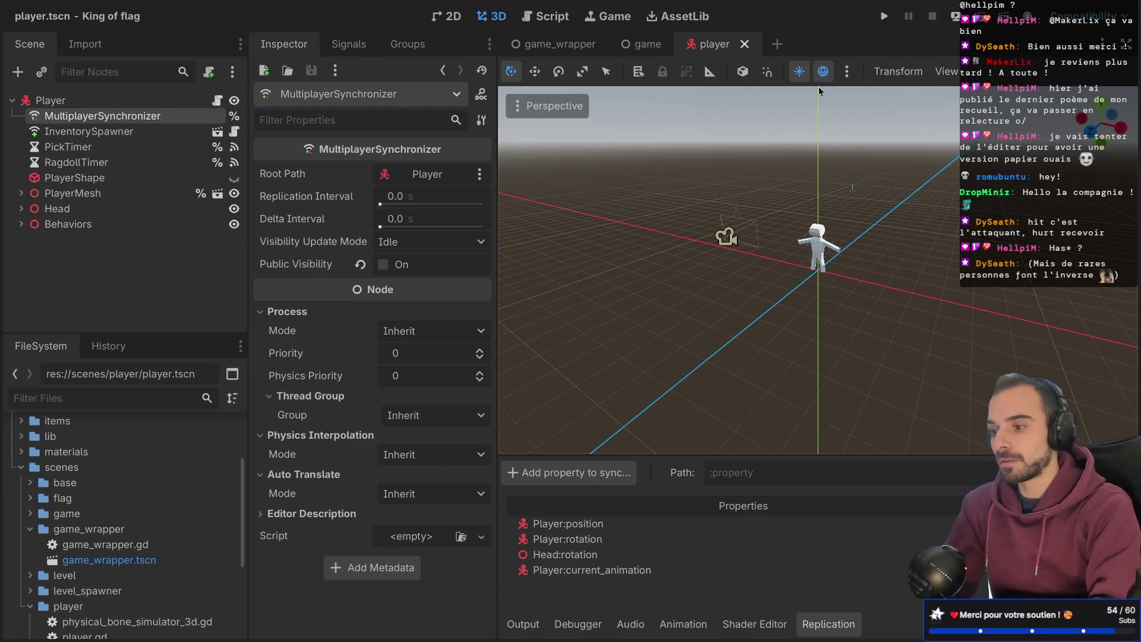
- From an empty desktop, search 'blender' in Spotlight and launch it
key(ctrl+Left)
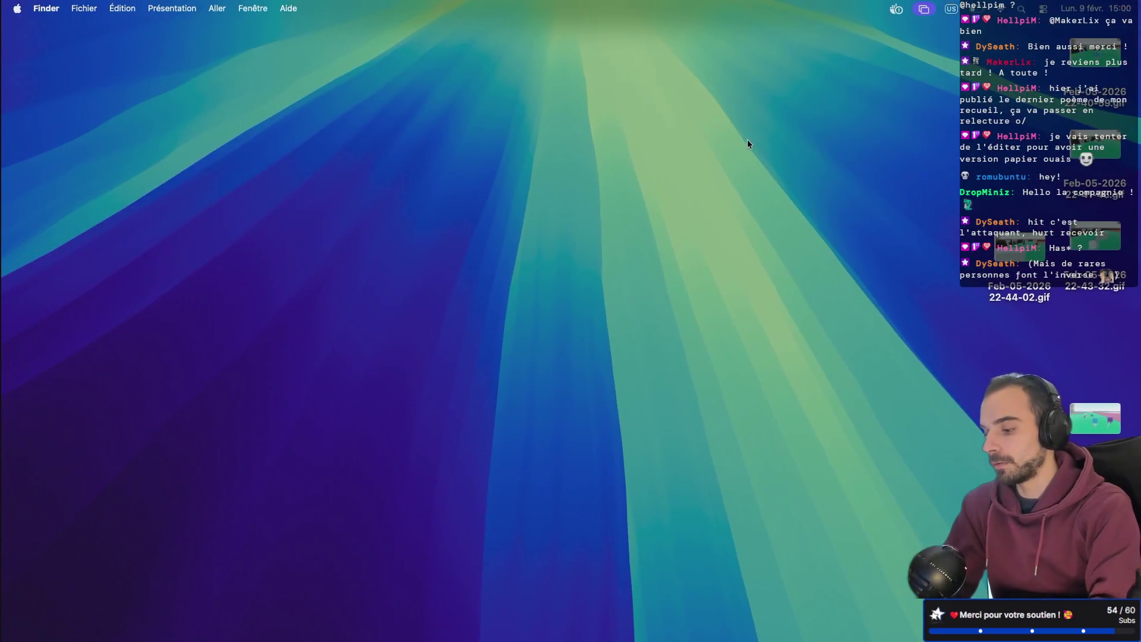
key(super+space)
text(finder)
key(BackSpace)
key(BackSpace)
key(BackSpace)
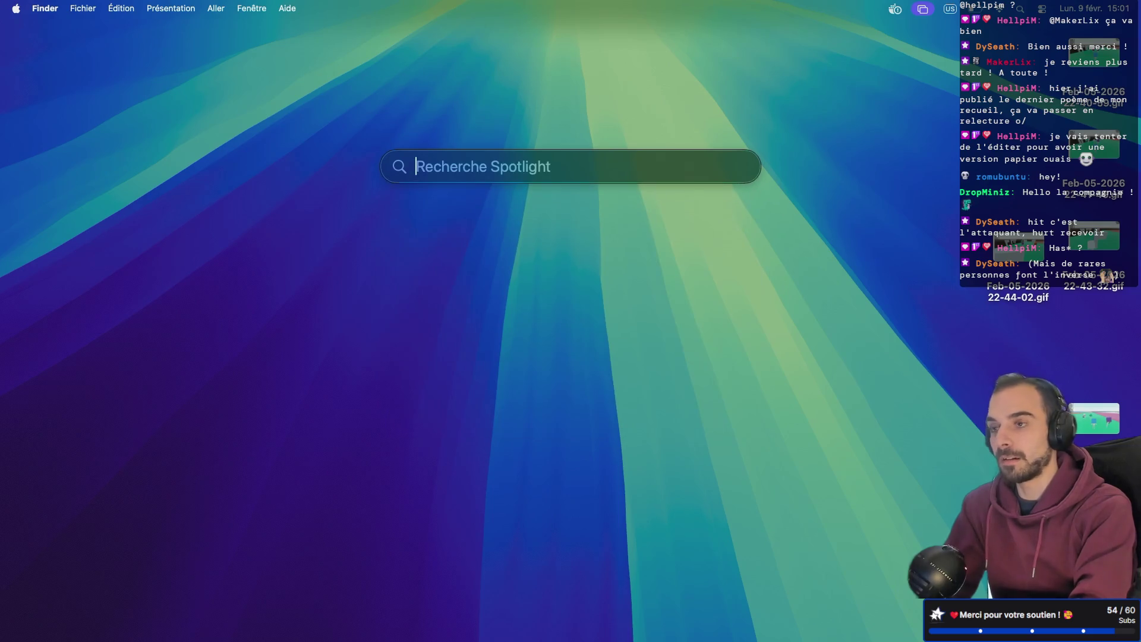
text(horloge)
key(BackSpace)
key(BackSpace)
key(BackSpace)
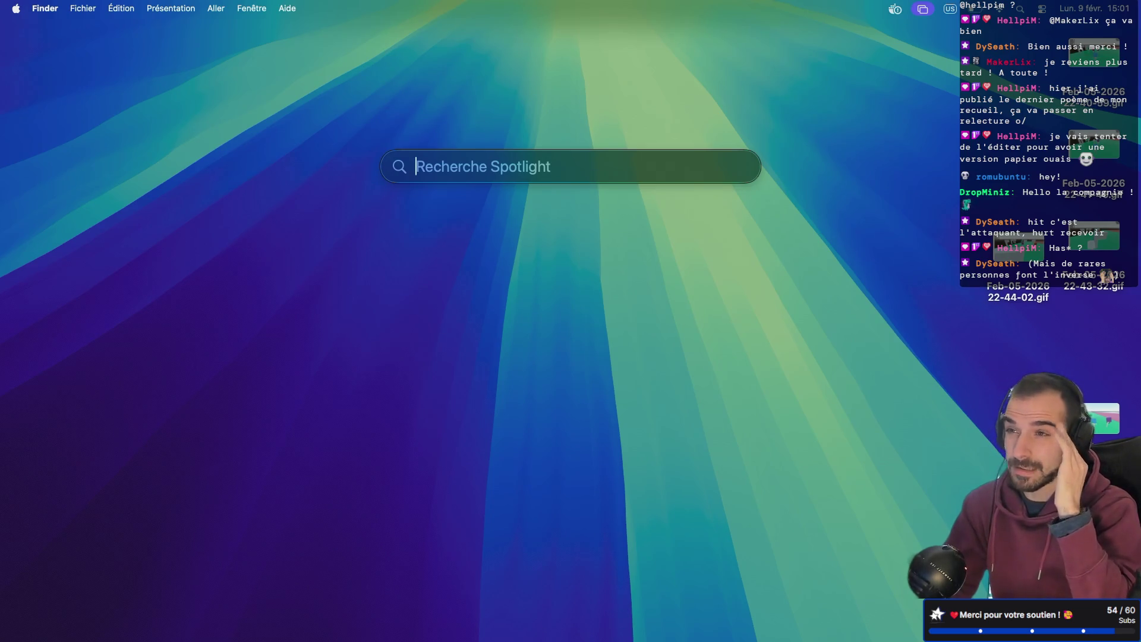
mouse_move(632, 216)
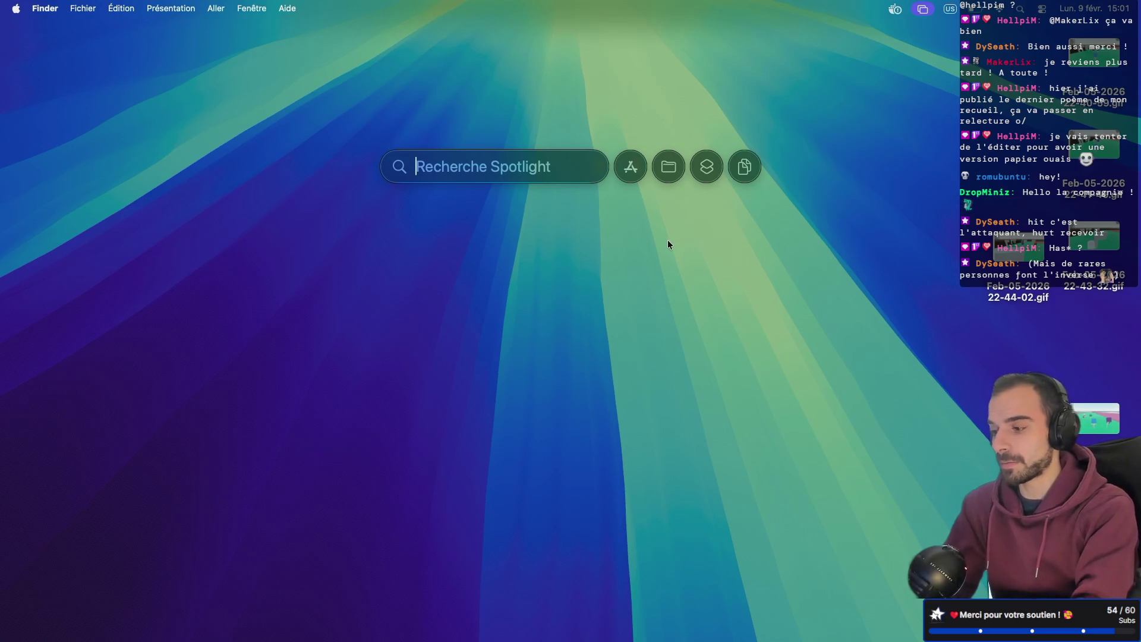
text(blender)
key(Return)
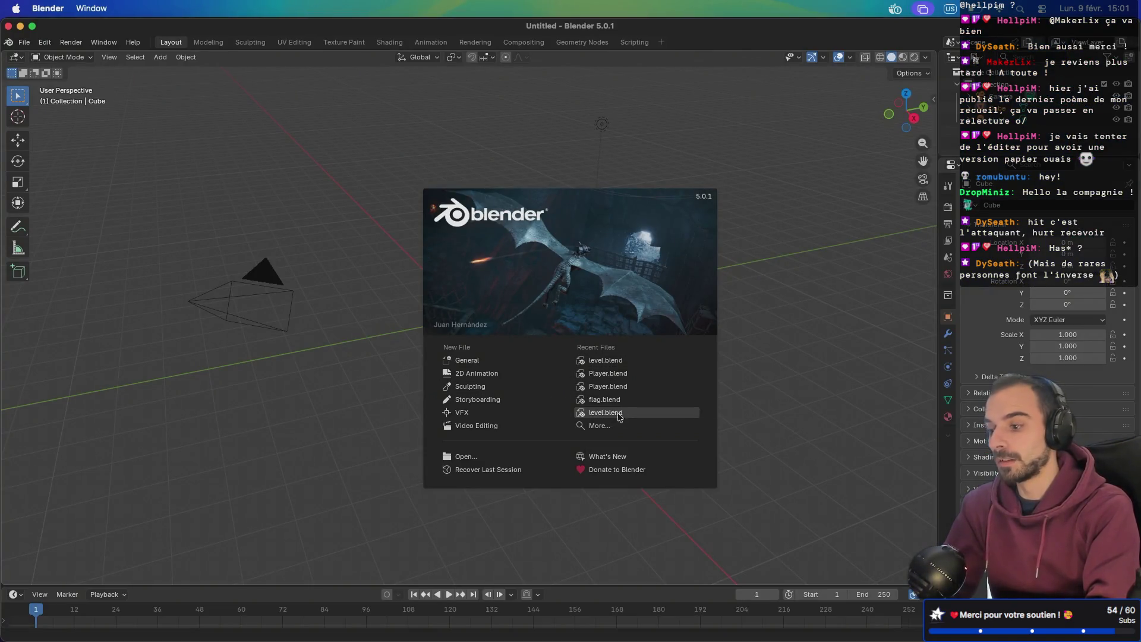
- Open Player.blend from Recent Files, orbit around the character, and switch to the Animation workspace
click(633, 379)
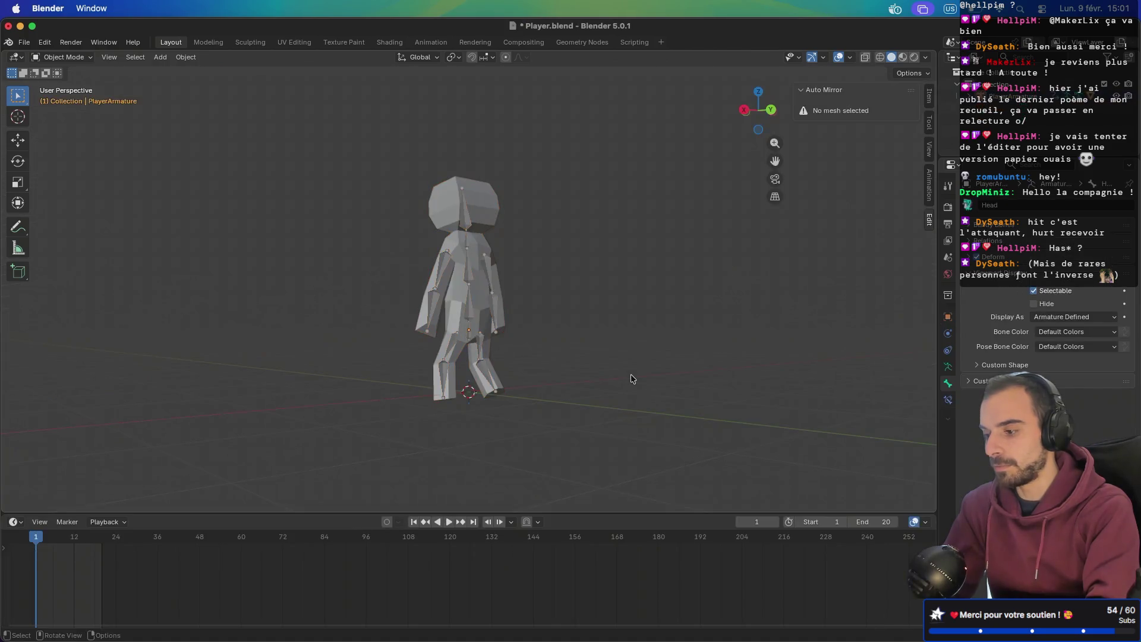
middle_drag(482, 319, 472, 311)
middle_drag(373, 380, 373, 381)
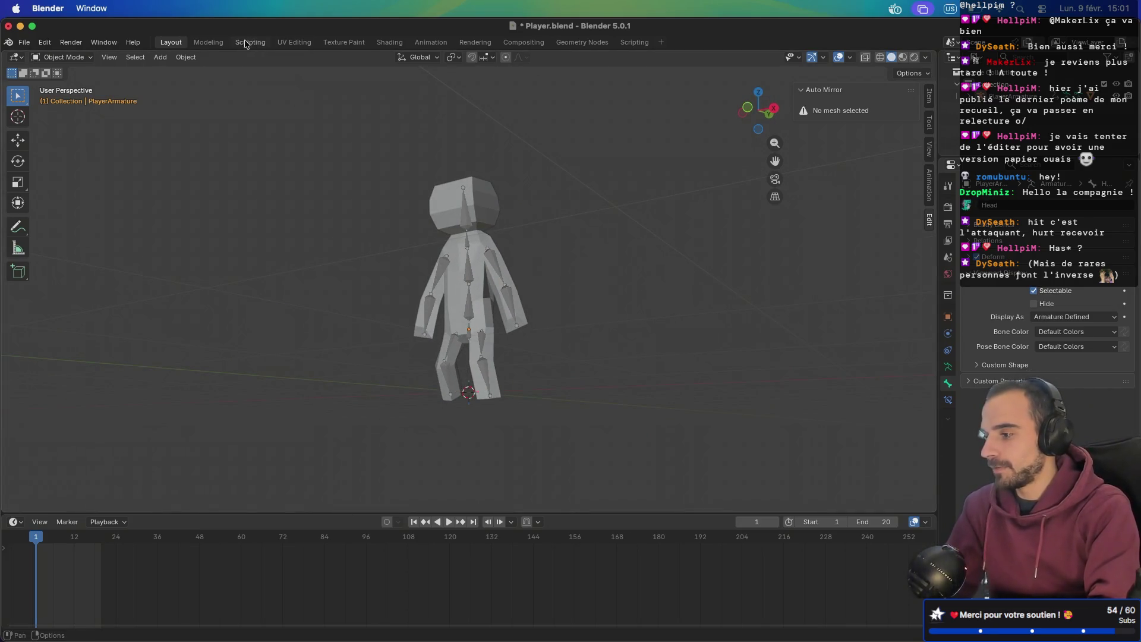
click(439, 43)
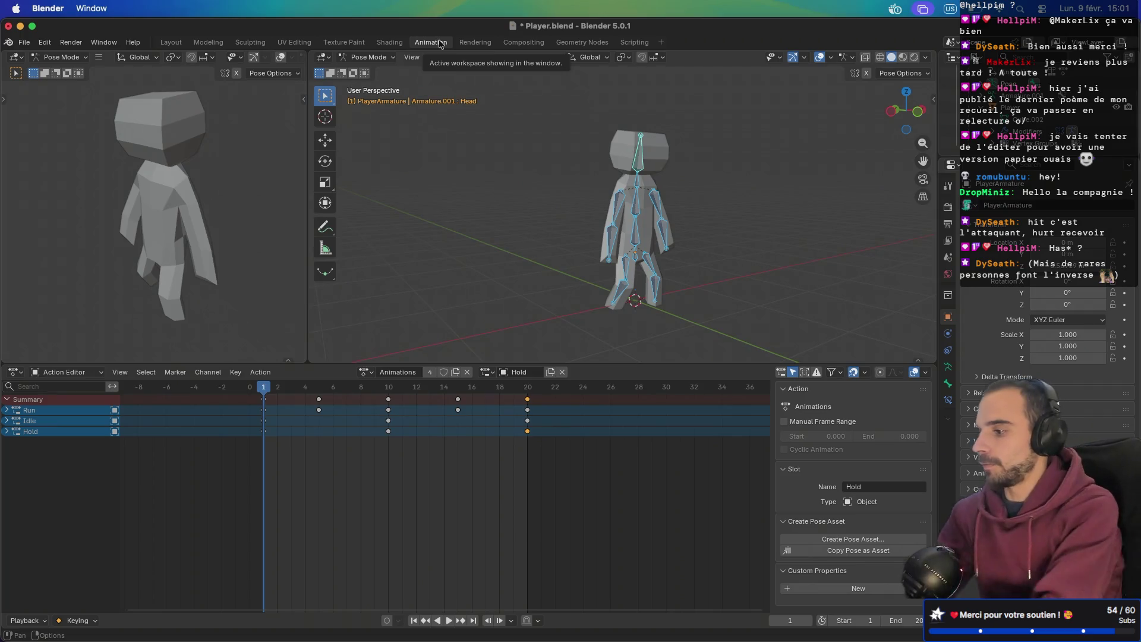
- Turn off natural scrolling (Défilement naturel) in the macOS Mouse settings and return to Blender
key(super+space)
text(souris)
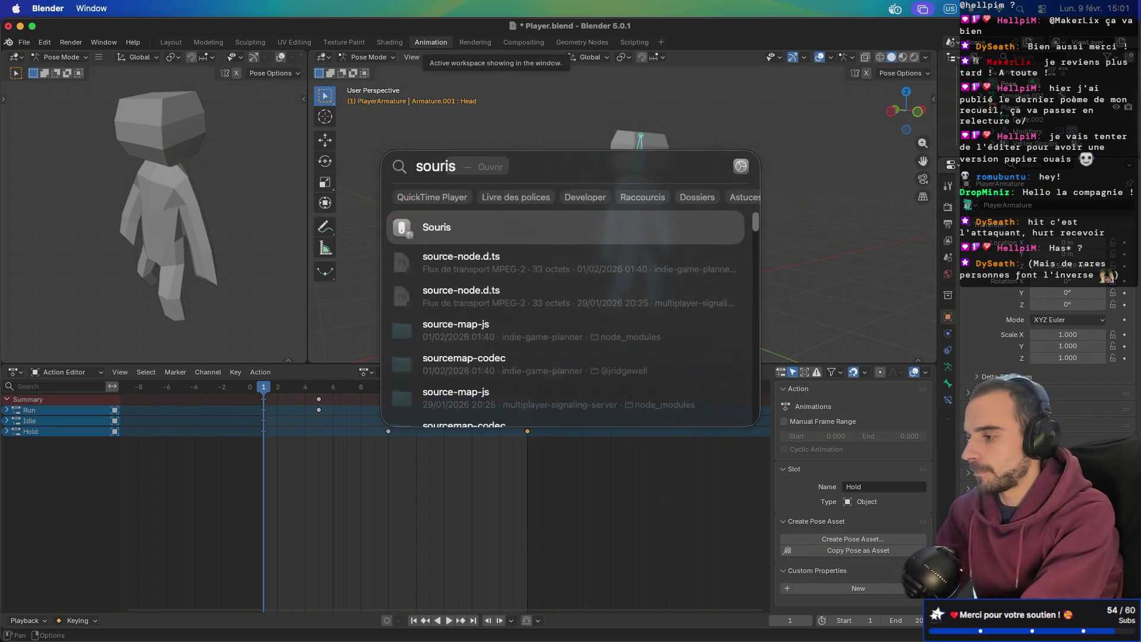
key(Return)
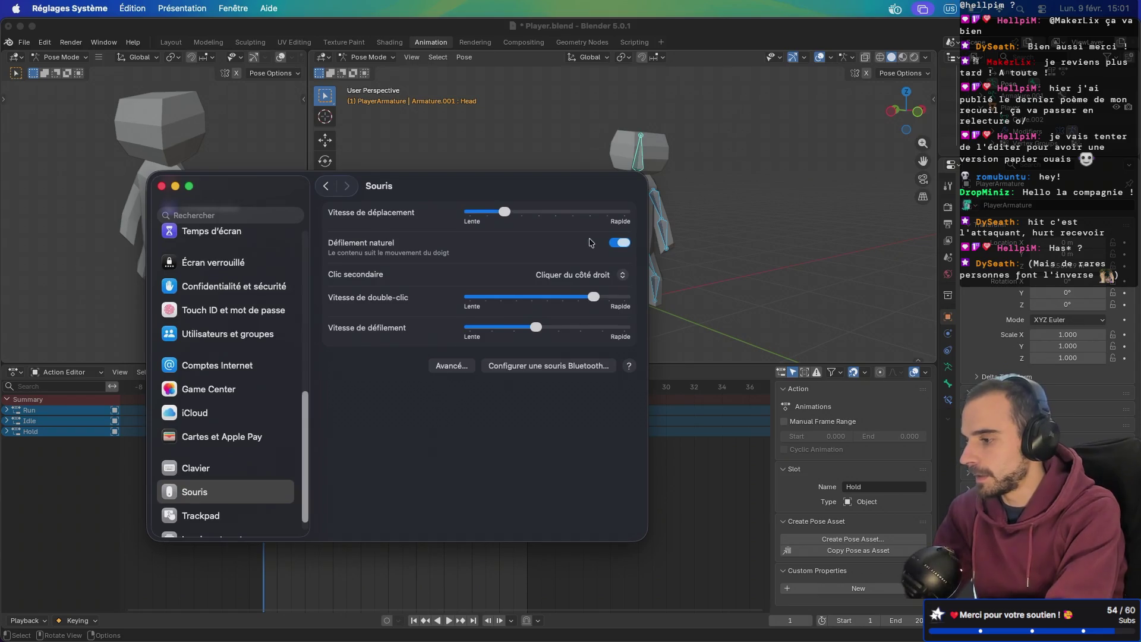
click(621, 242)
click(673, 26)
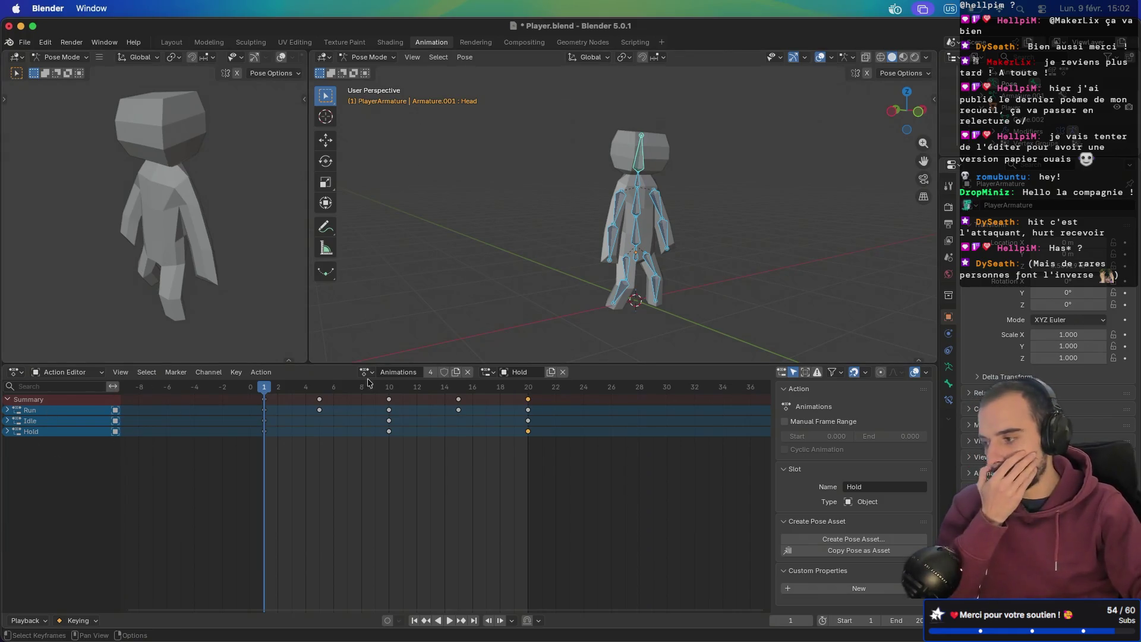
click(488, 373)
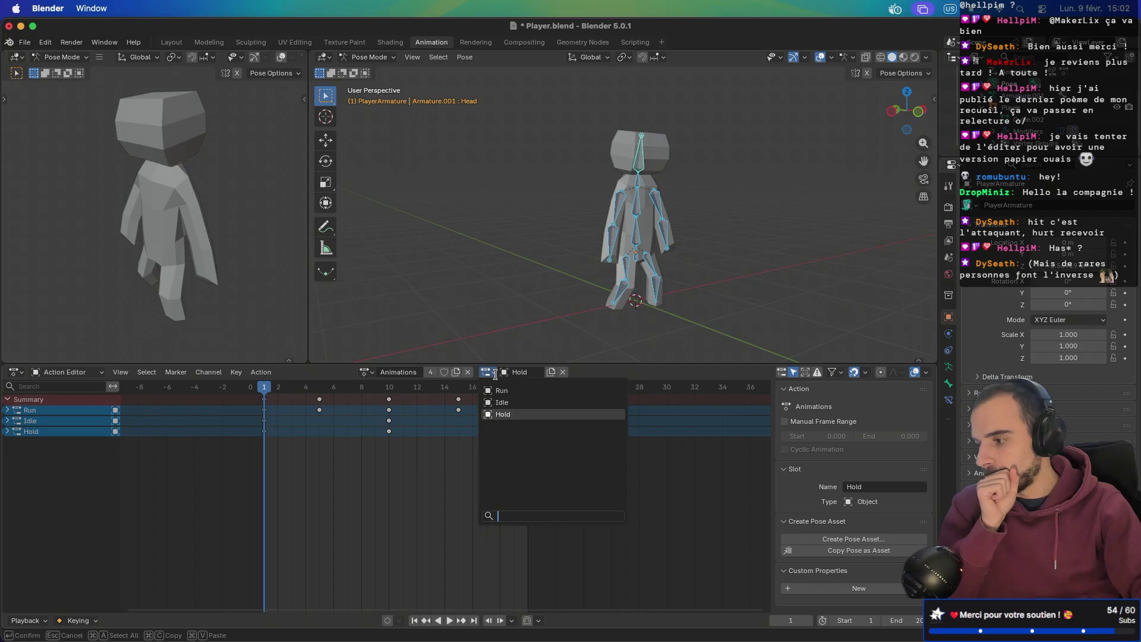
click(495, 375)
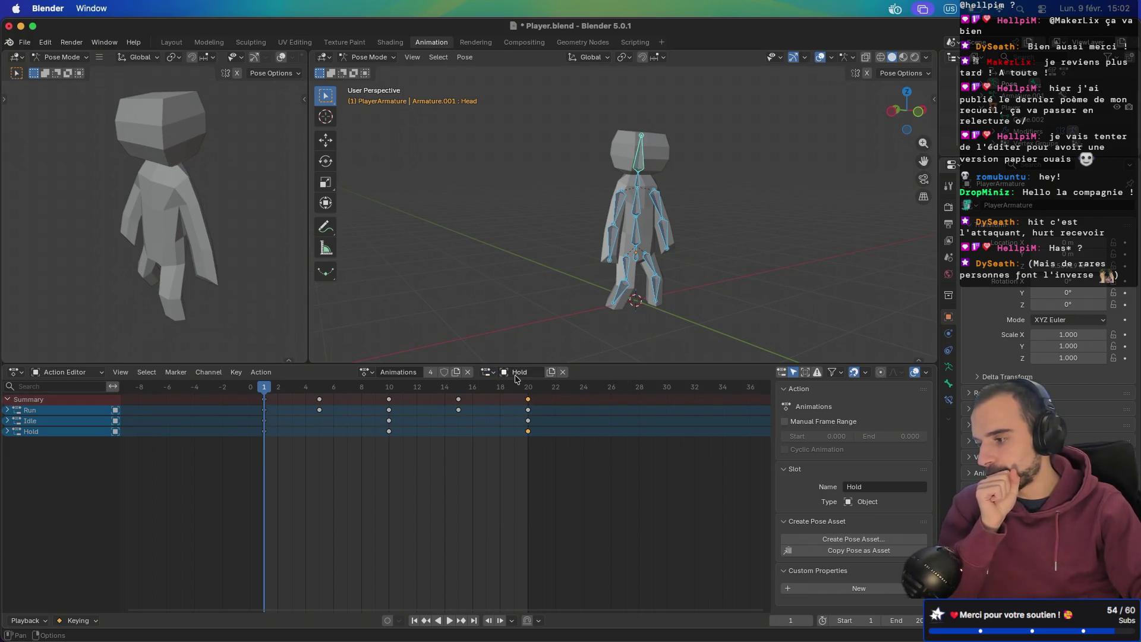
click(515, 375)
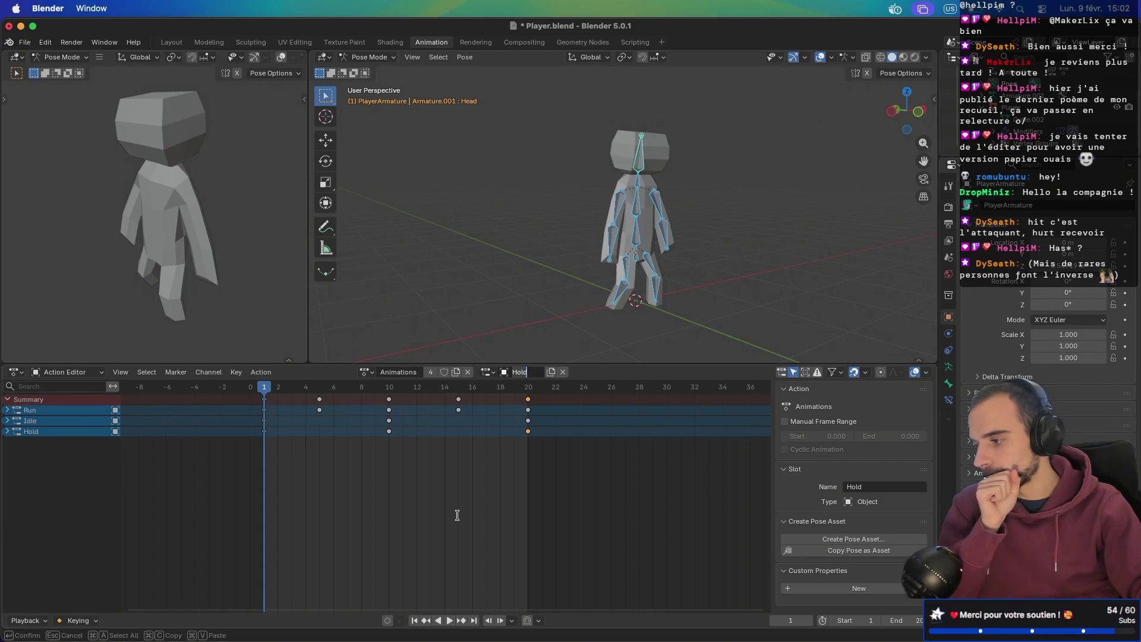
key(Return)
click(260, 372)
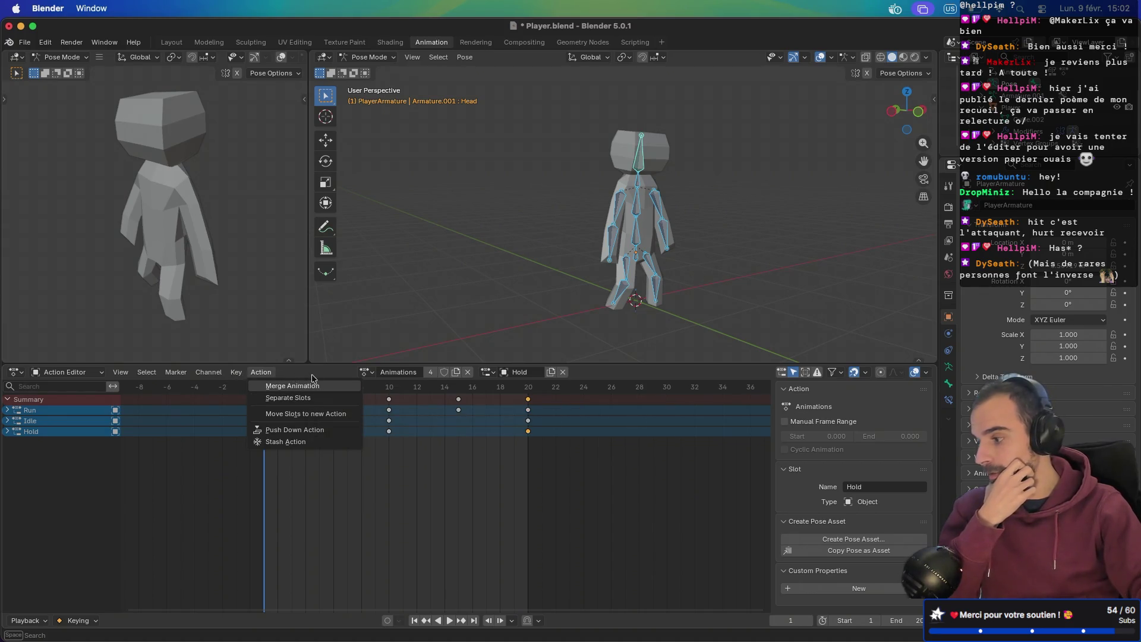
key(Escape)
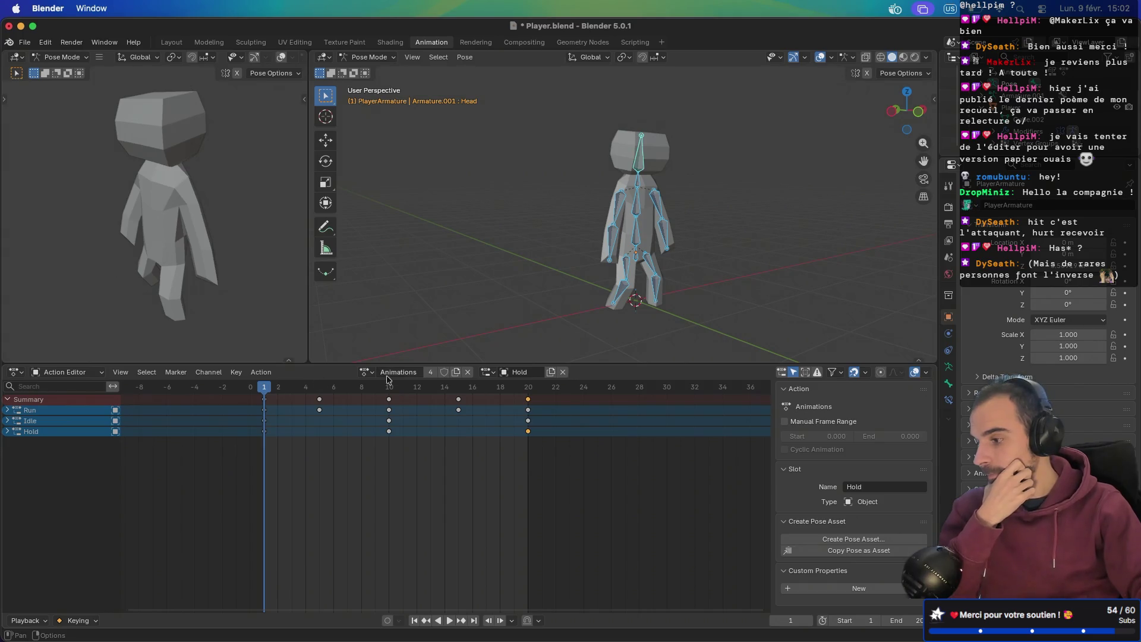
double_click(393, 373)
key(Escape)
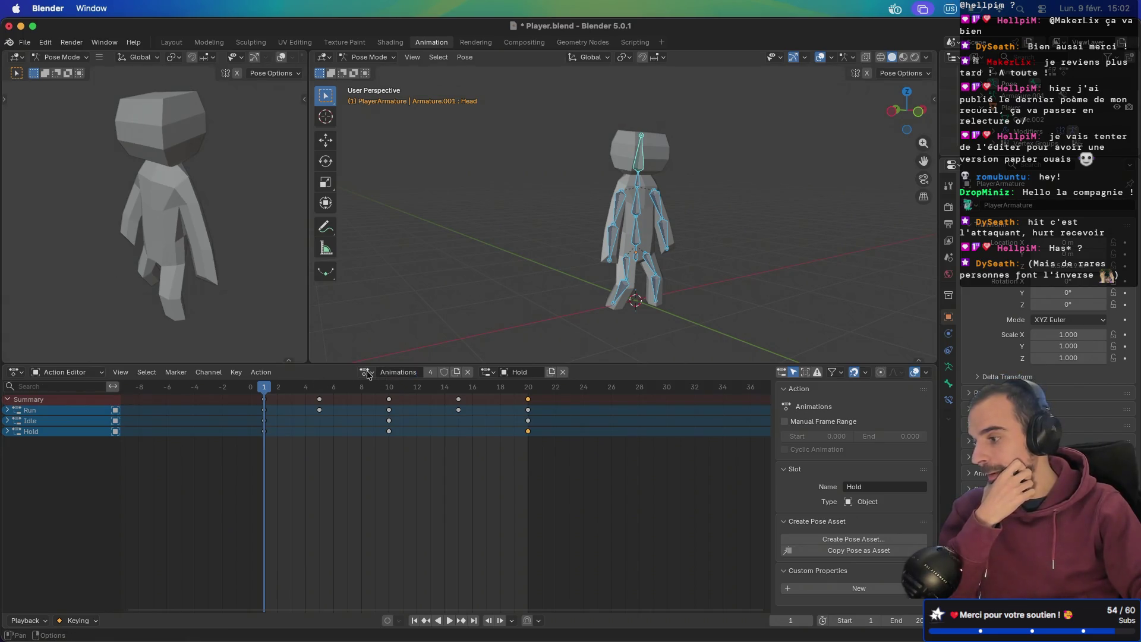
click(366, 372)
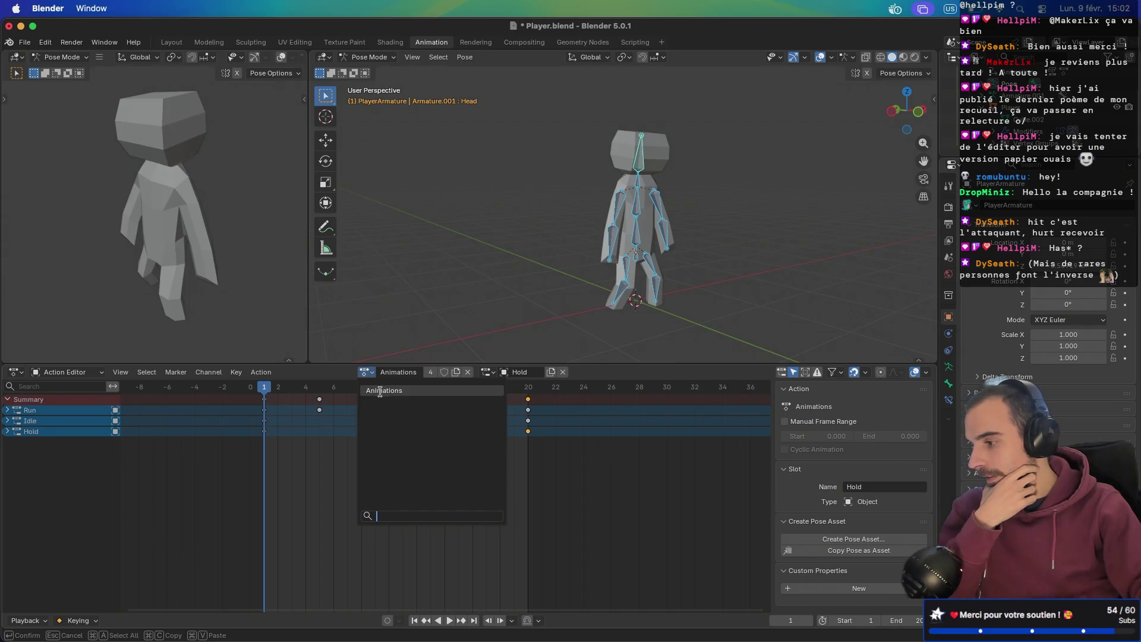
key(Escape)
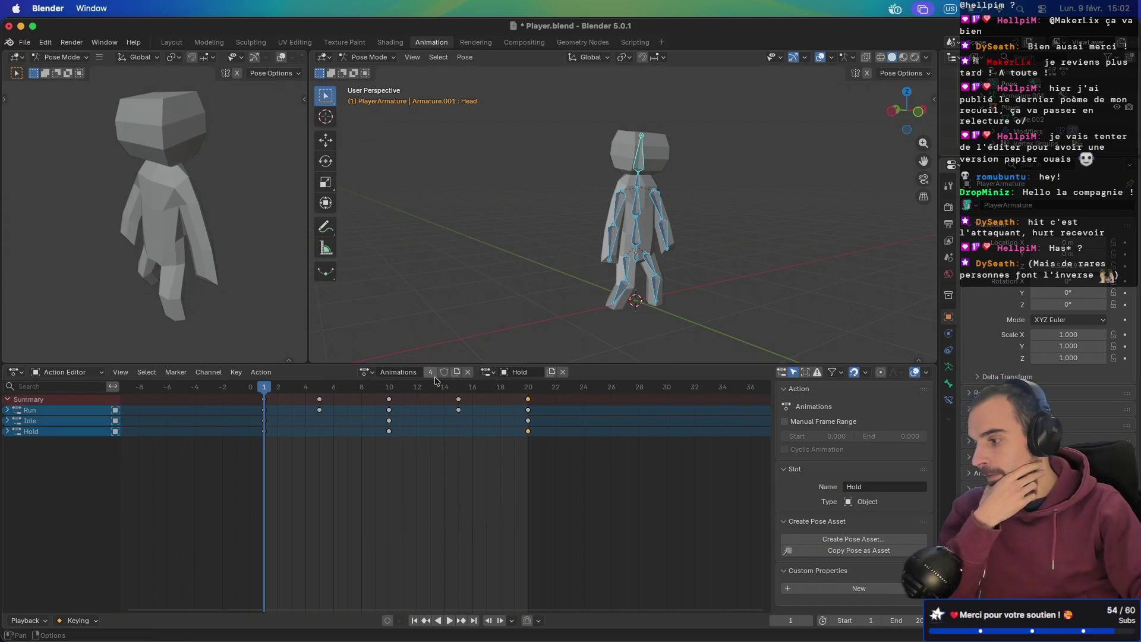
click(487, 373)
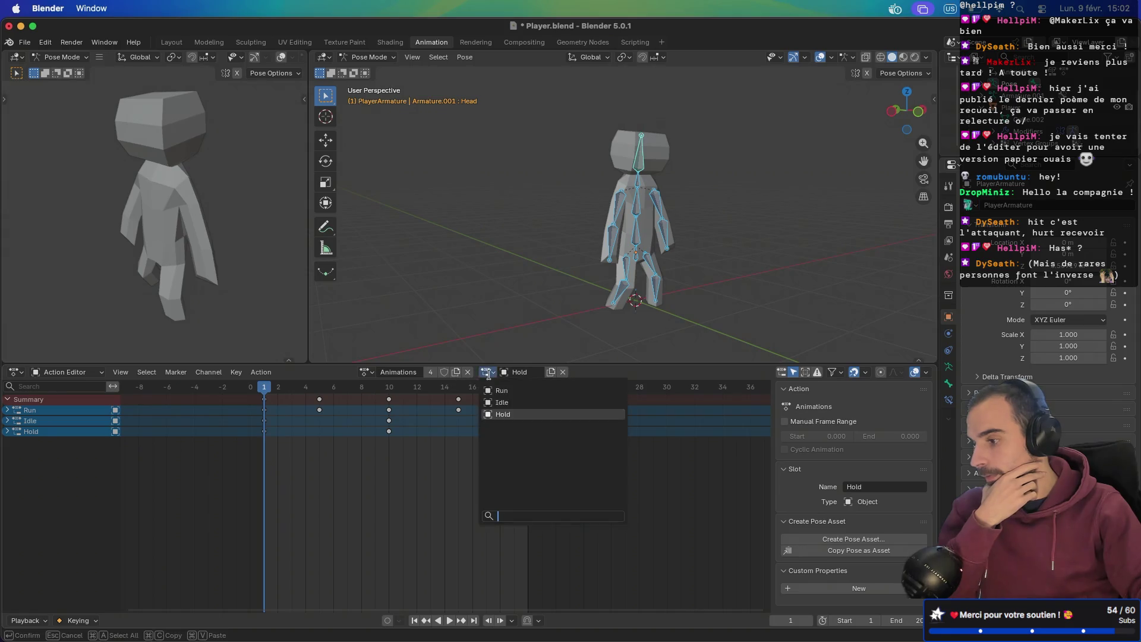
key(Escape)
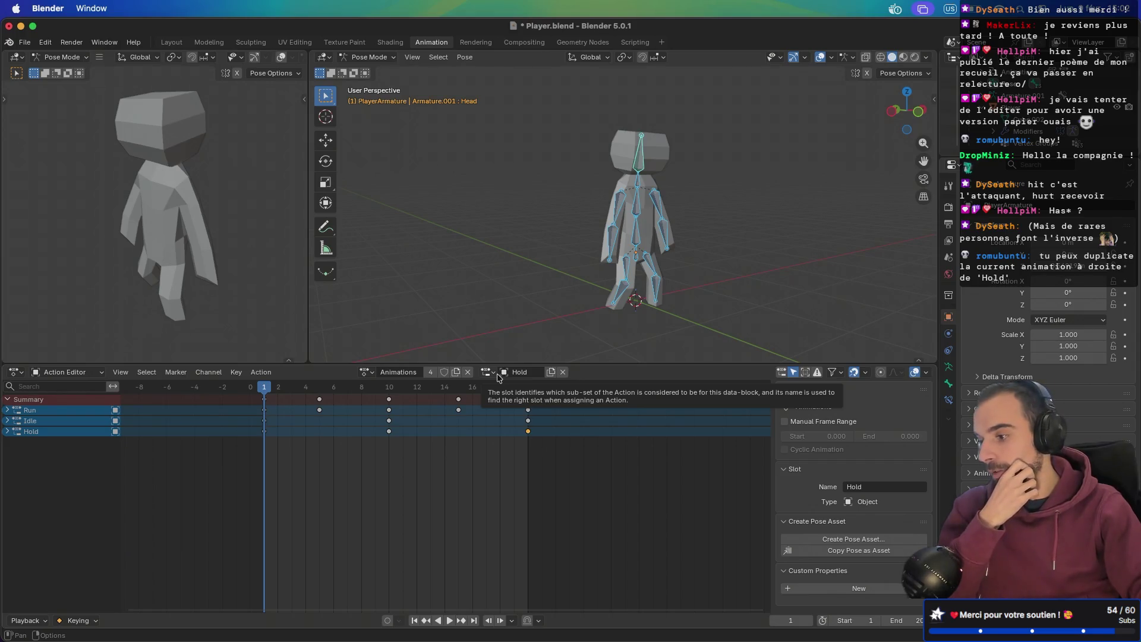
- Duplicate the Hold slot as Hold.001, rename it Attack, and make it the active slot
click(551, 372)
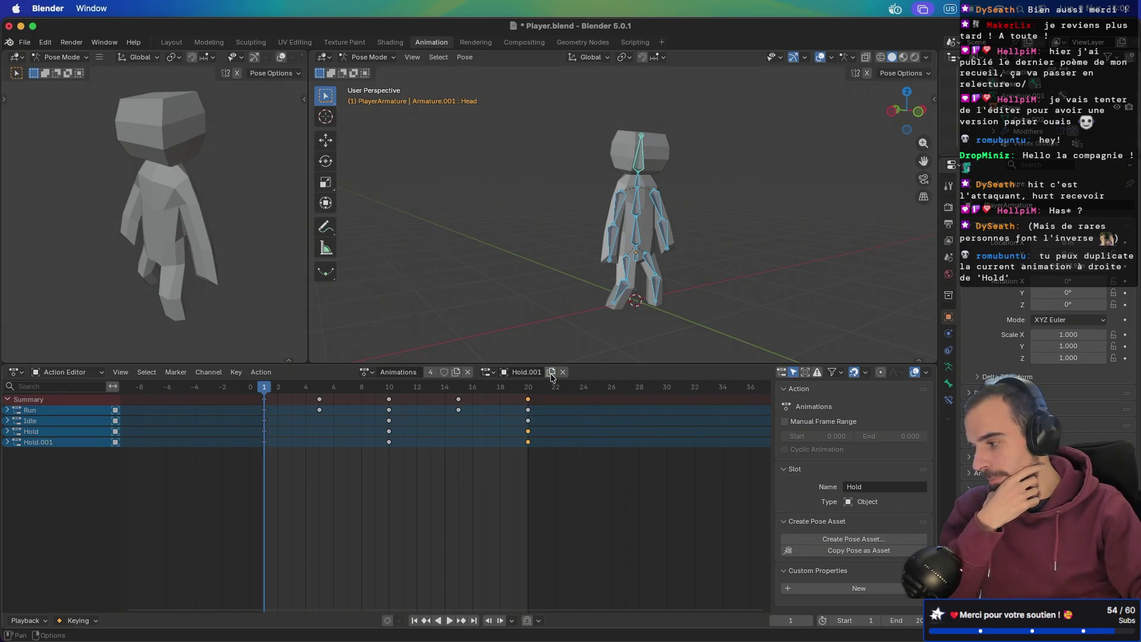
click(49, 444)
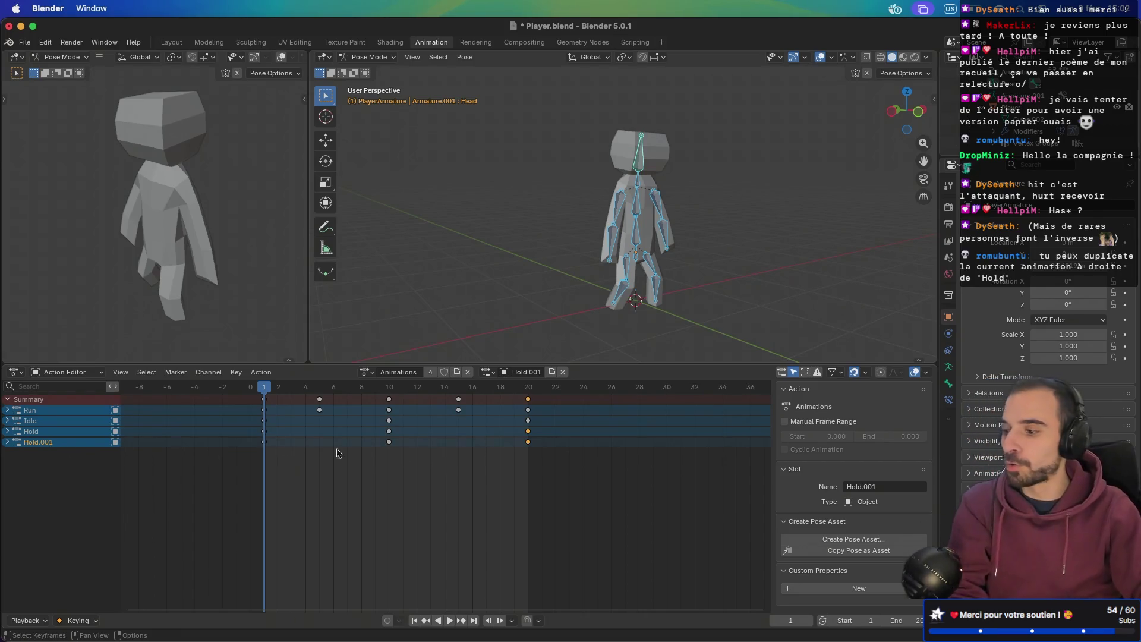
click(887, 486)
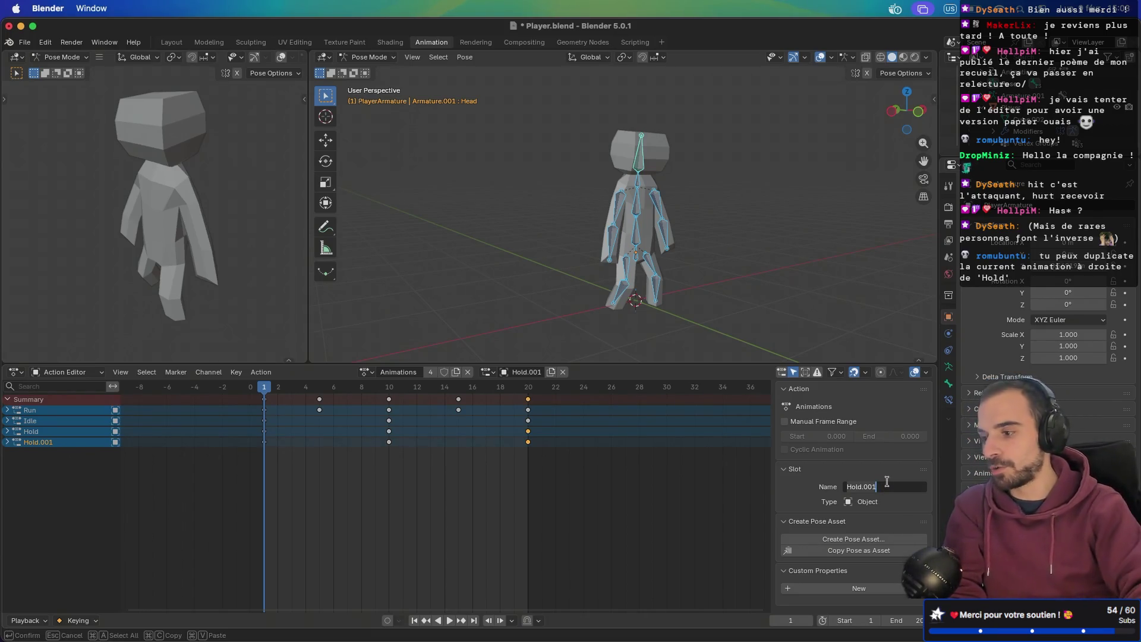
key(super+a)
key(BackSpace)
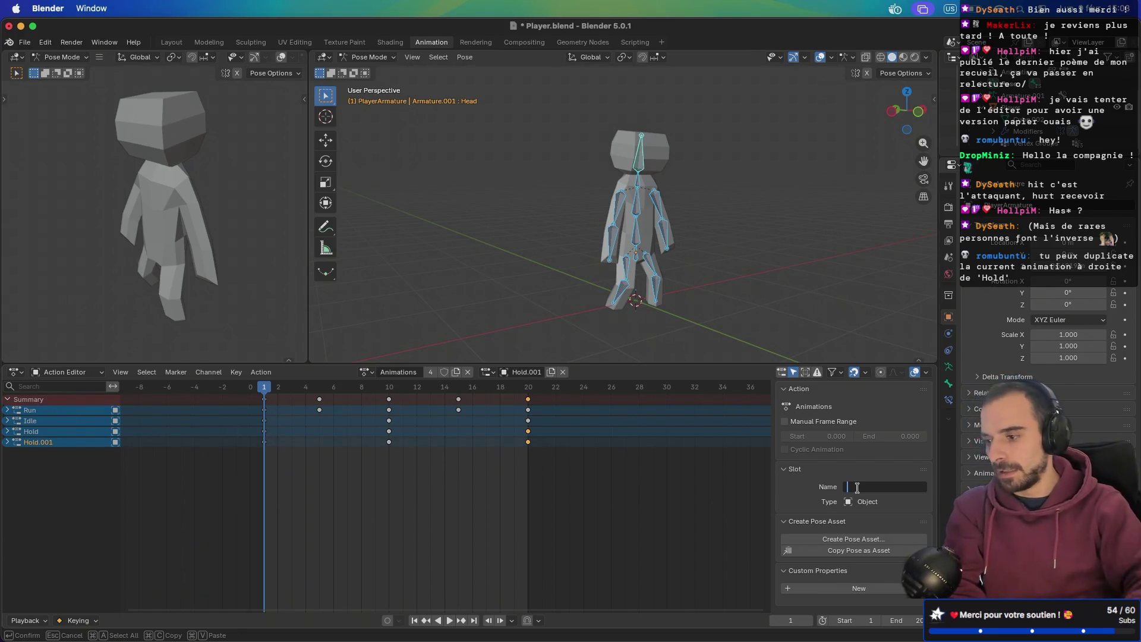
text(Attack)
key(Return)
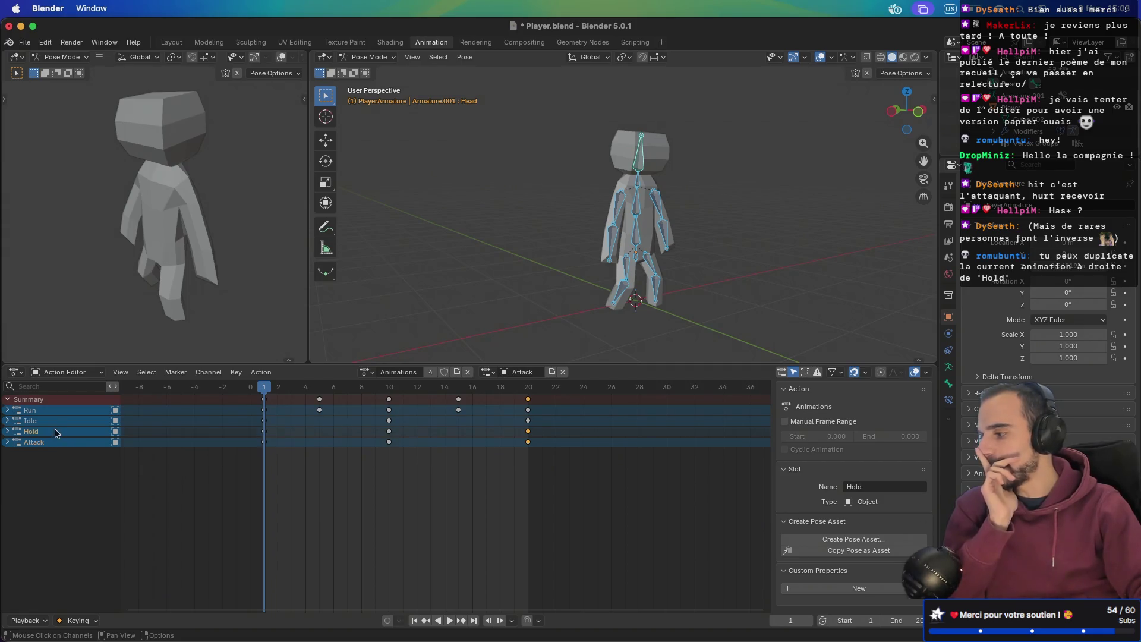
click(60, 443)
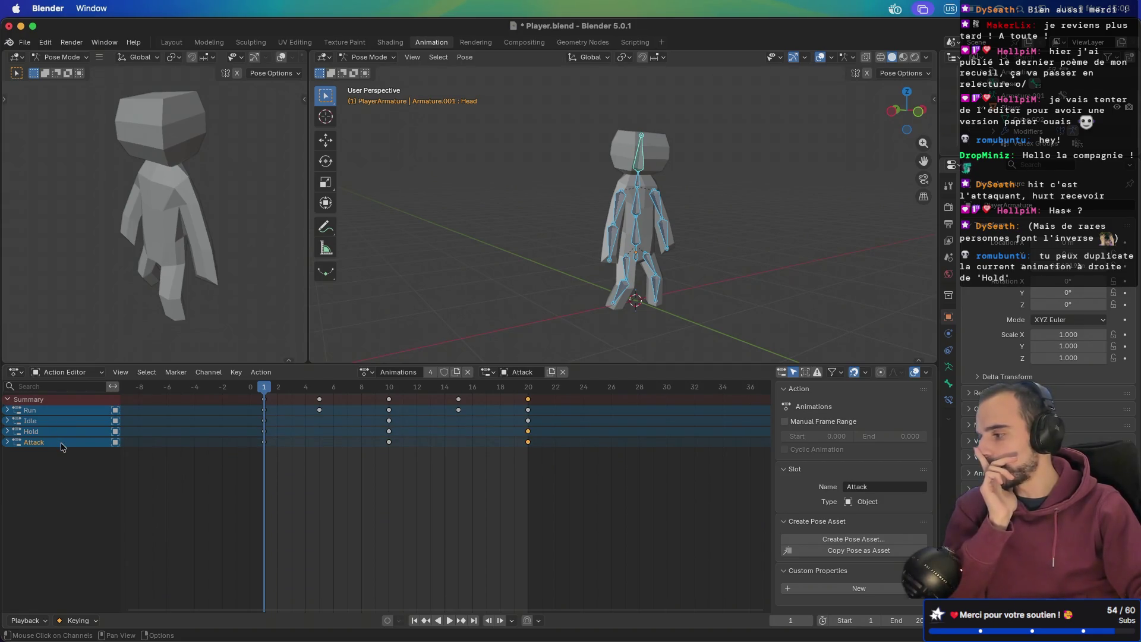
click(71, 375)
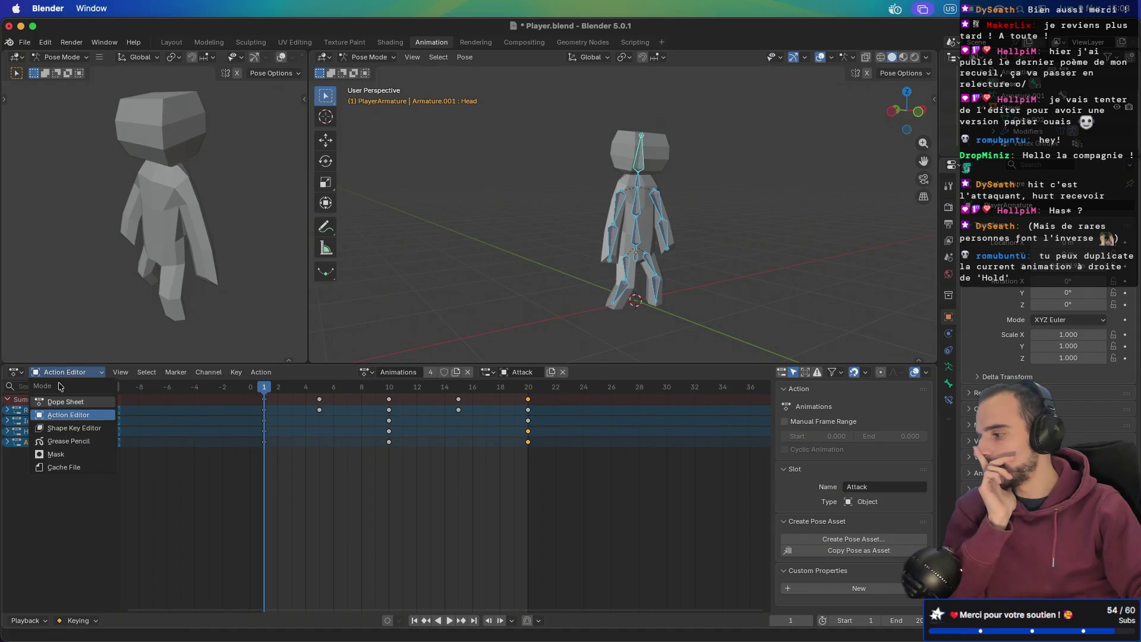
click(71, 376)
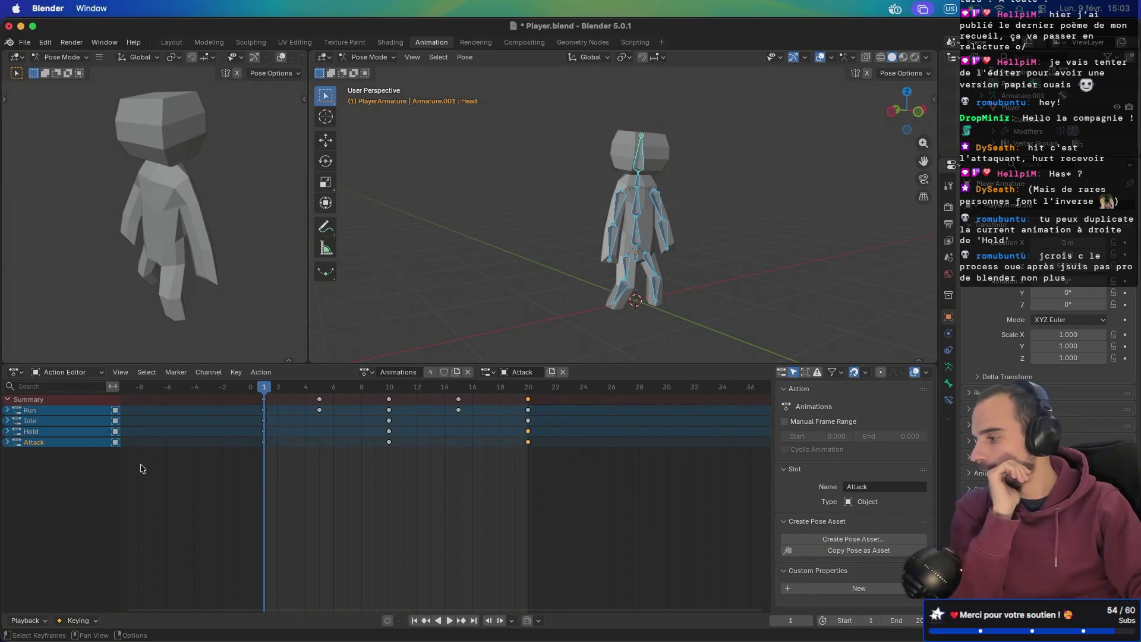
click(72, 375)
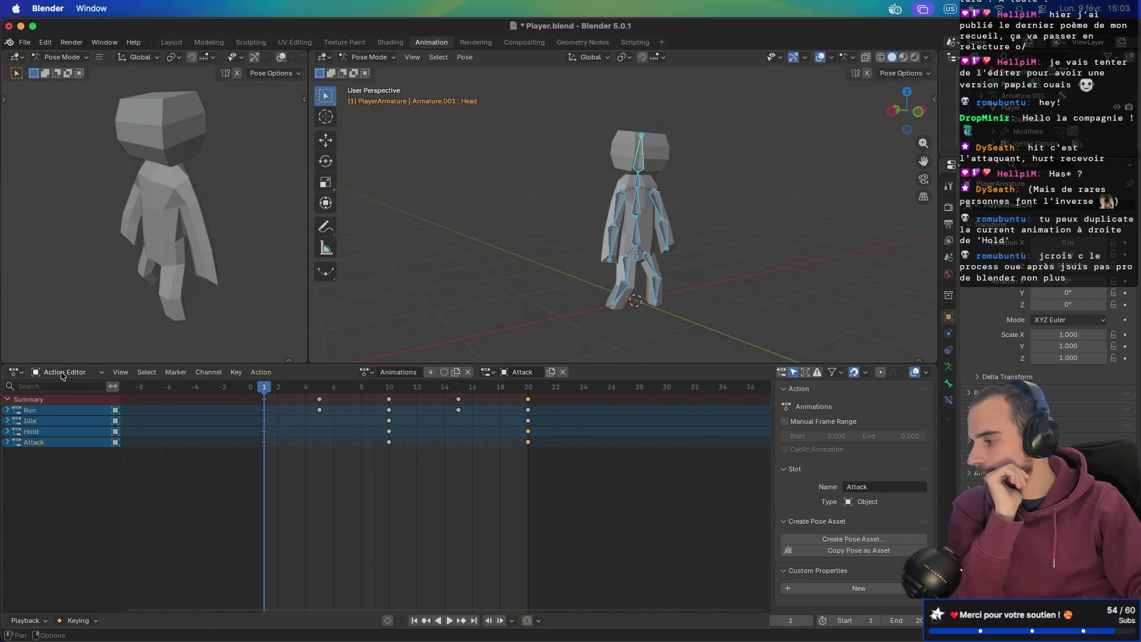
right_click(6, 373)
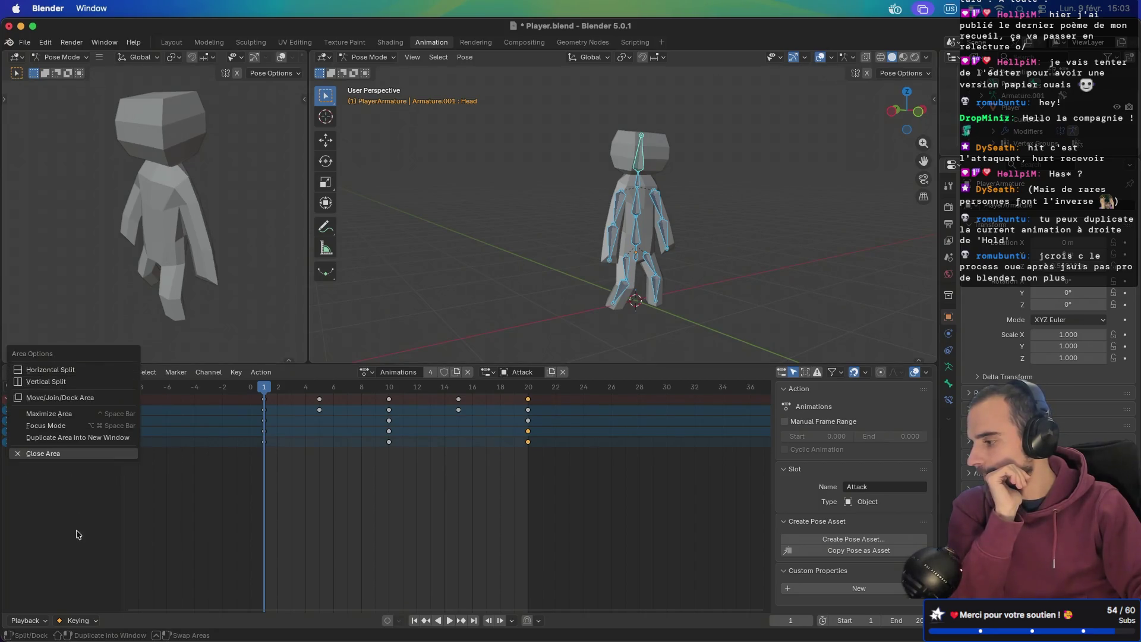
click(19, 373)
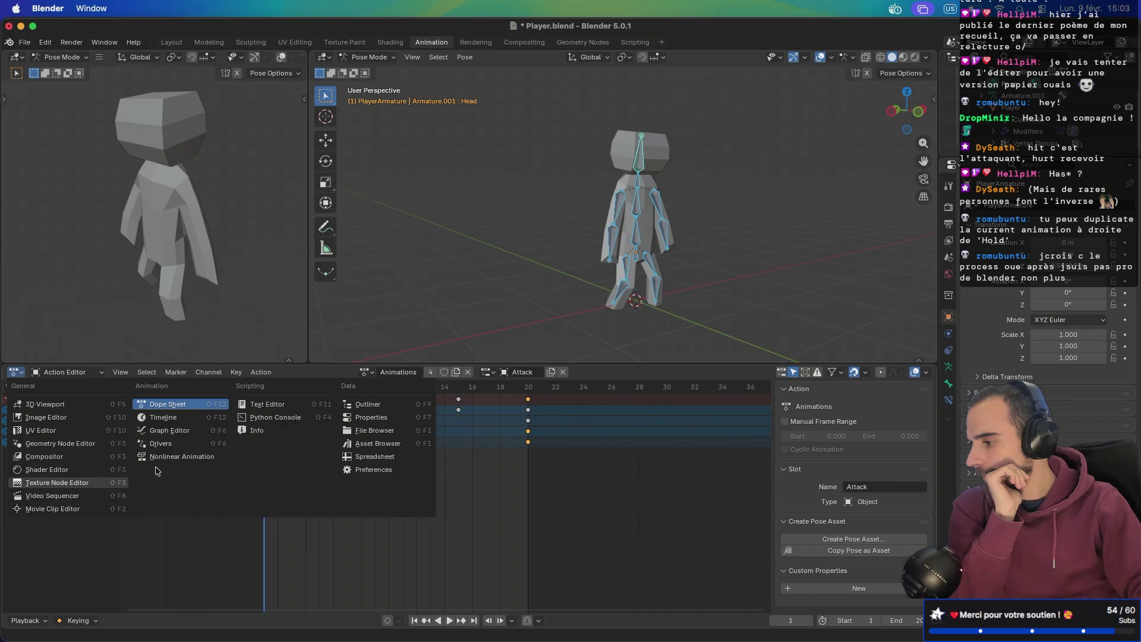
click(179, 457)
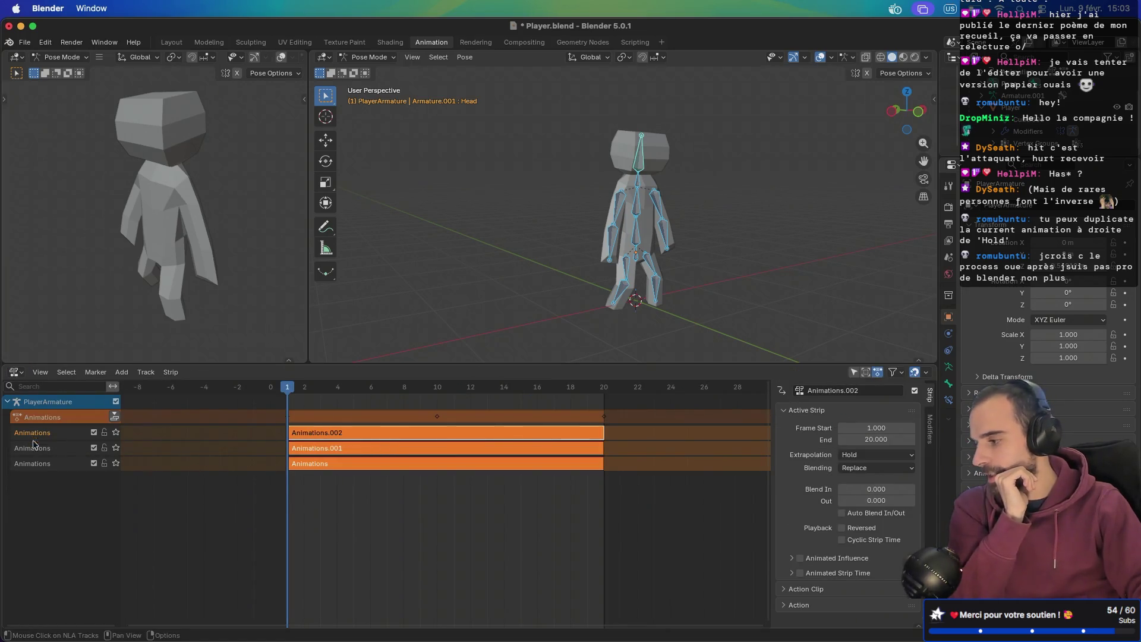
click(16, 373)
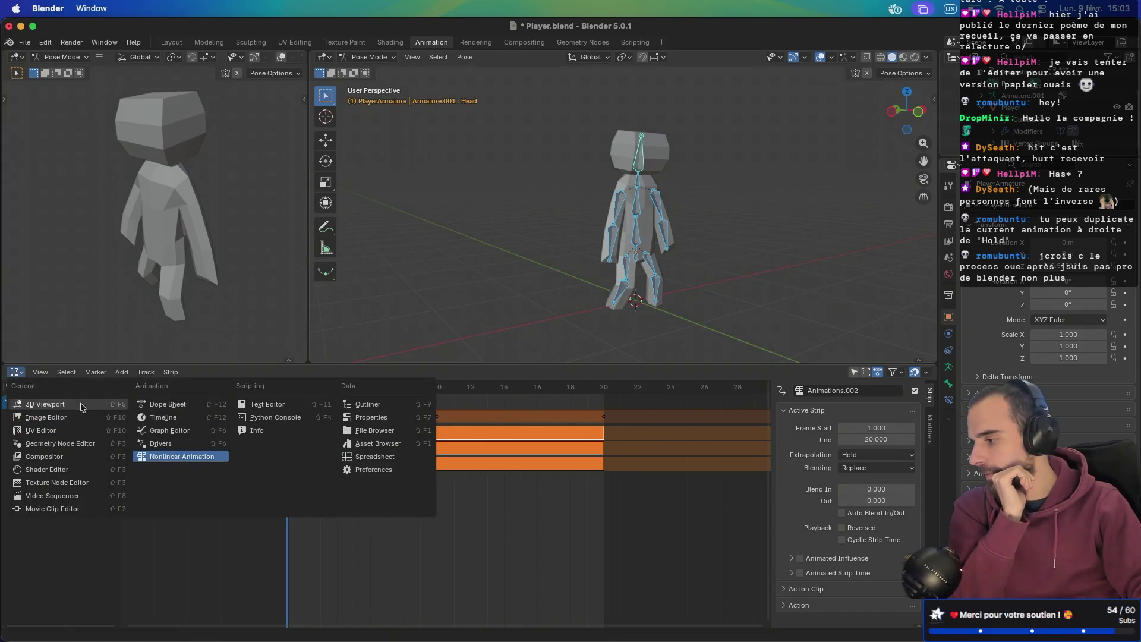
click(186, 408)
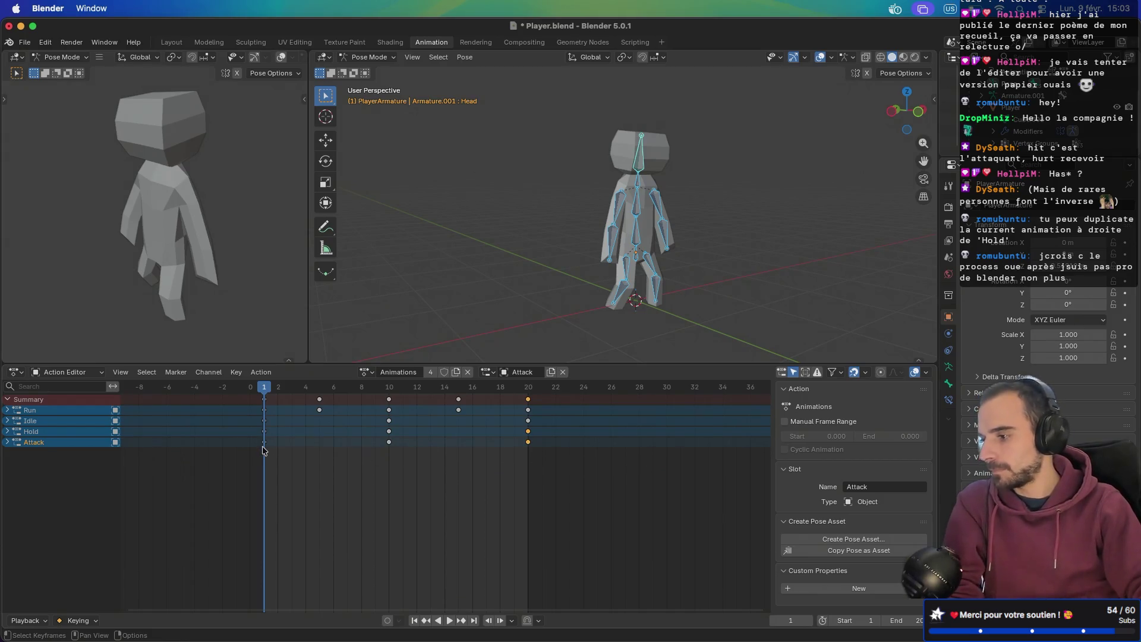
- Delete the Attack keyframes at frames 10 and 20 and insert a Scale keyframe for the starting pose
click(288, 451)
key(space)
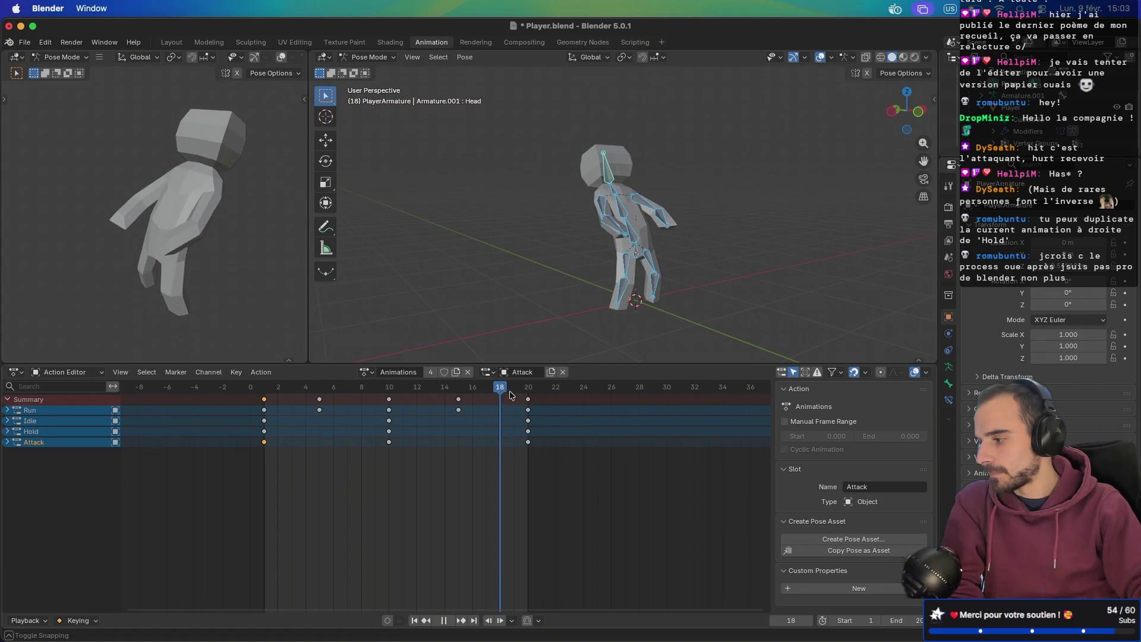
key(Escape)
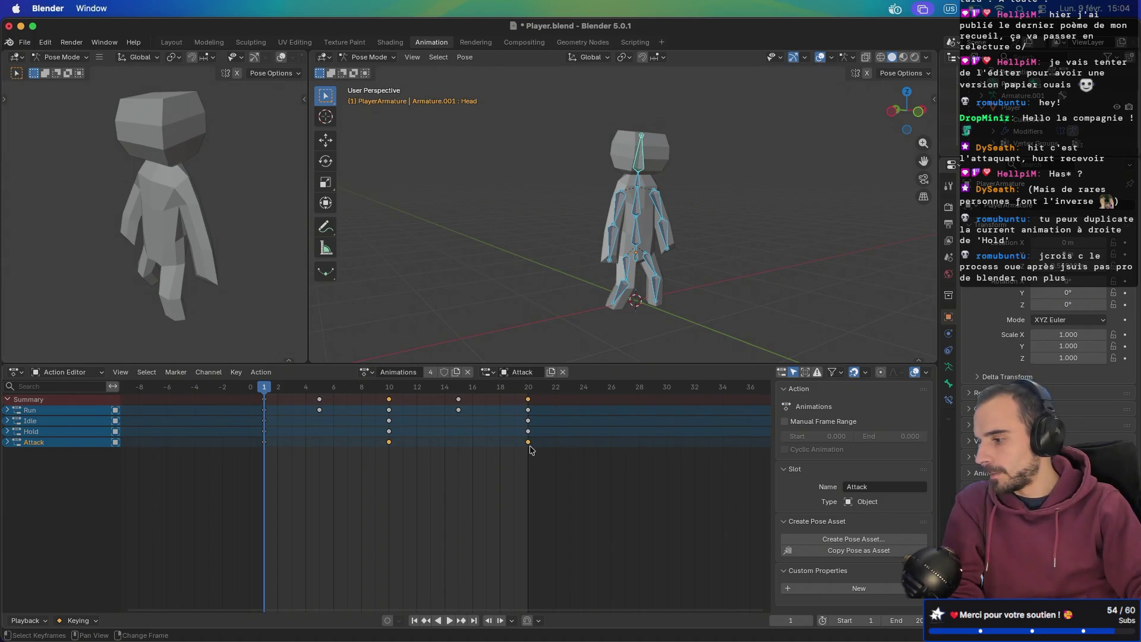
key(Delete)
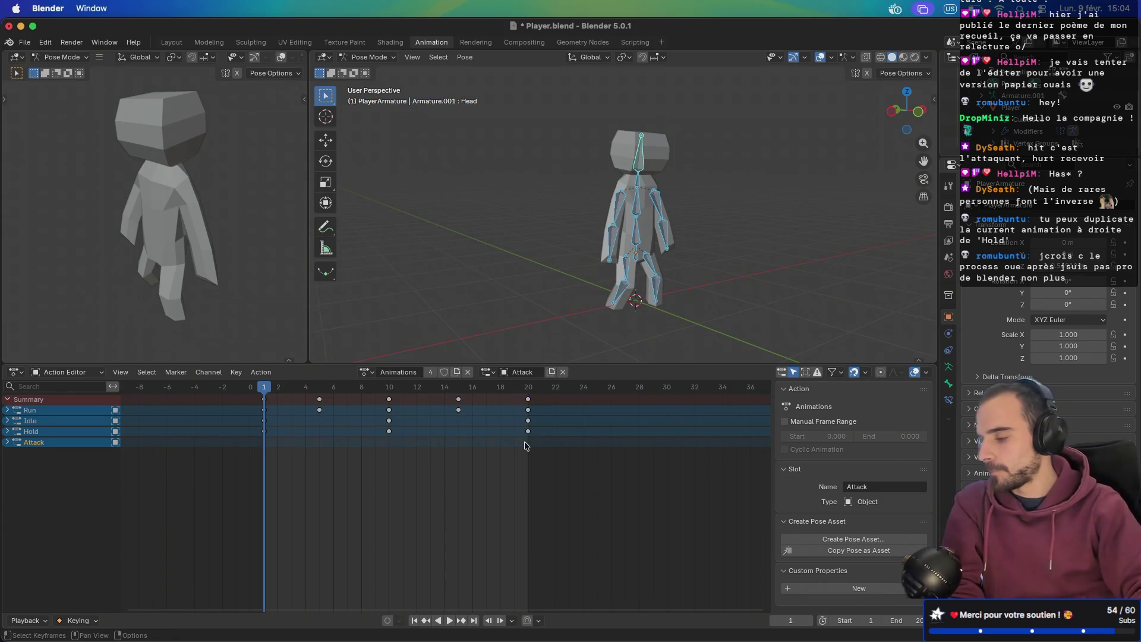
mouse_move(553, 247)
middle_down()
mouse_move(647, 316)
mouse_move(676, 315)
mouse_move(616, 312)
mouse_move(696, 324)
middle_up()
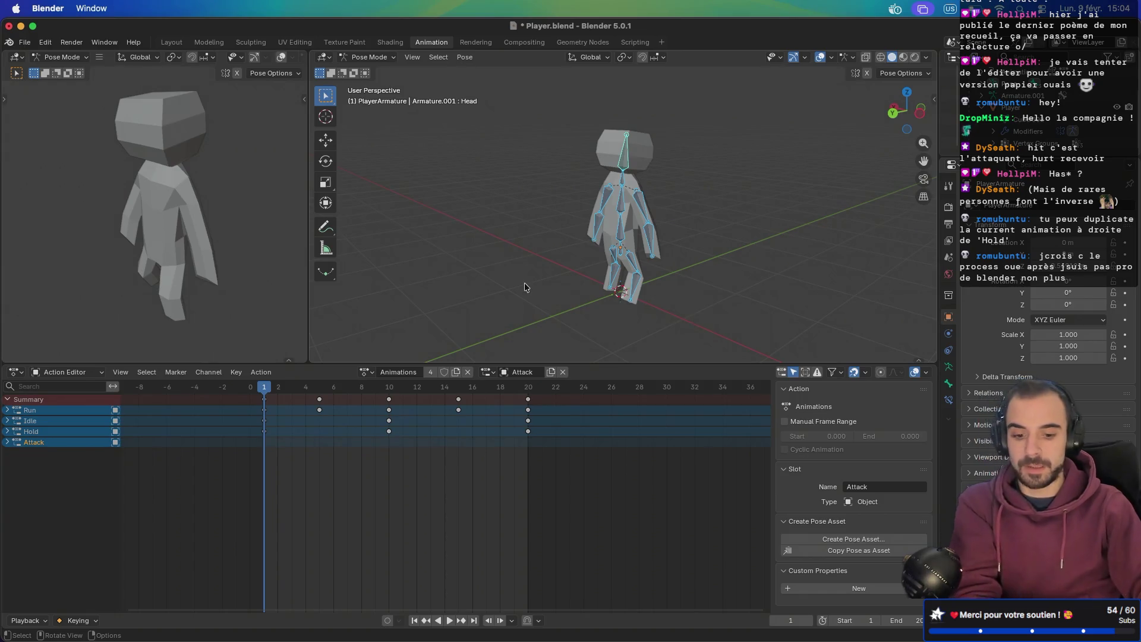
key(k)
click(500, 314)
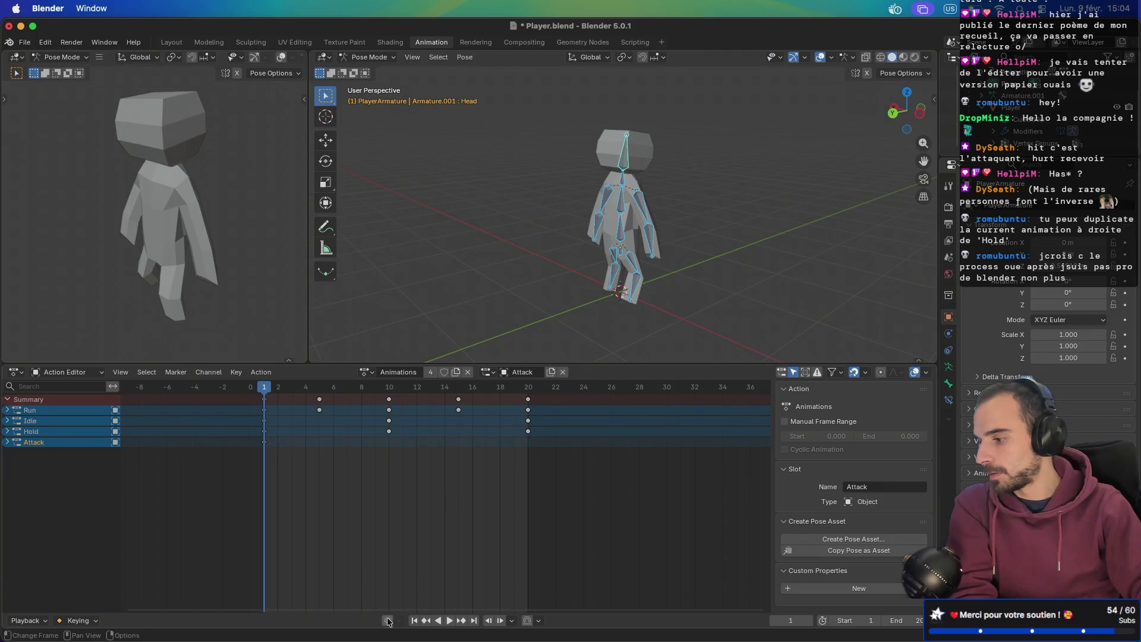
- At frame 5, select the right upper arm bone and rotate it upward
drag(297, 389, 317, 389)
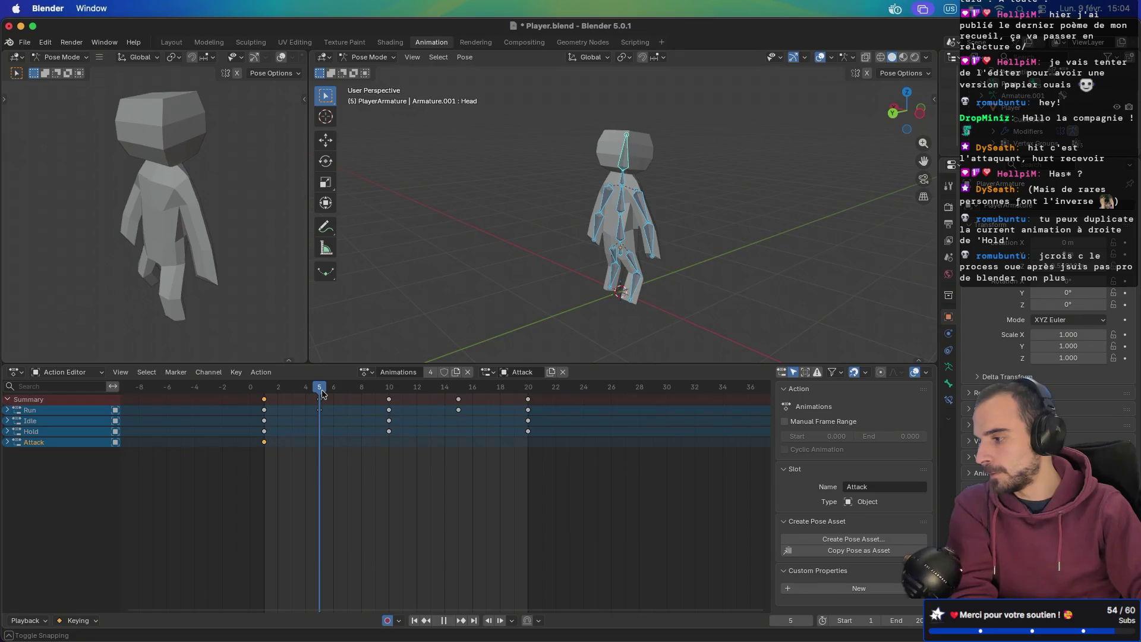
mouse_move(324, 394)
mouse_down()
mouse_move(361, 392)
mouse_move(319, 397)
mouse_up()
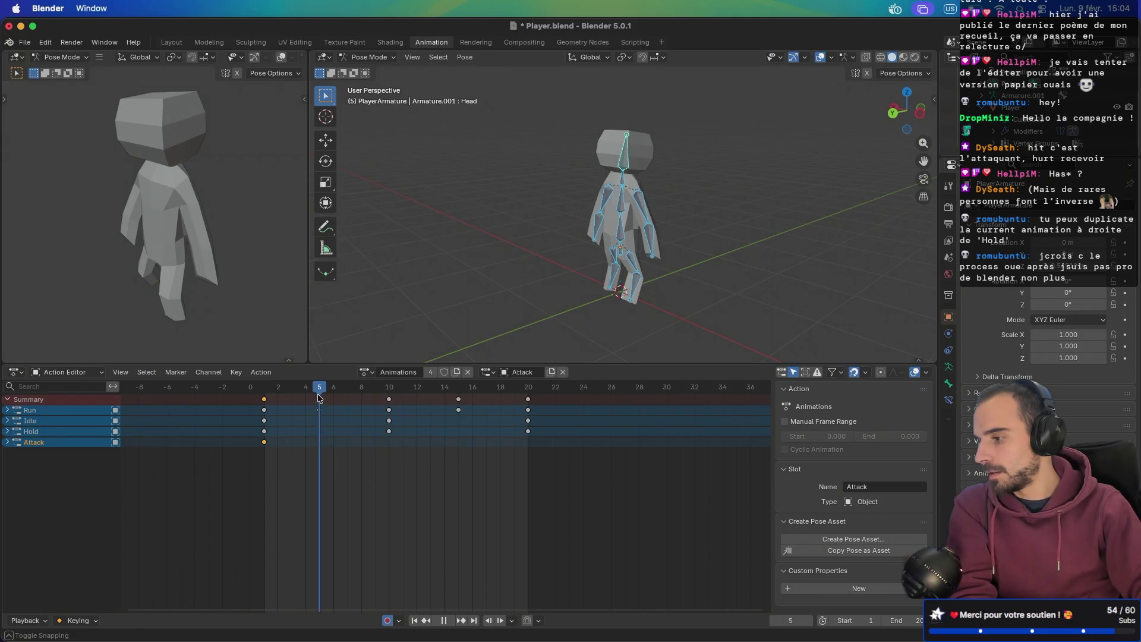
middle_drag(594, 279, 652, 278)
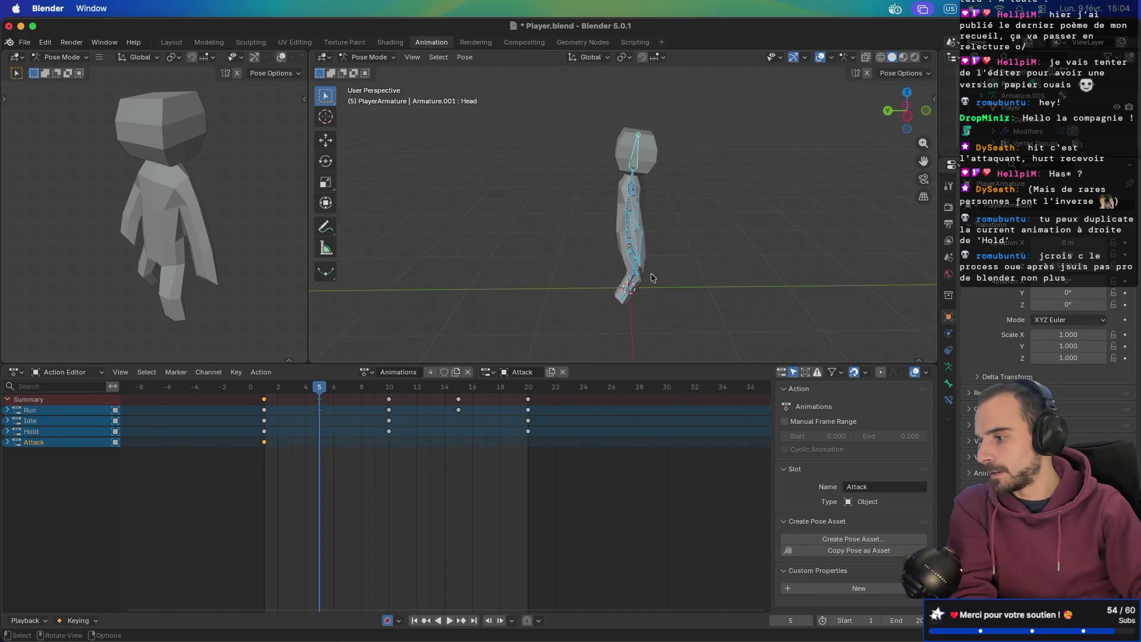
click(636, 226)
mouse_move(691, 223)
middle_down()
mouse_move(528, 200)
mouse_move(662, 206)
mouse_move(675, 188)
middle_up()
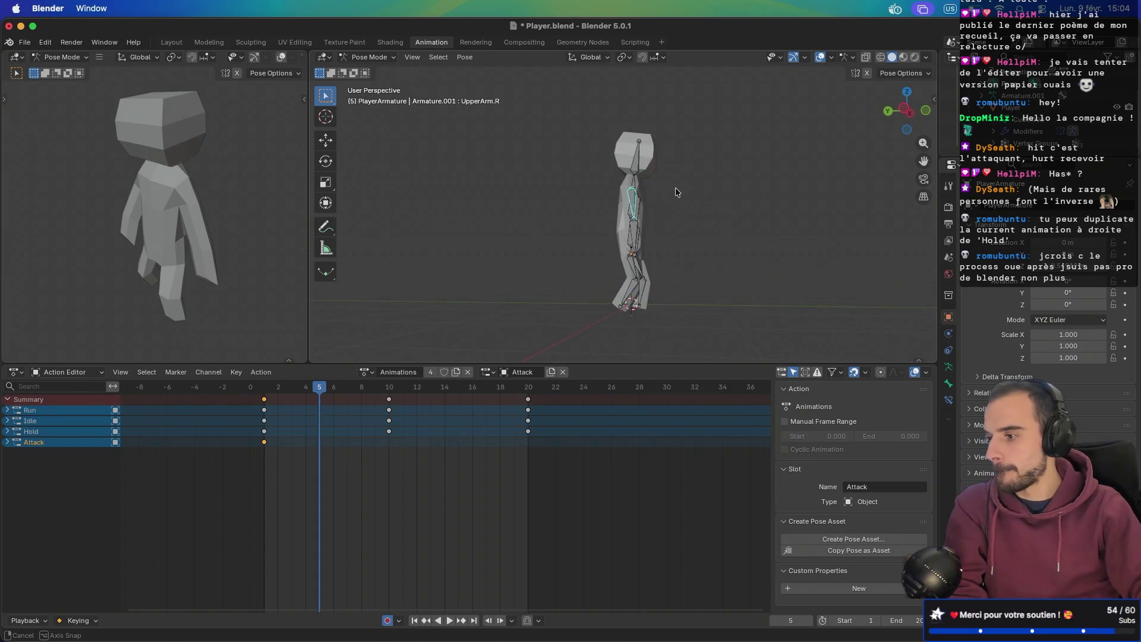
key(r)
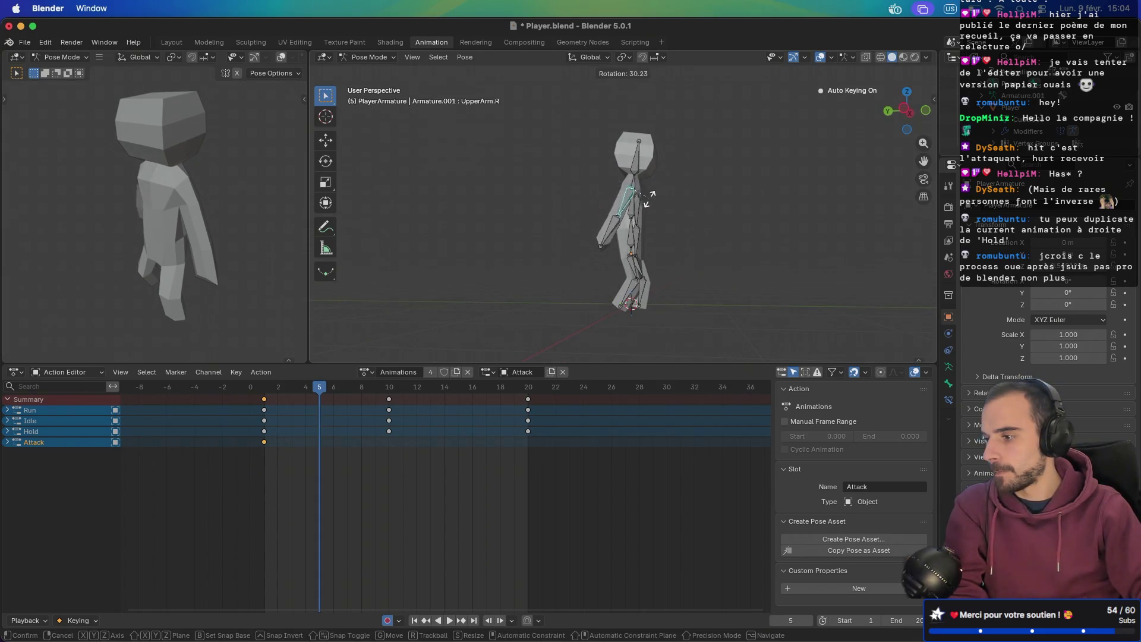
click(658, 192)
- Raise the right upper arm further in front view, adjusting its rotation and position
middle_drag(658, 194, 523, 225)
key(KP_1)
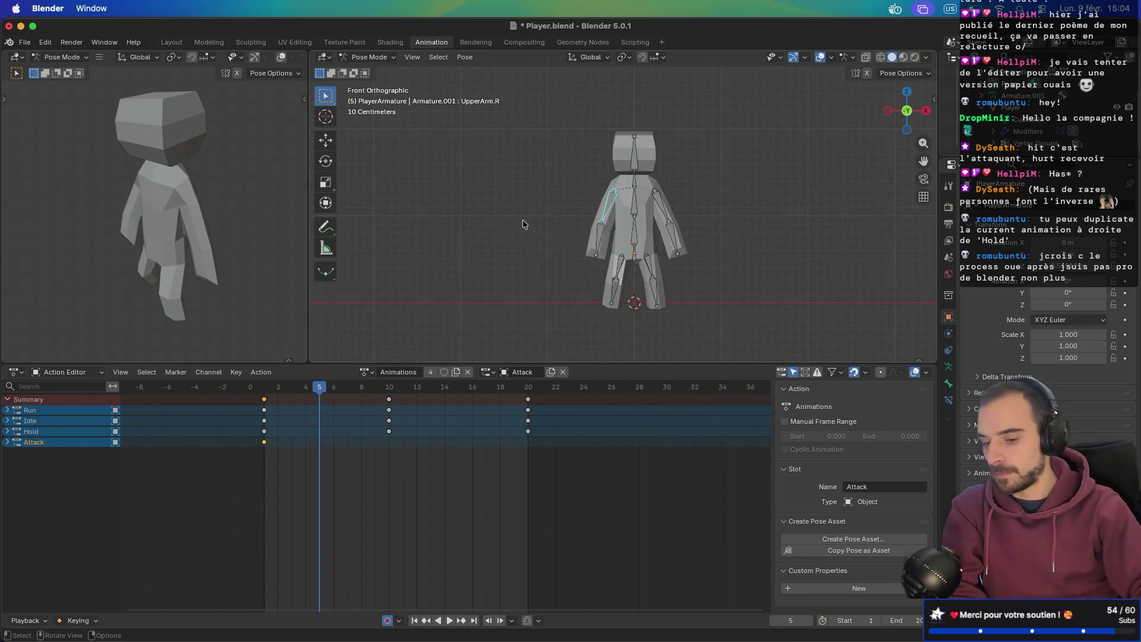
key(r)
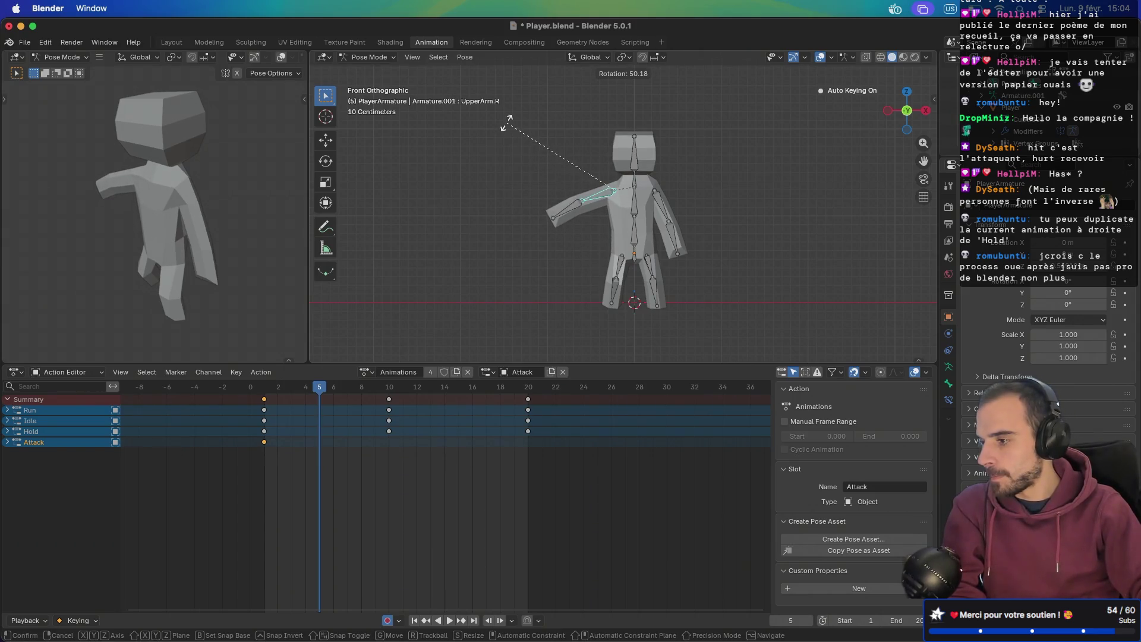
click(510, 122)
key(g)
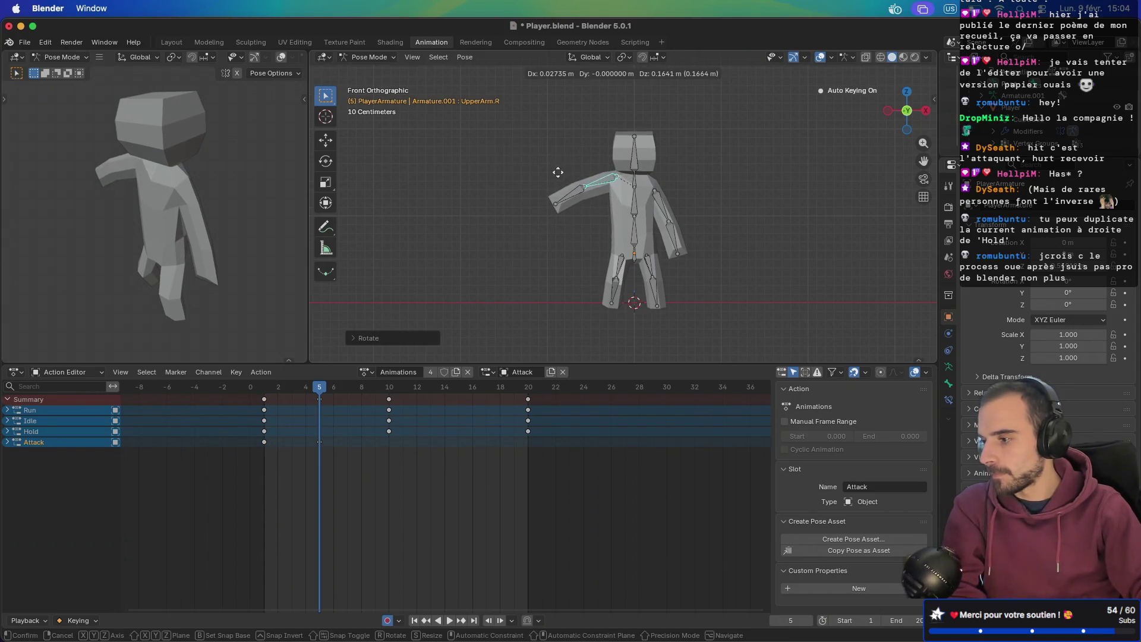
click(560, 175)
middle_drag(571, 168, 570, 177)
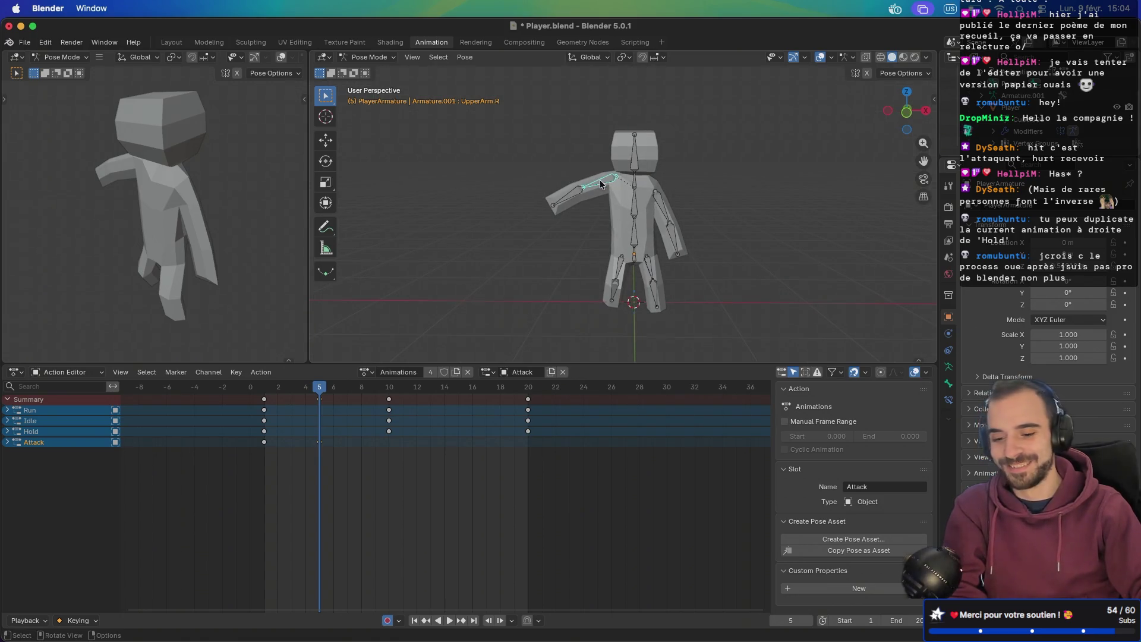
key(r)
click(595, 137)
- Refine the raised arm from side and back views with more rotation and a position nudge
mouse_move(594, 137)
middle_down()
mouse_move(781, 203)
mouse_move(678, 220)
middle_up()
key(KP_3)
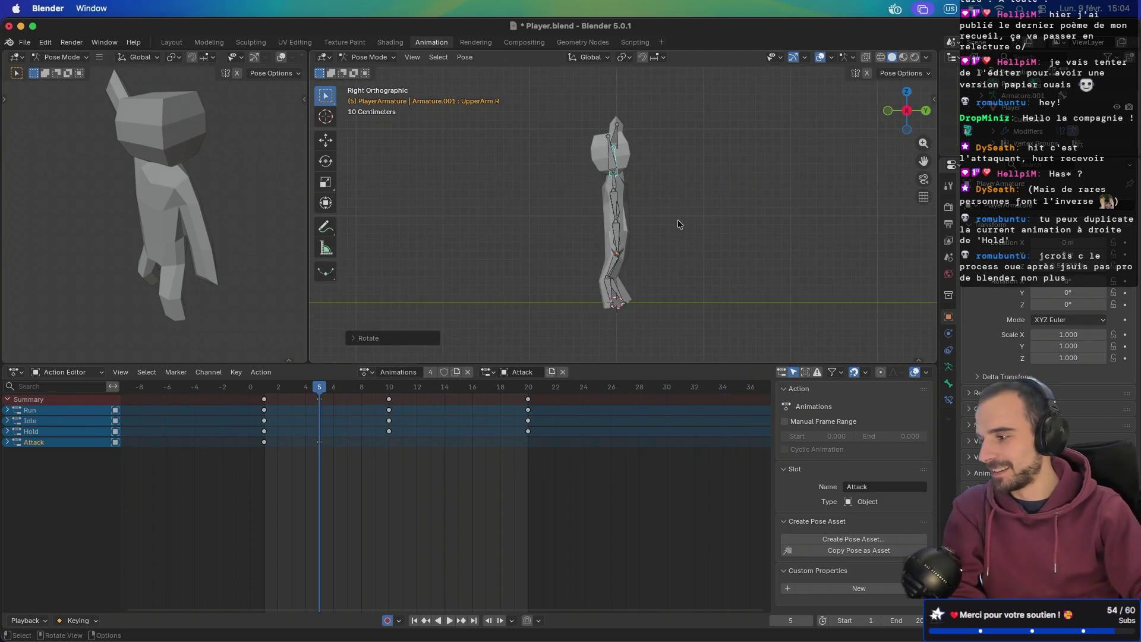
key(r)
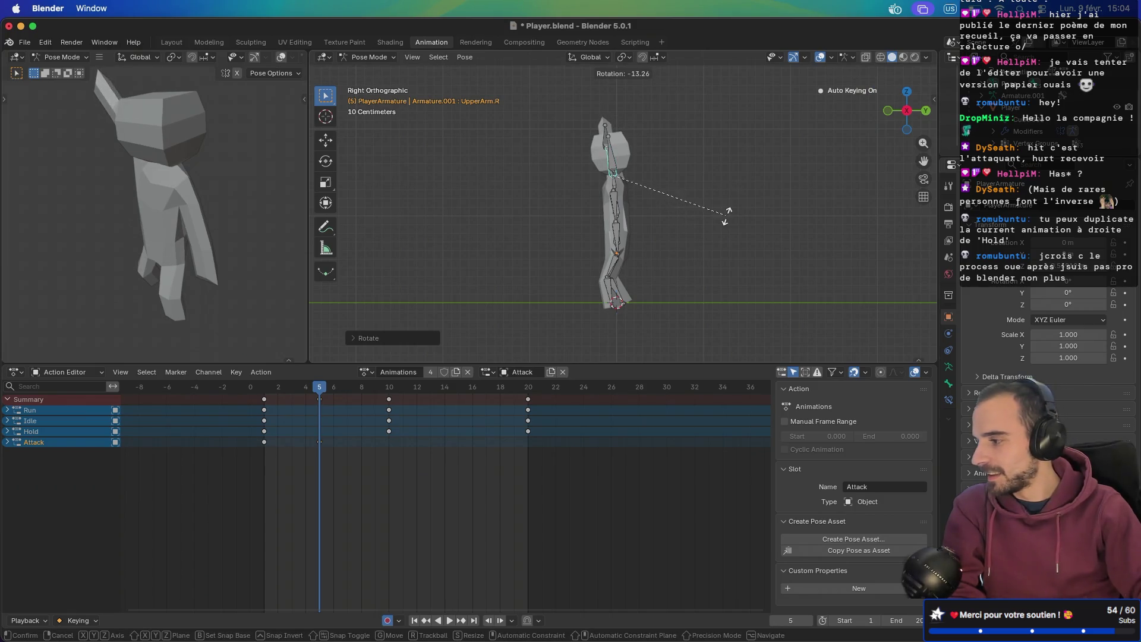
click(631, 229)
mouse_move(631, 229)
middle_down()
mouse_move(861, 234)
mouse_move(748, 245)
mouse_move(786, 241)
mouse_move(729, 232)
middle_up()
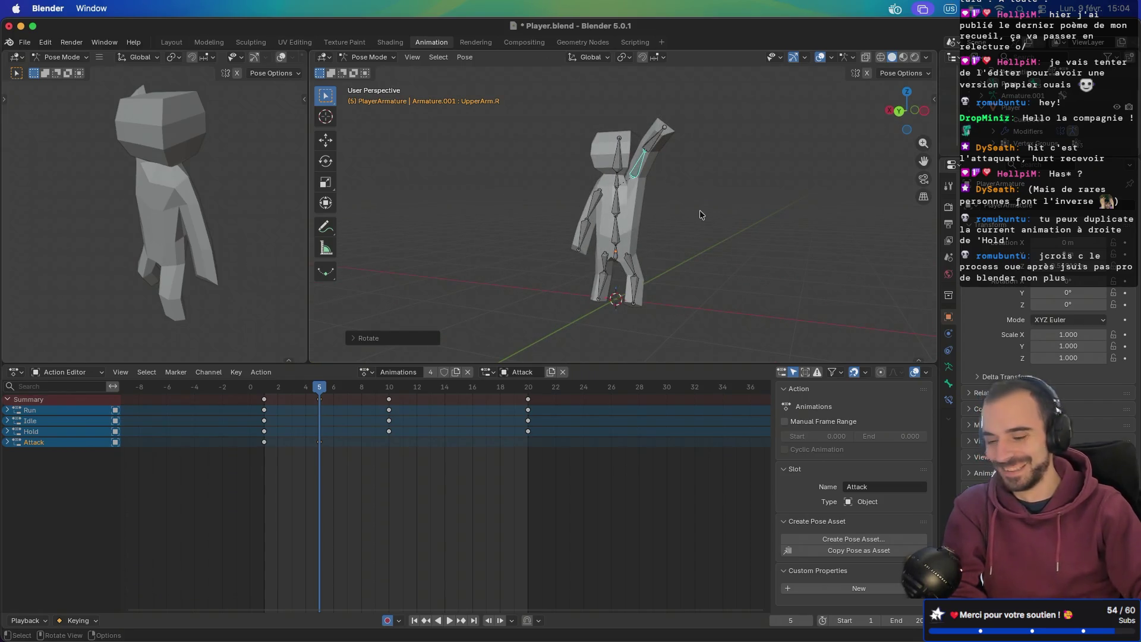
key(ctrl+KP_1)
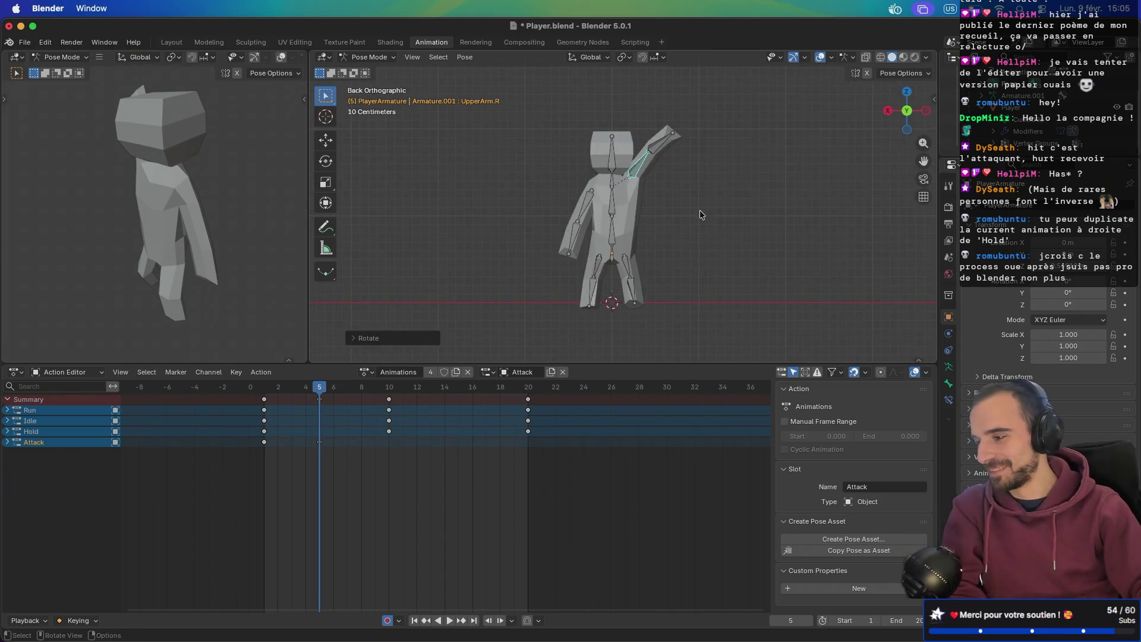
key(r)
click(737, 159)
key(g)
click(721, 150)
- Scrub between frames 0 and 10 of the Attack, orbiting to compare the arm poses
mouse_move(721, 150)
middle_down()
mouse_move(538, 171)
mouse_move(415, 158)
mouse_move(756, 166)
mouse_move(670, 177)
mouse_move(639, 220)
middle_up()
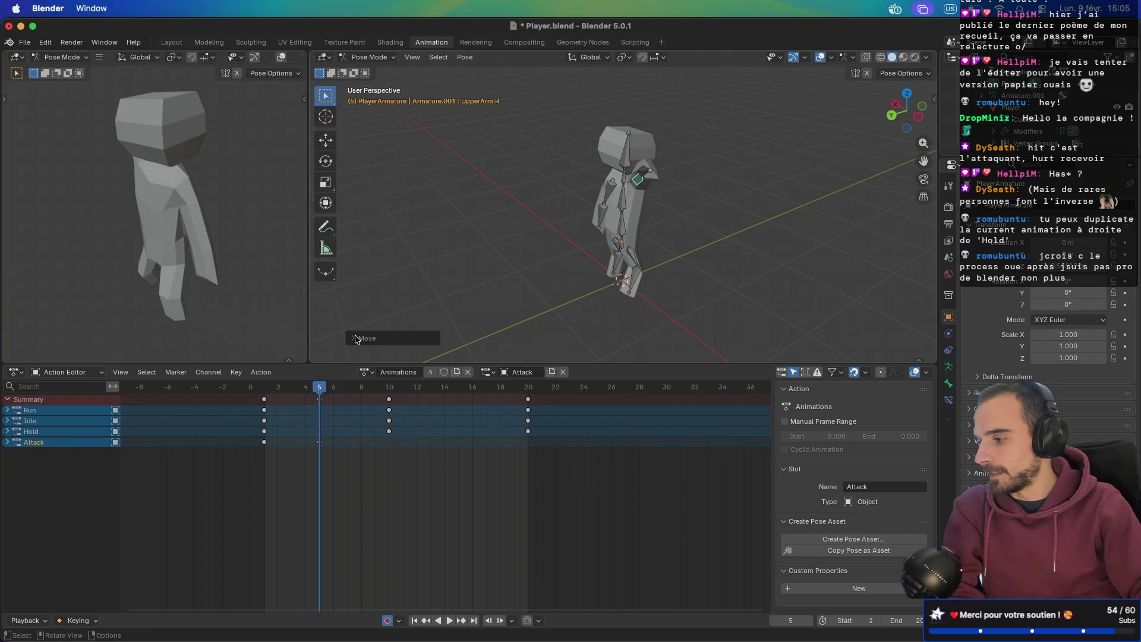
mouse_move(323, 391)
mouse_down()
mouse_move(251, 389)
mouse_move(337, 386)
mouse_move(321, 389)
mouse_up()
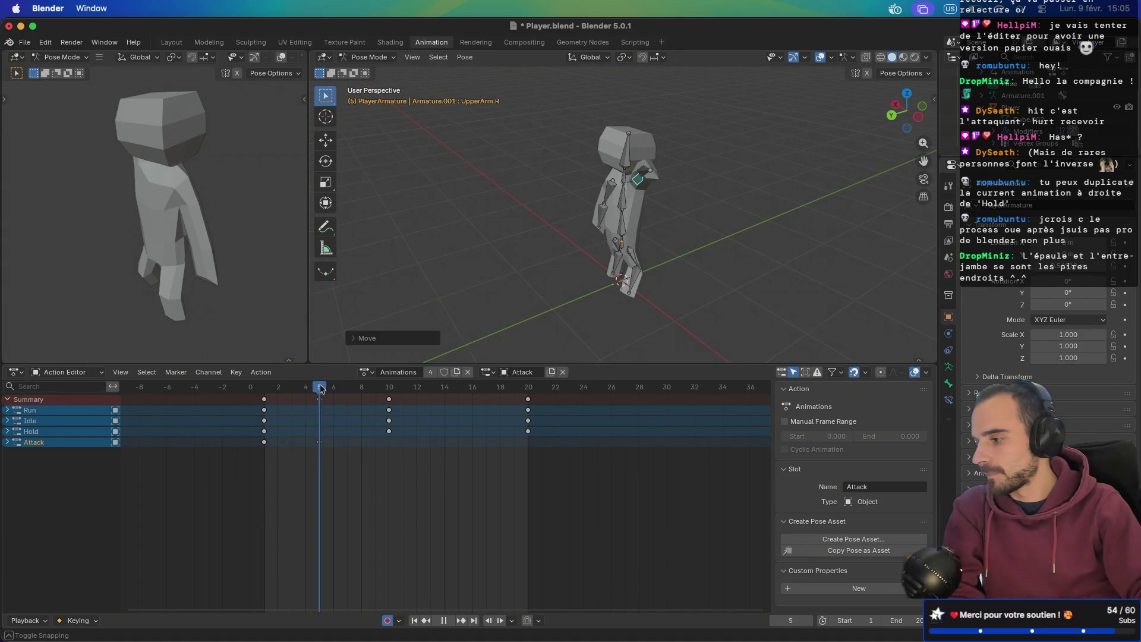
mouse_move(488, 238)
middle_down()
mouse_move(771, 232)
mouse_move(748, 232)
middle_up()
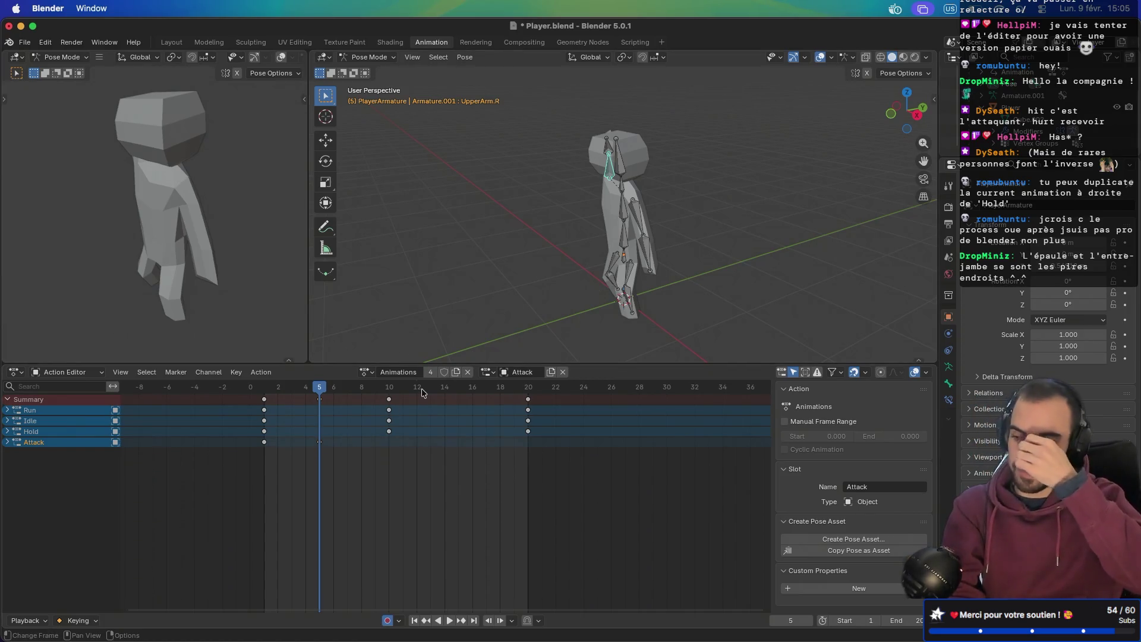
drag(317, 394, 388, 394)
middle_drag(550, 196, 649, 193)
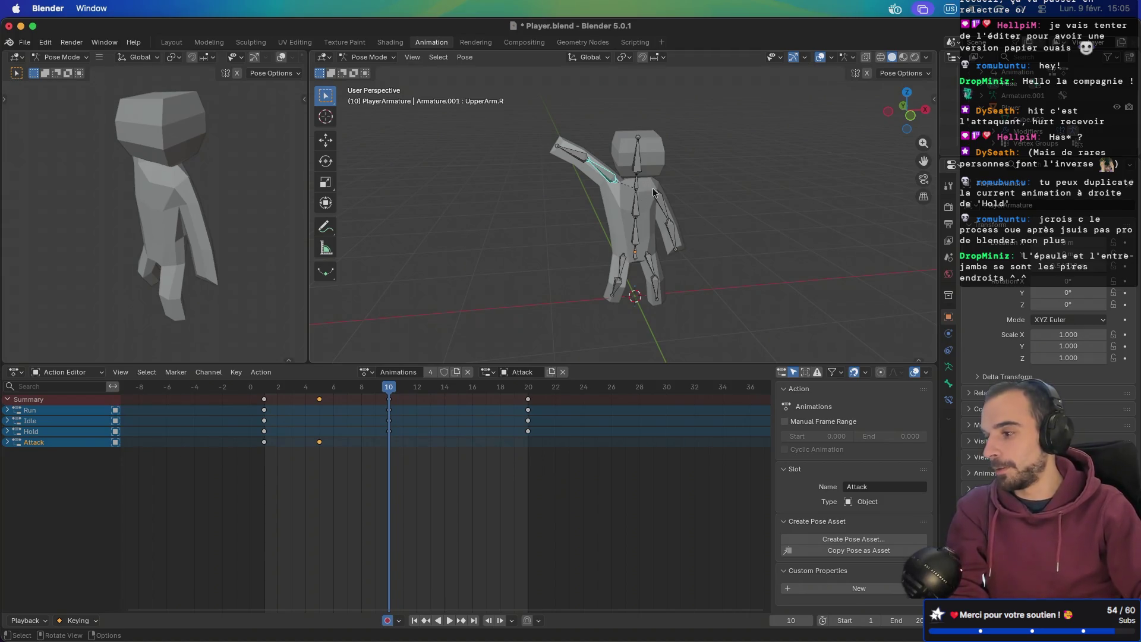
- At frame 10, swing the right upper arm forward in top view and lower it in front view
mouse_move(556, 205)
middle_down()
mouse_move(558, 191)
mouse_move(802, 197)
middle_up()
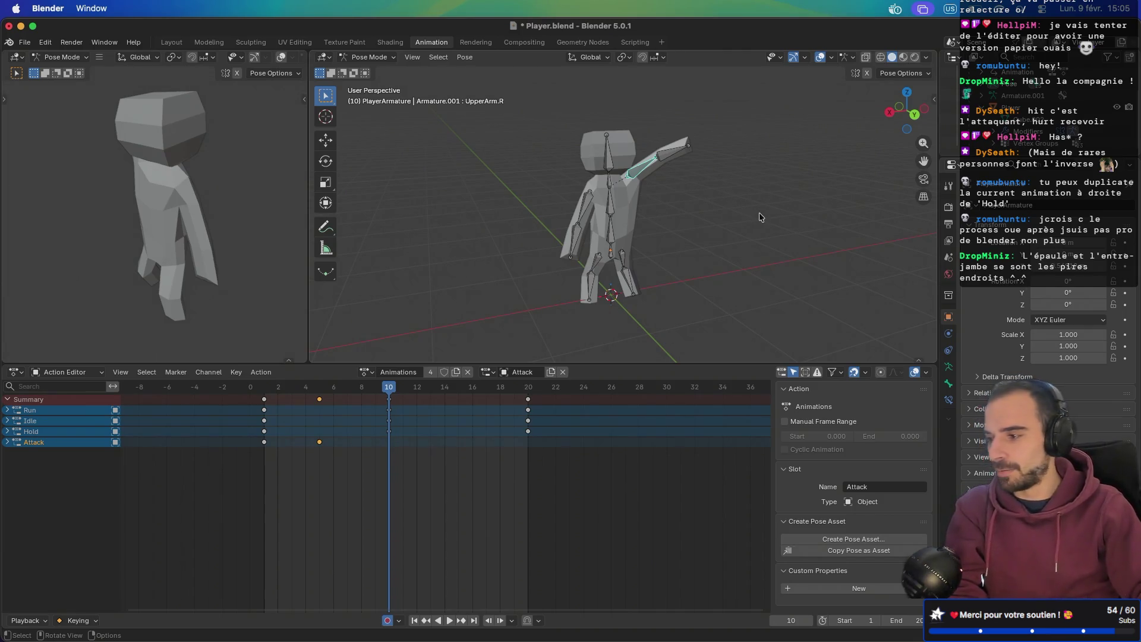
key(KP_1)
key(KP_3)
key(KP_1)
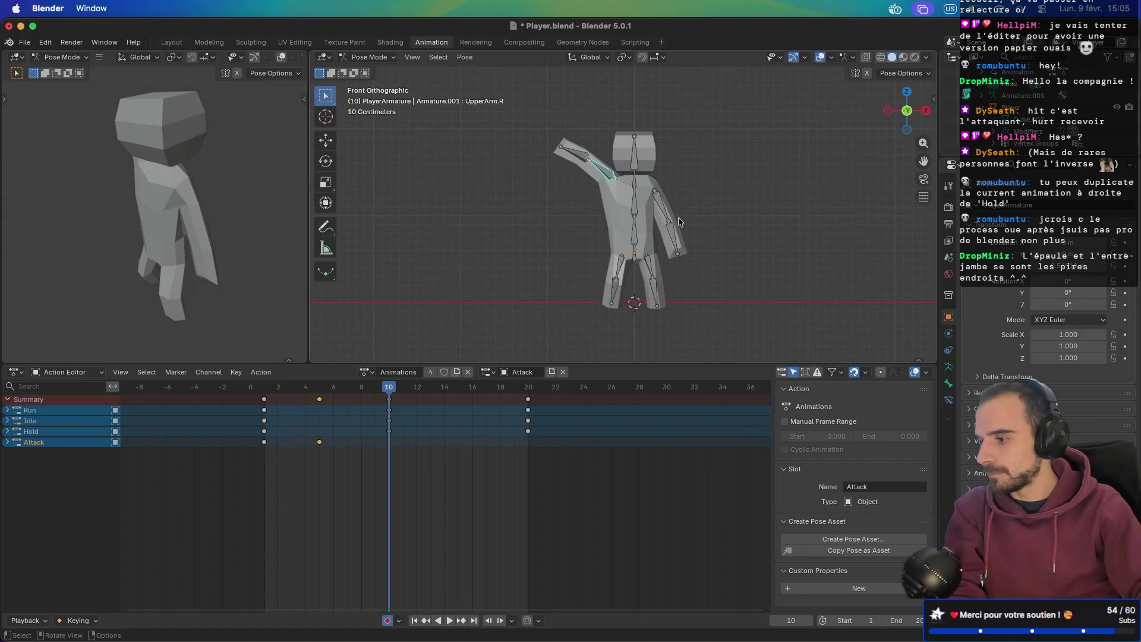
key(KP_7)
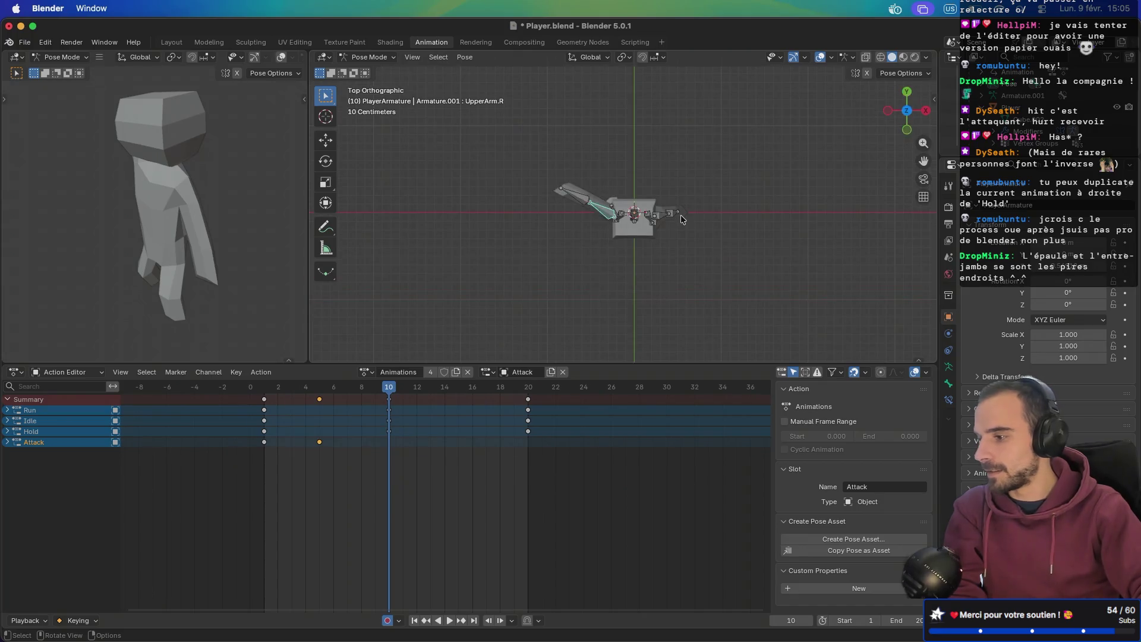
key(r)
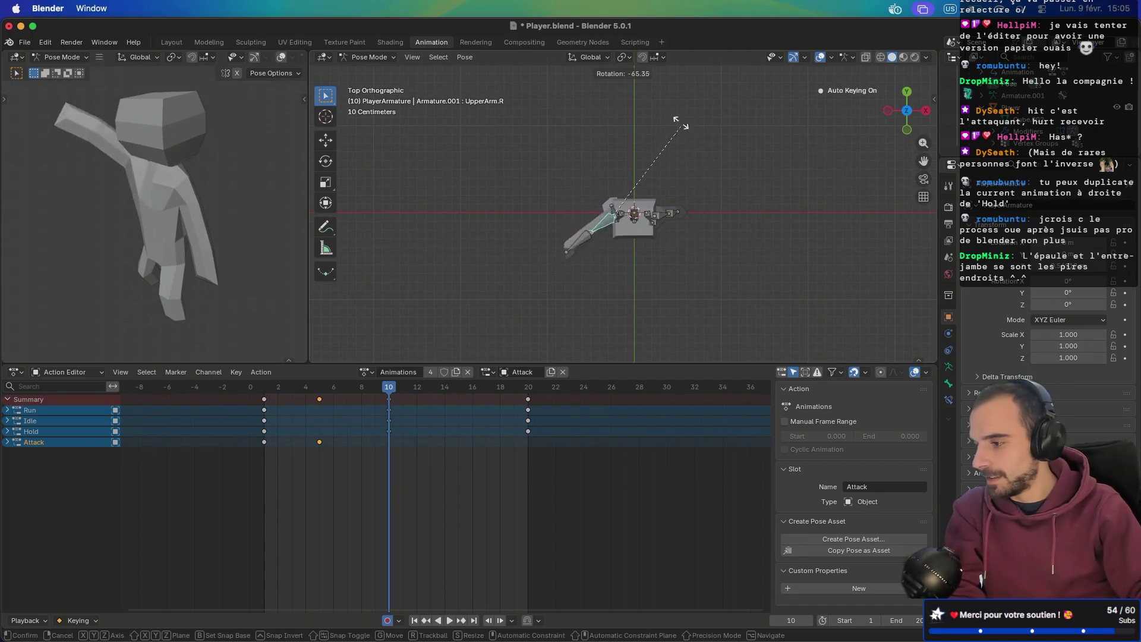
click(509, 98)
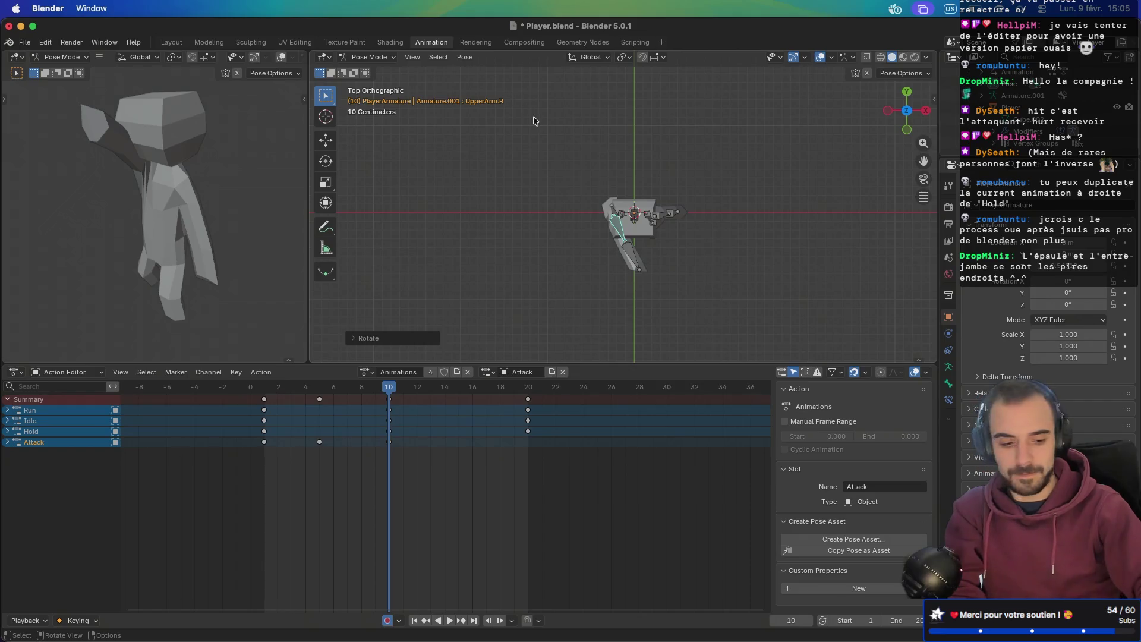
key(KP_1)
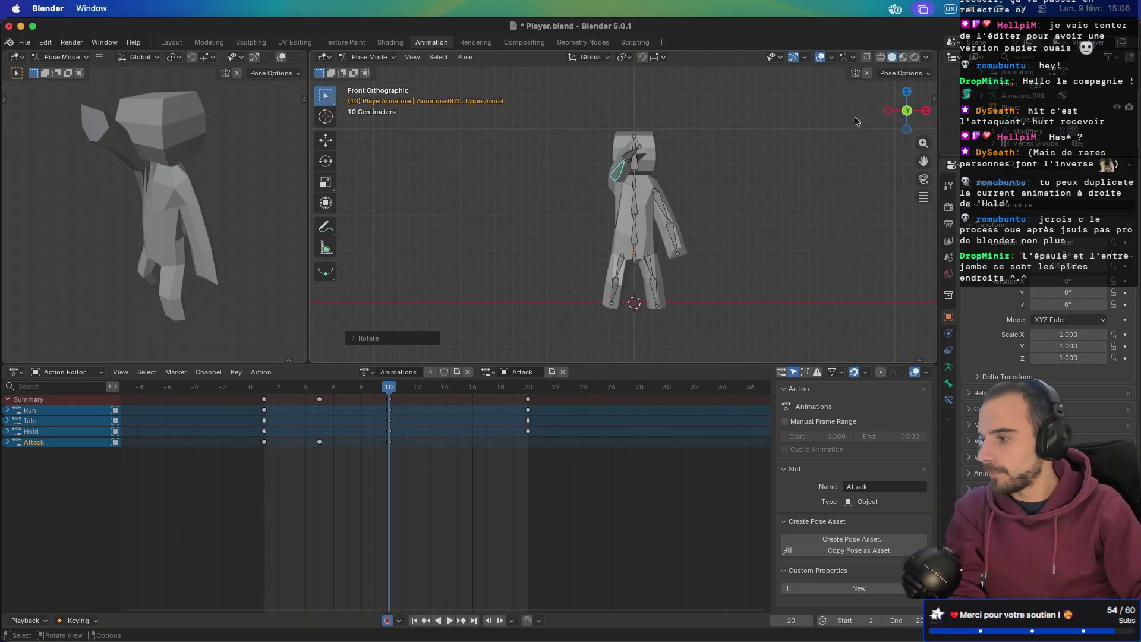
key(r)
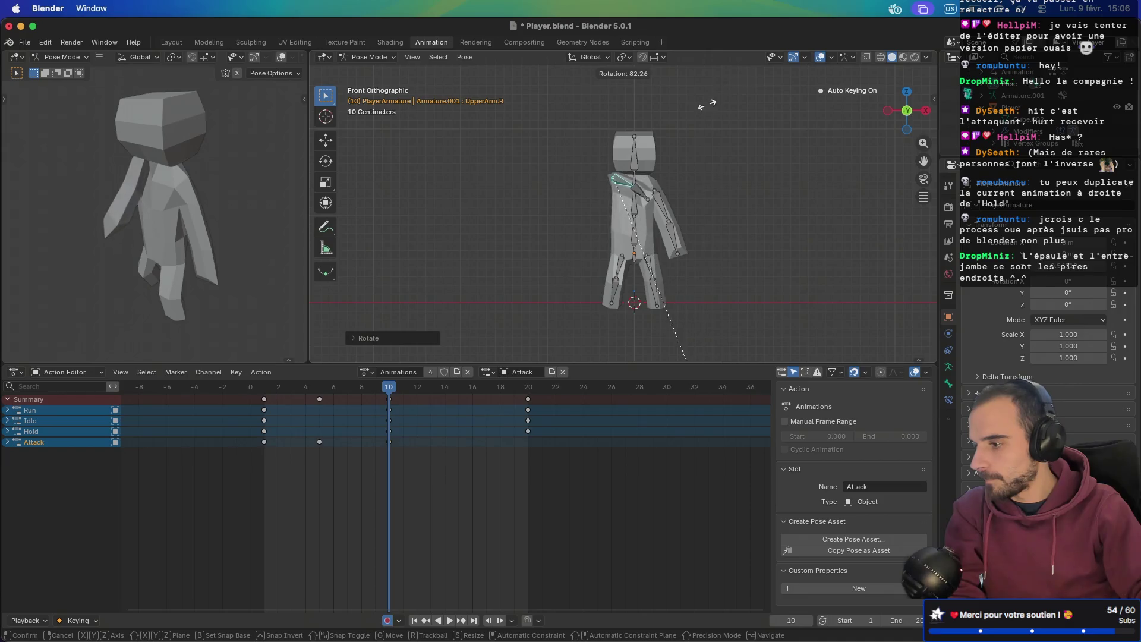
click(686, 157)
- Select the right forearm and bend it forward in front and top views, keying frame 10
middle_drag(687, 157, 811, 144)
middle_drag(681, 207, 682, 194)
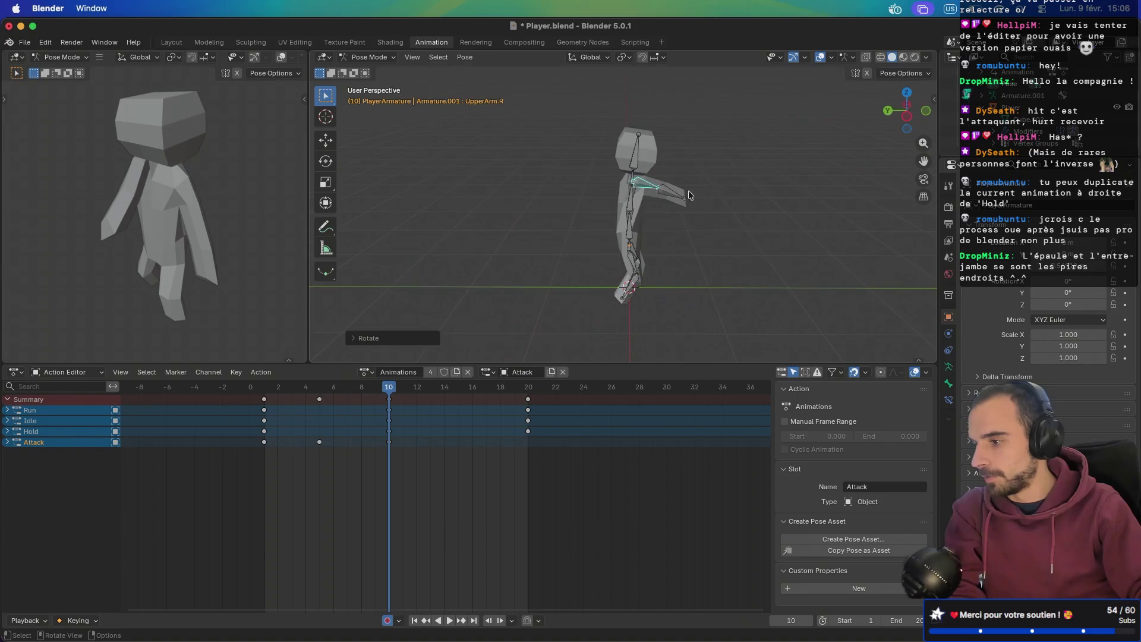
middle_drag(761, 198, 597, 227)
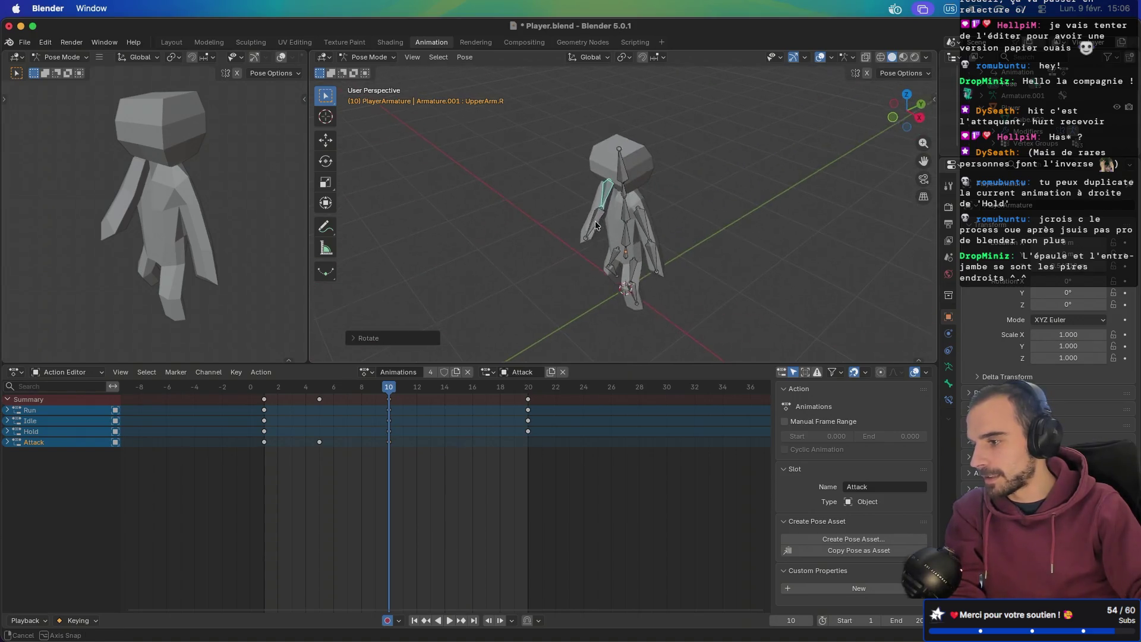
click(596, 227)
middle_drag(663, 241, 616, 207)
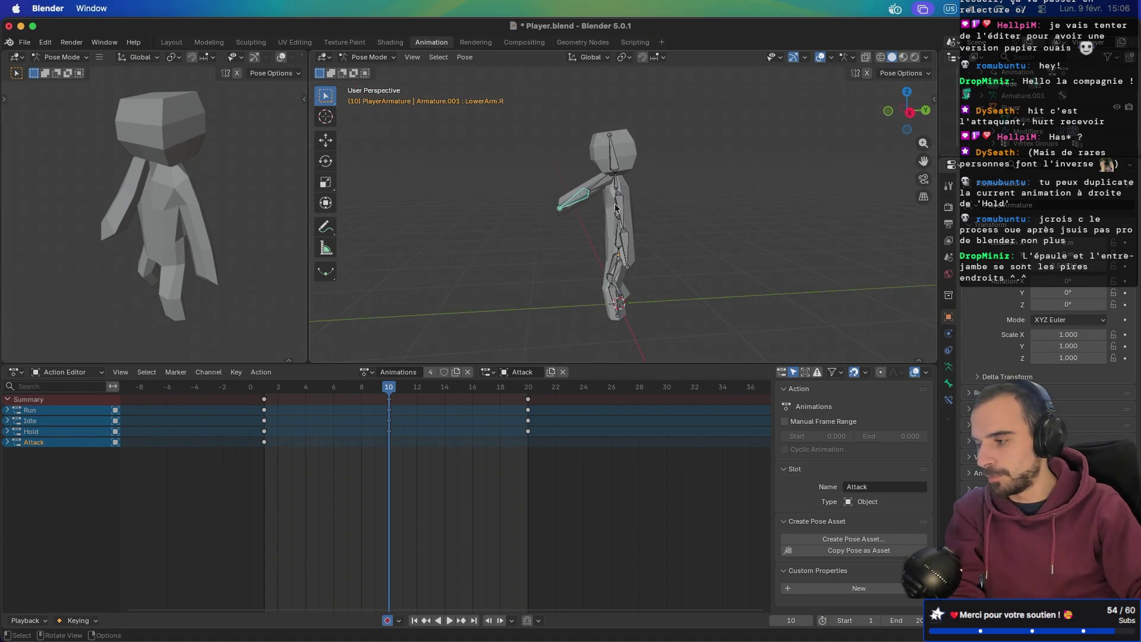
key(KP_1)
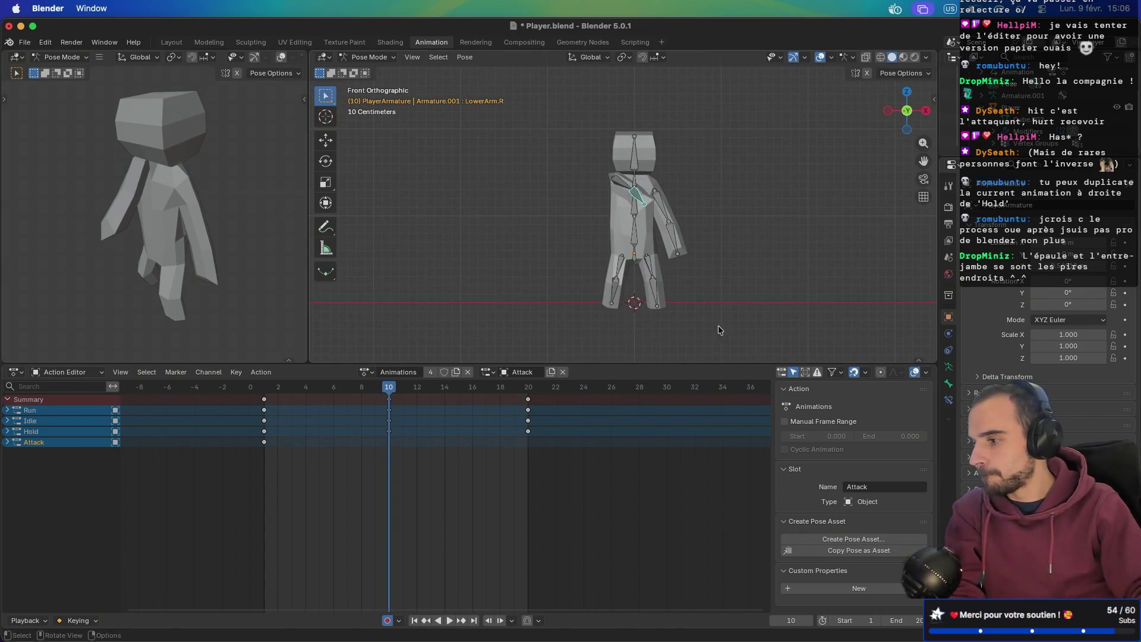
key(r)
click(745, 291)
key(KP_7)
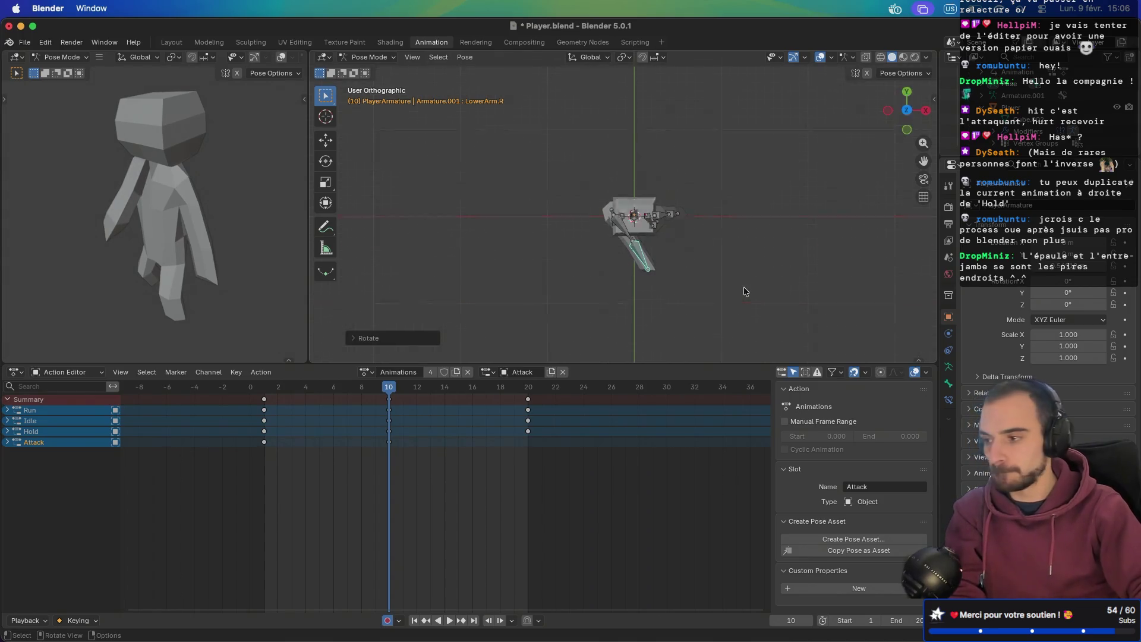
key(r)
click(742, 255)
mouse_move(793, 269)
middle_down()
mouse_move(733, 267)
mouse_move(634, 182)
middle_up()
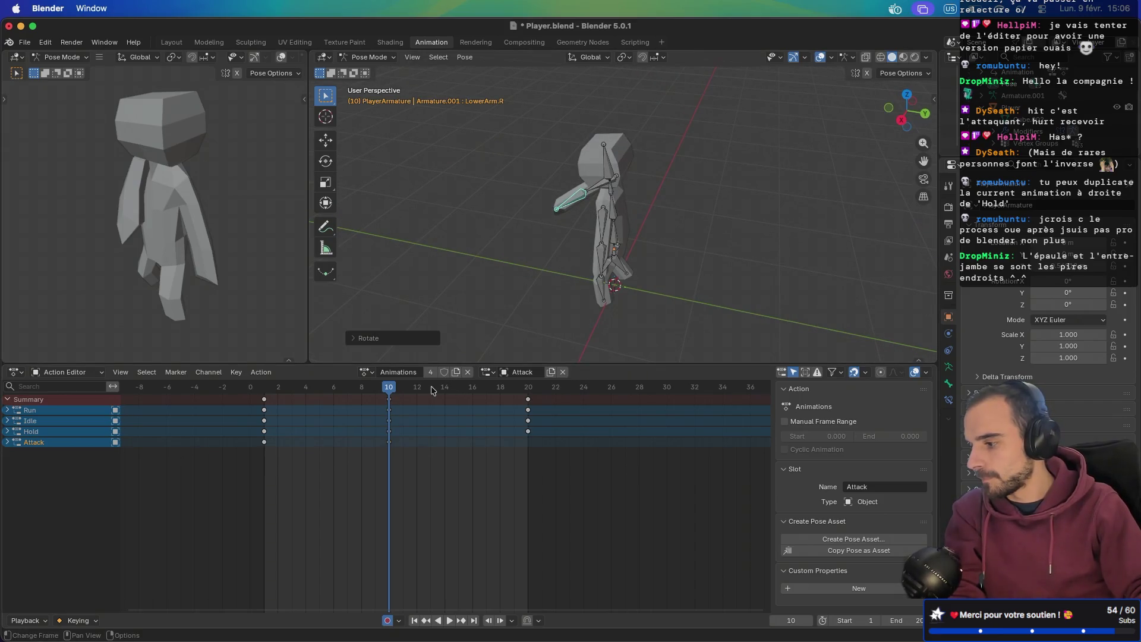
mouse_move(385, 392)
mouse_down()
mouse_move(265, 396)
mouse_move(333, 399)
mouse_move(326, 420)
mouse_up()
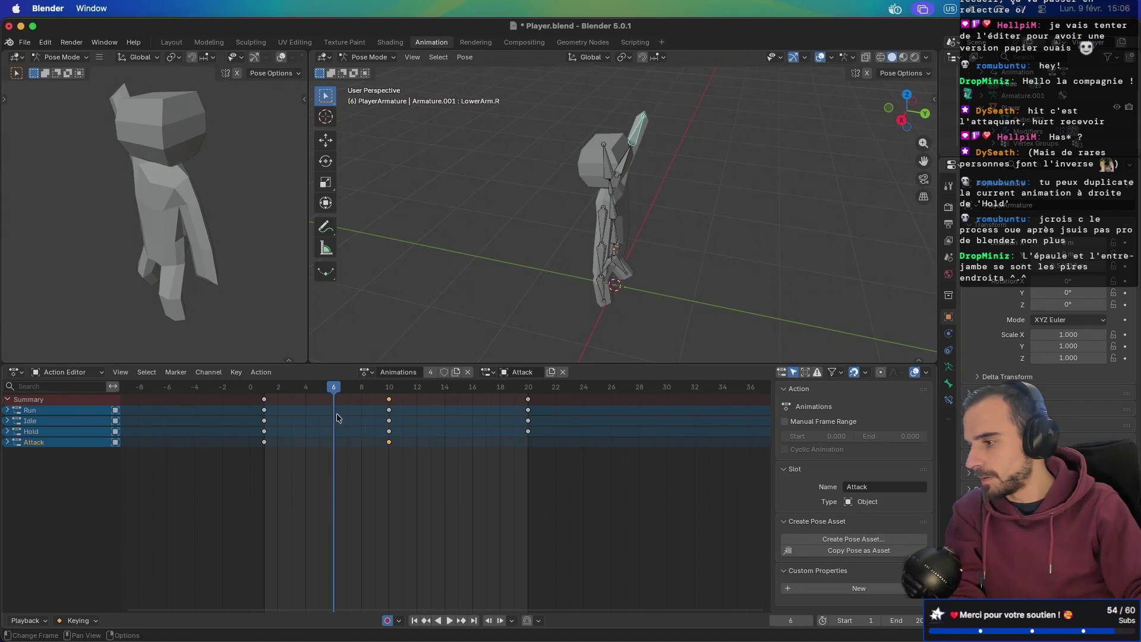
- Select all bones, play the Attack from frame 0, then stop and return to frame 1
key(a)
middle_drag(469, 249, 515, 263)
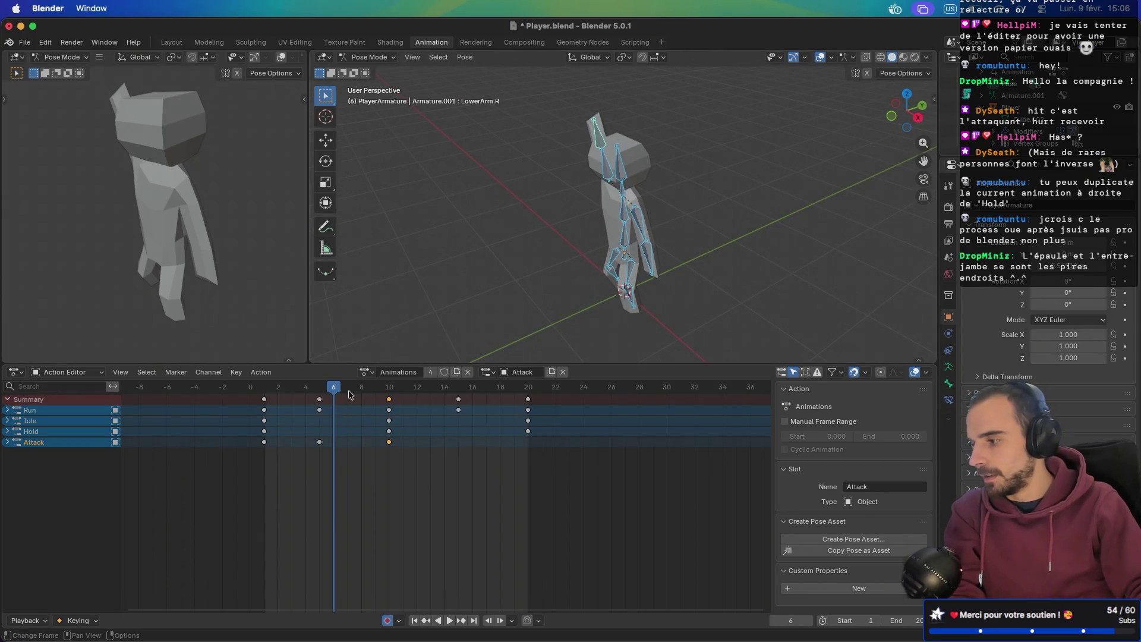
drag(329, 393, 250, 395)
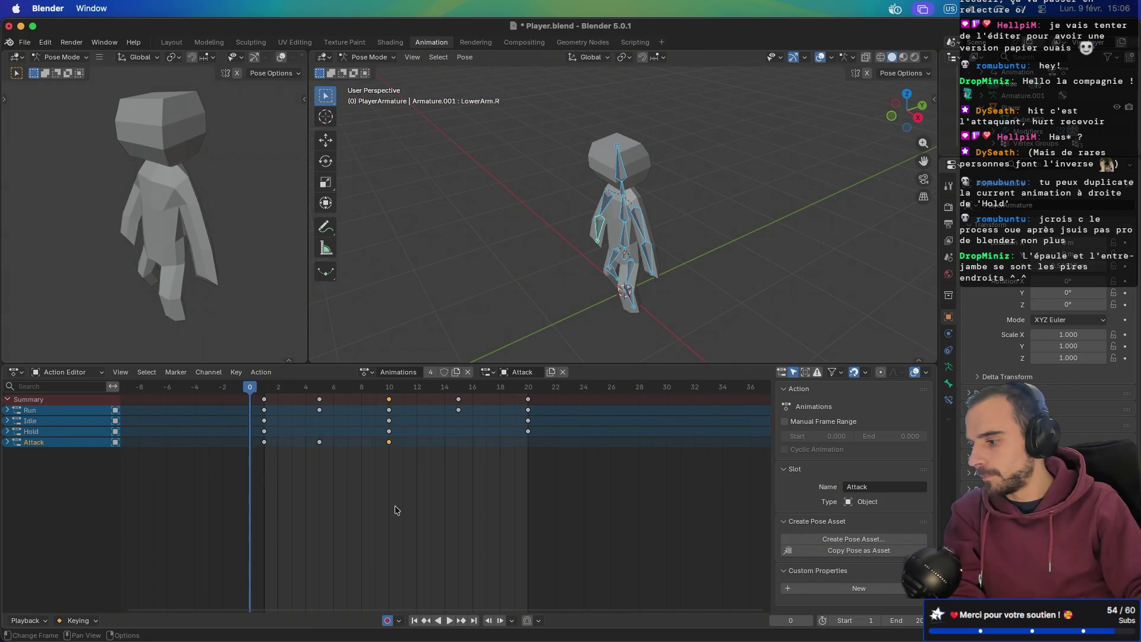
click(449, 620)
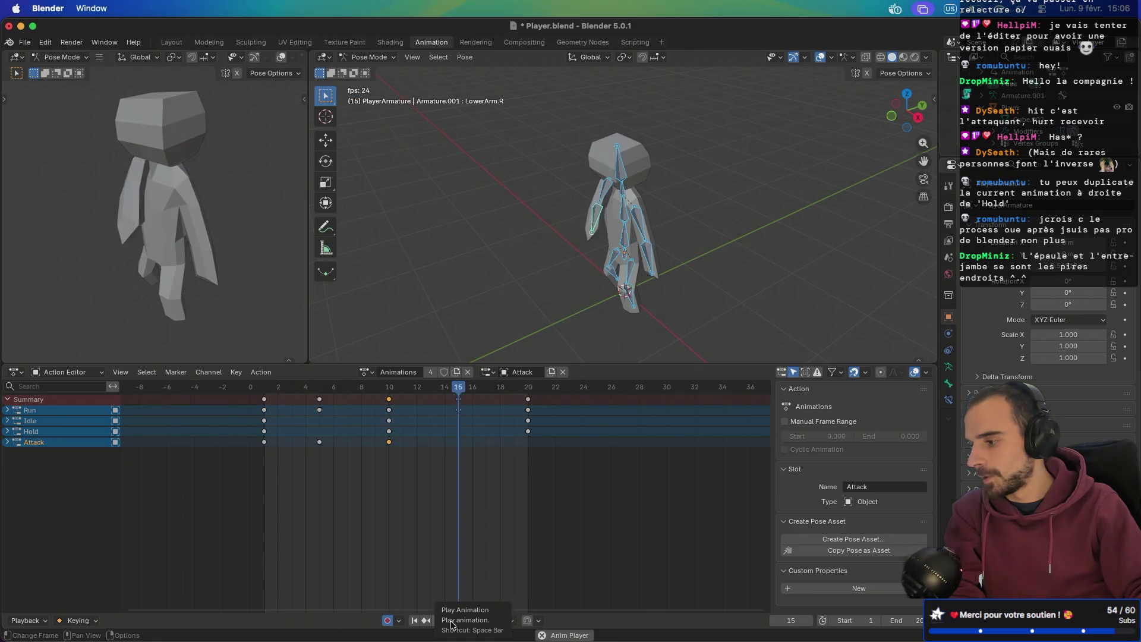
key(space)
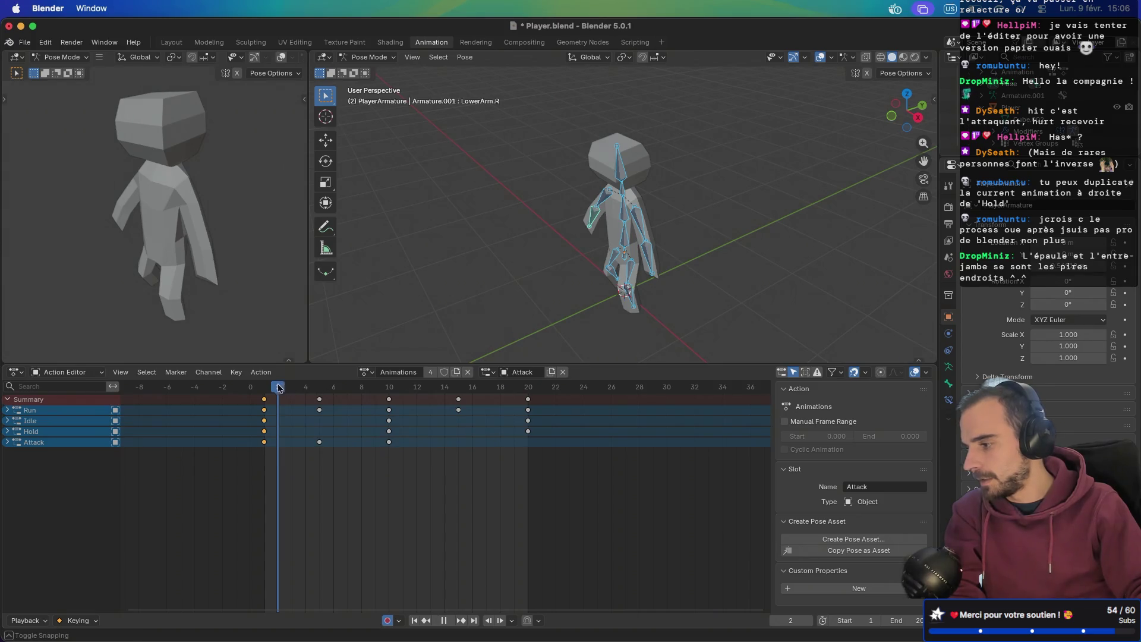
click(270, 390)
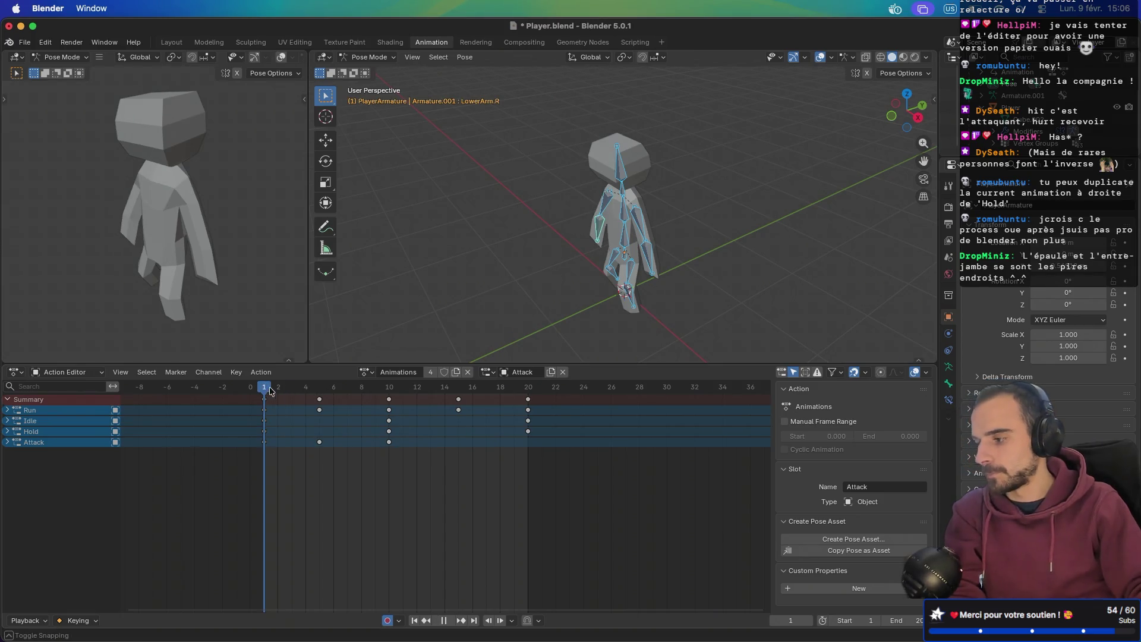
- Copy the frame-1 pose, paste it at frame 20, and play the Attack animation
right_click(505, 246)
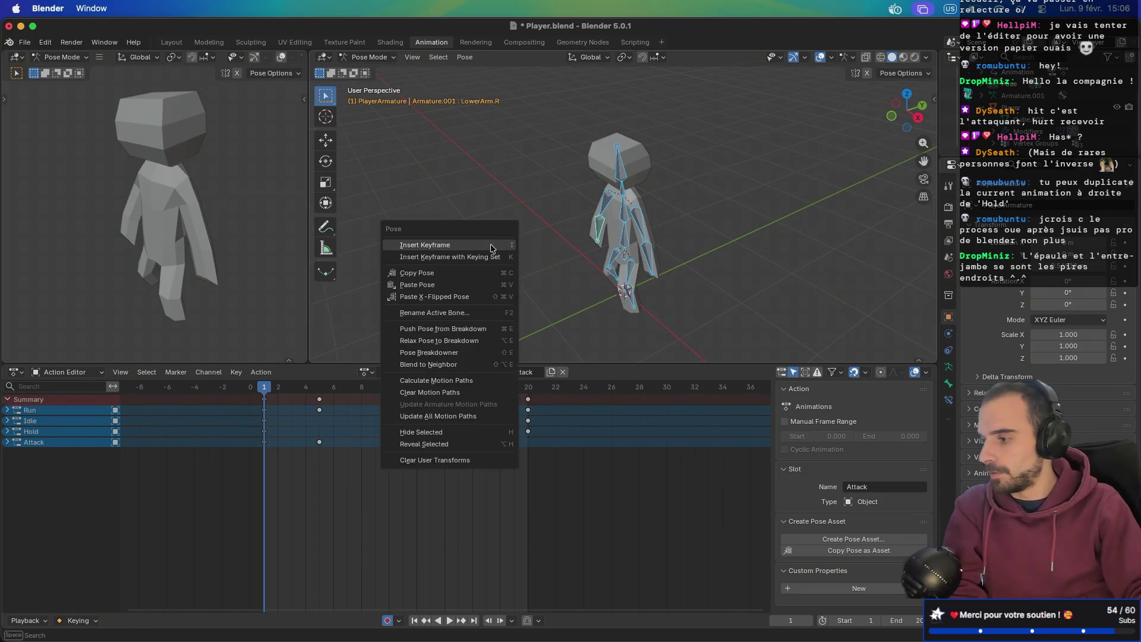
click(457, 273)
drag(491, 389, 531, 389)
right_click(501, 278)
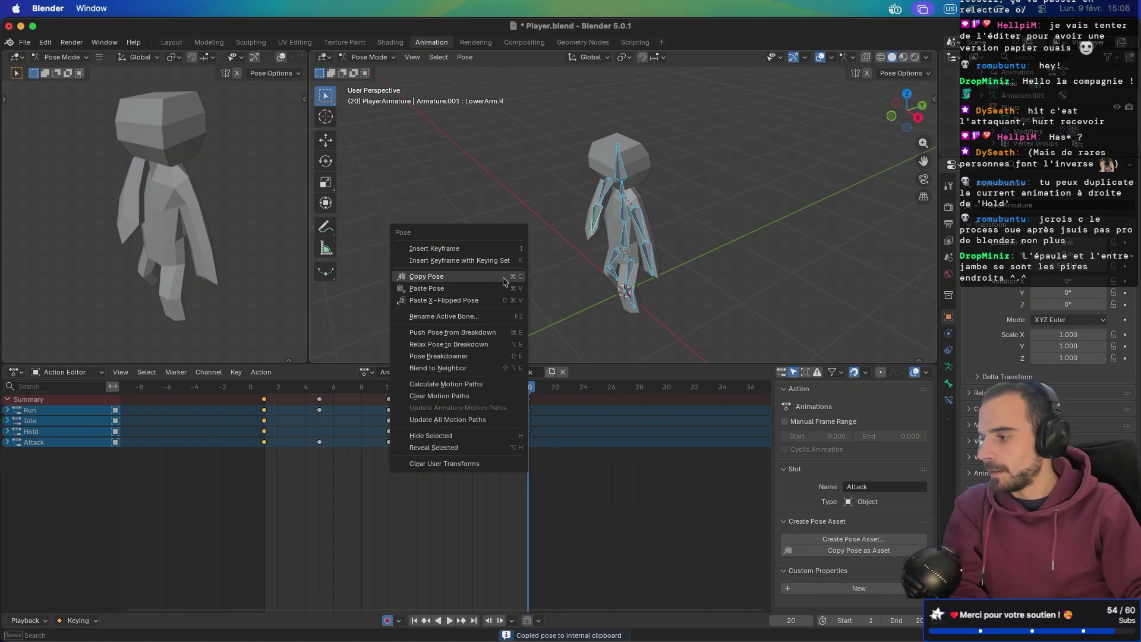
click(492, 288)
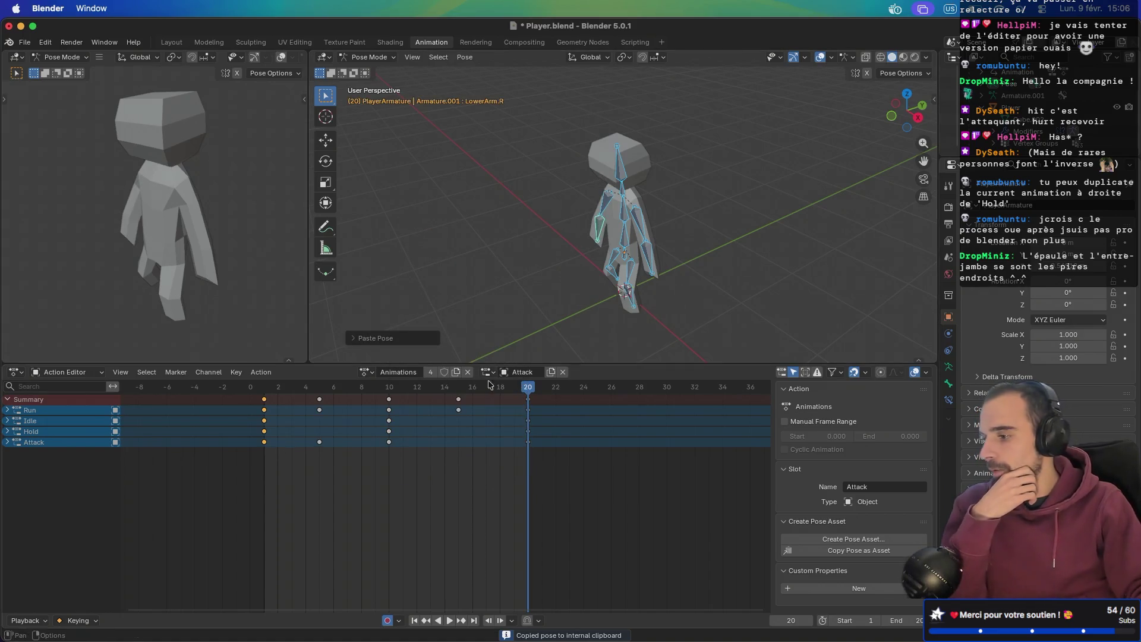
click(449, 619)
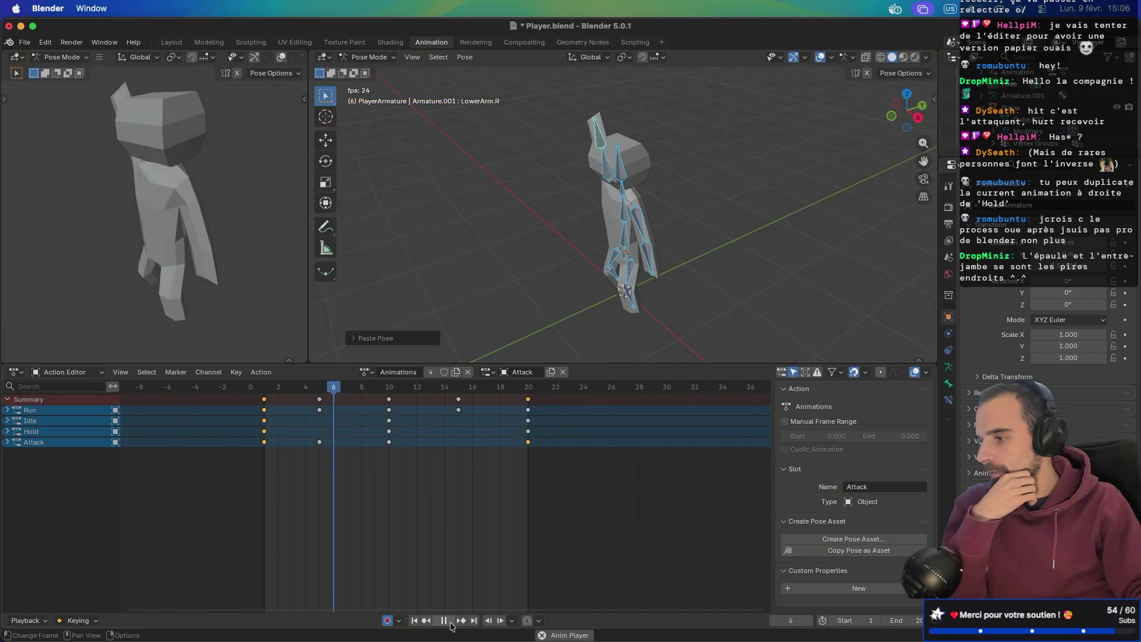
mouse_move(465, 348)
middle_down()
mouse_move(601, 291)
mouse_move(579, 264)
mouse_move(512, 265)
mouse_move(823, 294)
mouse_move(573, 289)
mouse_move(622, 290)
mouse_move(597, 290)
mouse_move(603, 311)
middle_up()
- At frame 5, rotate the Belly, Neck and Head bones from the back view
click(445, 621)
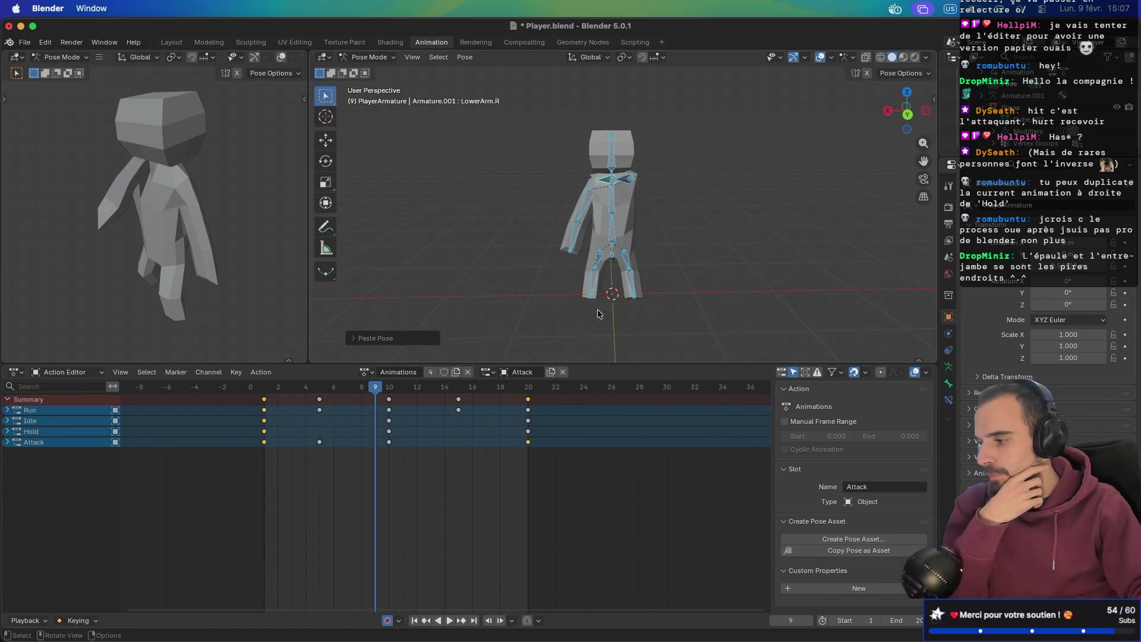
click(321, 388)
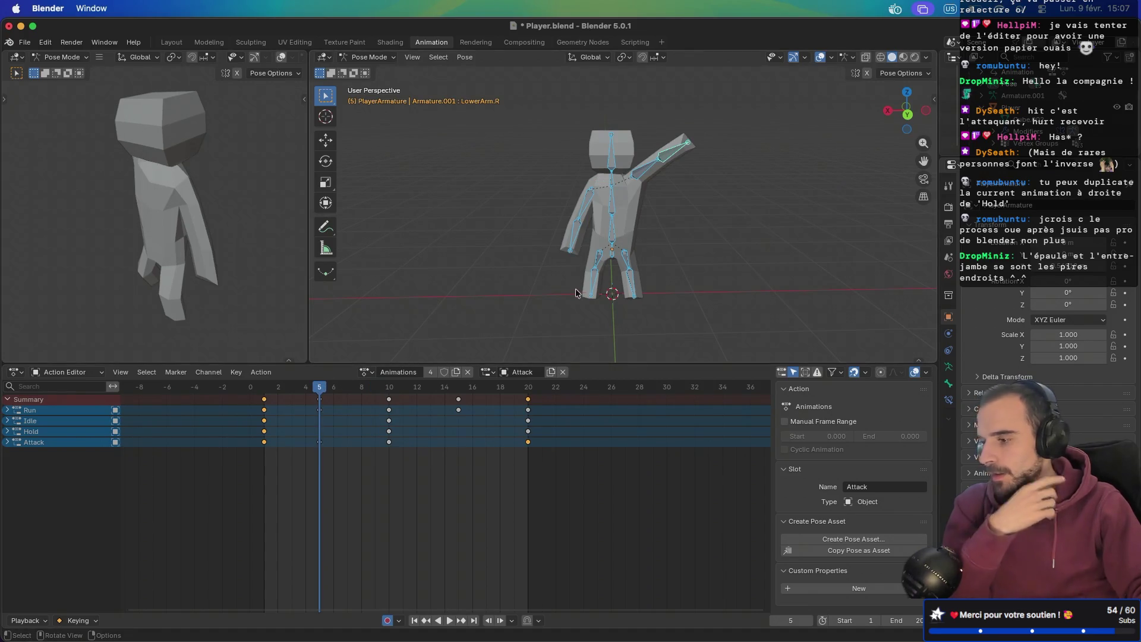
click(614, 237)
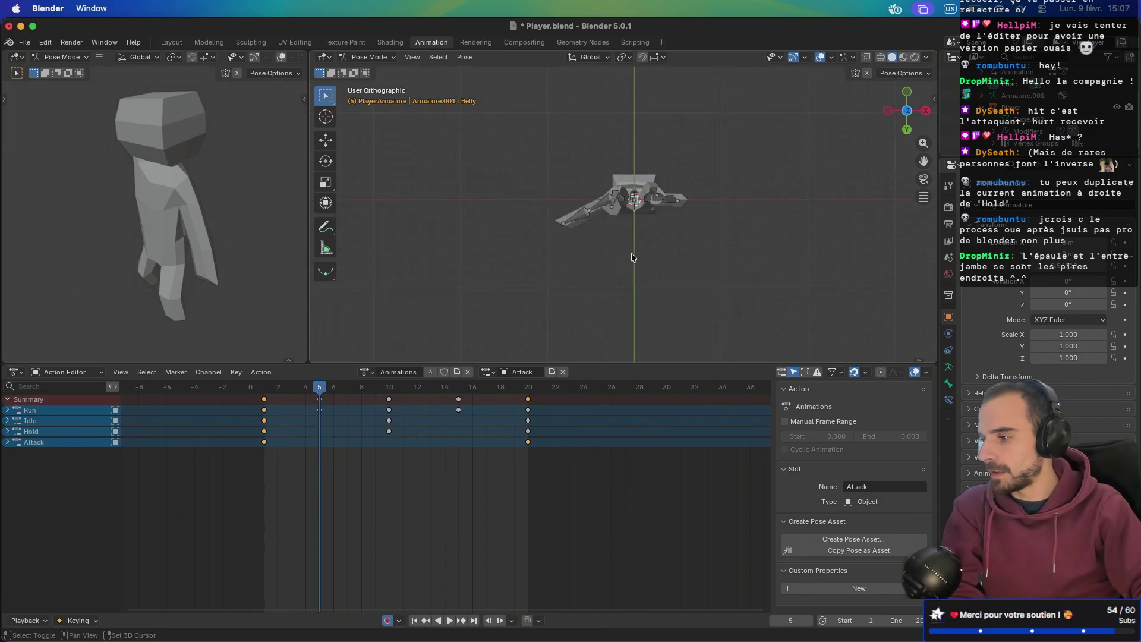
key(ctrl+KP_1)
key(r)
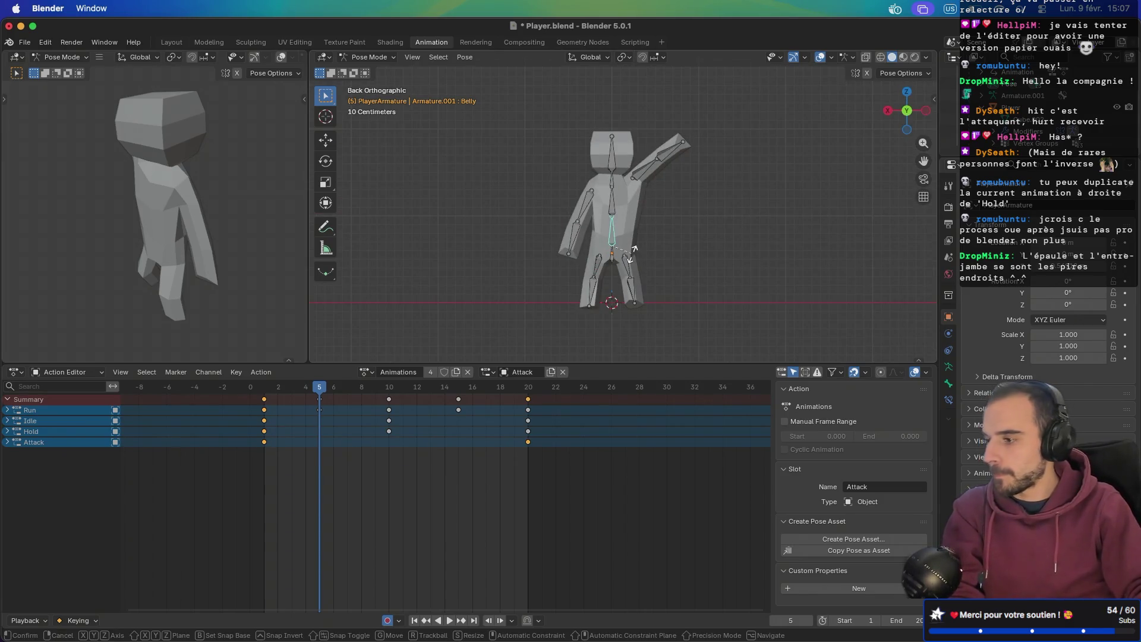
click(636, 257)
click(614, 177)
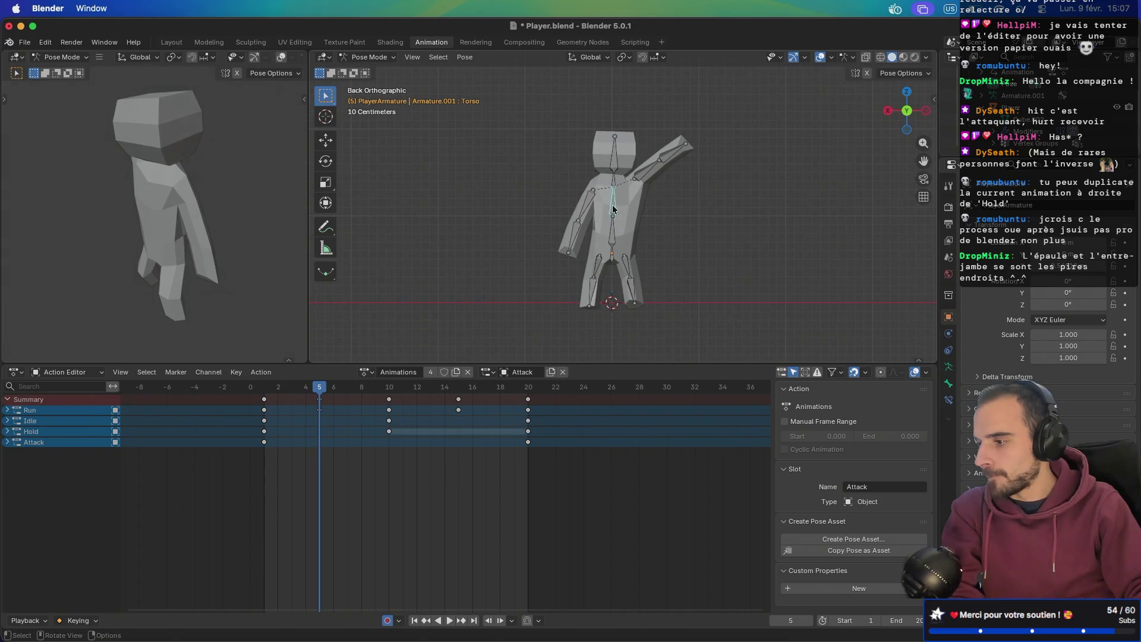
key(r)
click(618, 184)
click(628, 165)
key(r)
click(630, 192)
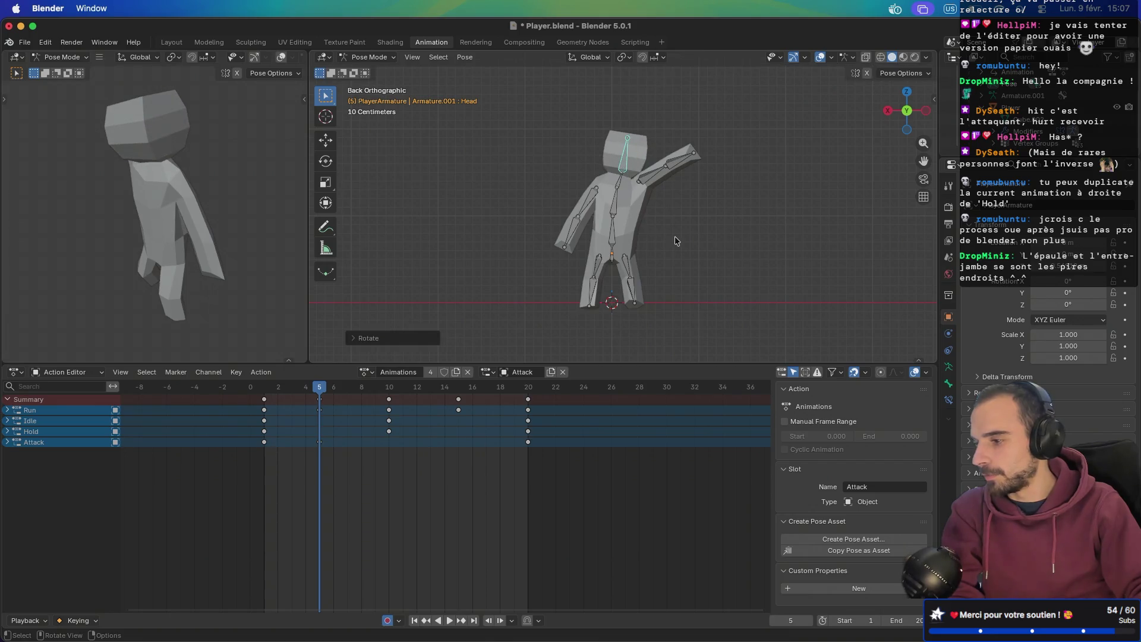
- Tilt the Belly bone forward in the right side view
key(KP_3)
mouse_move(639, 236)
middle_down()
mouse_move(644, 248)
mouse_move(621, 248)
middle_up()
click(618, 242)
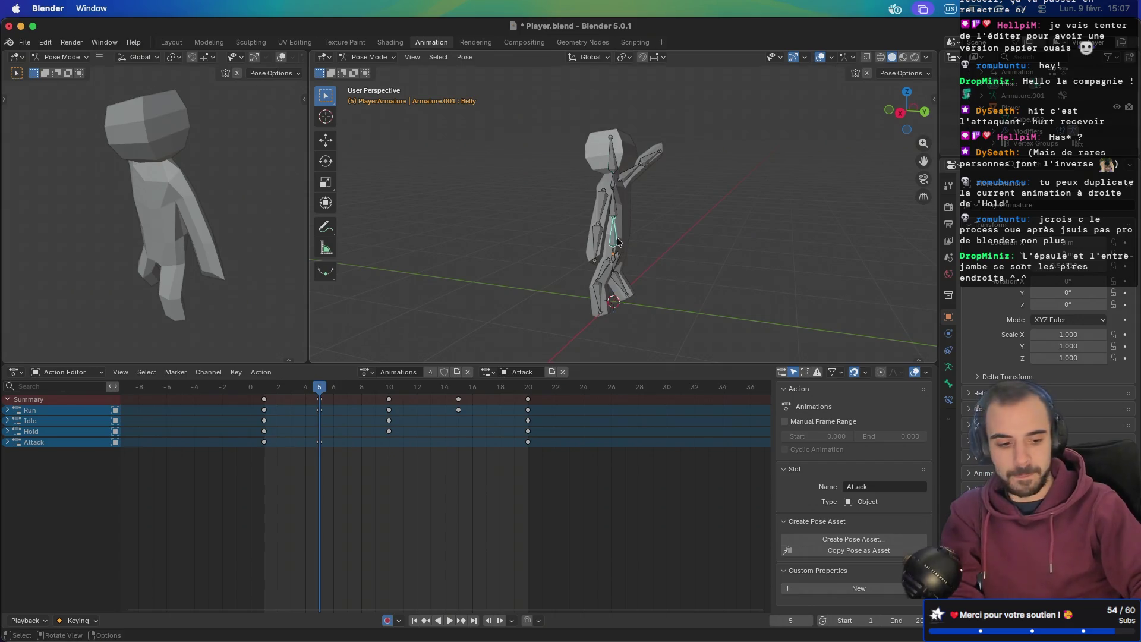
key(KP_3)
key(r)
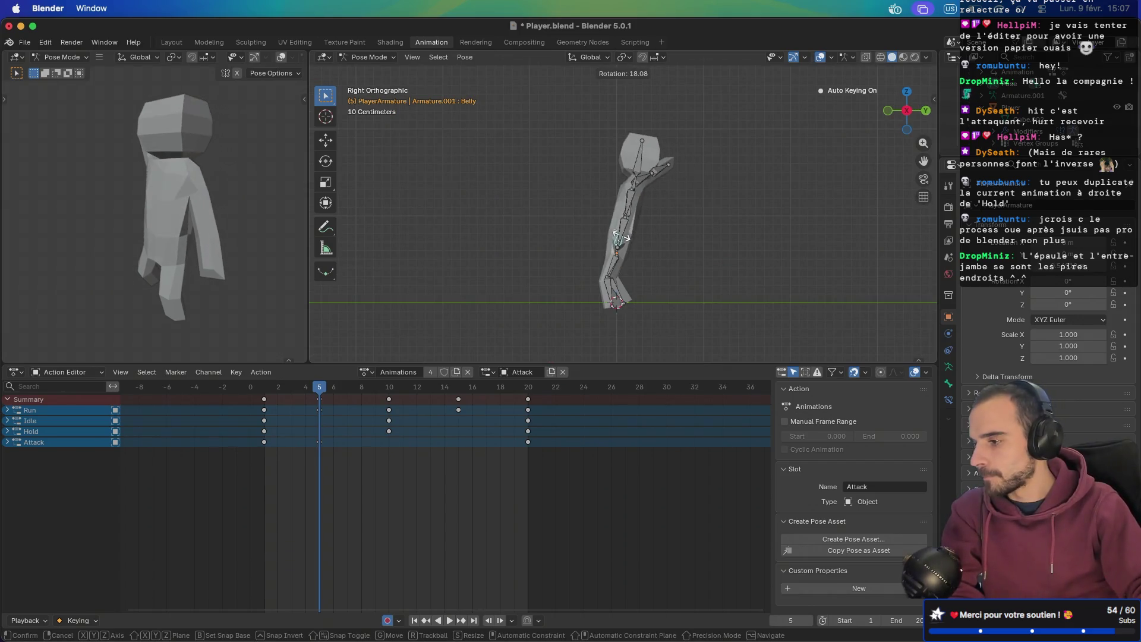
click(578, 232)
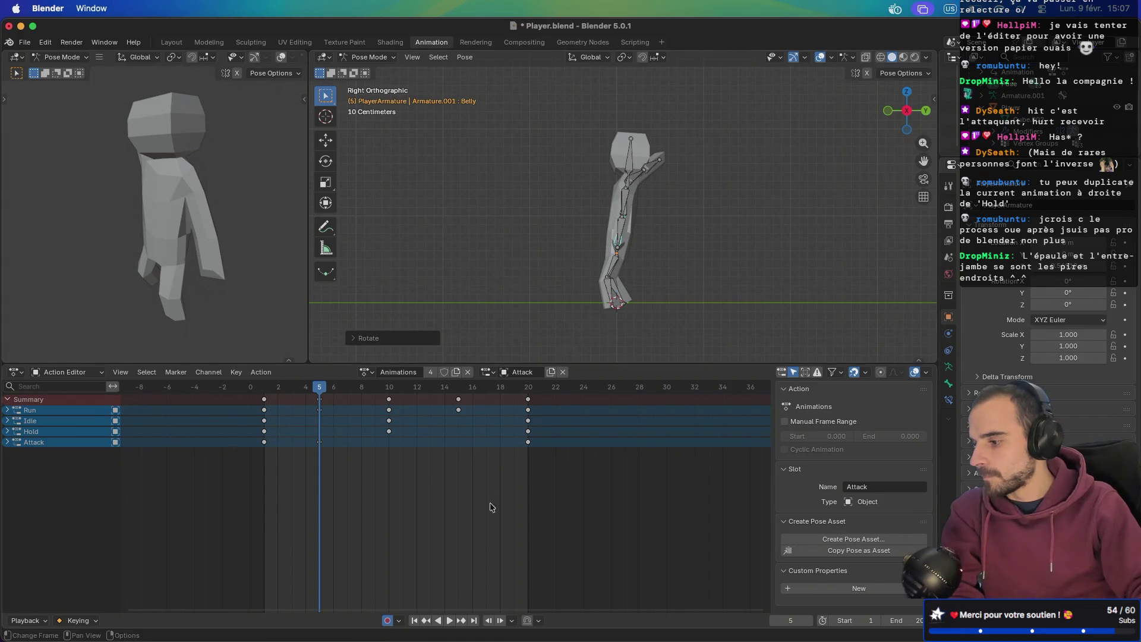
- Play back the Attack swing to check it, then save Player.blend
middle_drag(501, 277, 788, 313)
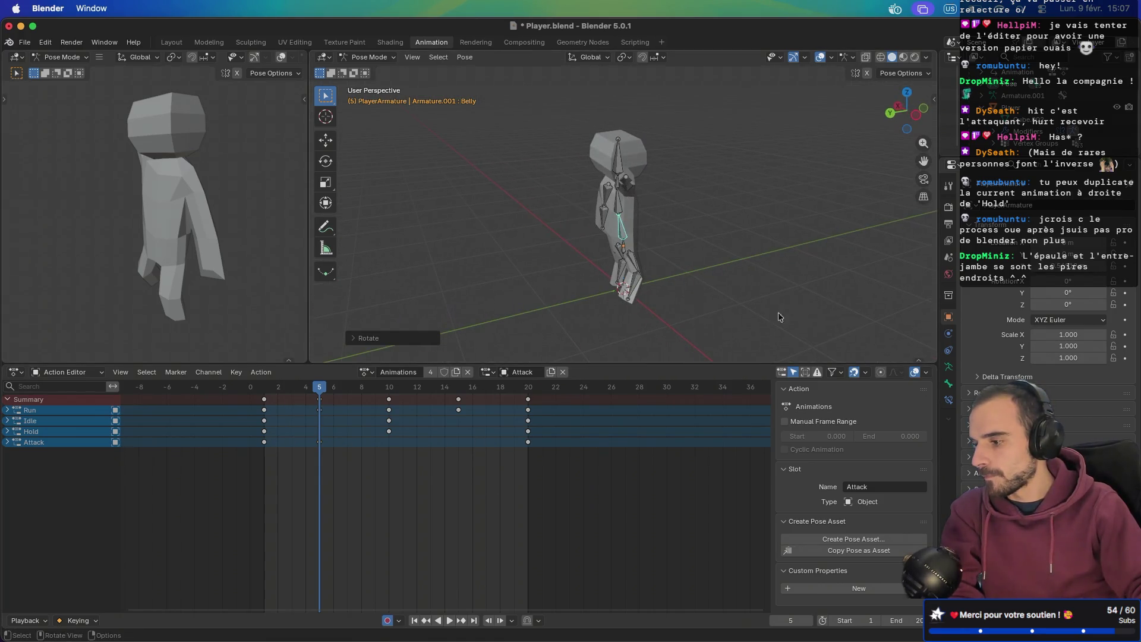
click(449, 621)
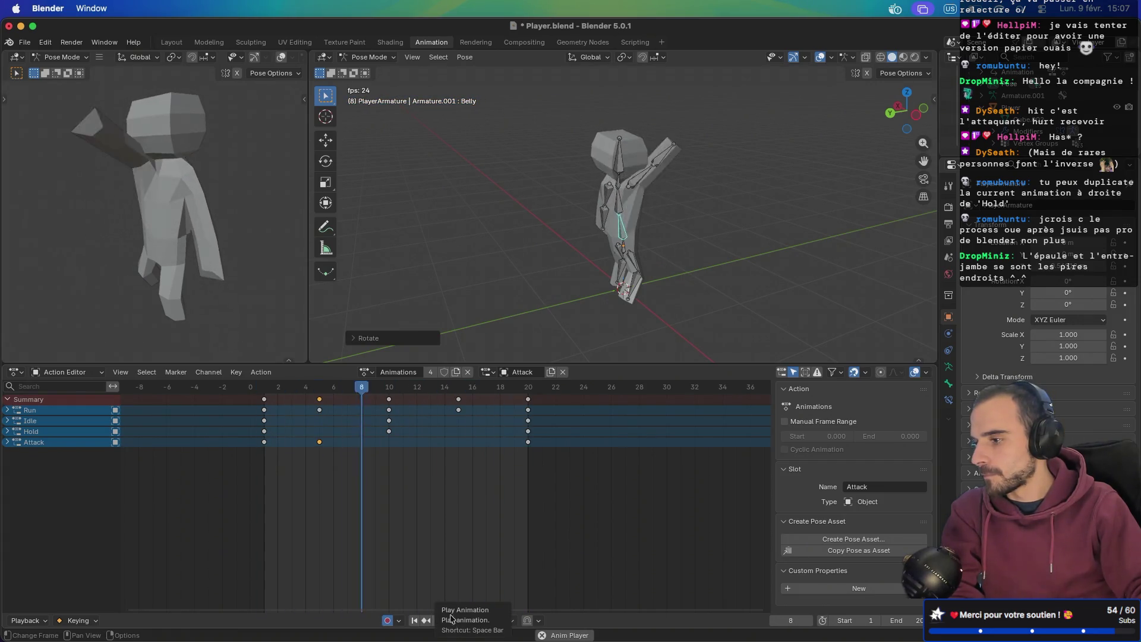
middle_drag(564, 256, 758, 263)
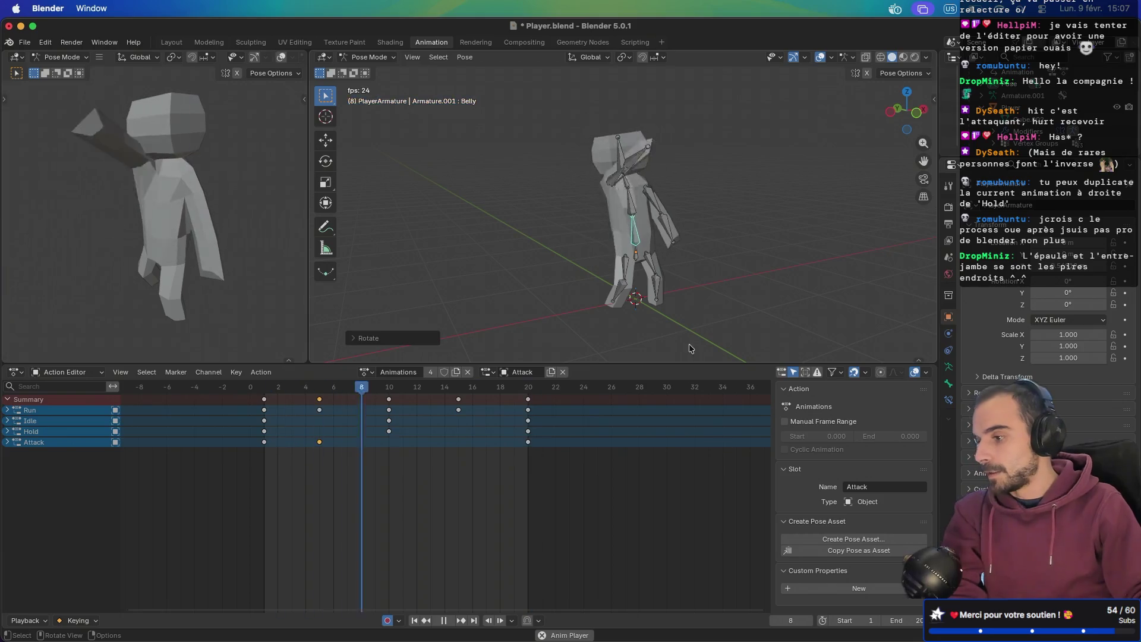
mouse_move(860, 280)
middle_down()
mouse_move(713, 287)
mouse_move(669, 254)
mouse_move(629, 280)
middle_up()
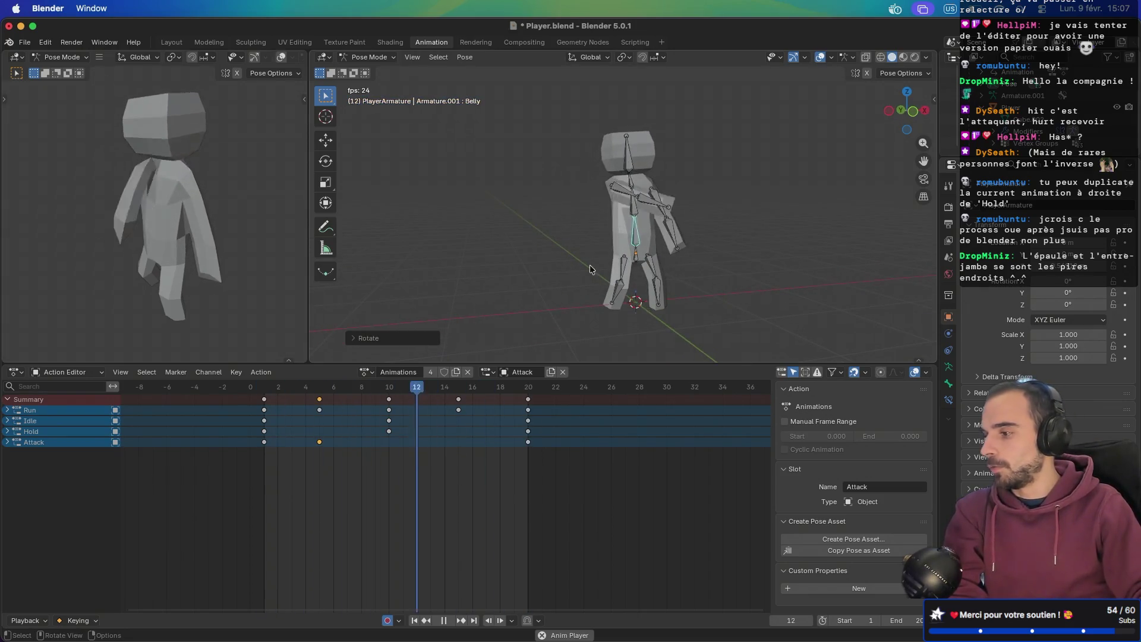
click(447, 620)
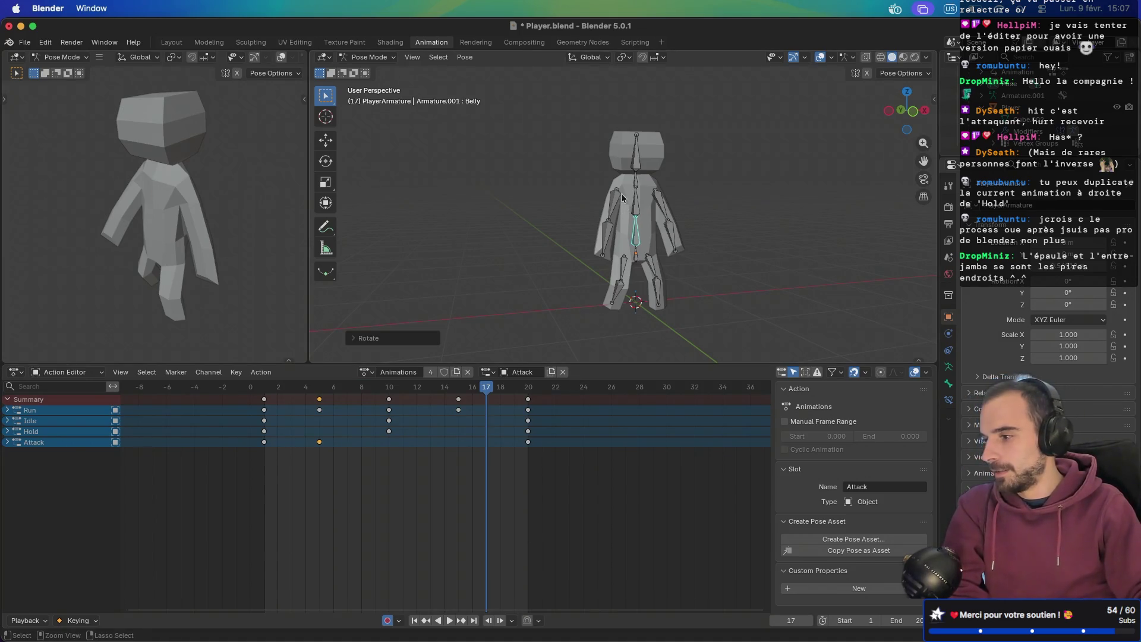
key(ctrl+s)
- Export the rig as glTF 2.0 binary Player.glb after reviewing the Data and Mesh options
click(25, 42)
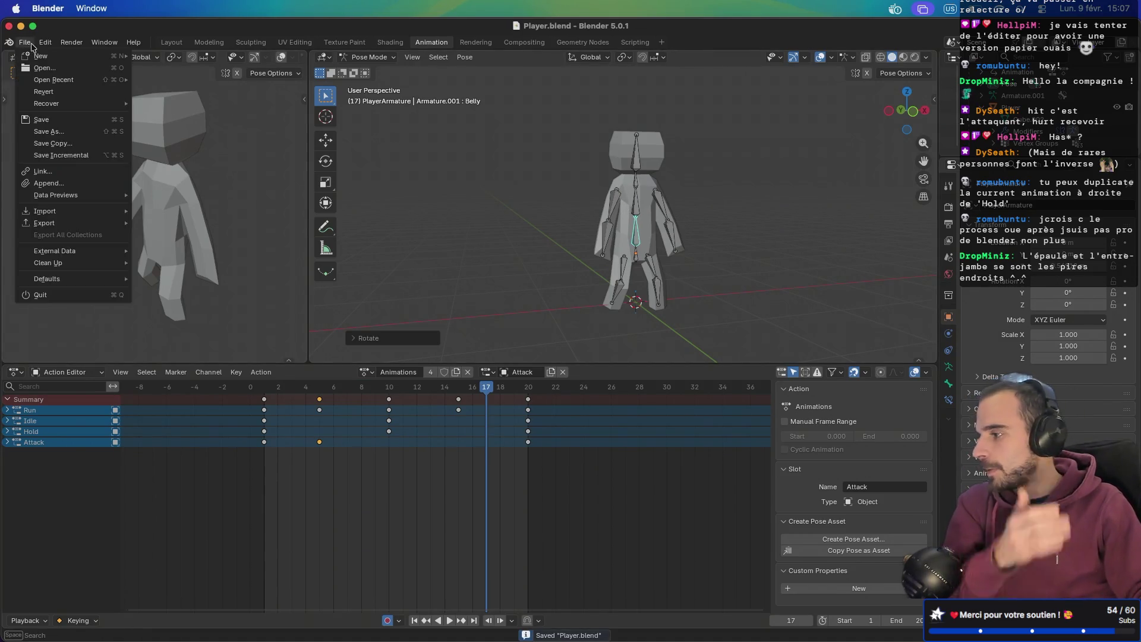
mouse_move(70, 214)
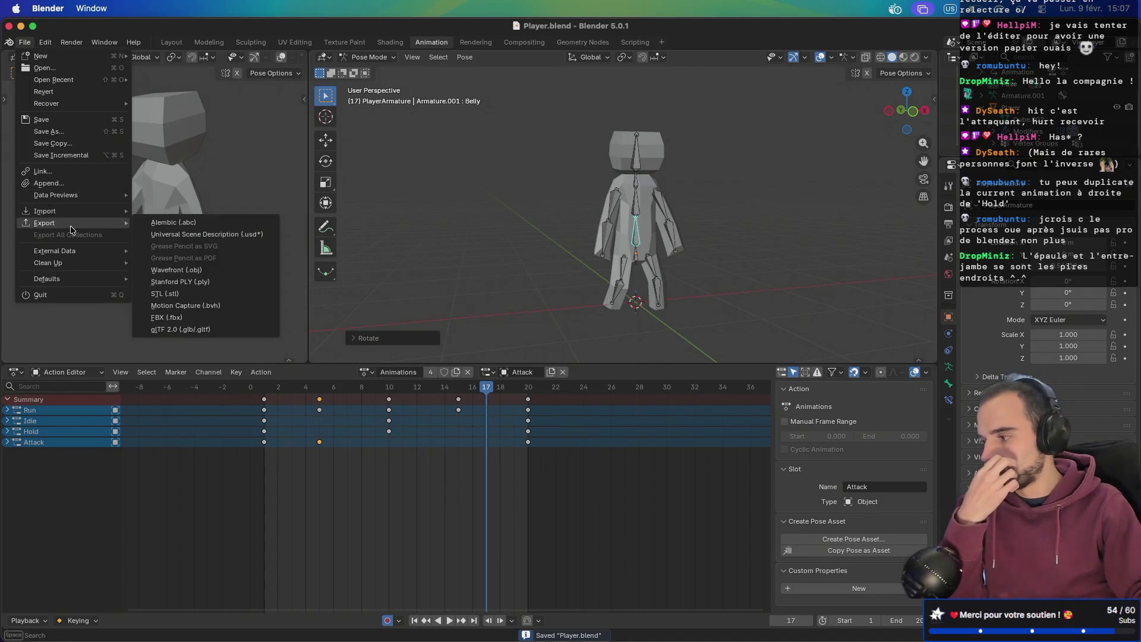
click(173, 329)
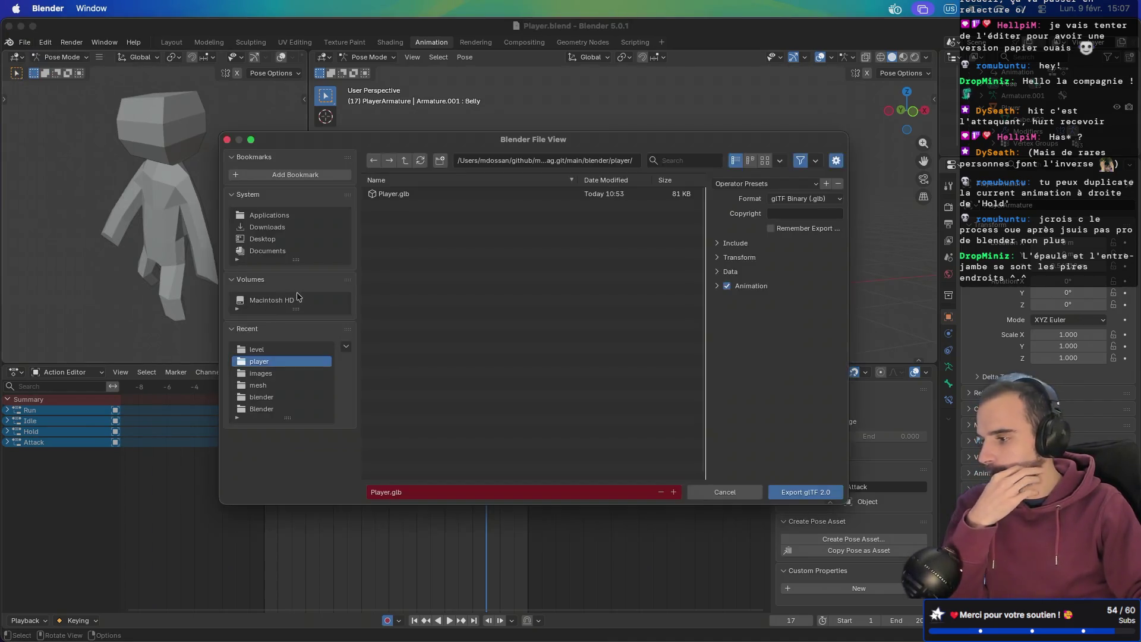
click(717, 274)
click(717, 273)
click(718, 272)
click(721, 303)
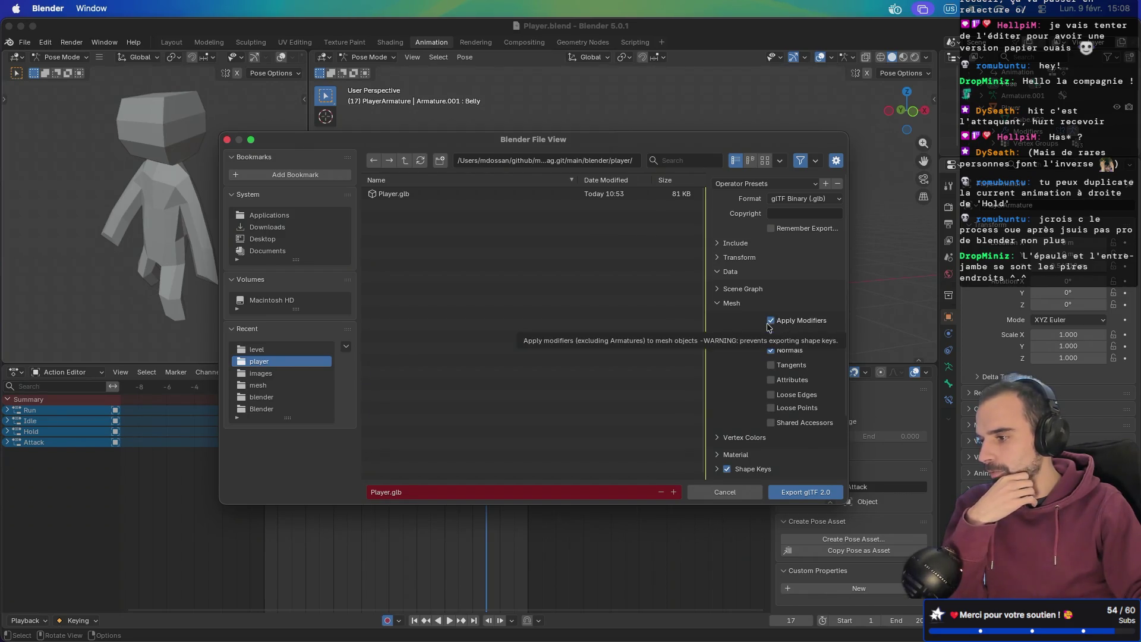
click(816, 497)
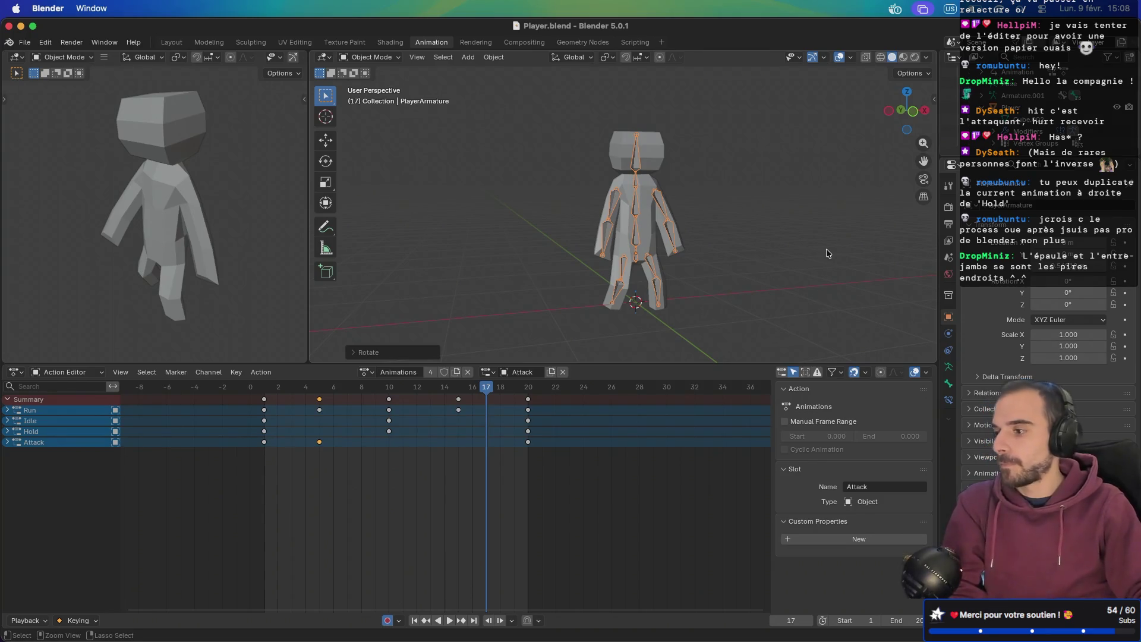
mouse_move(826, 248)
middle_down()
mouse_move(687, 238)
mouse_move(751, 241)
middle_up()
- Back in Godot, select PlayerMesh's AnimationPlayer node and check its animation library list
key(super+Tab)
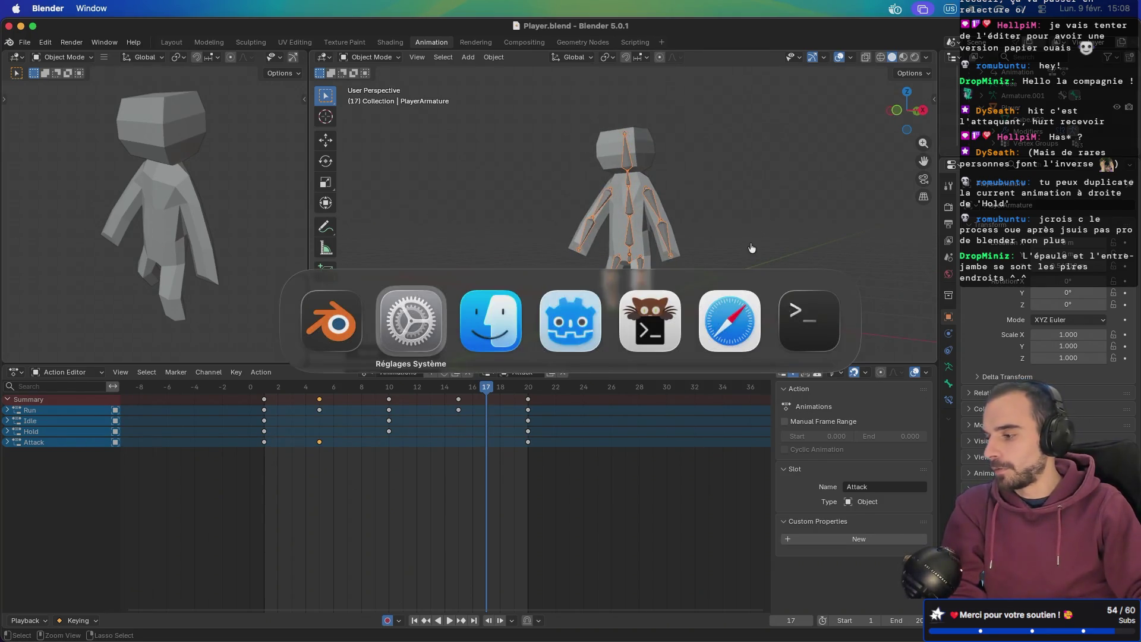
key(super+Tab)
key(super+Tab)
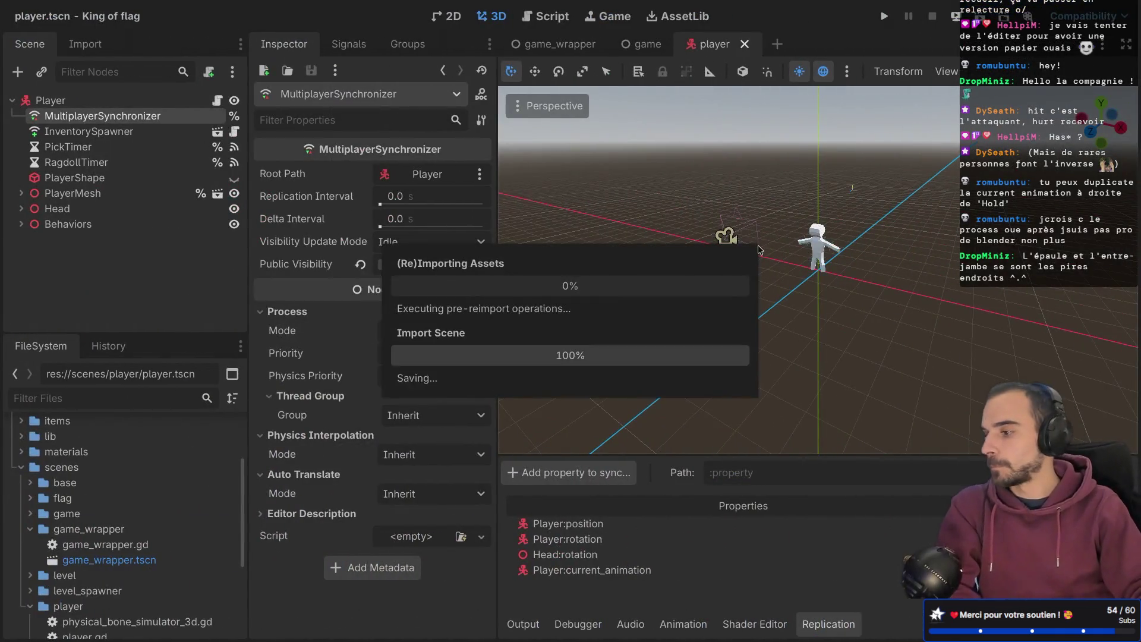
scroll(911, 250, up, 5)
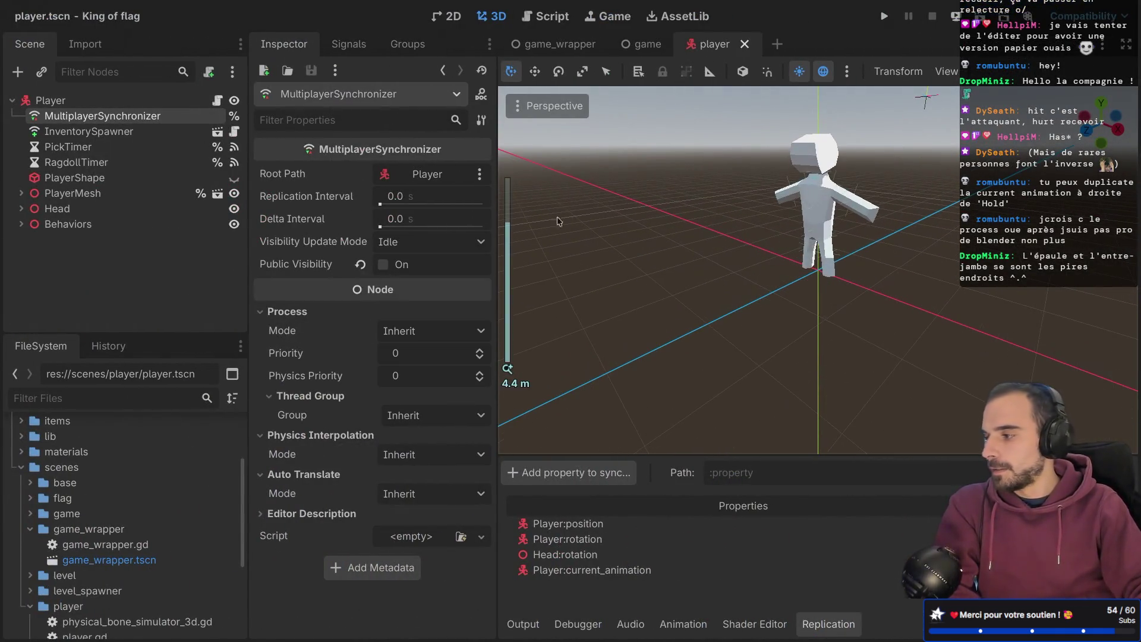
click(21, 193)
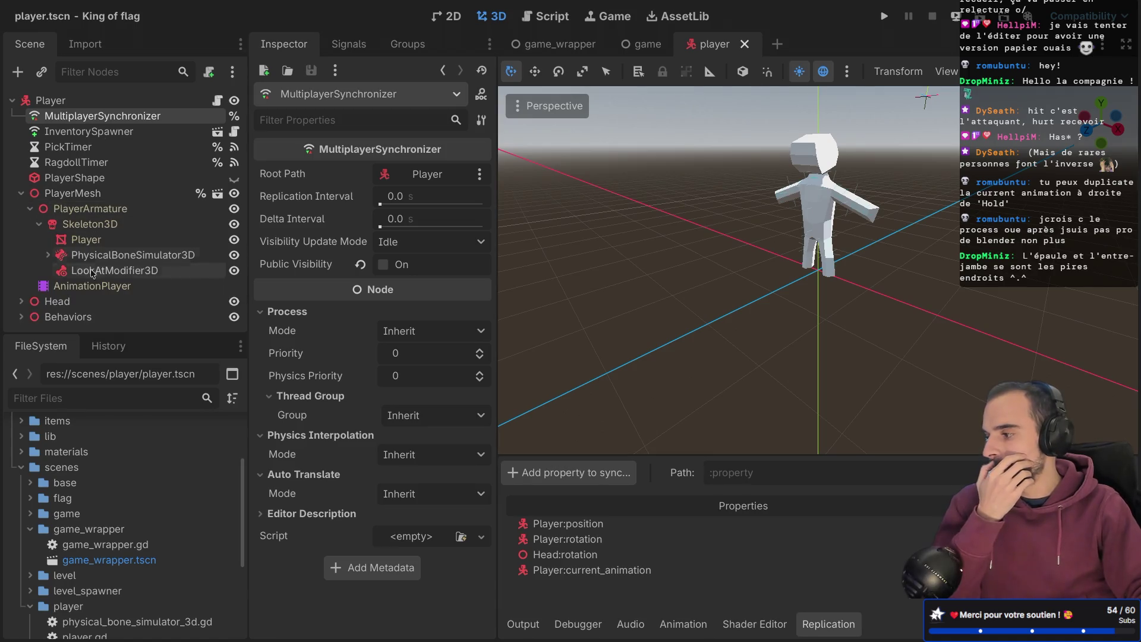
click(71, 193)
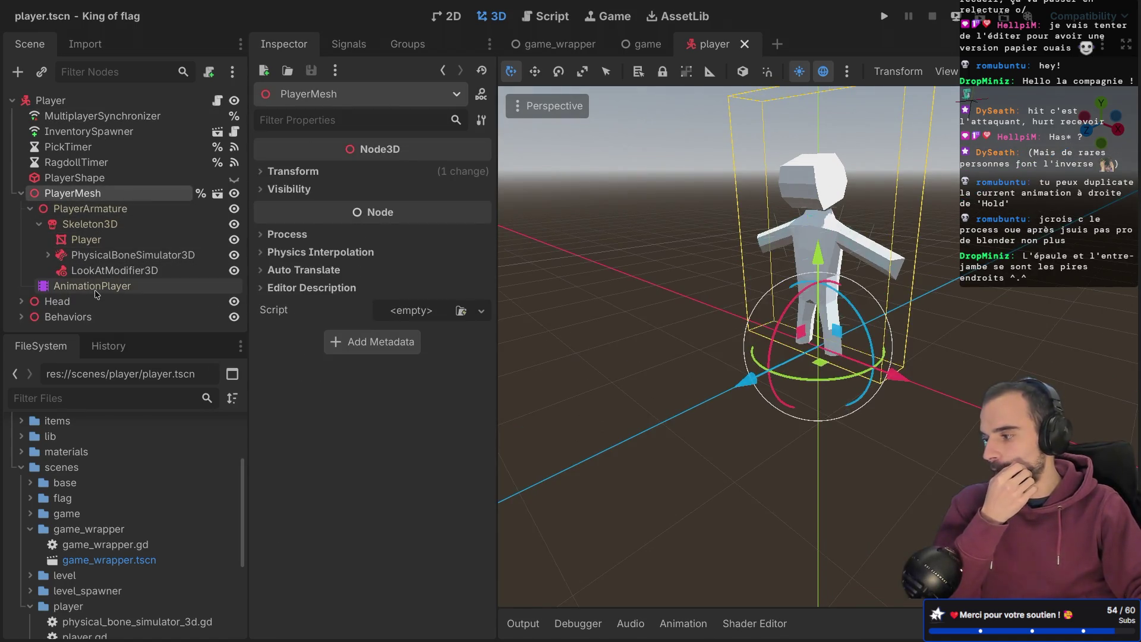
click(92, 286)
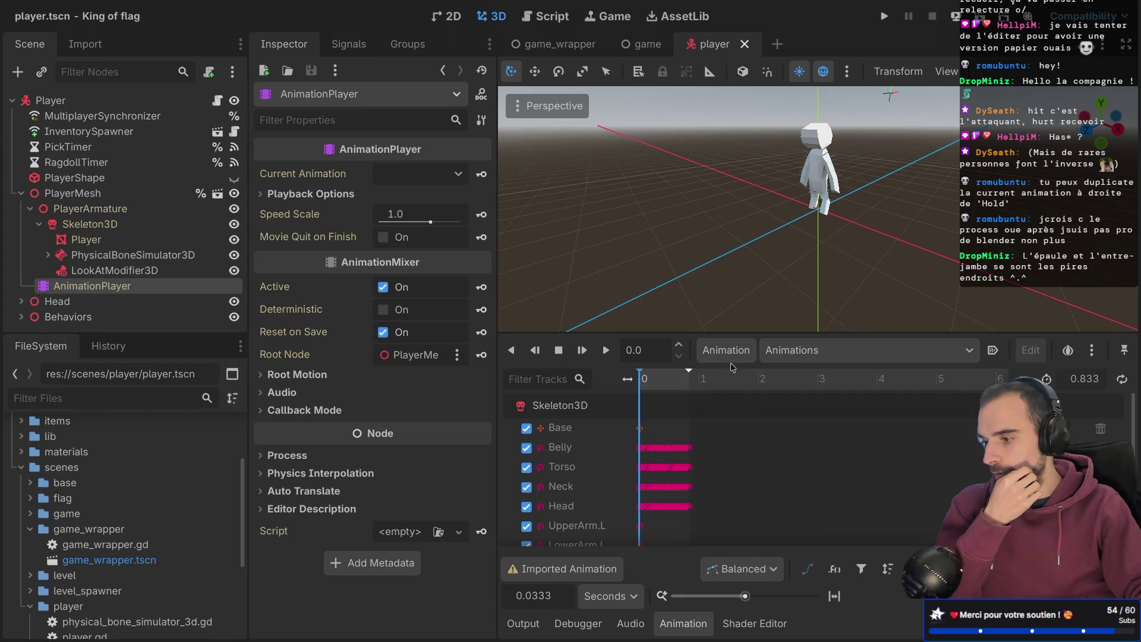
click(846, 356)
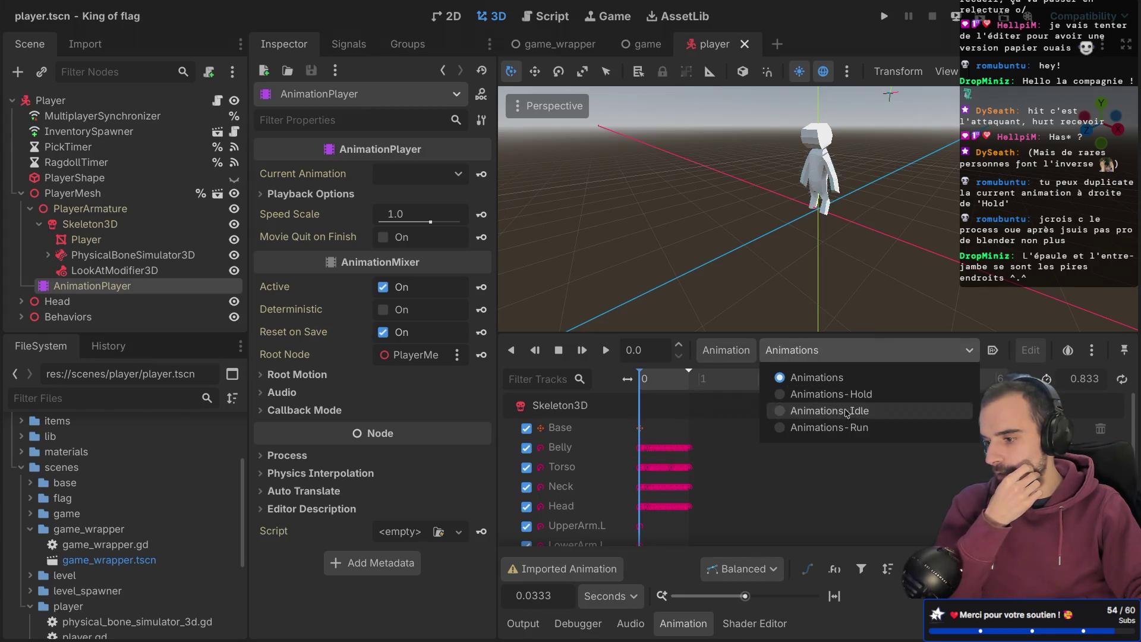
click(857, 356)
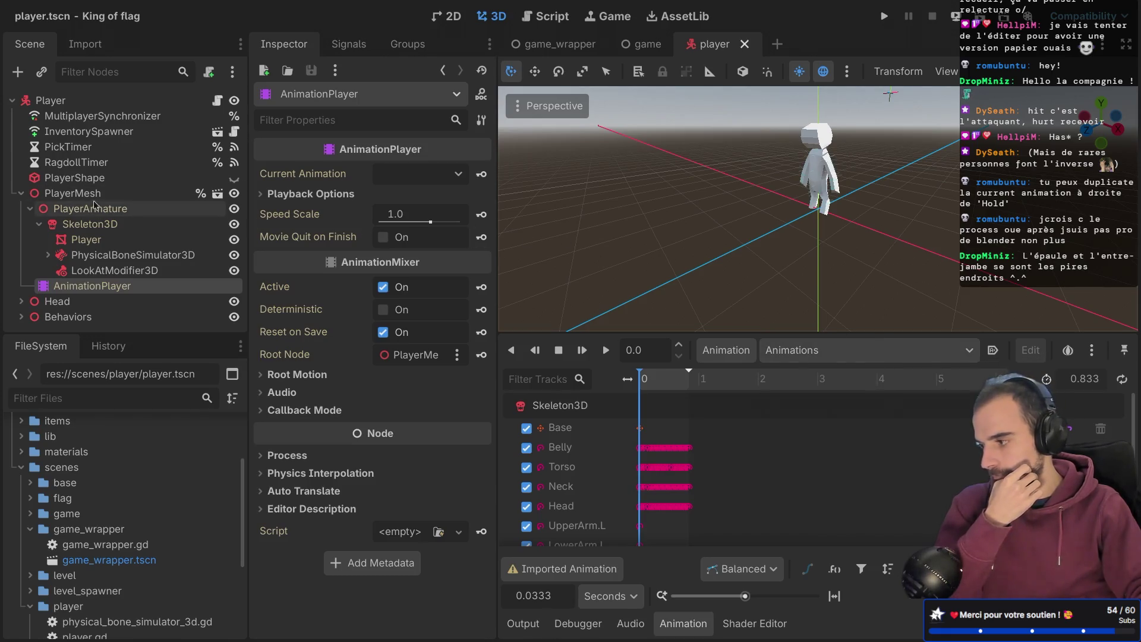
- Collapse PlayerMesh and cancel the prompt to open its imported Player.glb scene
click(21, 193)
click(90, 198)
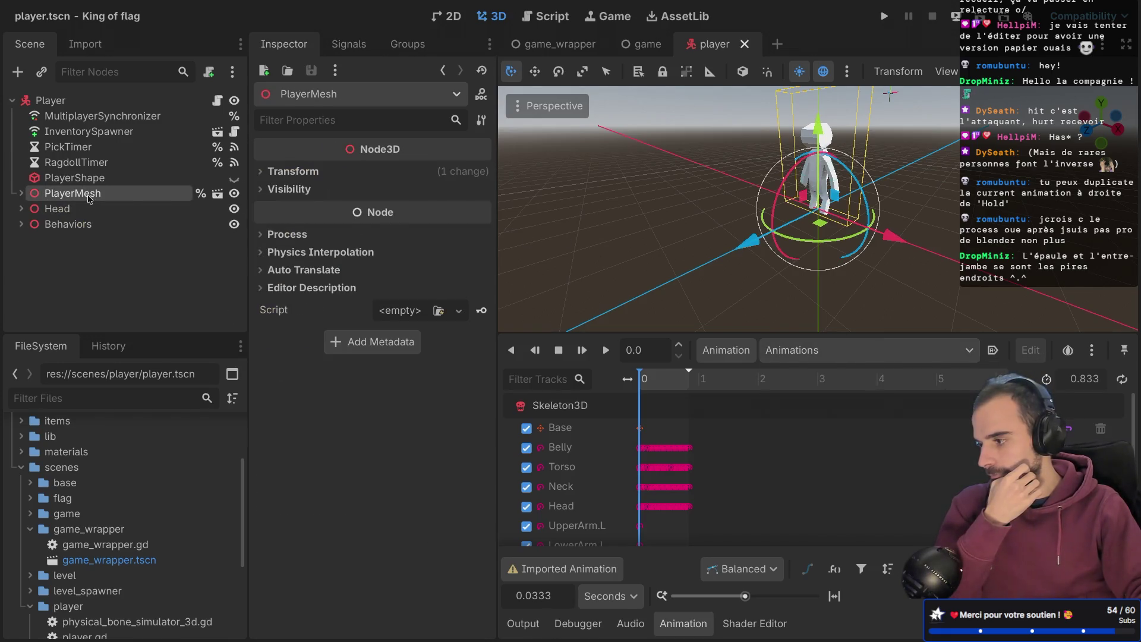
click(218, 195)
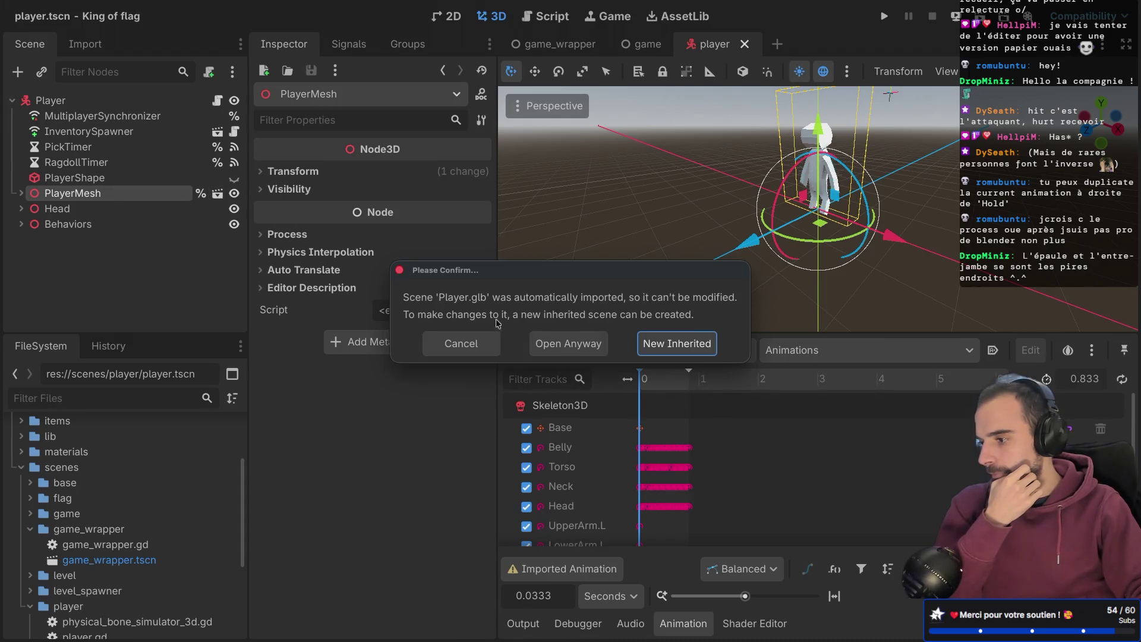
click(439, 344)
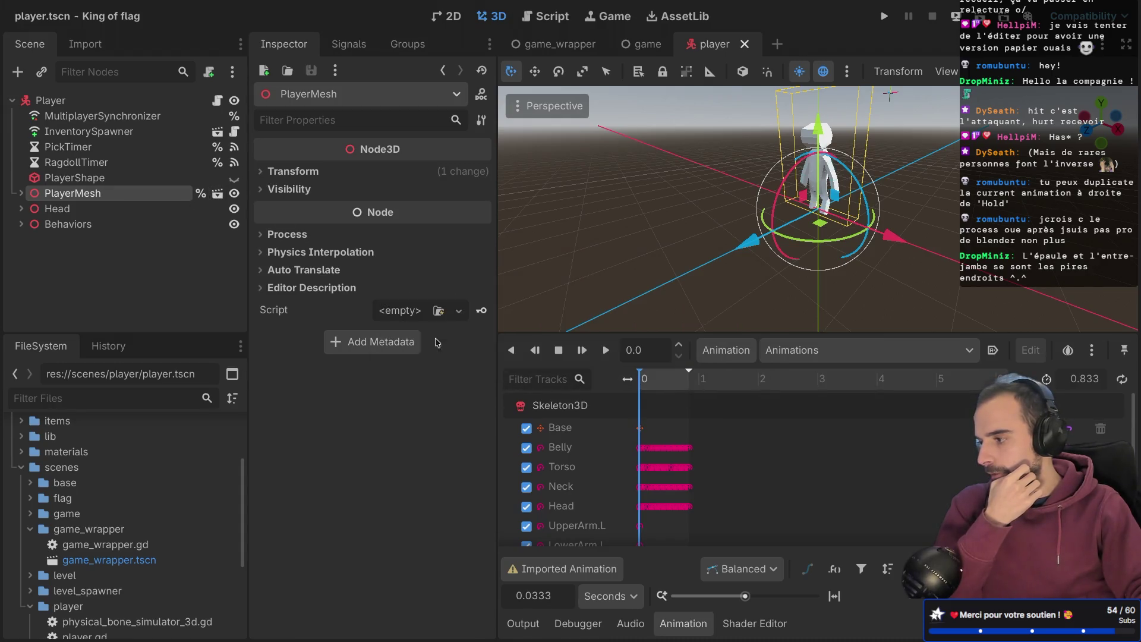
- In FileSystem, open blender > player > Player.glb's import settings and reimport it
click(19, 468)
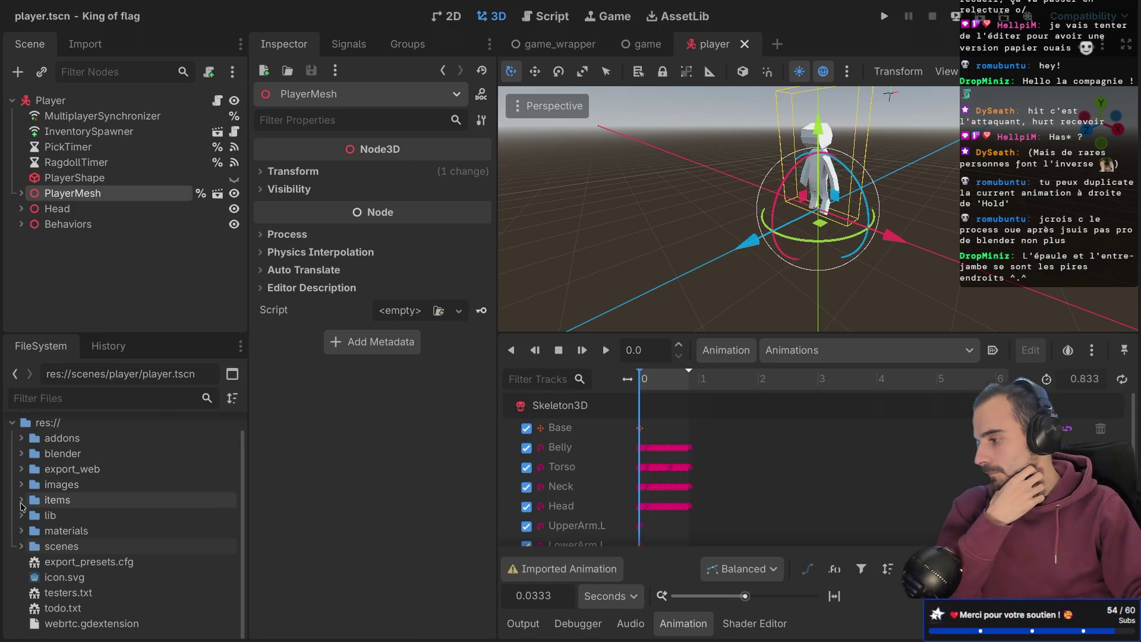
click(21, 457)
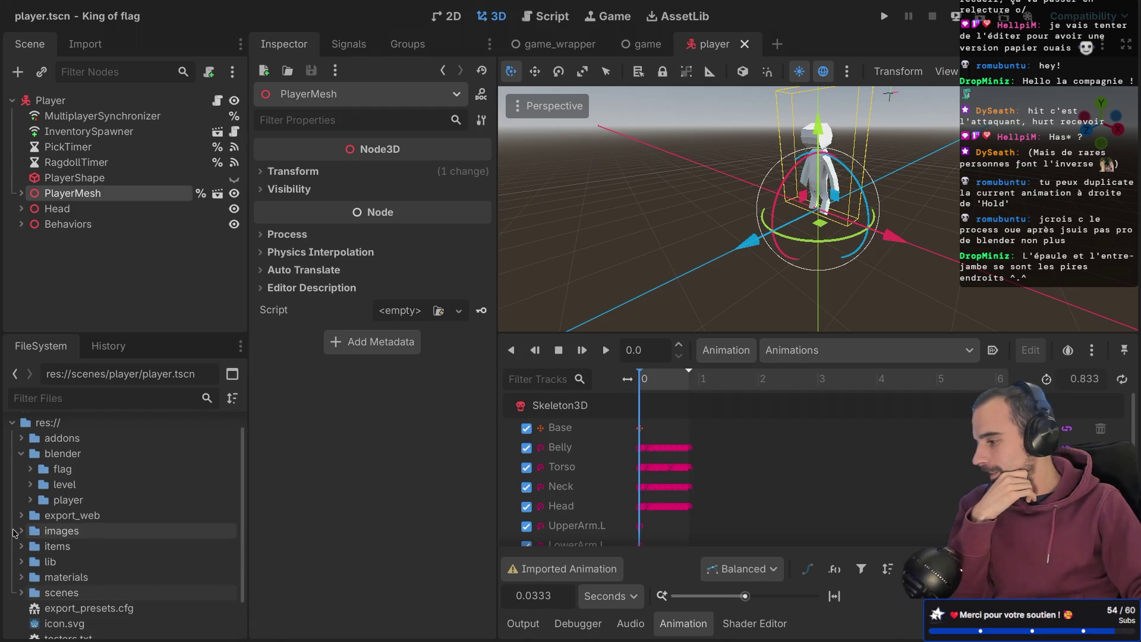
click(30, 500)
click(72, 515)
click(78, 530)
right_click(88, 531)
double_click(77, 532)
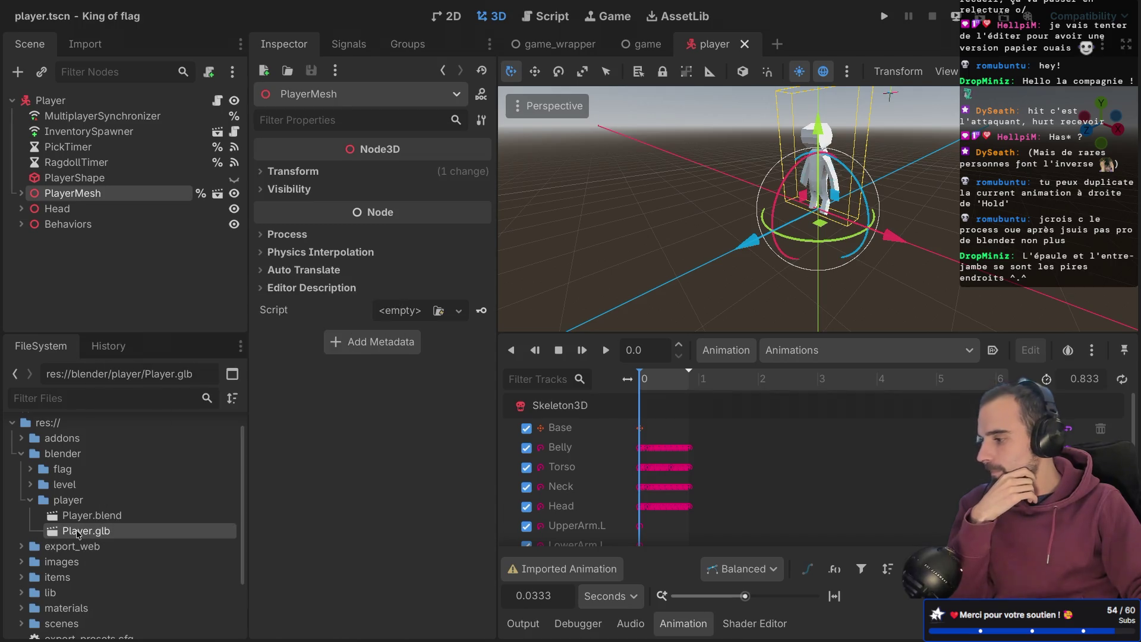
click(707, 560)
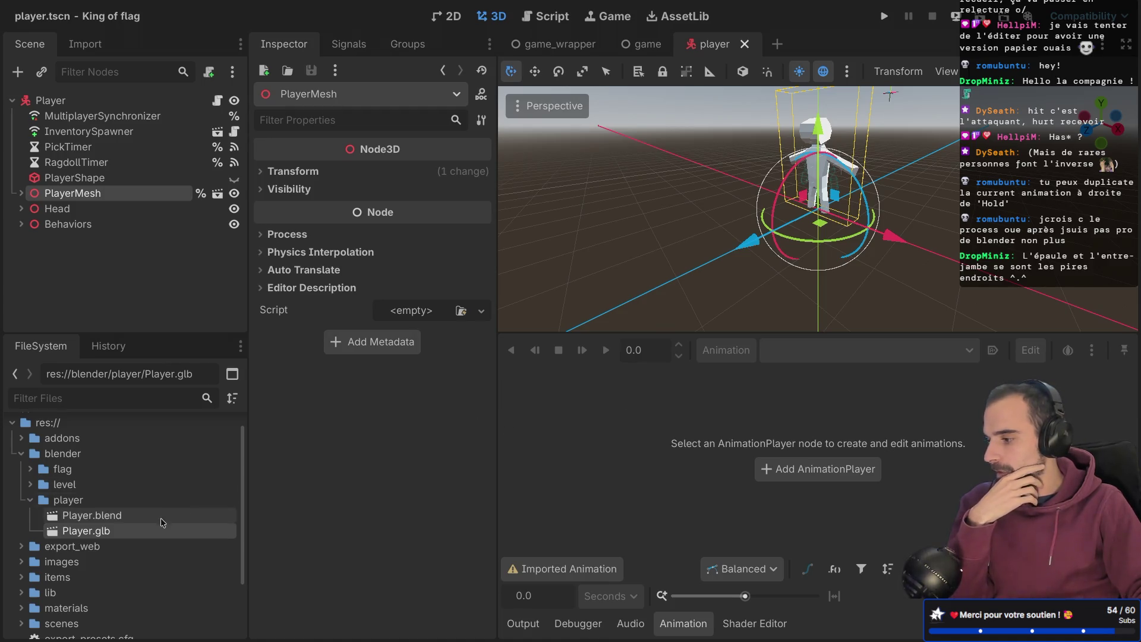
- Open Player.glb's Advanced Import Settings and preview the Animations, Hold, Idle and Run clips
double_click(145, 530)
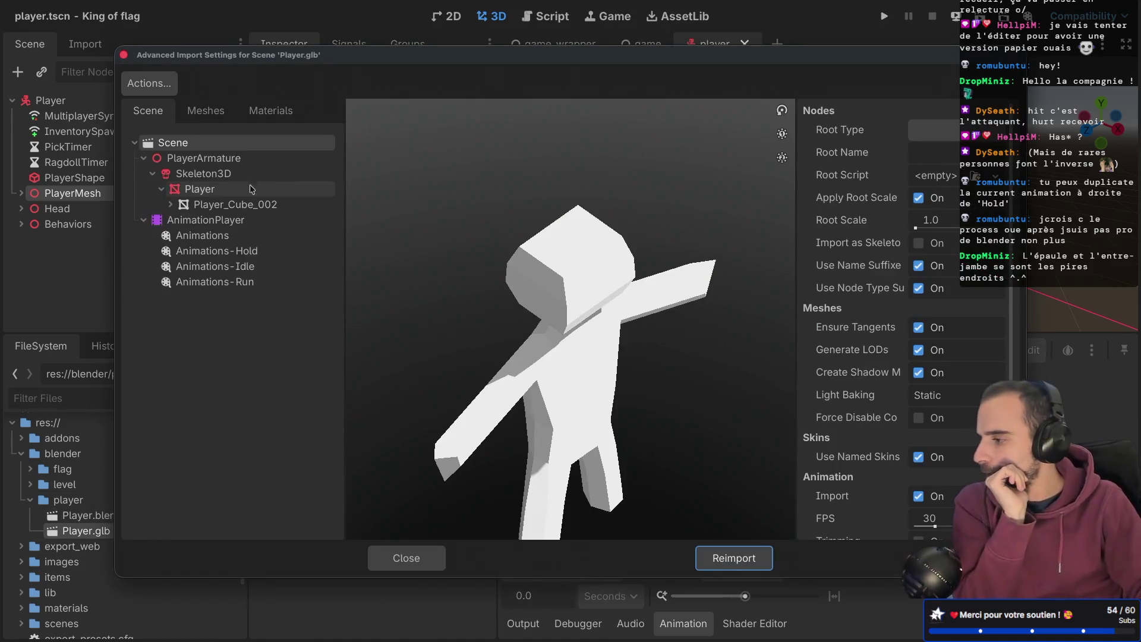
click(259, 256)
click(252, 266)
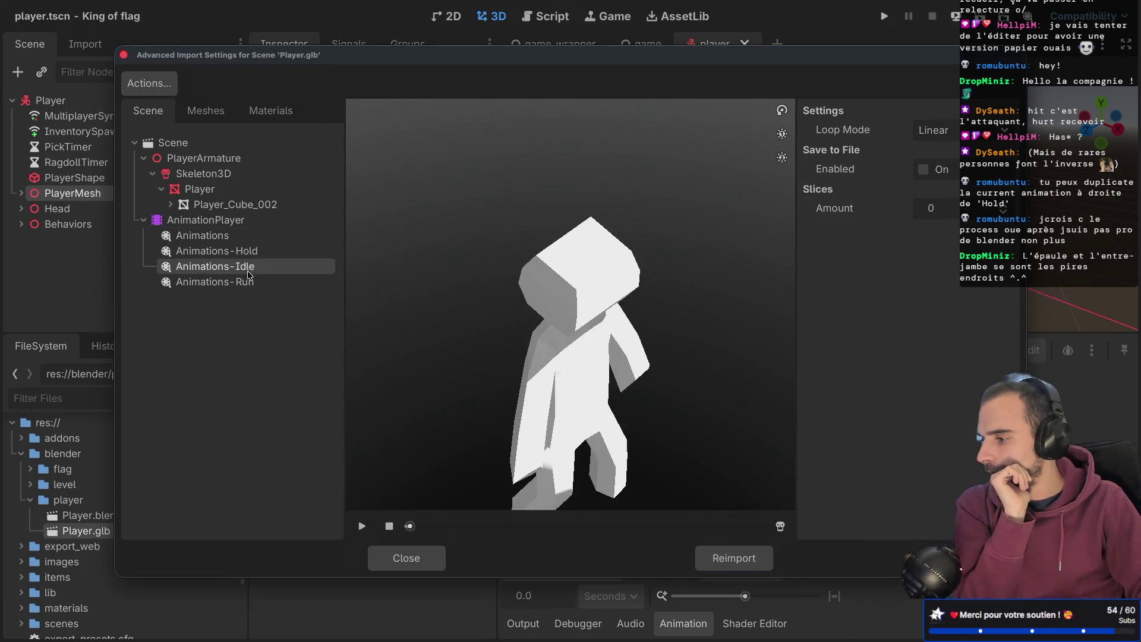
click(246, 281)
click(247, 250)
click(249, 266)
click(249, 281)
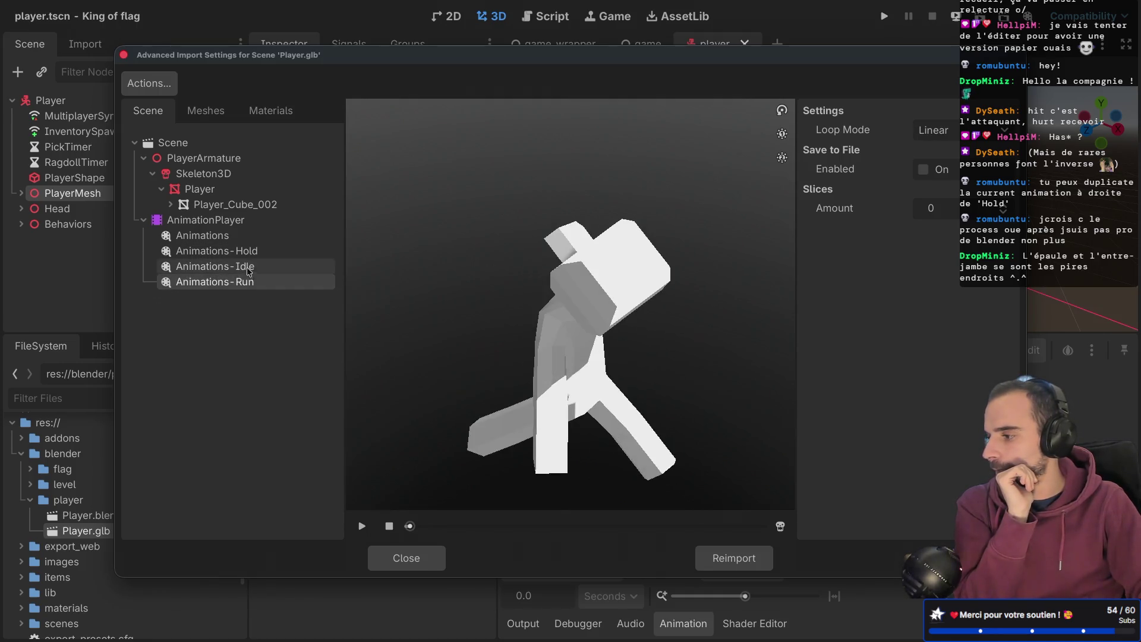
click(243, 252)
click(232, 236)
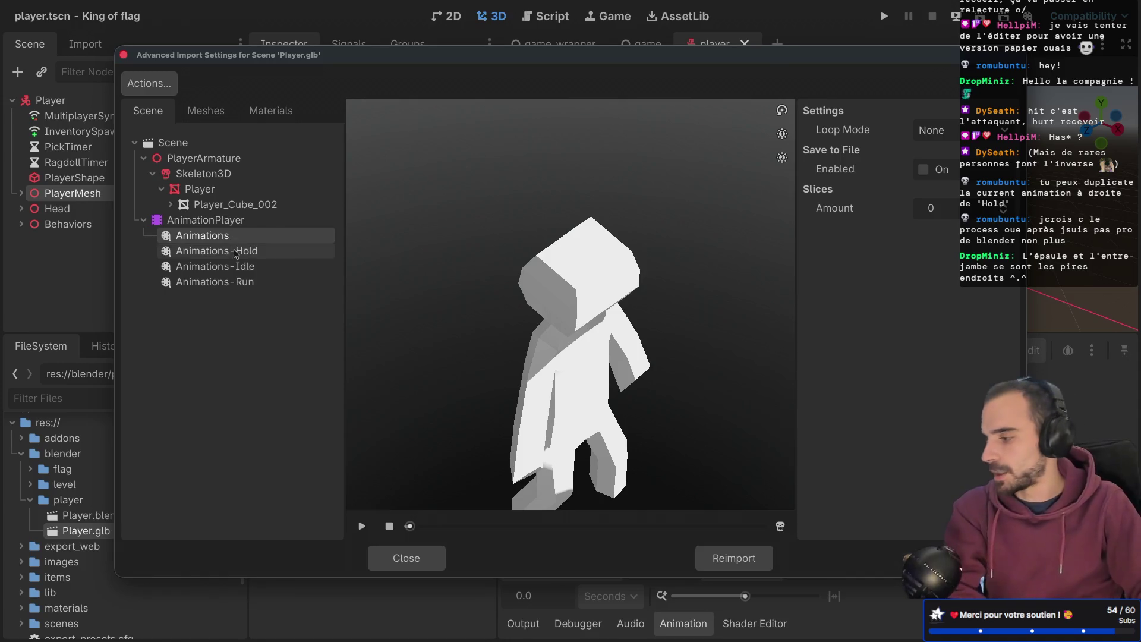
- Close the import settings, collapse the blender and scenes folders, and return to Blender
key(Escape)
click(30, 500)
click(21, 453)
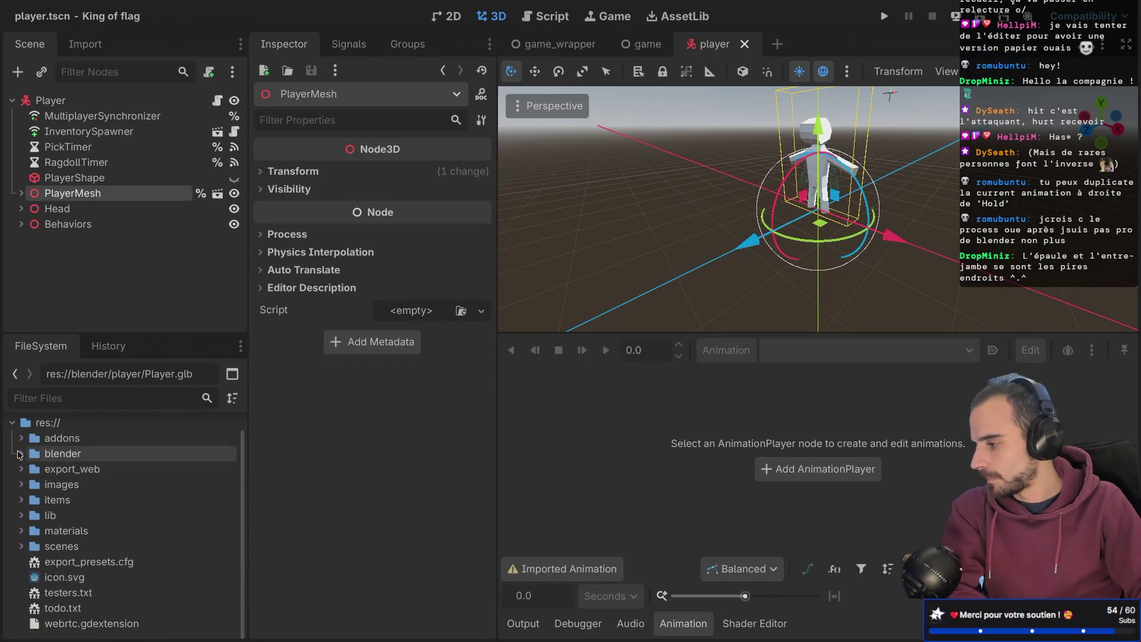
click(21, 546)
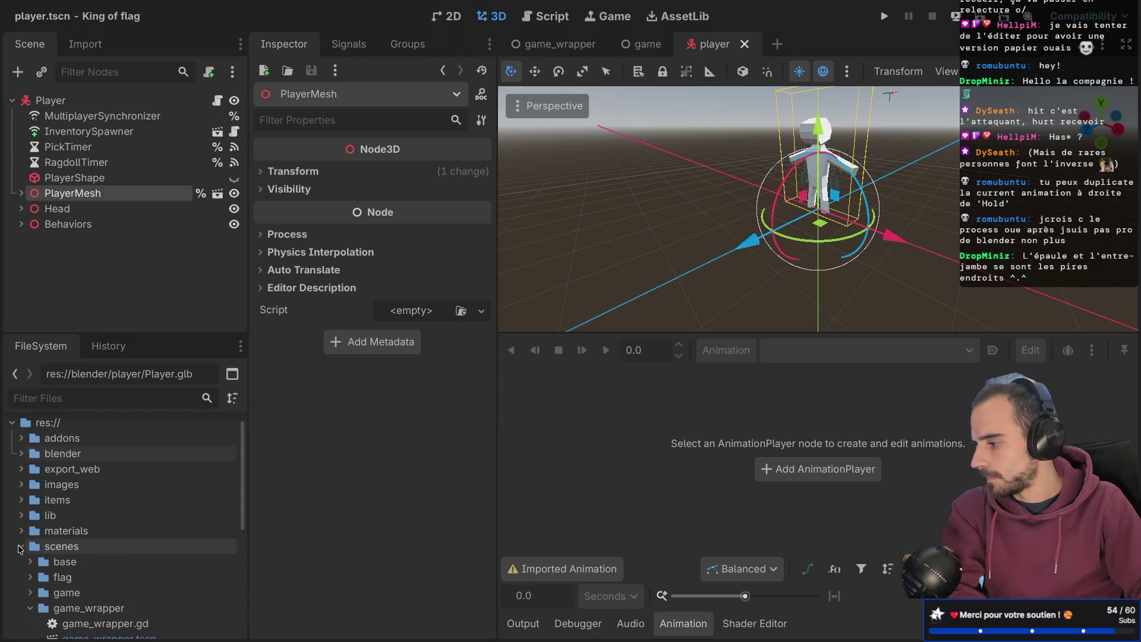
click(21, 547)
key(super+Tab)
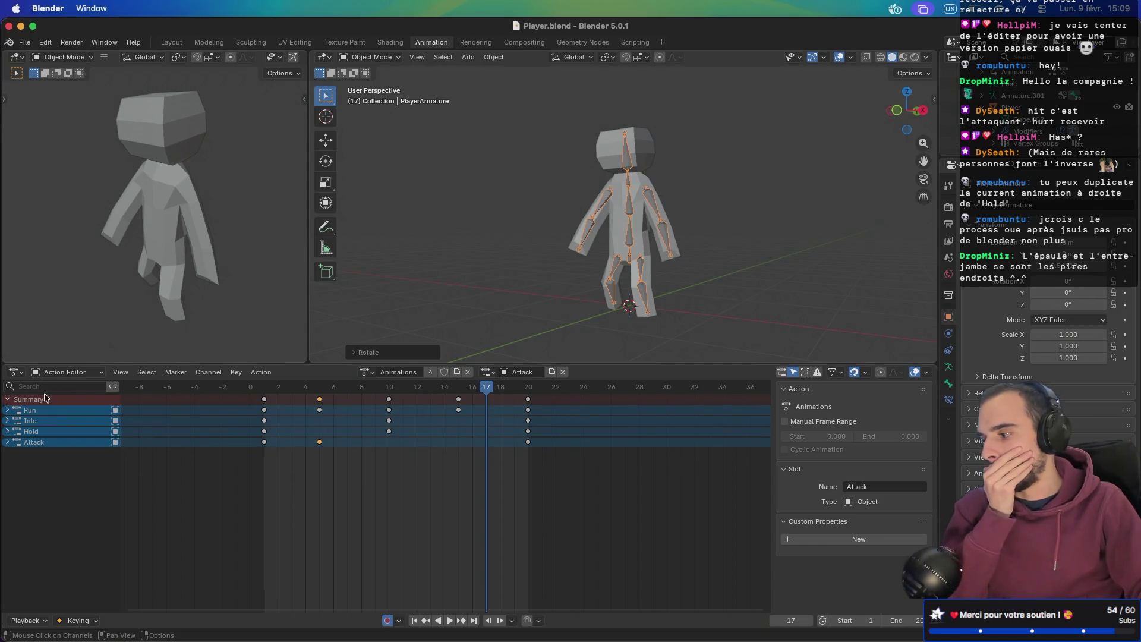
- Change the bottom editor from the Action Editor to Nonlinear Animation
click(62, 372)
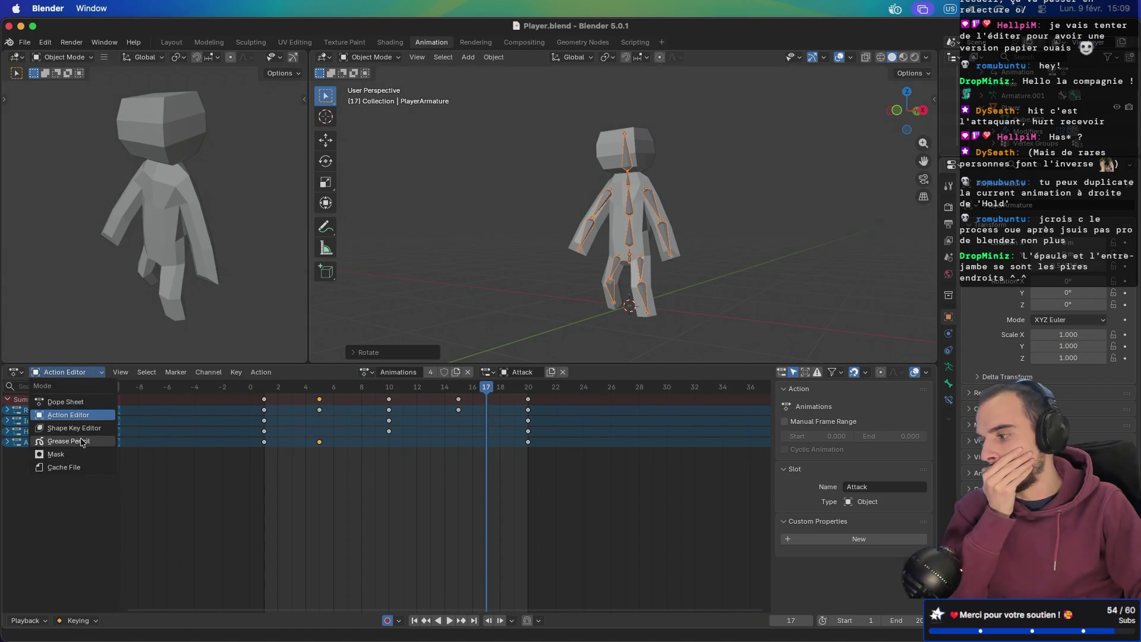
click(17, 374)
click(17, 375)
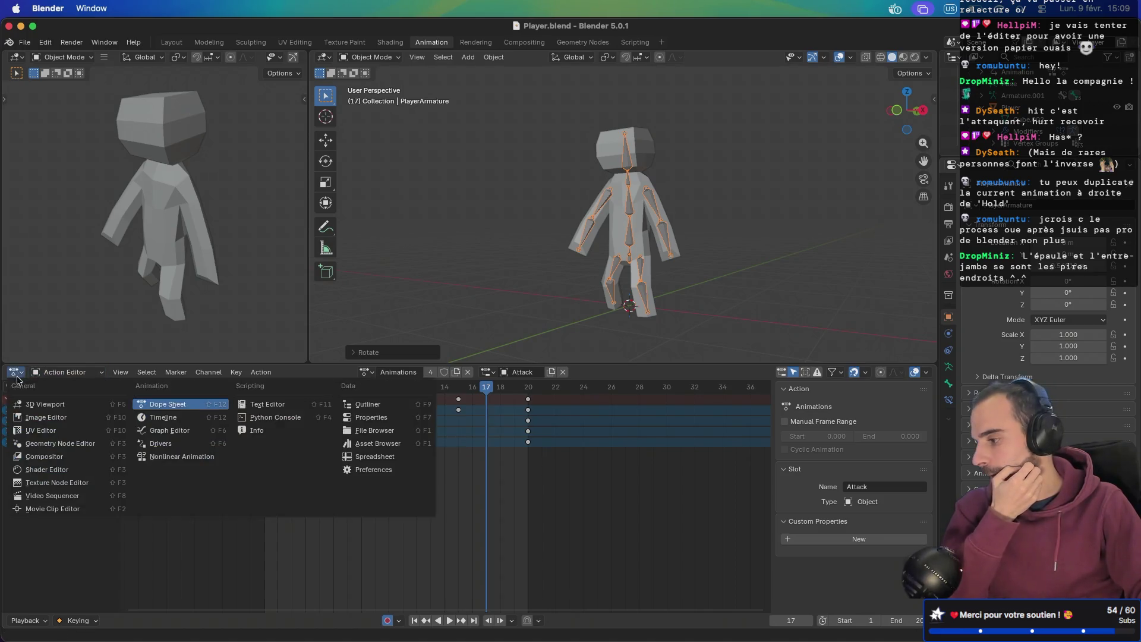
click(164, 457)
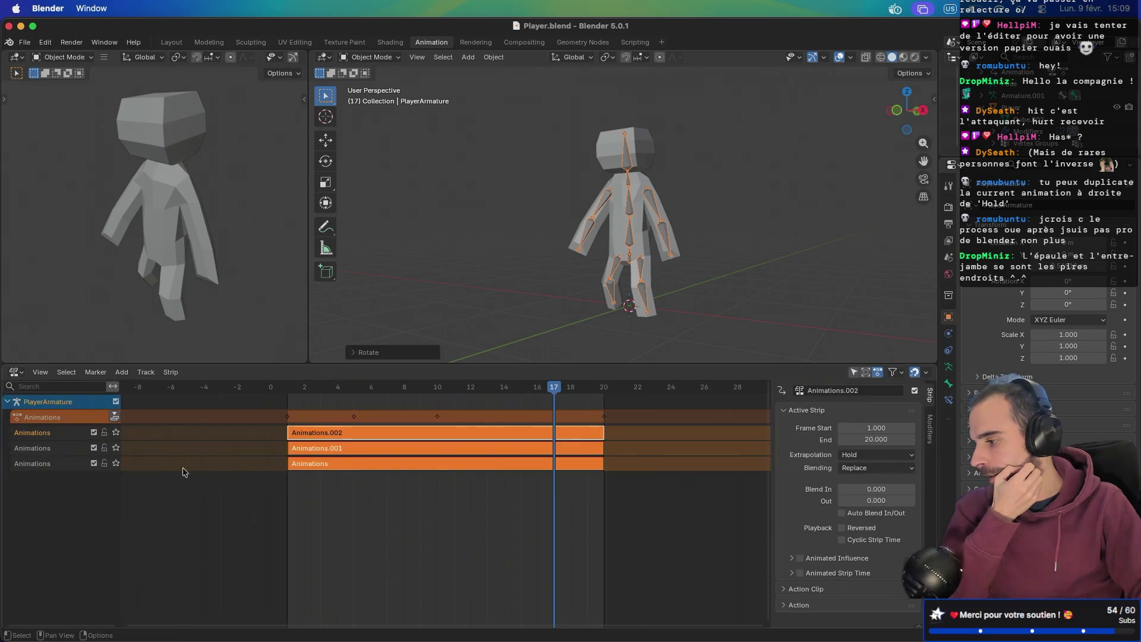
- Inspect the Animations, Animations.001 and Animations.002 strips and the armature's Attack action slot
click(41, 451)
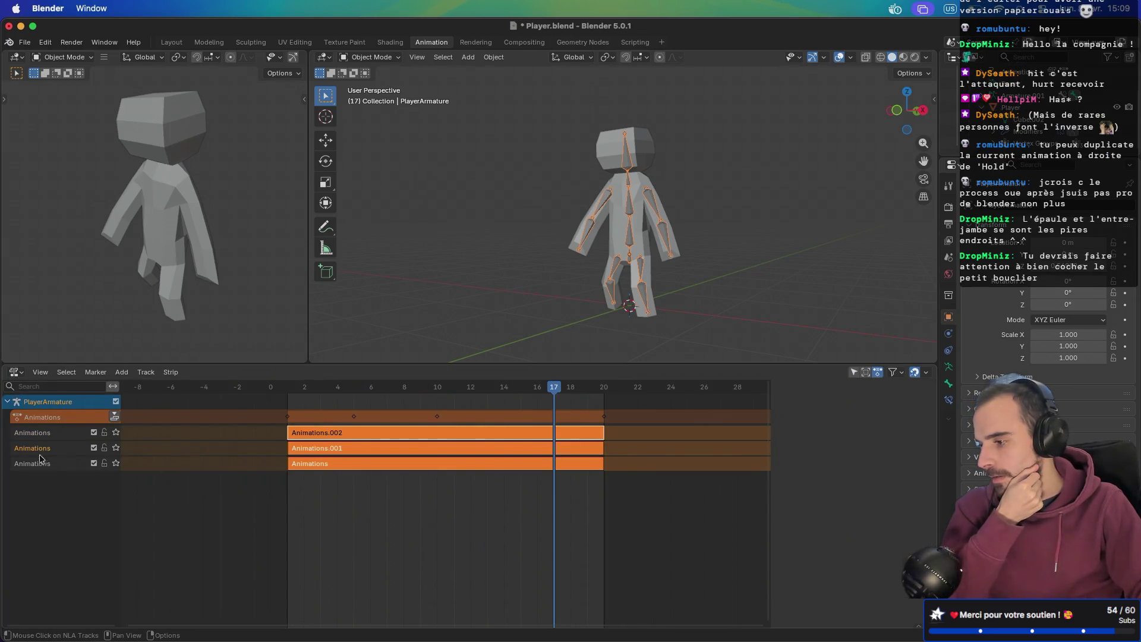
click(324, 450)
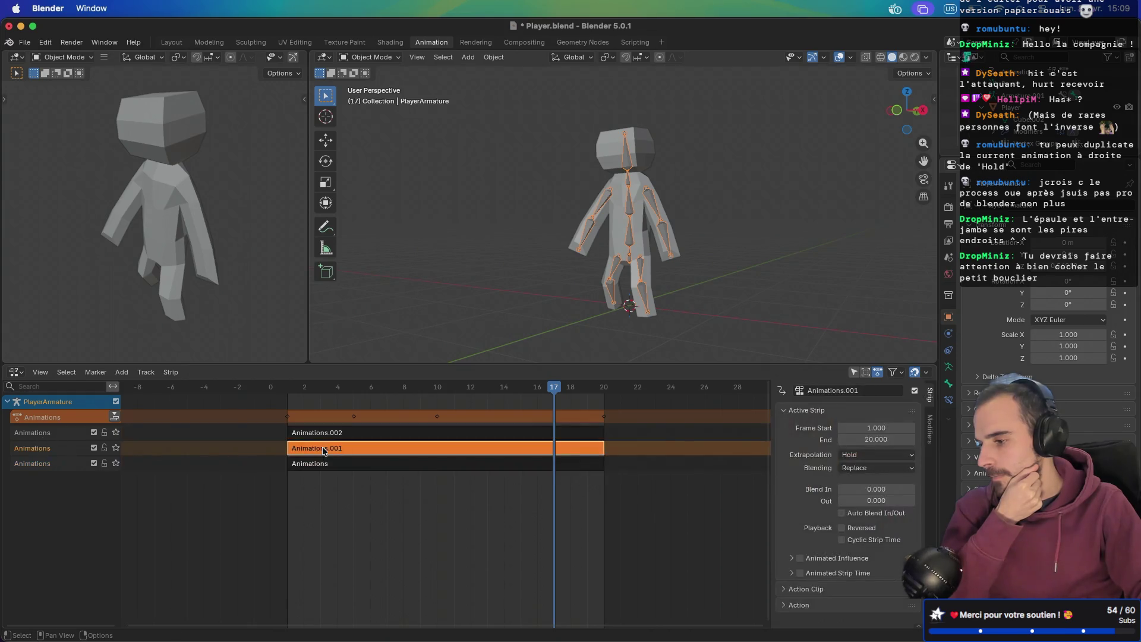
click(329, 465)
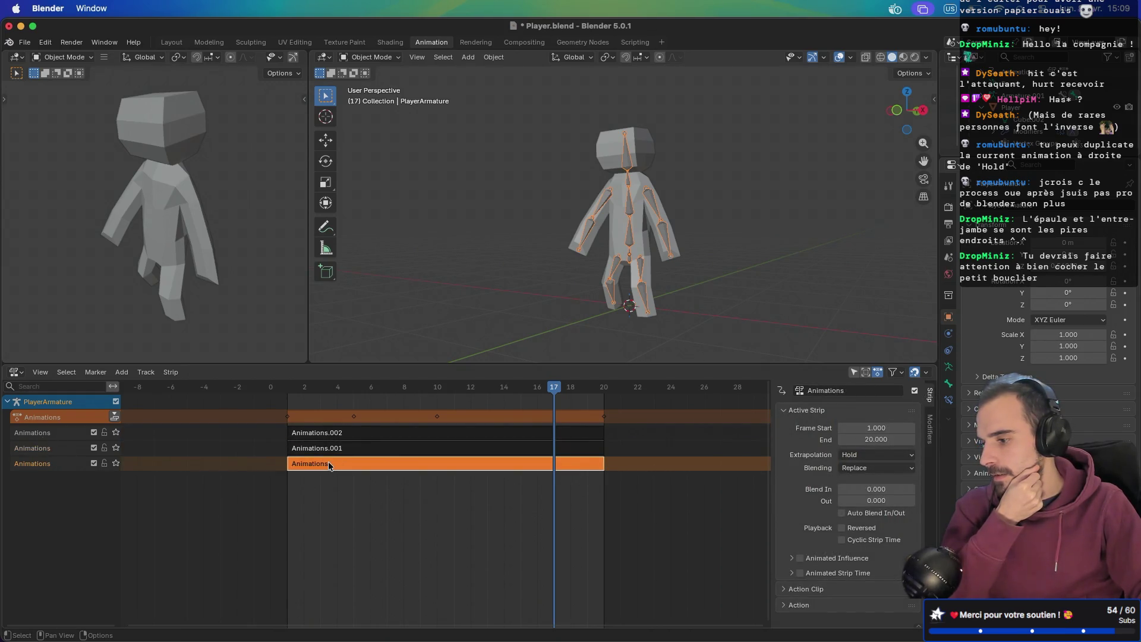
click(328, 450)
click(329, 433)
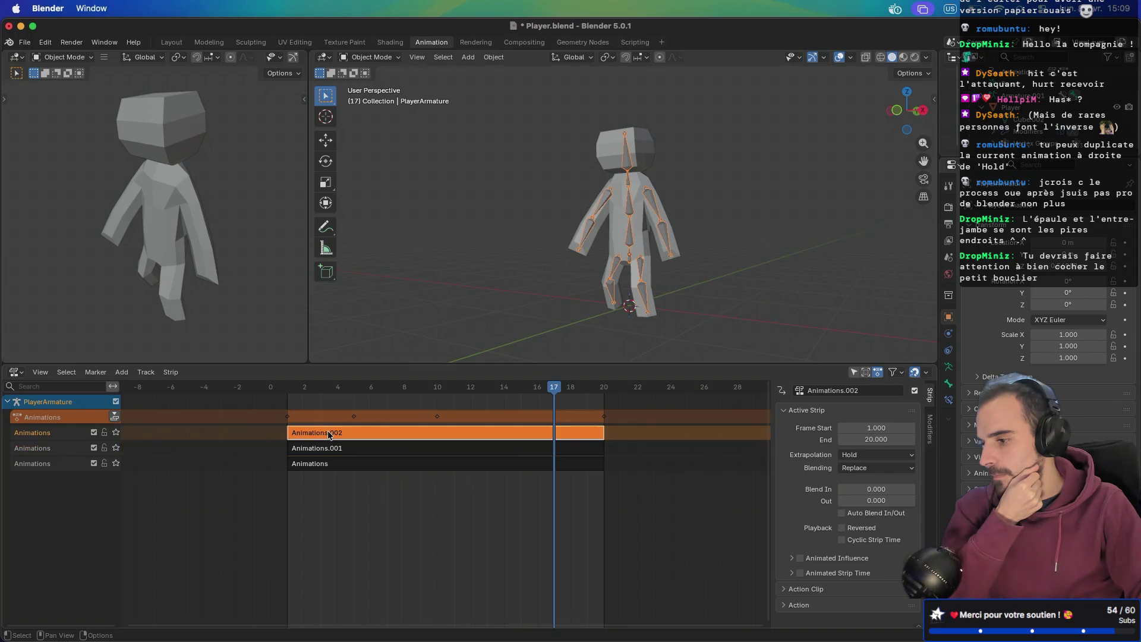
click(329, 449)
click(330, 464)
click(98, 422)
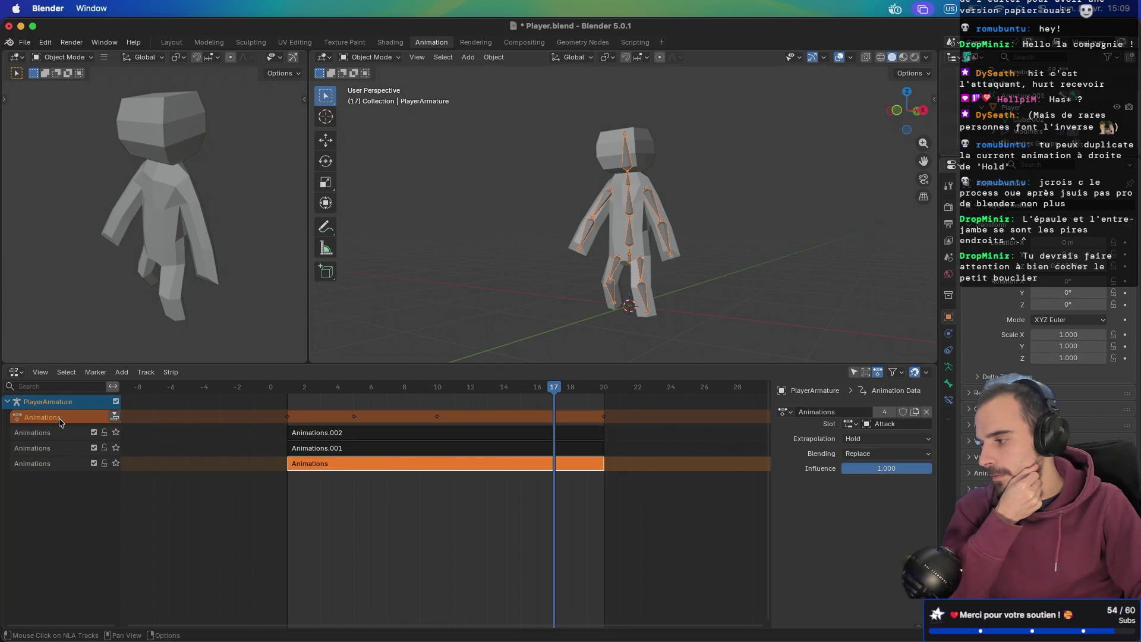
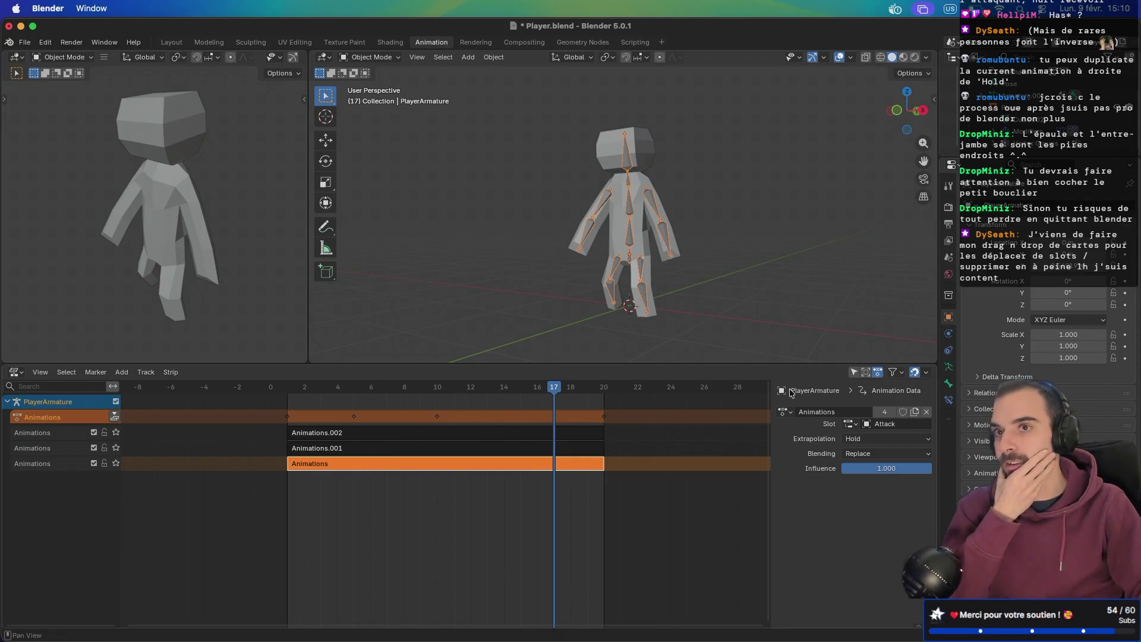
- Give the Animations action a fake user, view its slots in the Action Editor, and save Player.blend
click(903, 413)
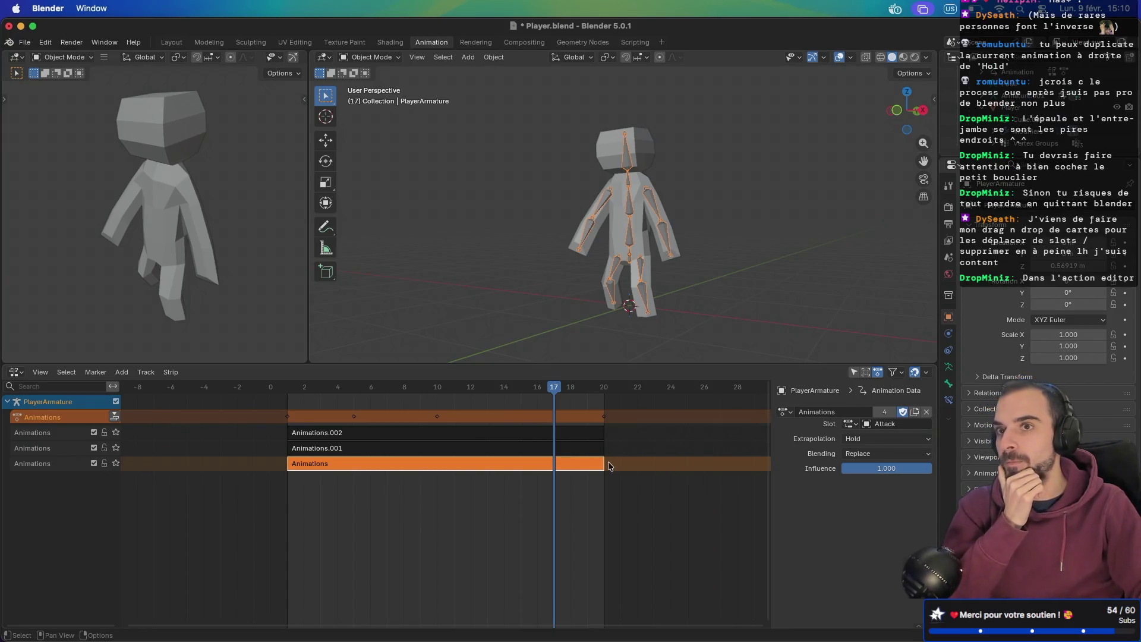
click(17, 372)
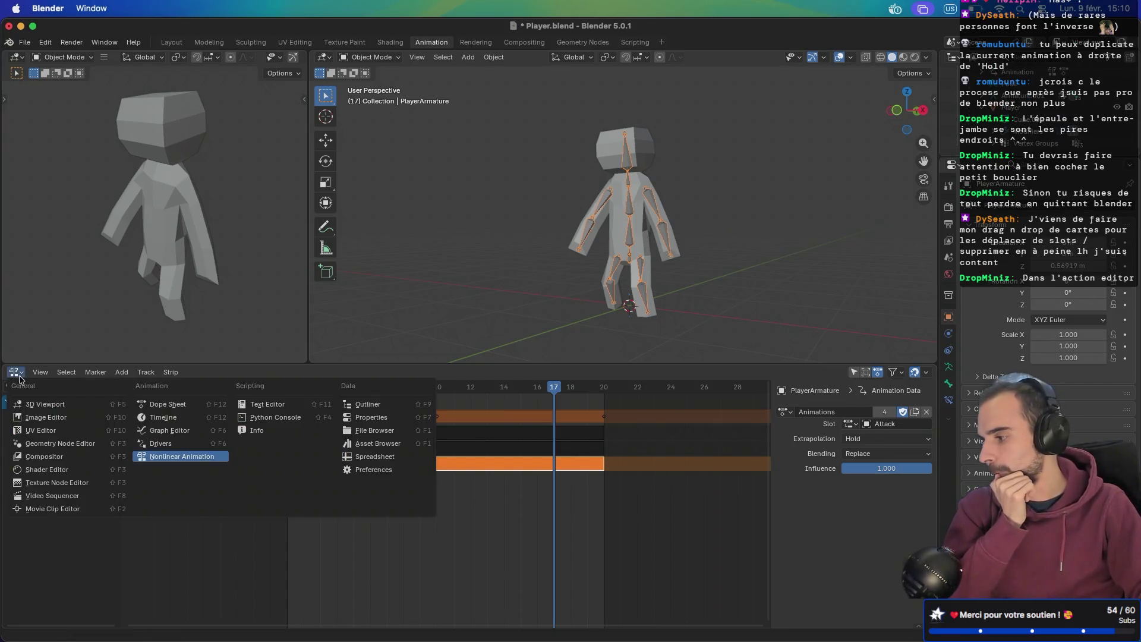
click(168, 404)
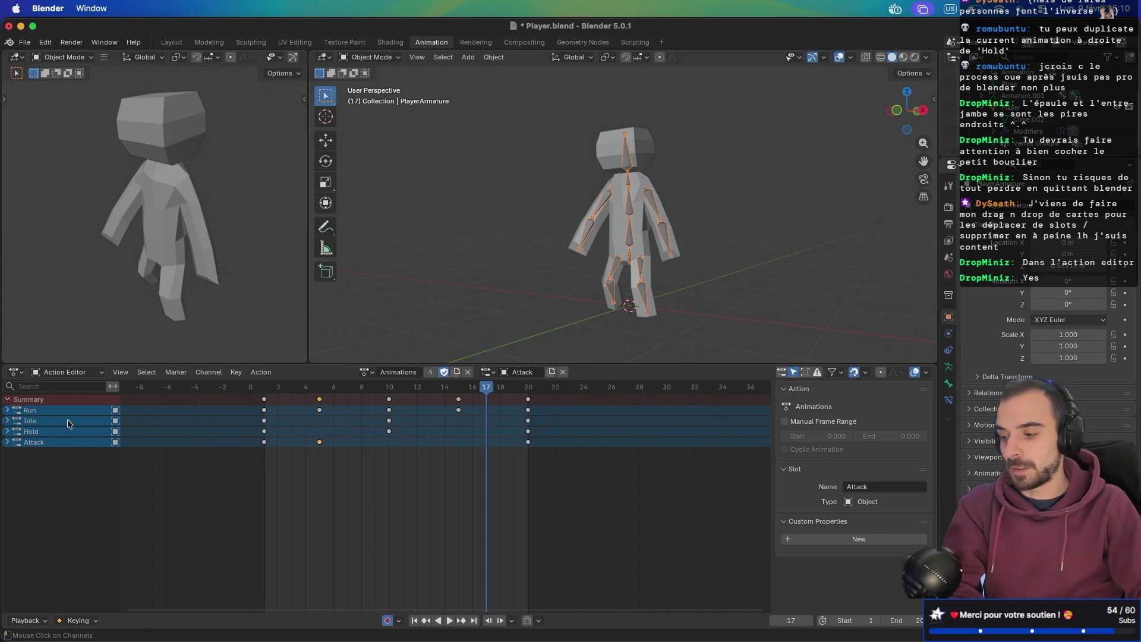
key(super+s)
click(25, 42)
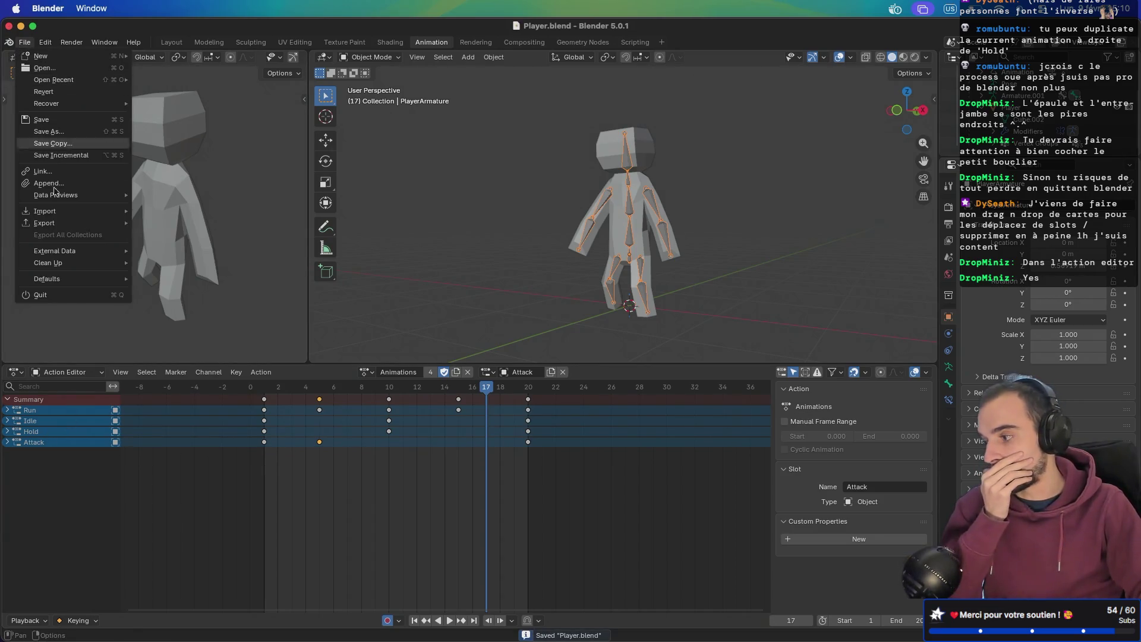
mouse_move(87, 279)
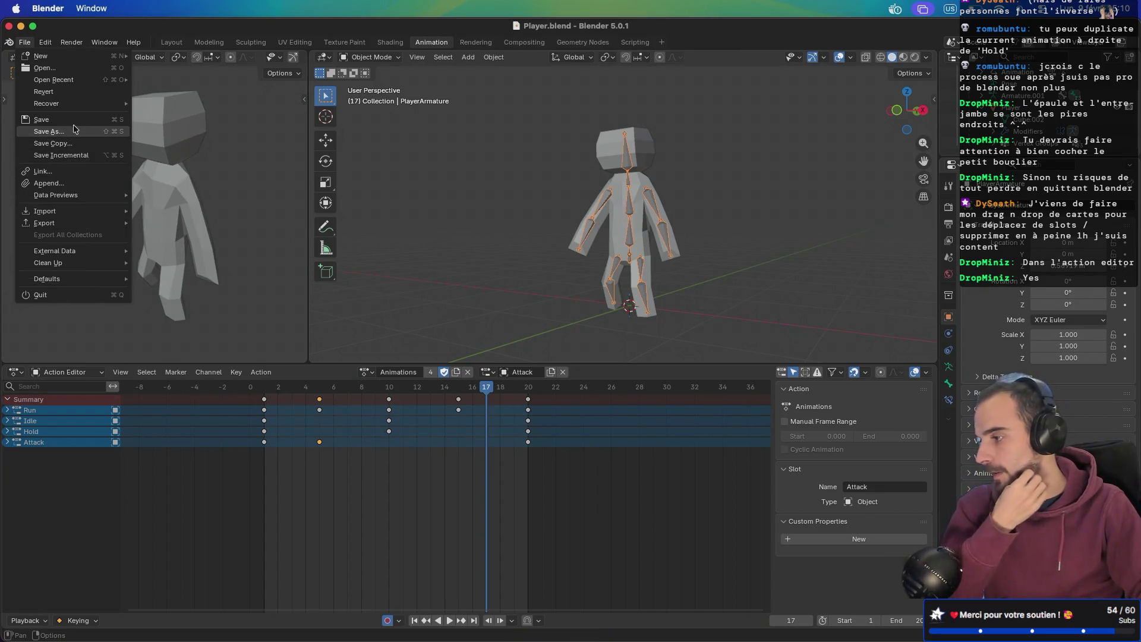
click(24, 43)
key(super+s)
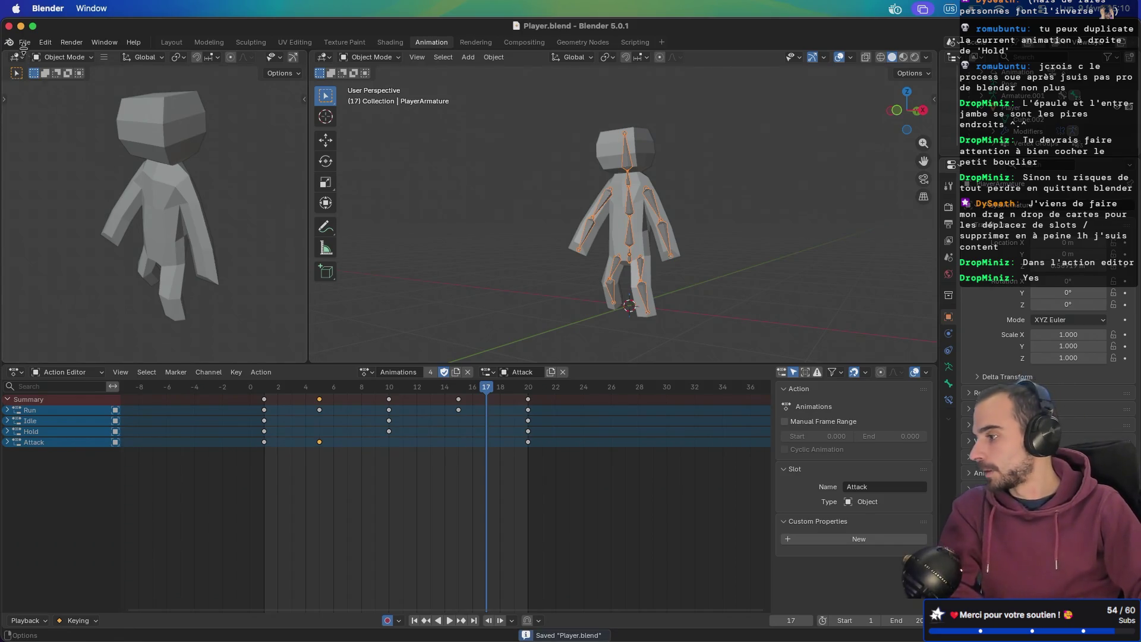
click(24, 45)
mouse_move(76, 255)
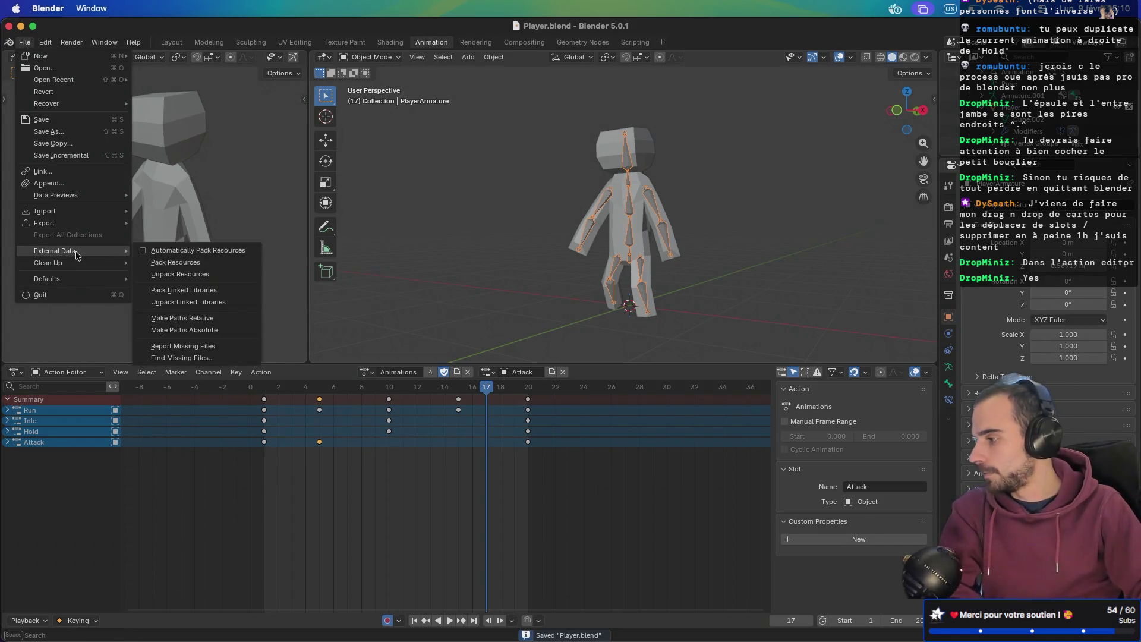
mouse_move(76, 223)
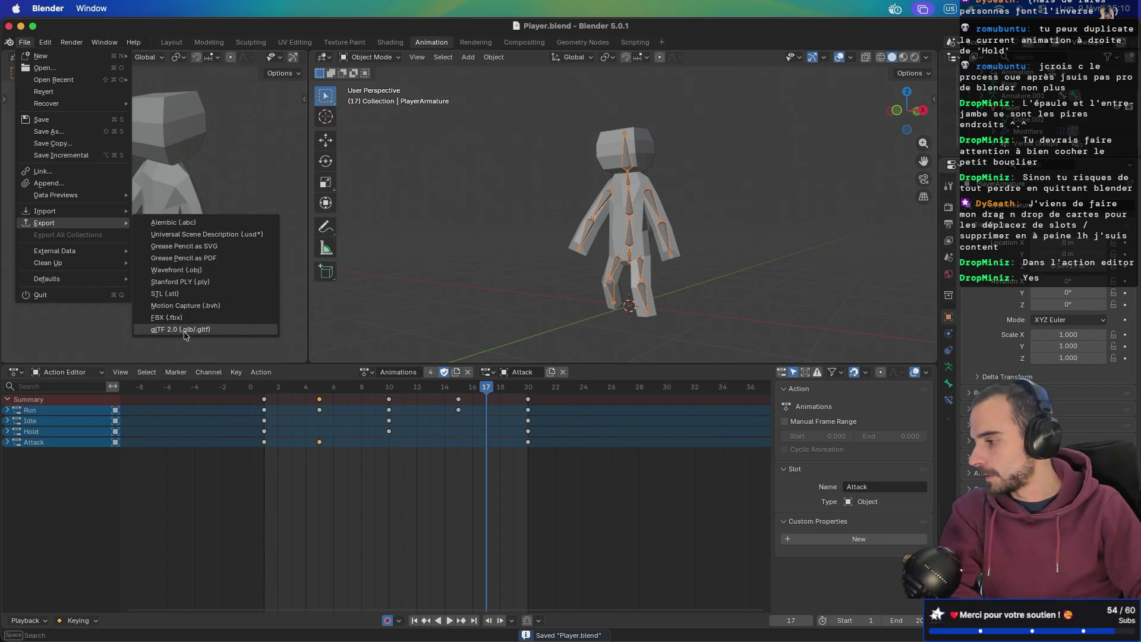
click(184, 331)
click(717, 271)
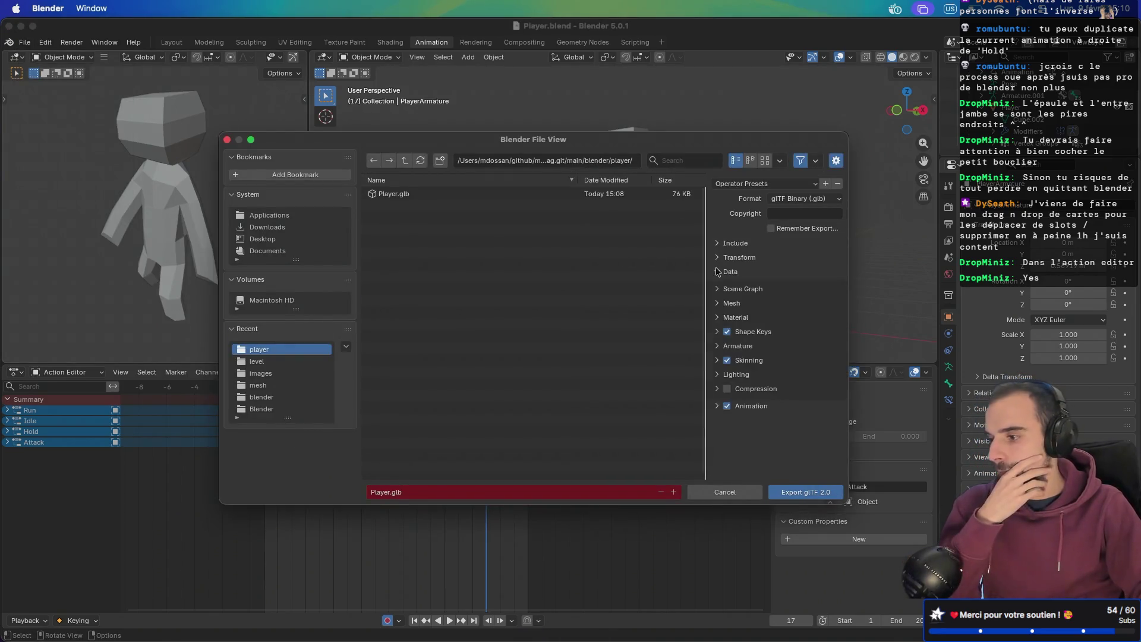
click(716, 346)
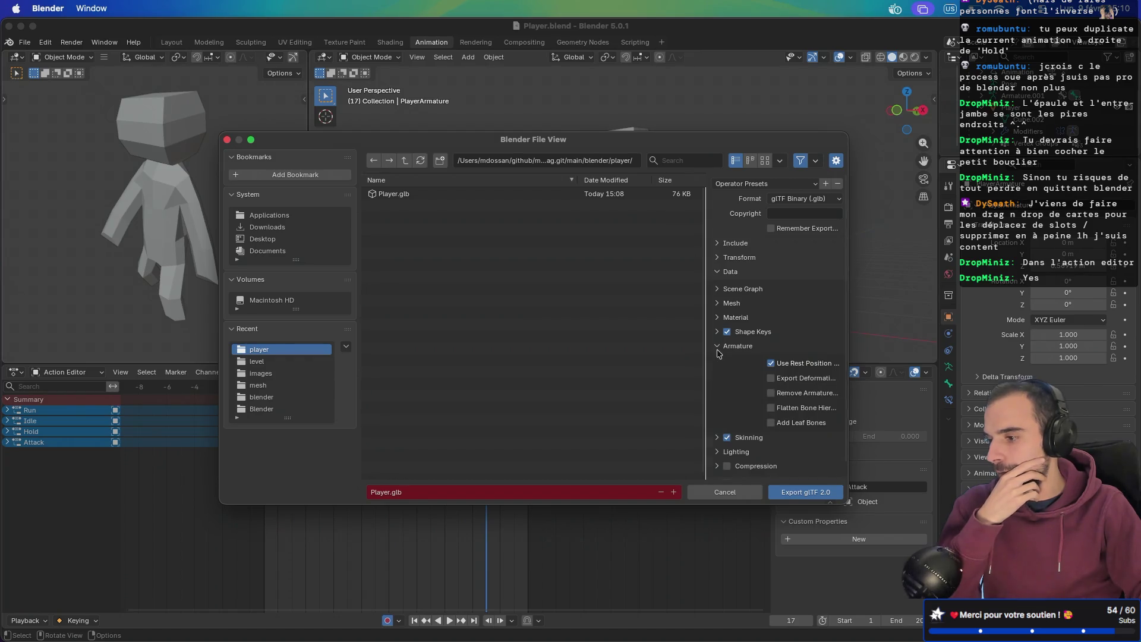
click(717, 347)
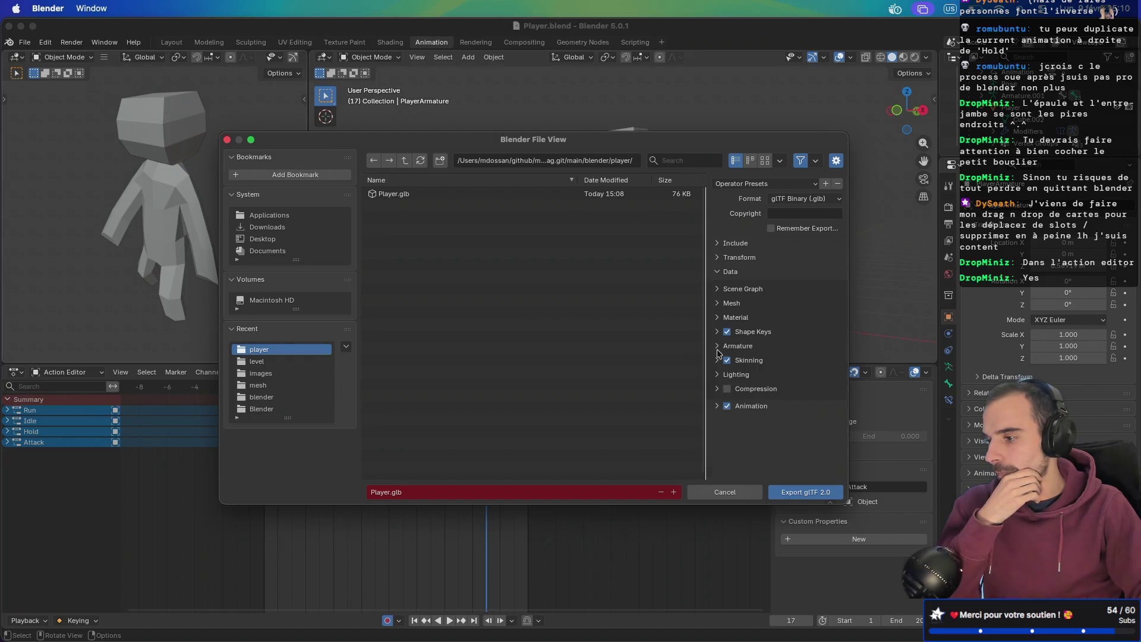
click(718, 318)
click(717, 318)
click(717, 303)
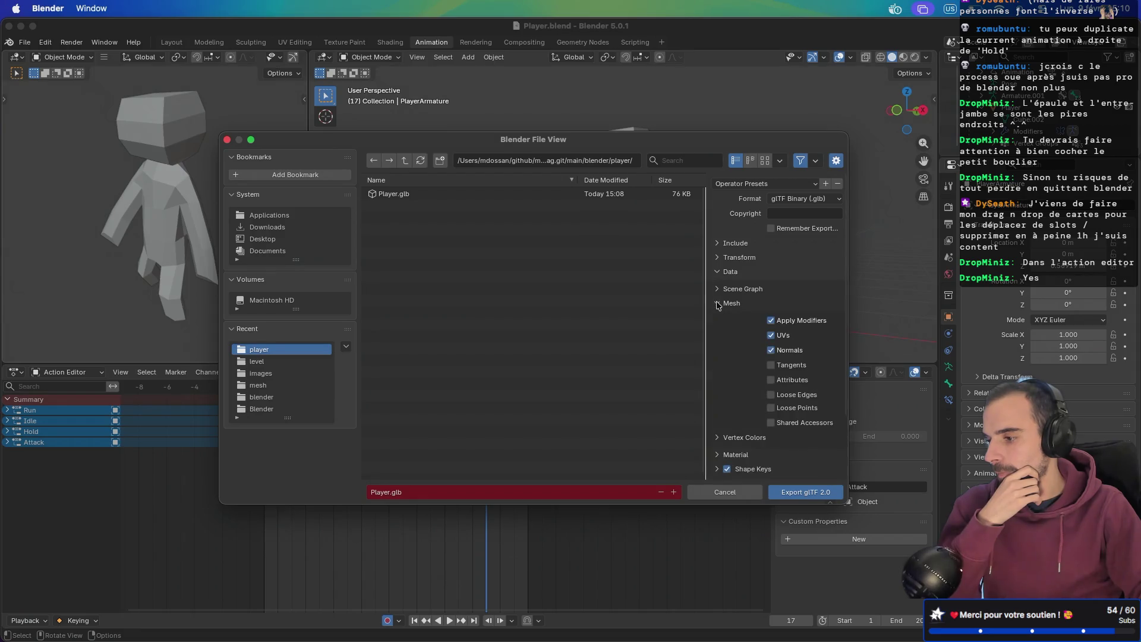
click(718, 304)
click(716, 273)
click(719, 244)
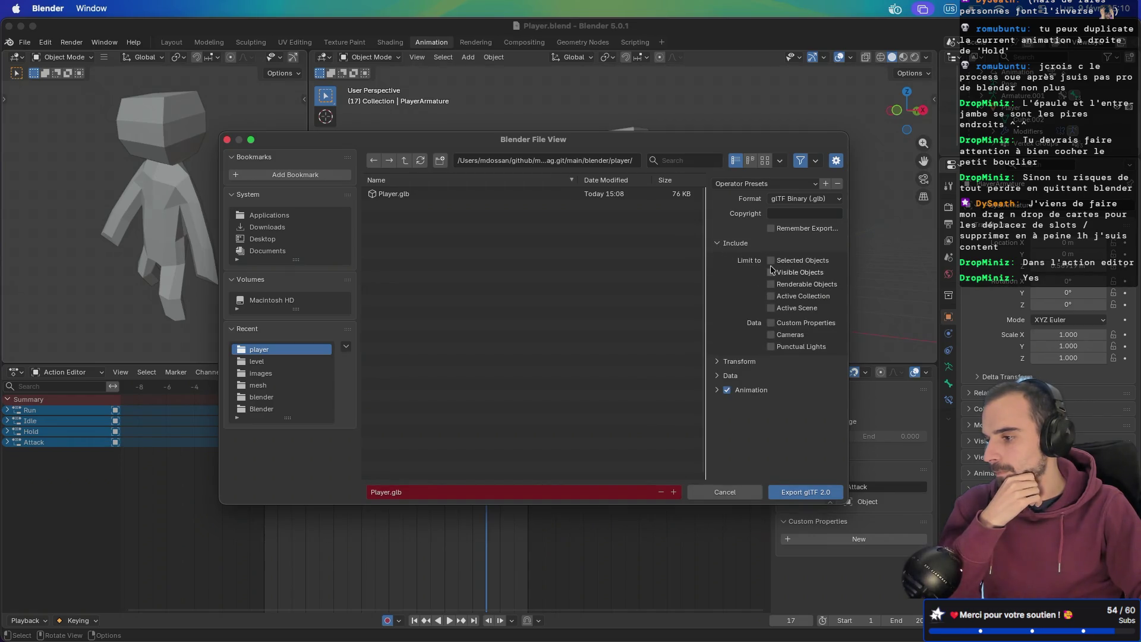
click(717, 376)
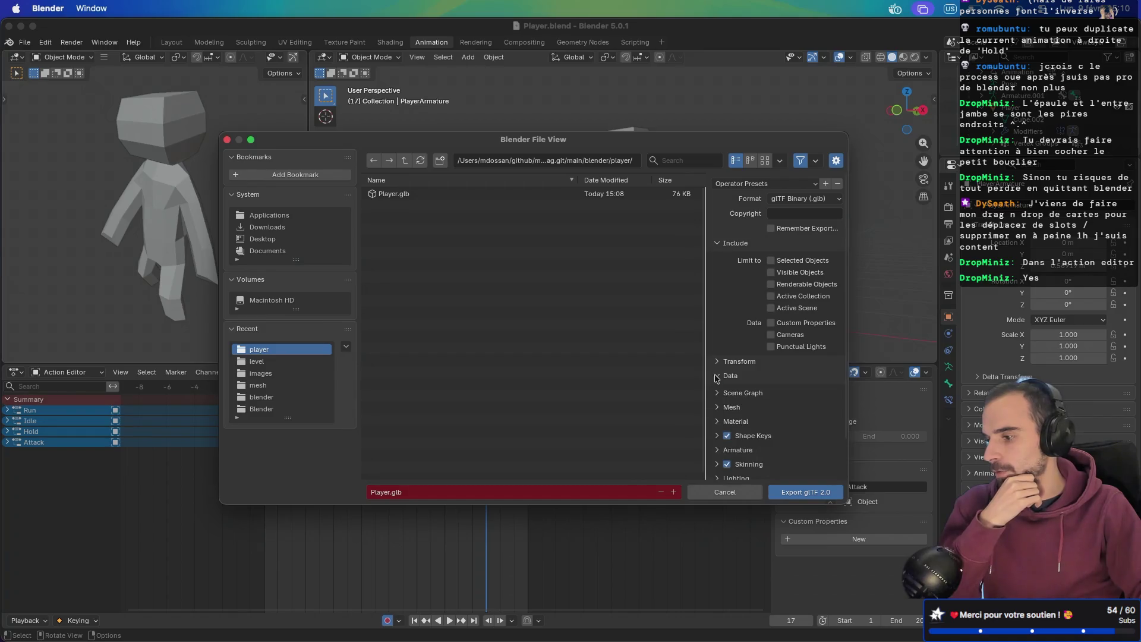
scroll(725, 369, down, 2)
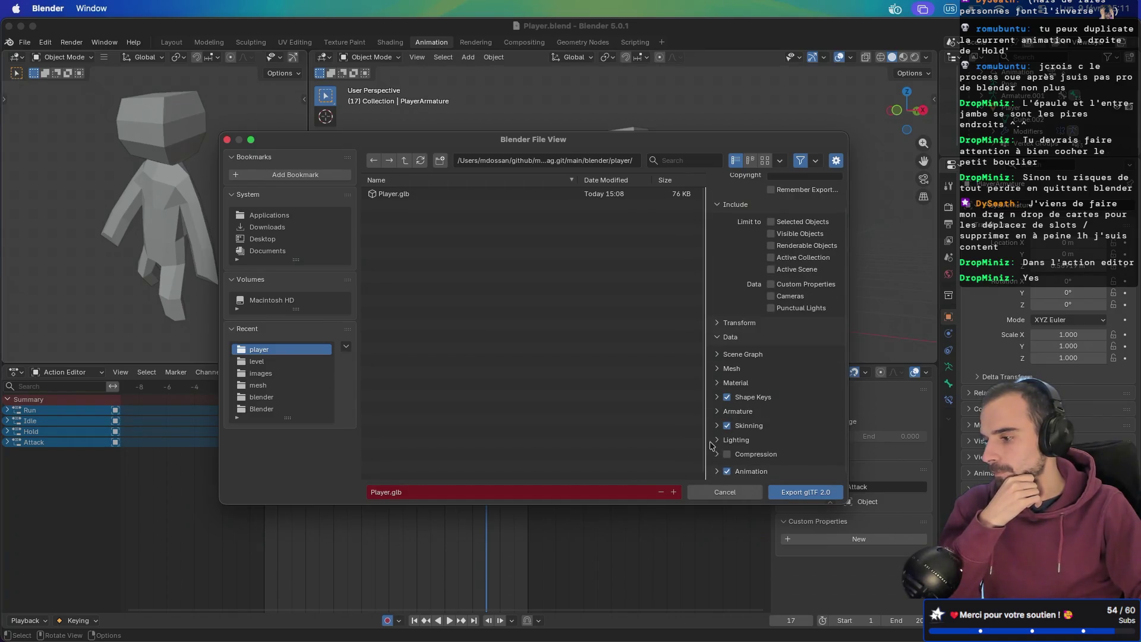
click(717, 412)
scroll(767, 386, down, 4)
click(717, 471)
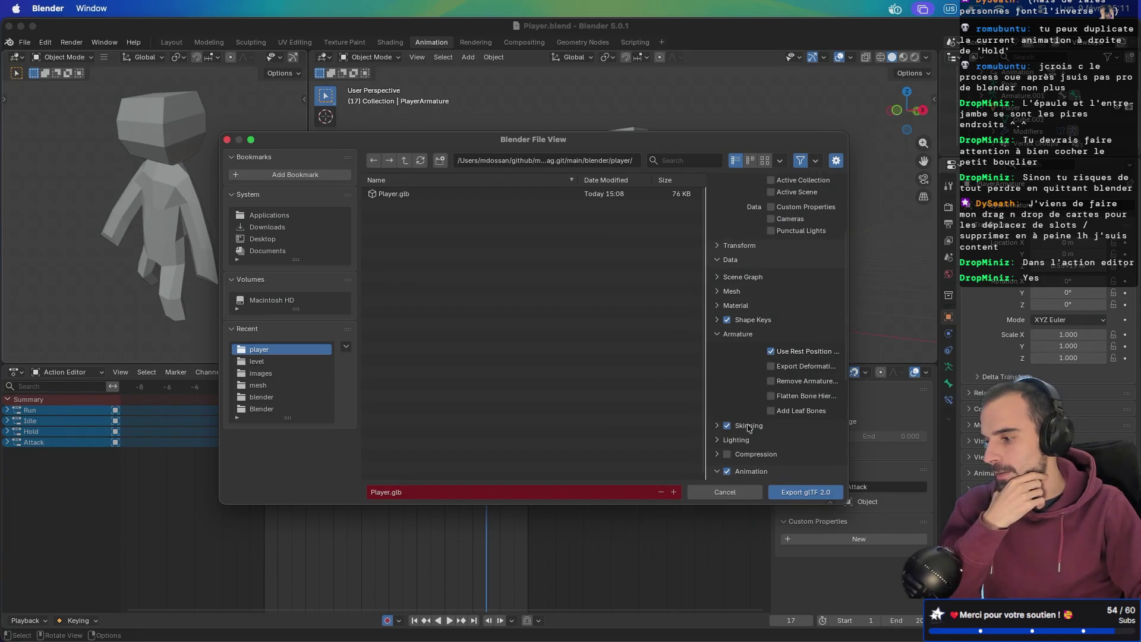
scroll(760, 428, down, 9)
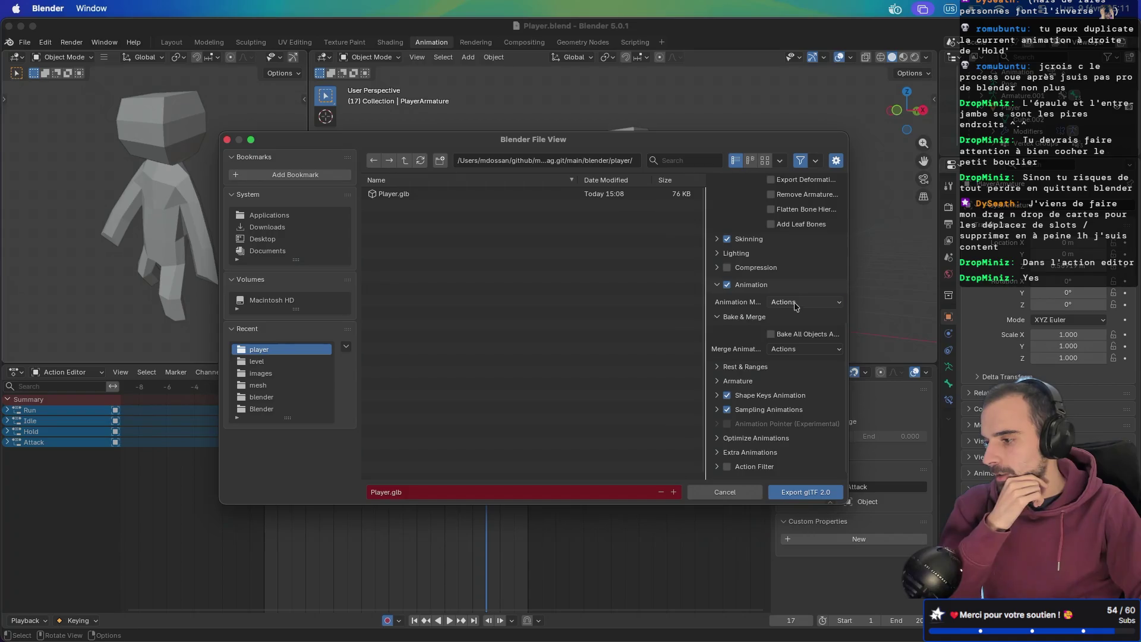
click(791, 303)
click(796, 305)
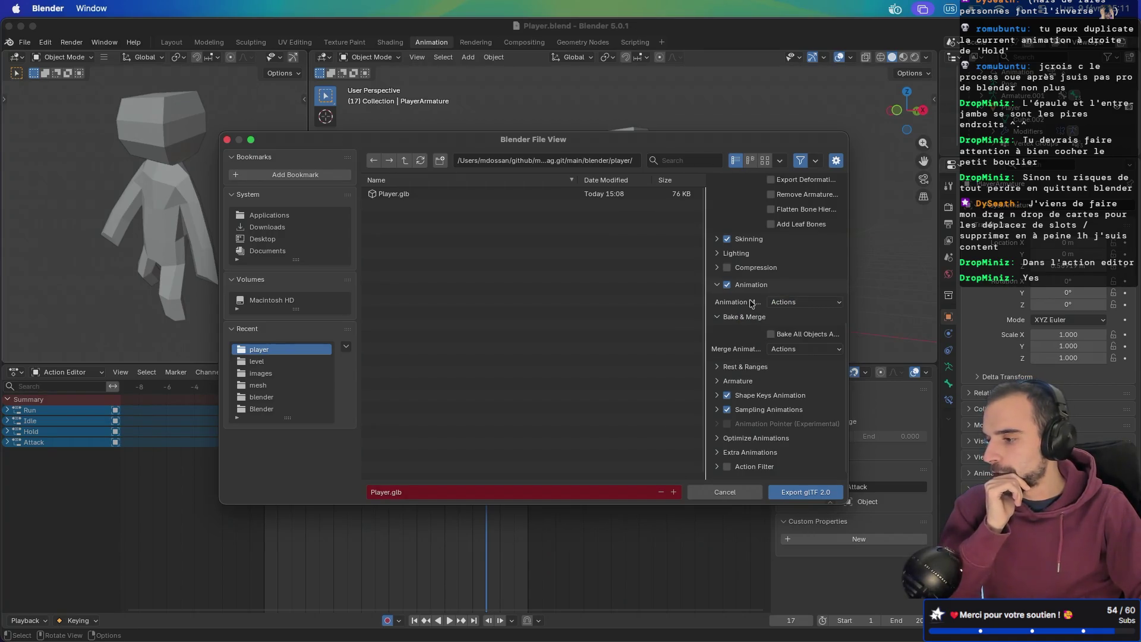
drag(852, 310, 970, 303)
drag(826, 298, 649, 302)
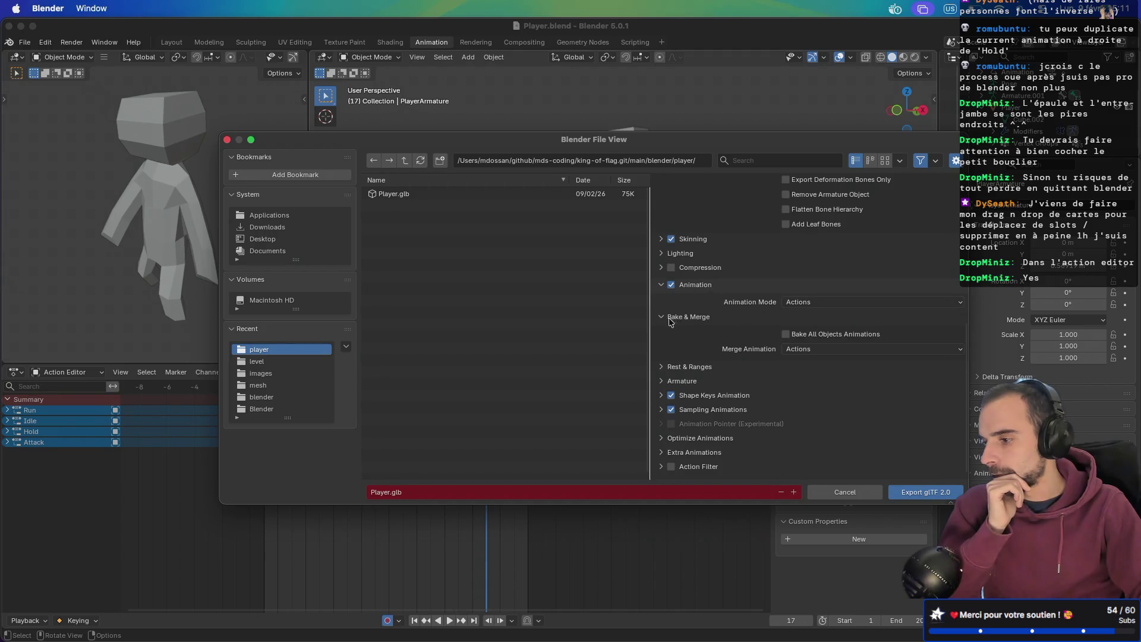
click(658, 373)
click(659, 373)
click(817, 303)
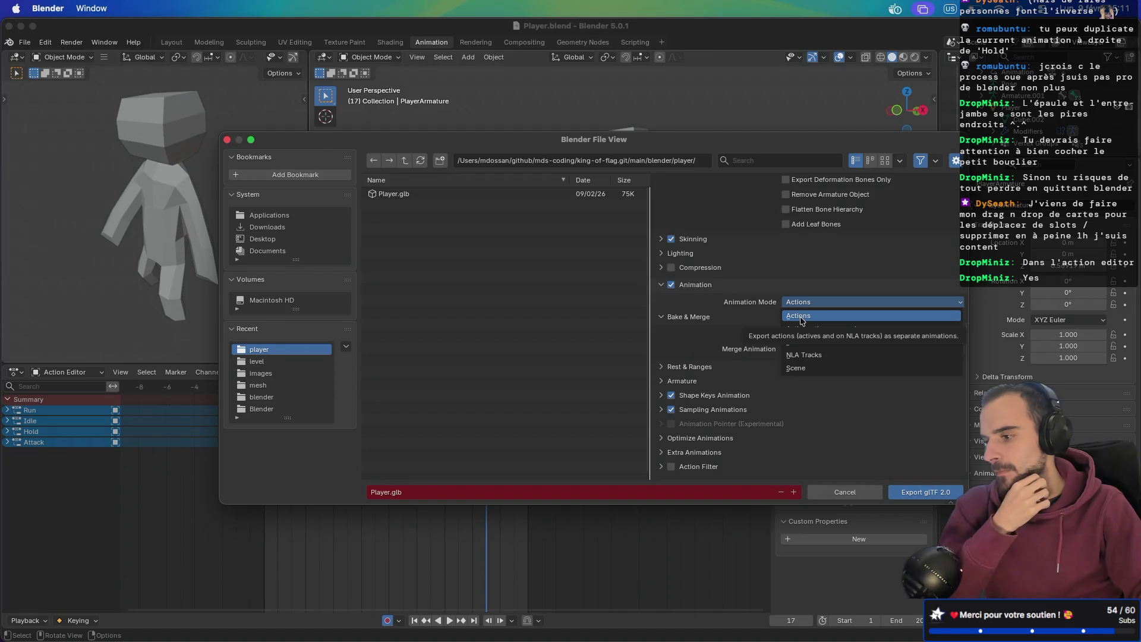
click(801, 319)
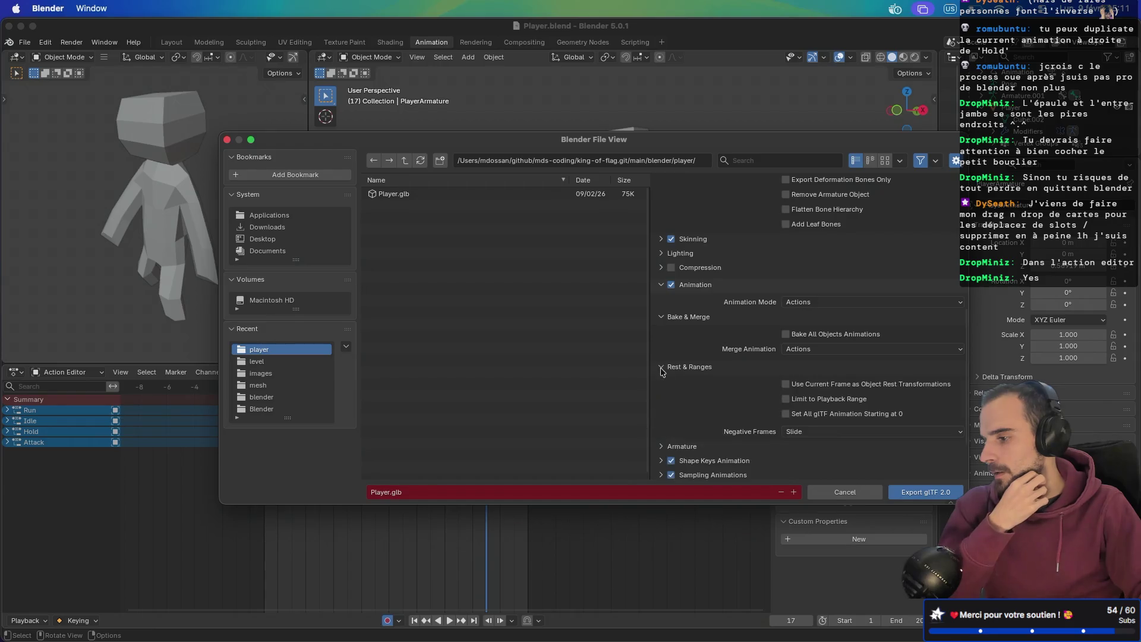
click(845, 492)
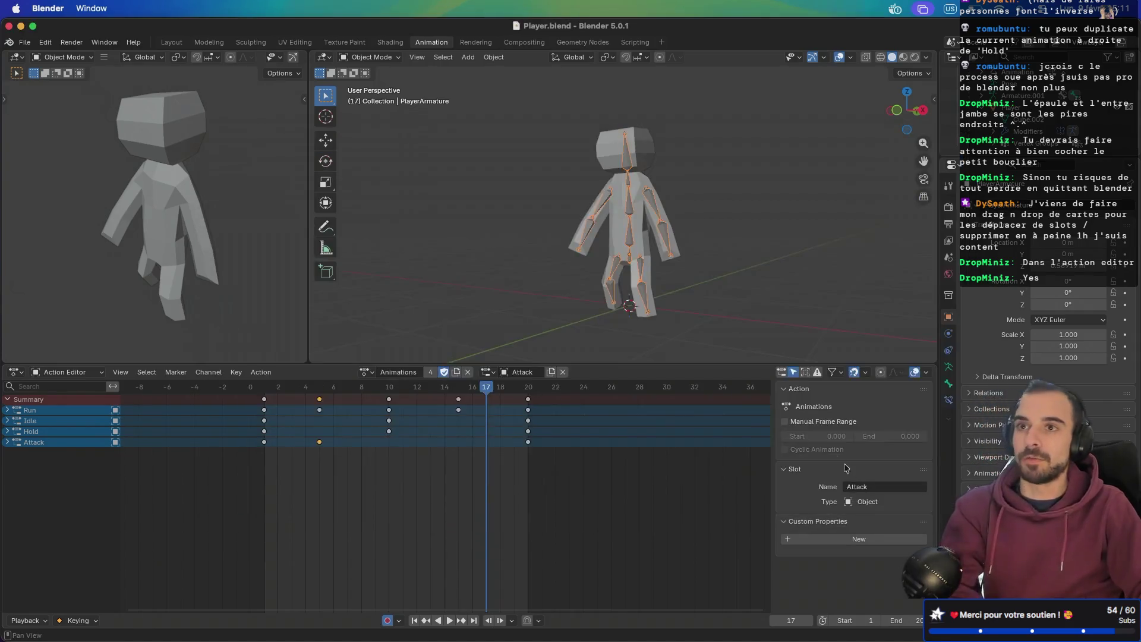
- Switch the bottom area to the NLA editor and delete PlayerArmature's three stashed Animations tracks
click(66, 372)
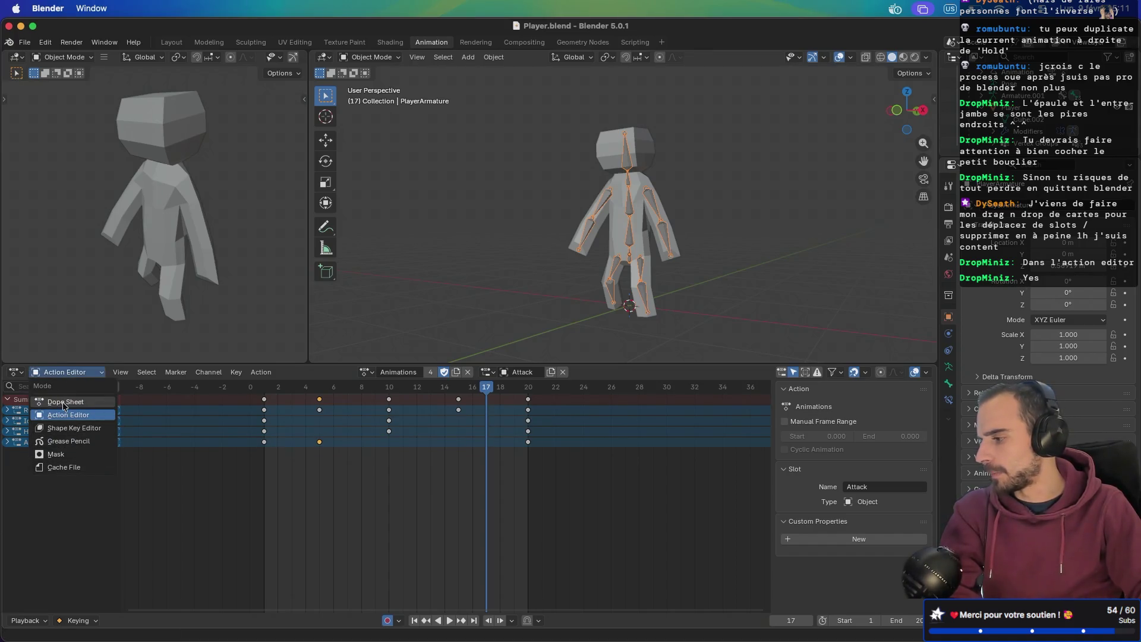
click(15, 372)
click(170, 457)
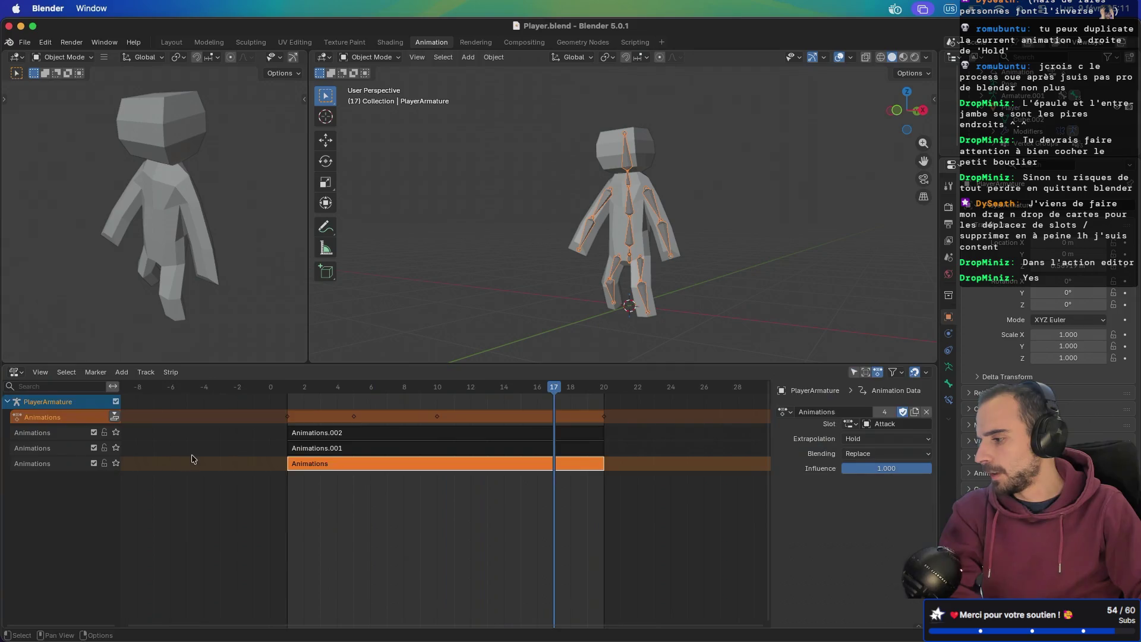
click(67, 433)
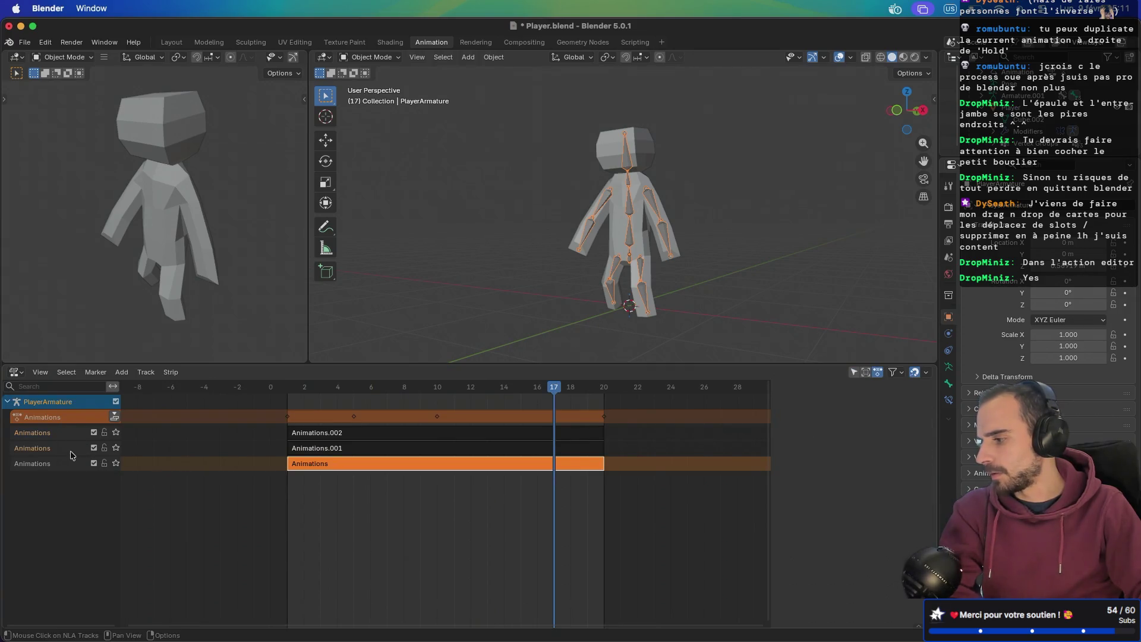
click(65, 464)
click(65, 435)
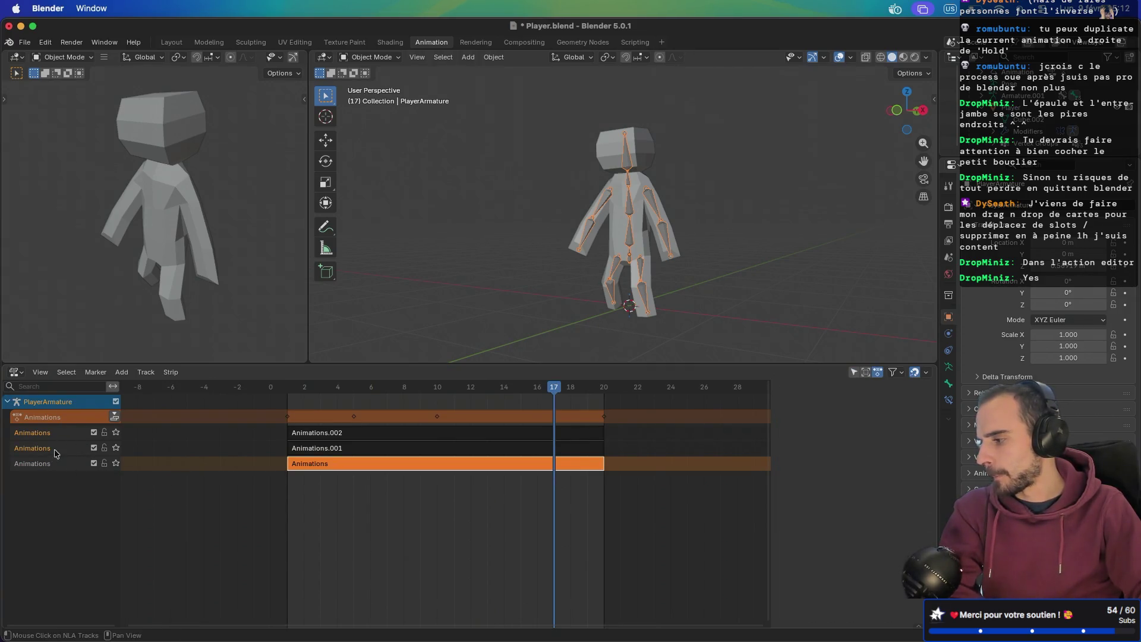
key(a)
key(x)
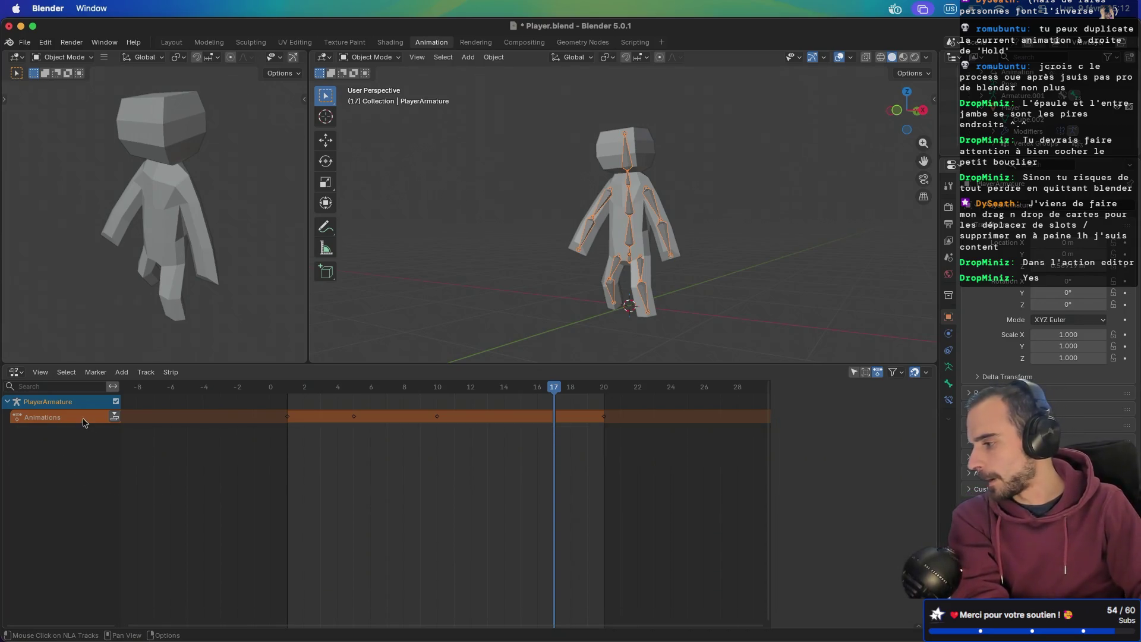
- Select the Animations action row and return the bottom area to the Action Editor
click(83, 422)
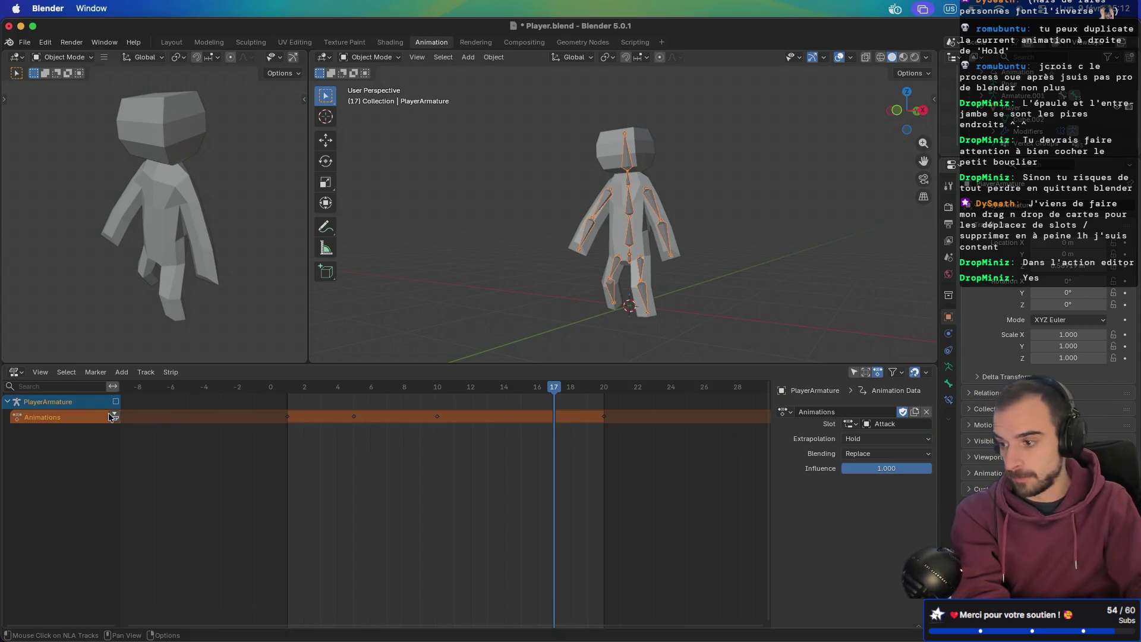
click(21, 373)
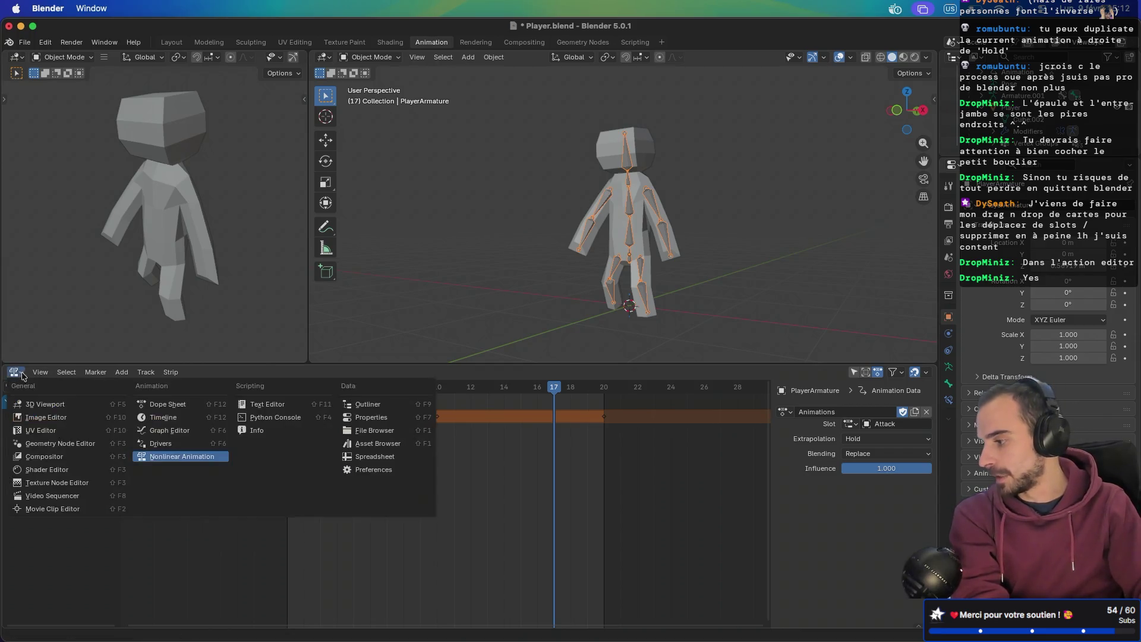
click(161, 410)
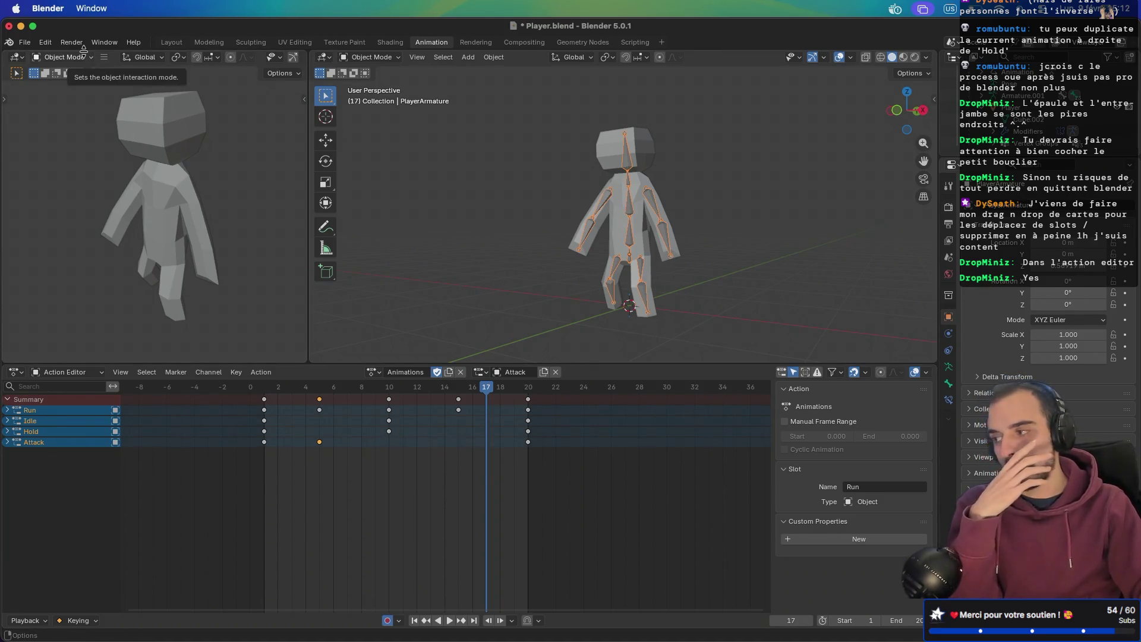
click(24, 42)
- Export Player.glb as glTF 2.0 with animations merged by action, then switch to Godot
mouse_move(84, 223)
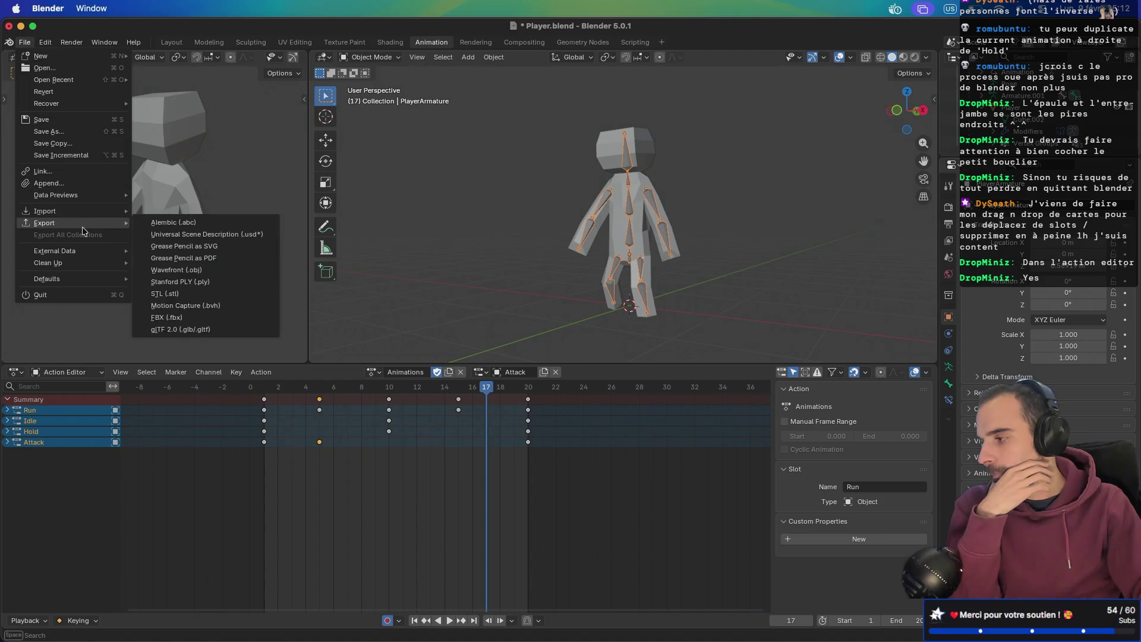
click(207, 333)
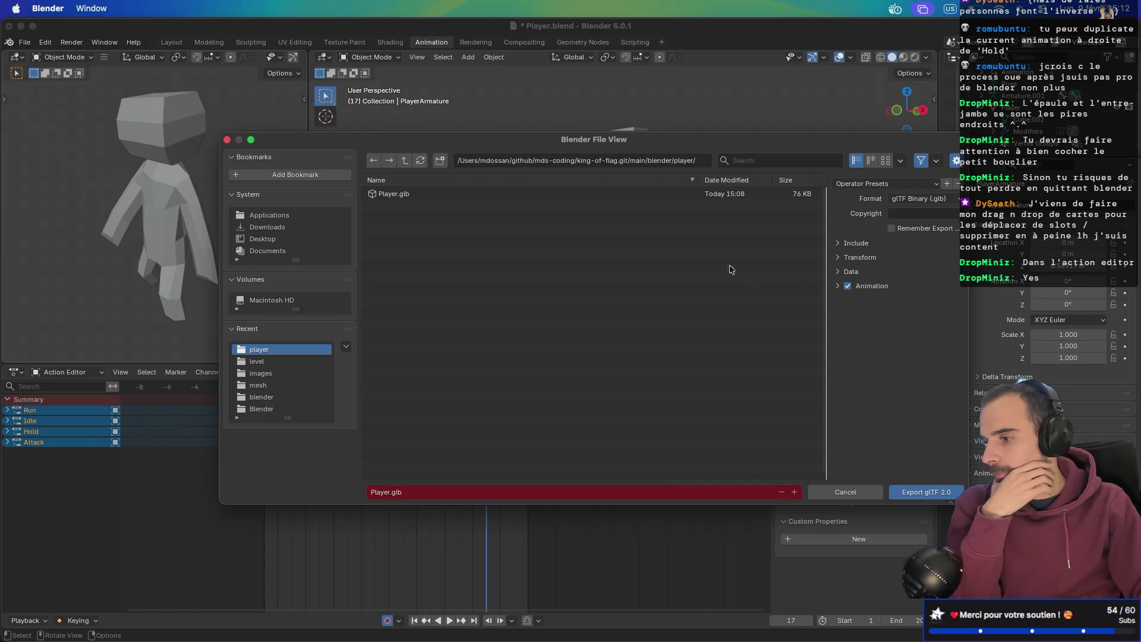
click(838, 287)
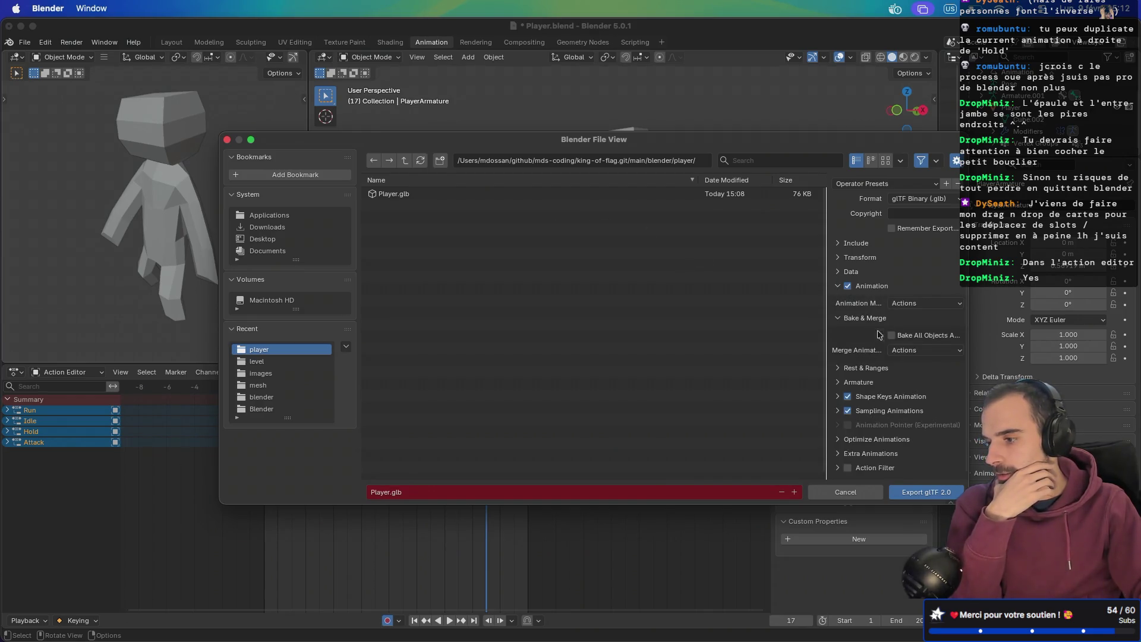
click(921, 350)
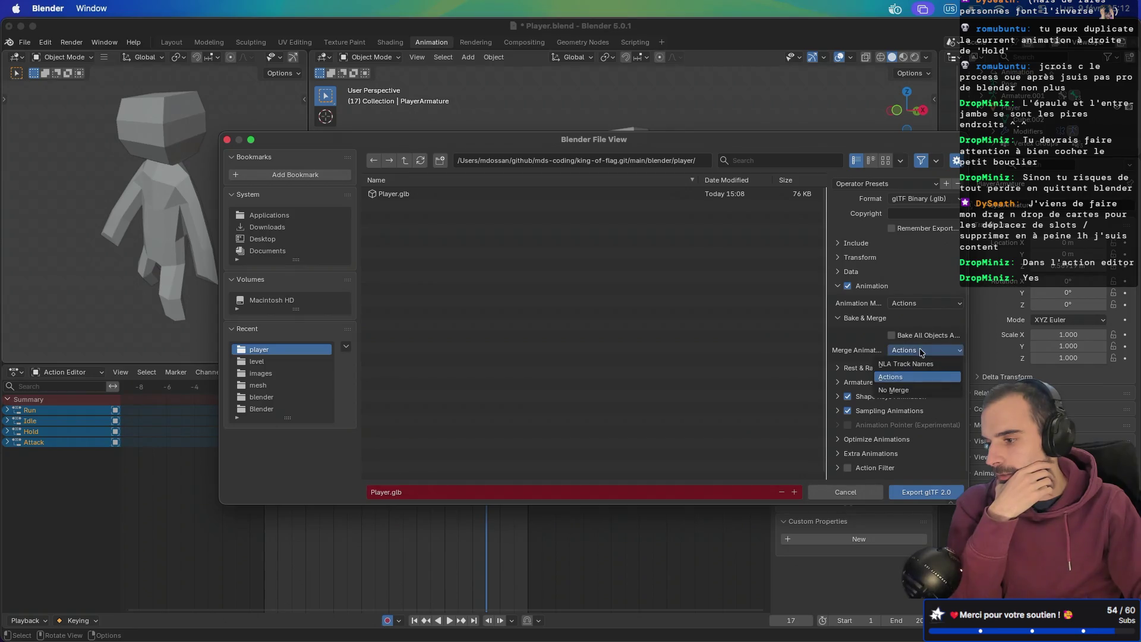
click(837, 382)
click(835, 384)
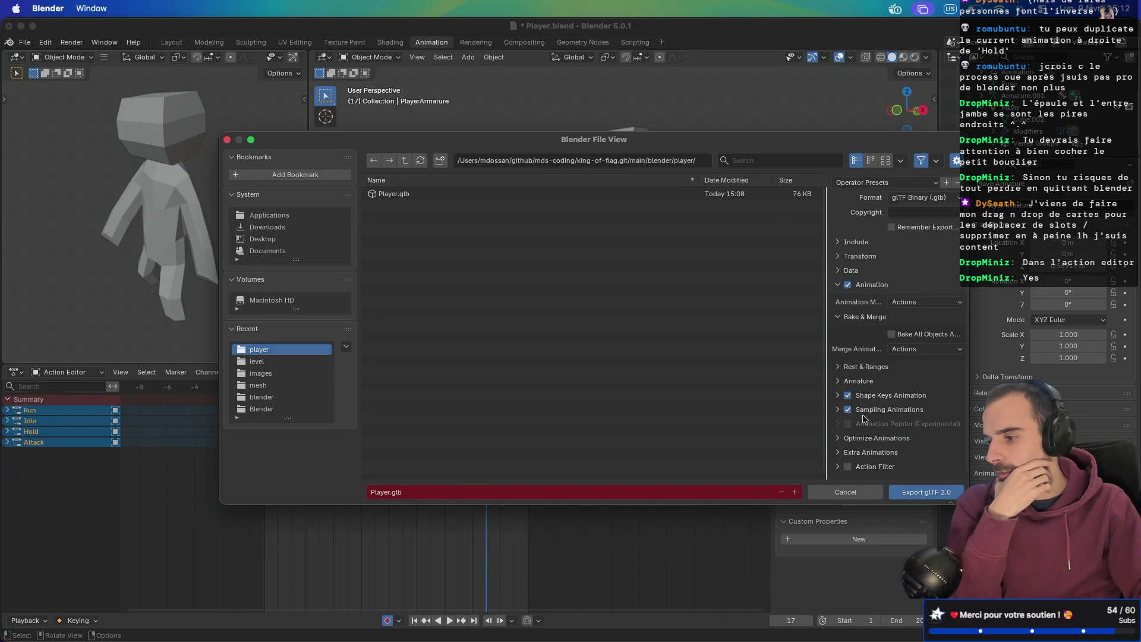
click(845, 453)
scroll(866, 424, down, 1)
scroll(838, 443, up, 1)
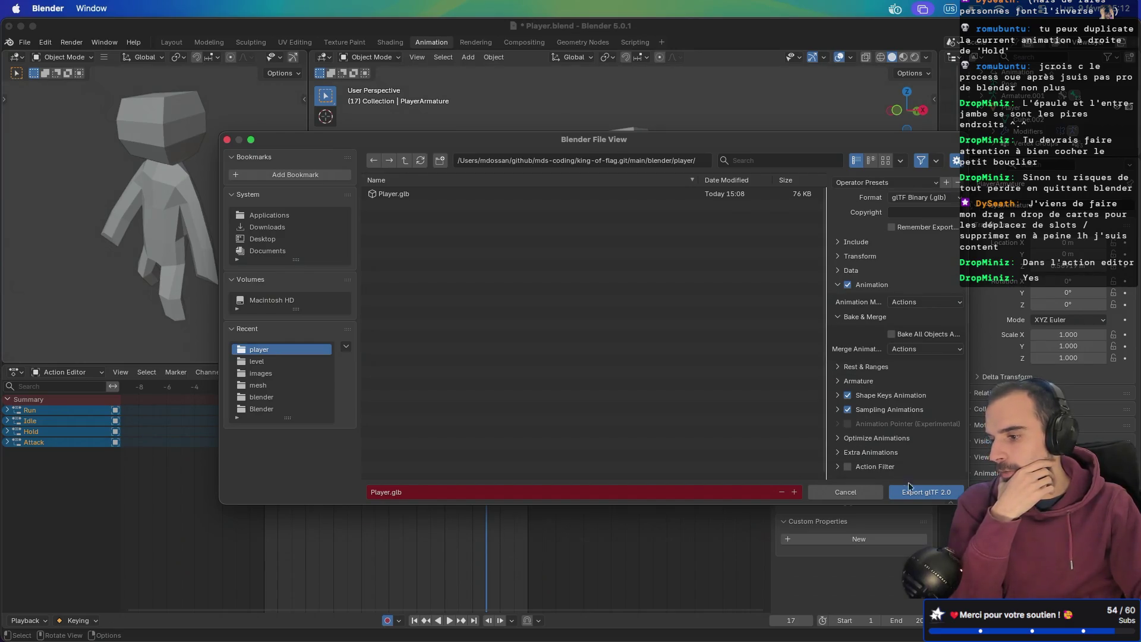
click(926, 493)
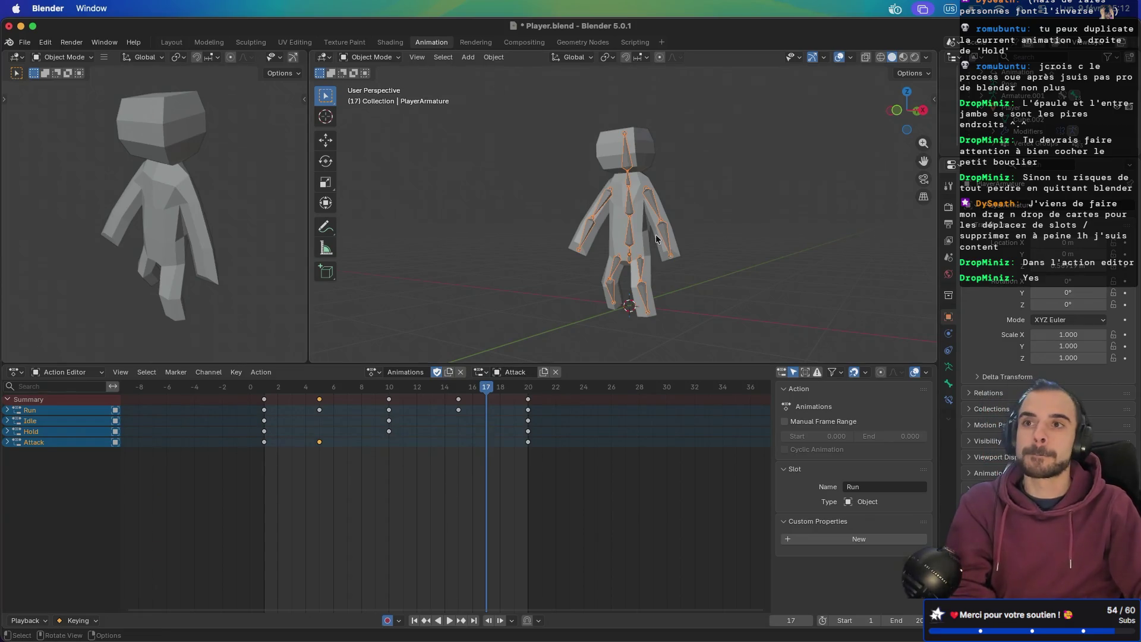
key(super+Tab)
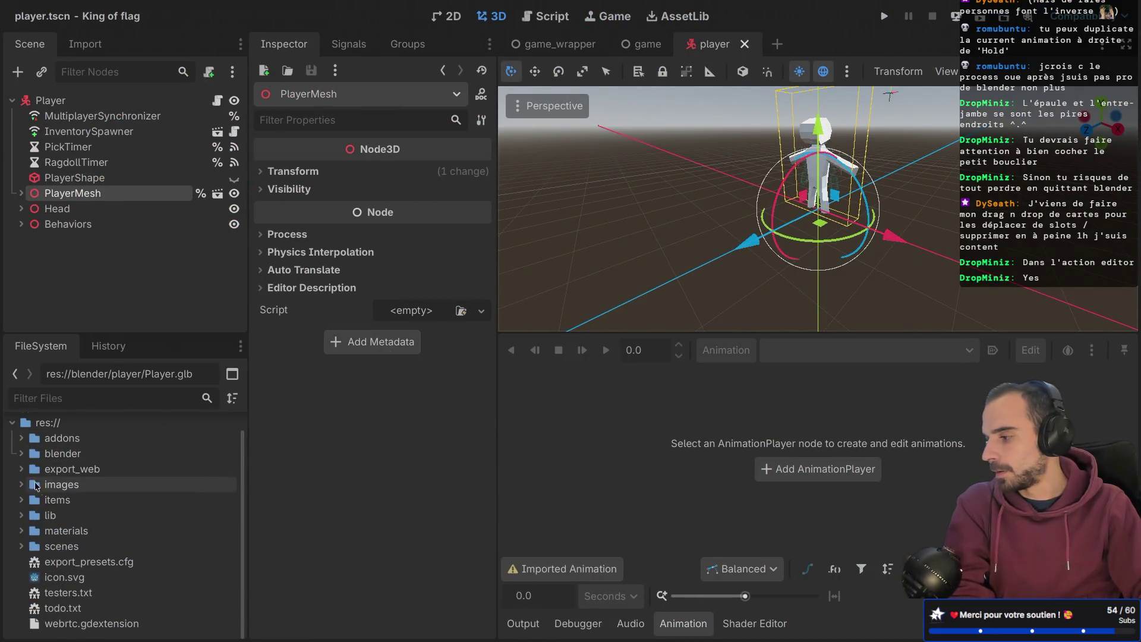
- Open Player.glb from blender > player and play its Animations clip in the import preview
click(59, 453)
click(21, 453)
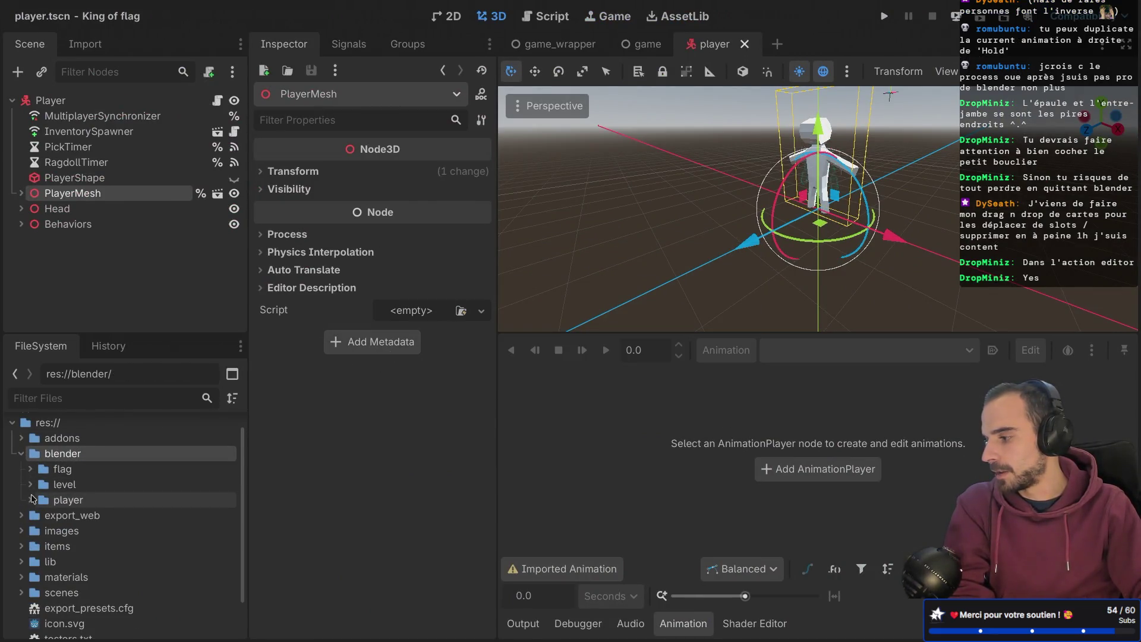
click(30, 499)
double_click(110, 531)
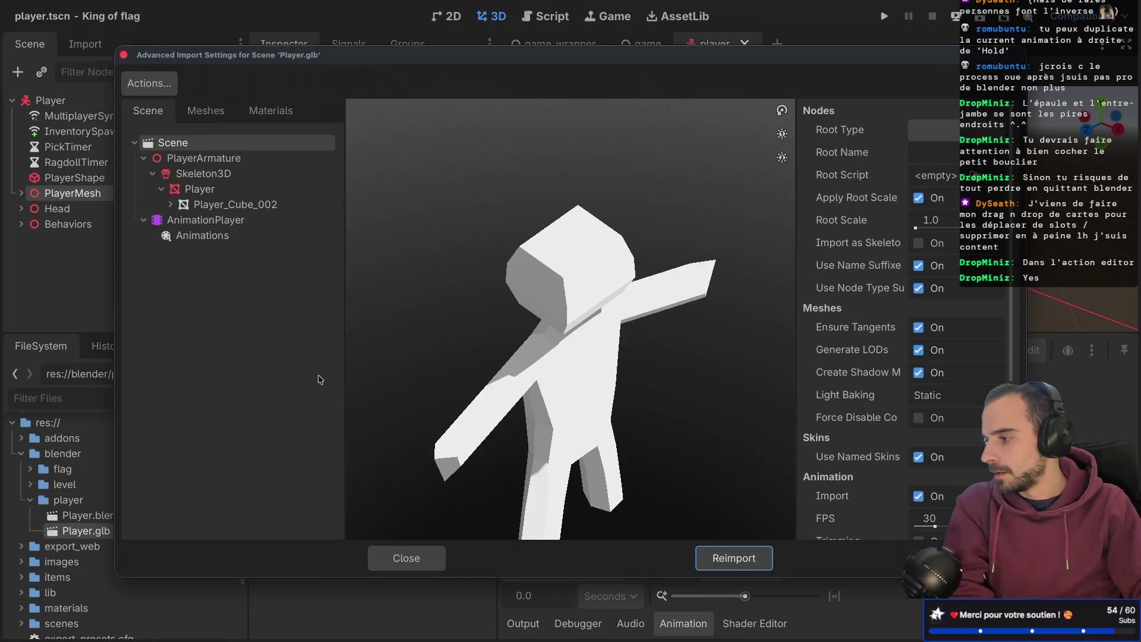
click(204, 237)
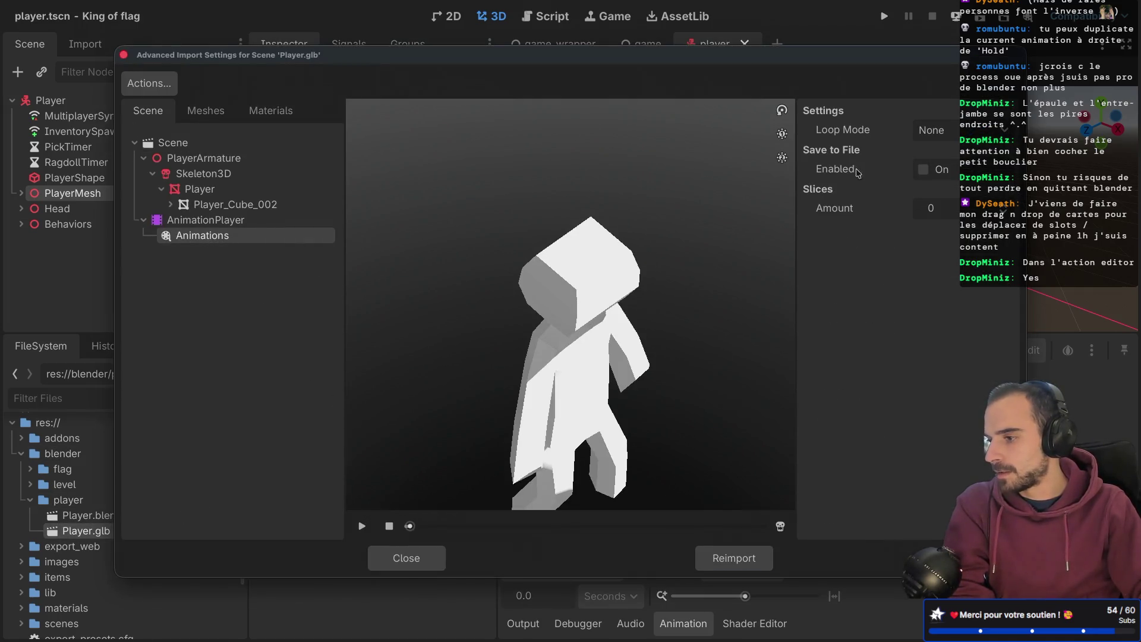
click(362, 526)
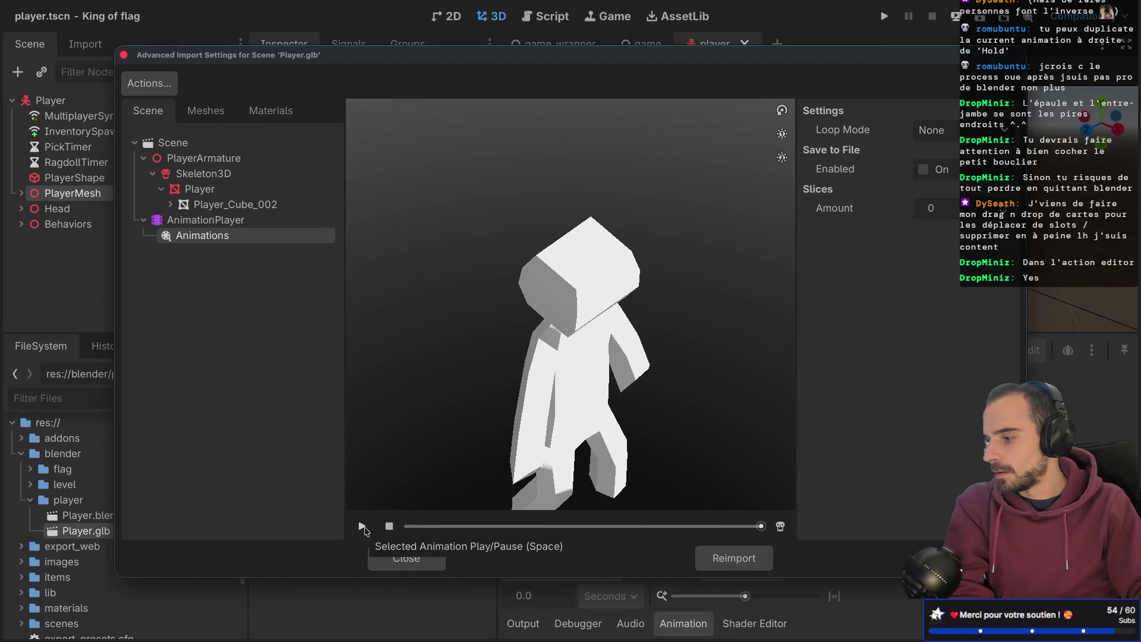
click(363, 527)
click(363, 526)
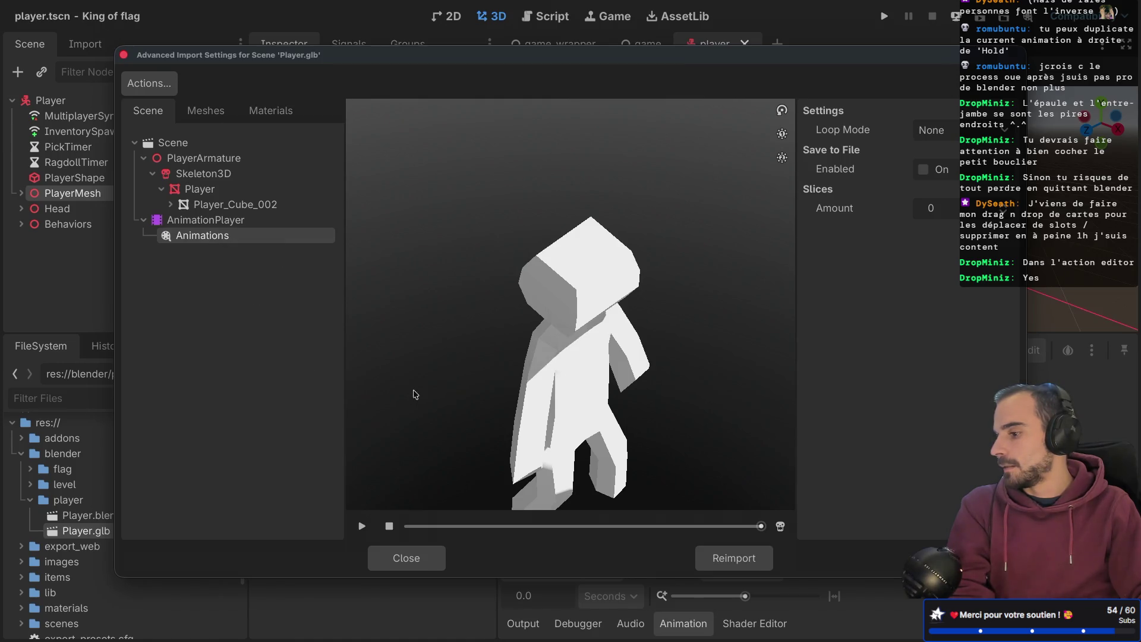
- Reopen Player.glb's Advanced Import Settings, replay the Animations preview, and go back to Blender
click(721, 562)
double_click(86, 531)
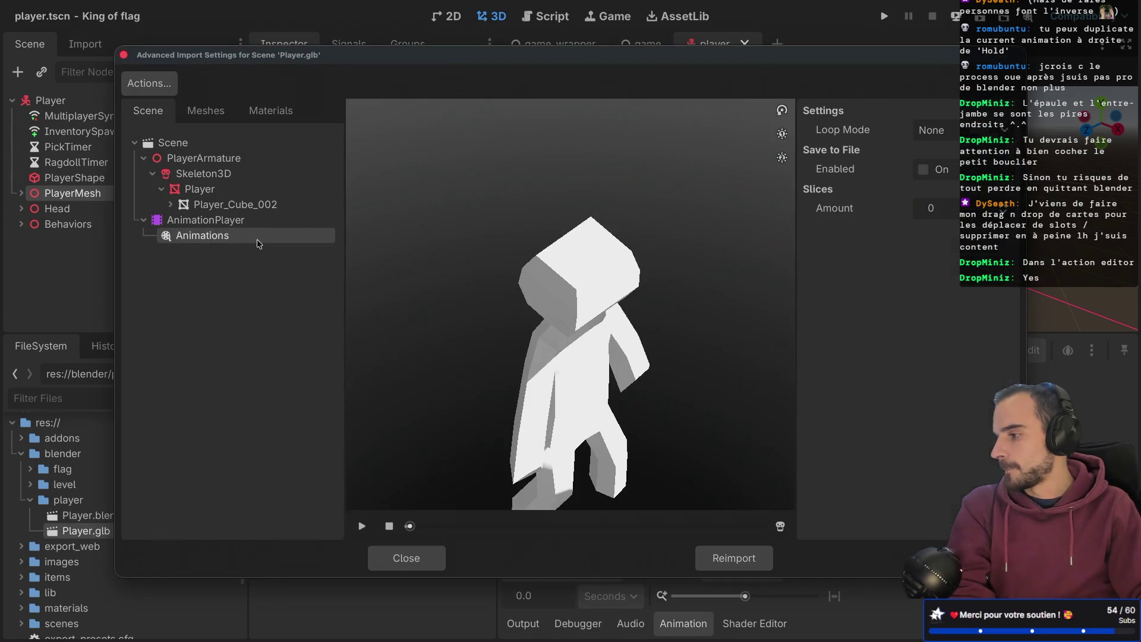
click(361, 526)
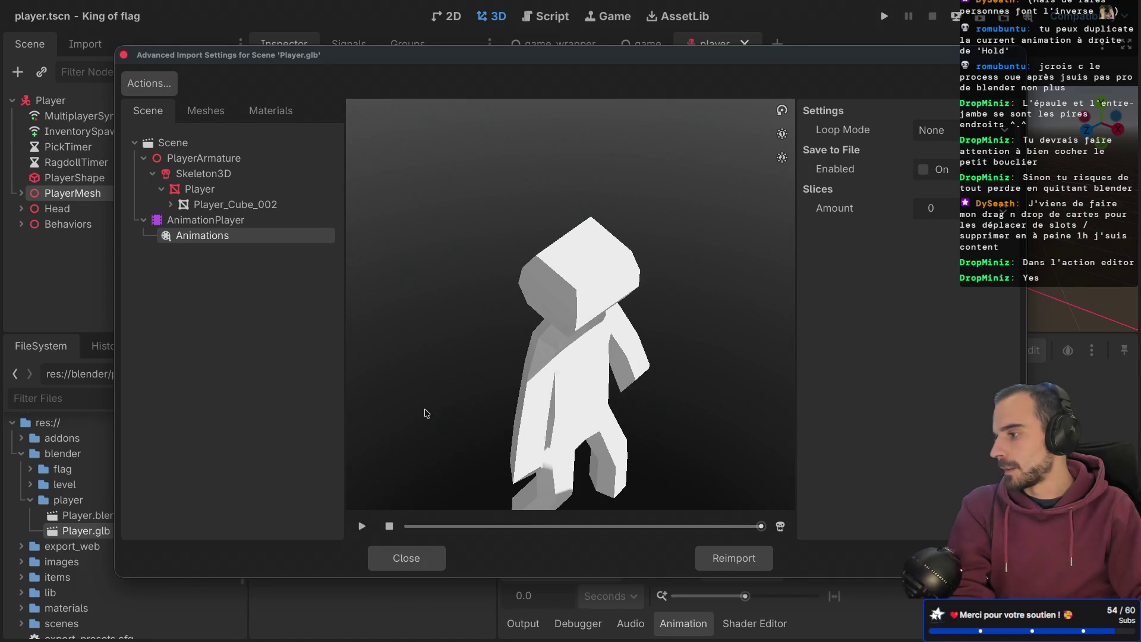
key(super+Tab)
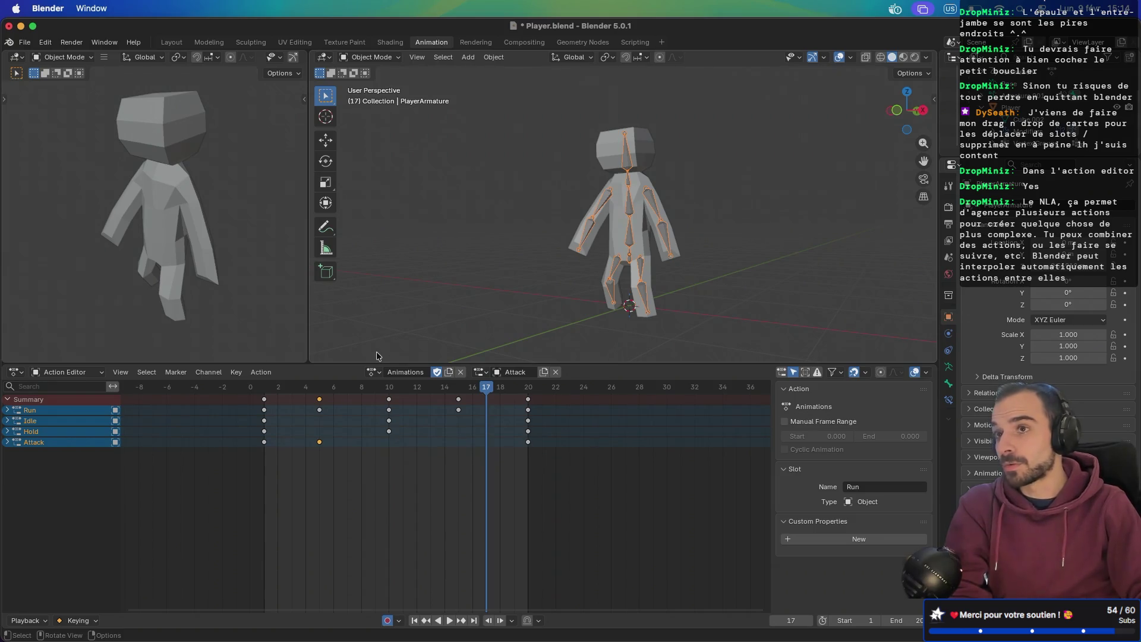
- Check the Hold and Idle channels, then duplicate Animations into Animations.001 from the Action Editor header
click(373, 373)
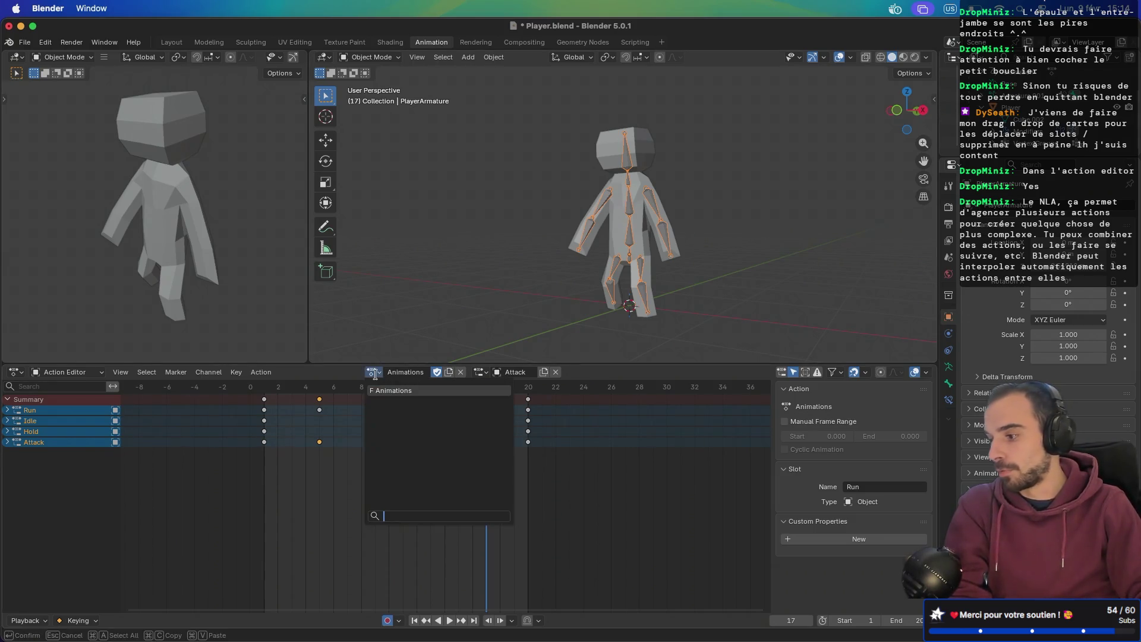
click(375, 374)
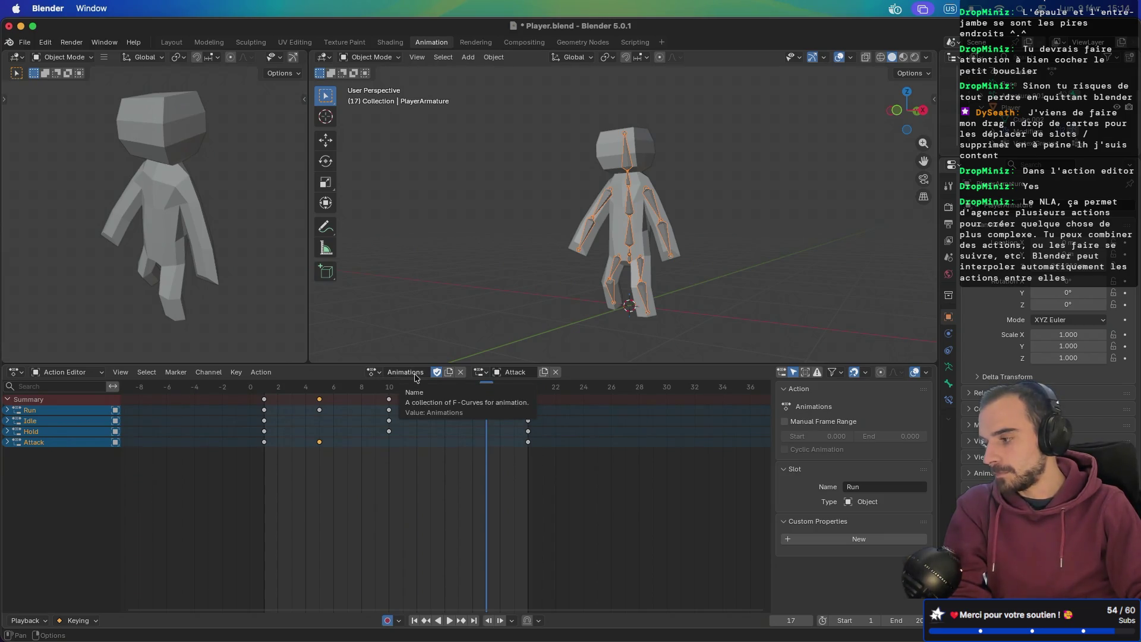
click(38, 432)
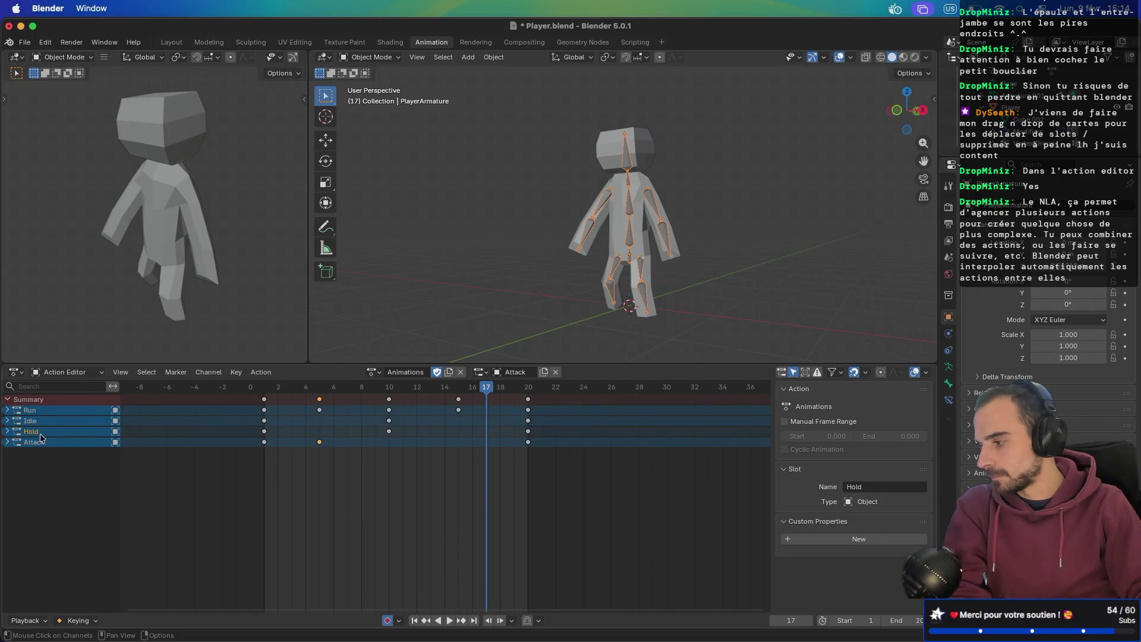
click(43, 422)
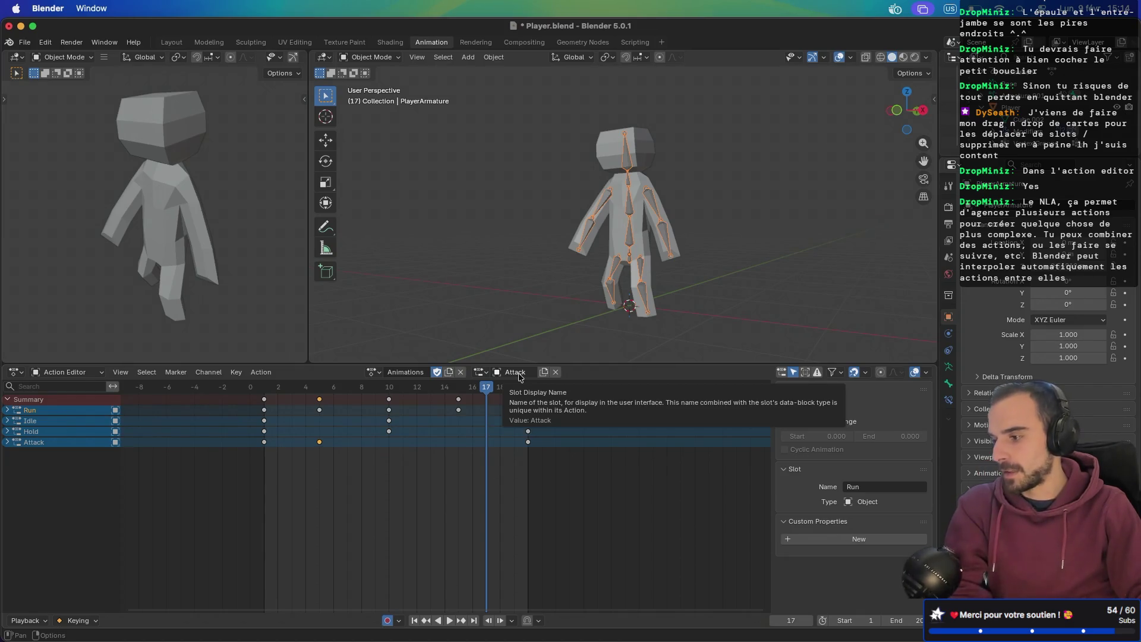
click(402, 373)
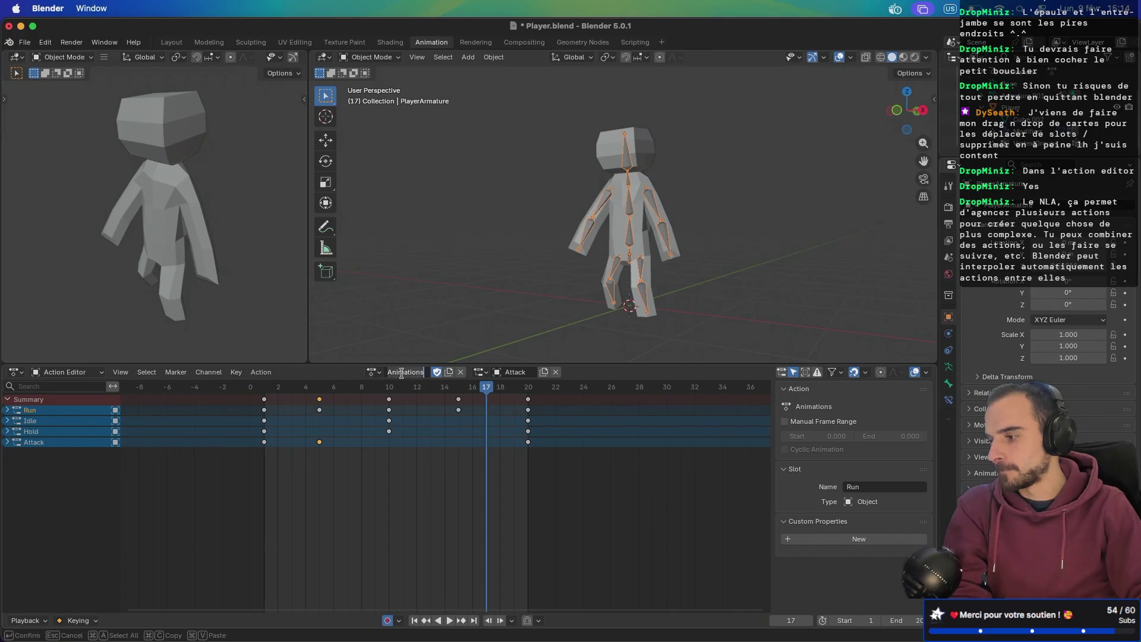
key(Return)
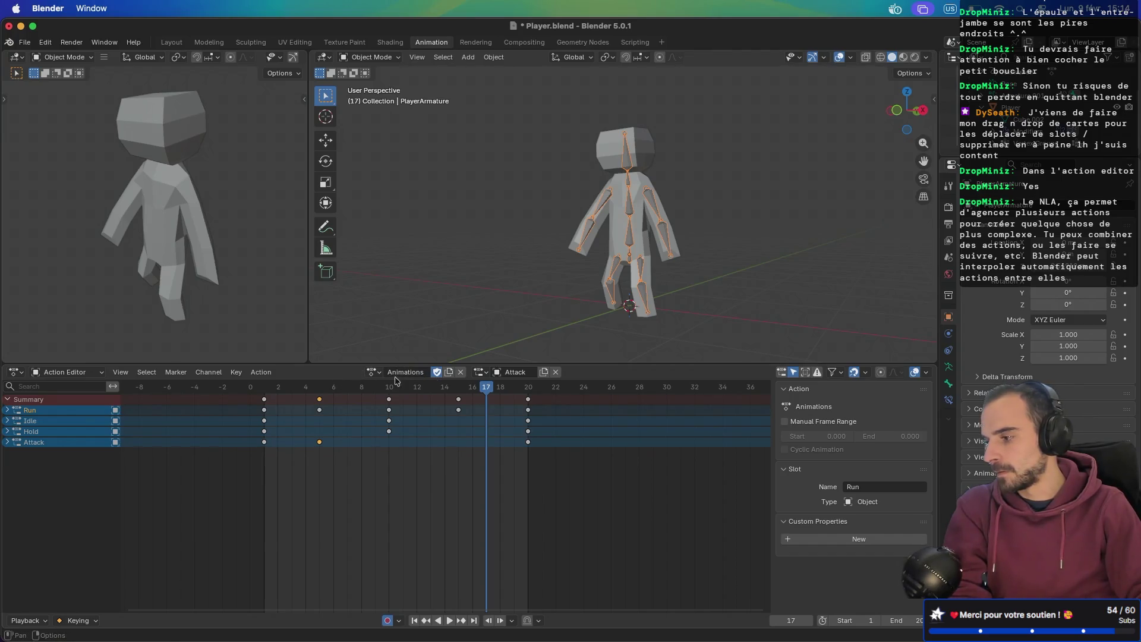
click(449, 373)
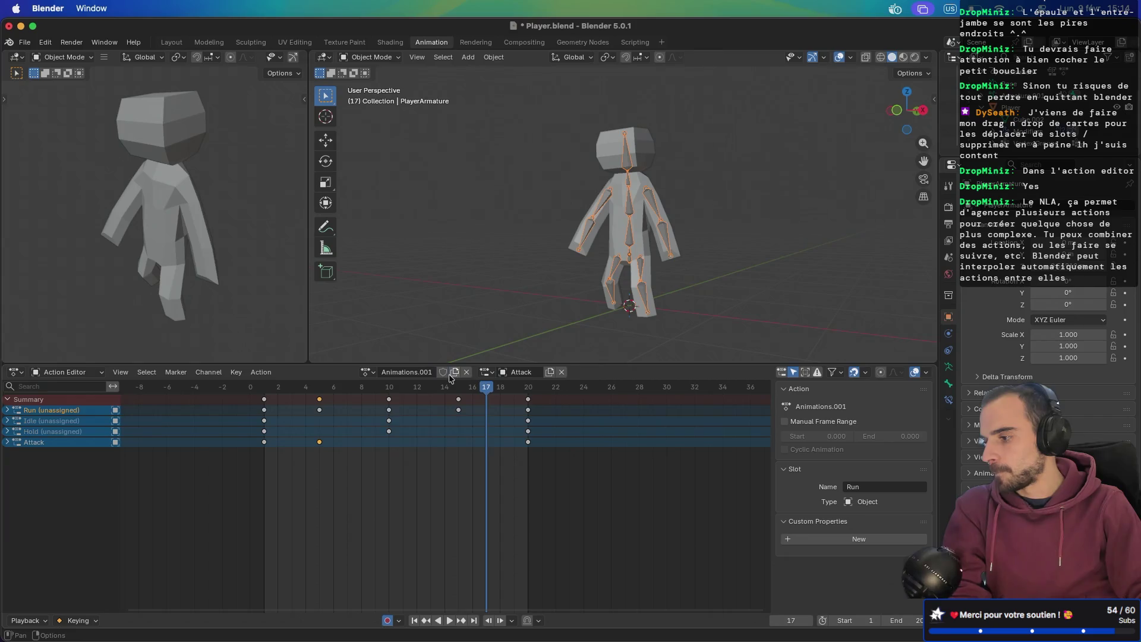
- Rename the duplicated action to Idle and check the Hold and Idle channels
click(414, 373)
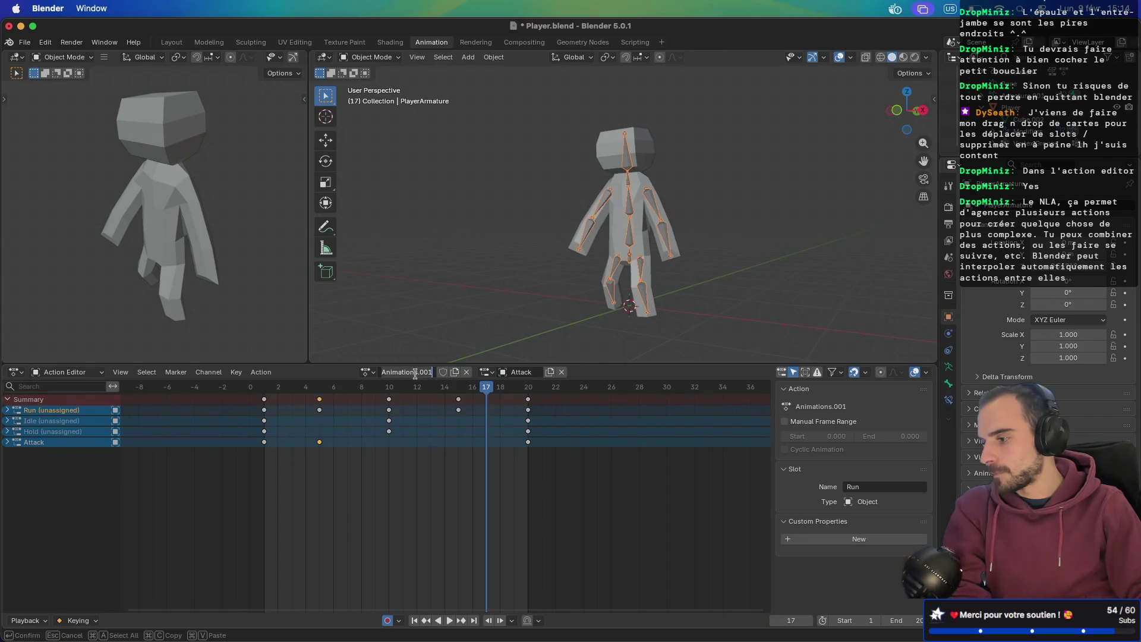
text(Idle)
key(Return)
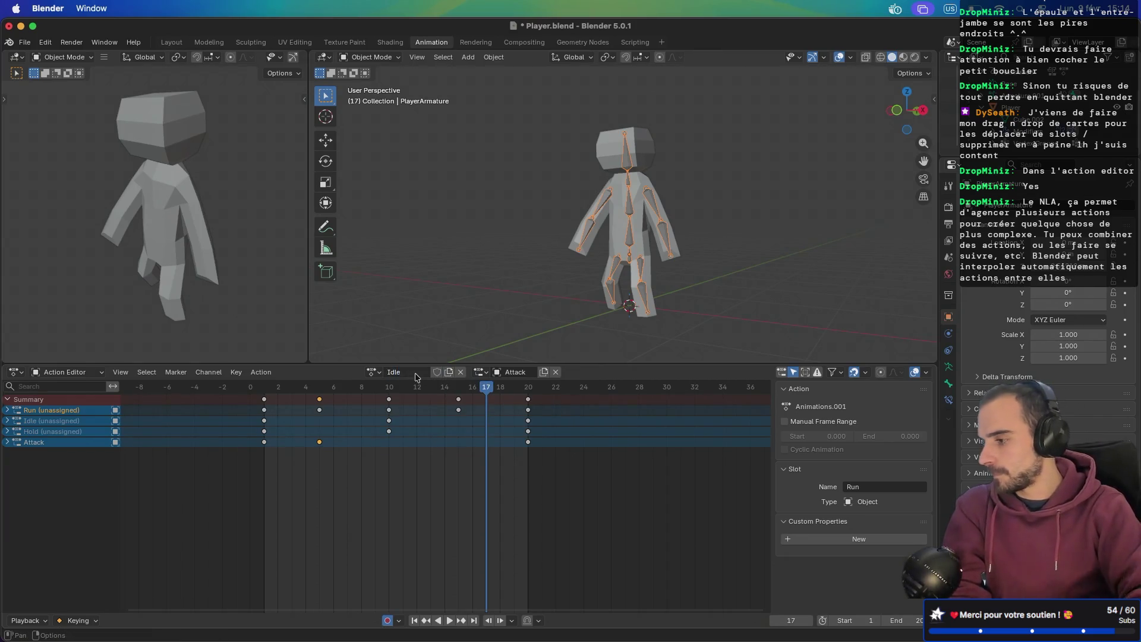
click(62, 434)
click(61, 422)
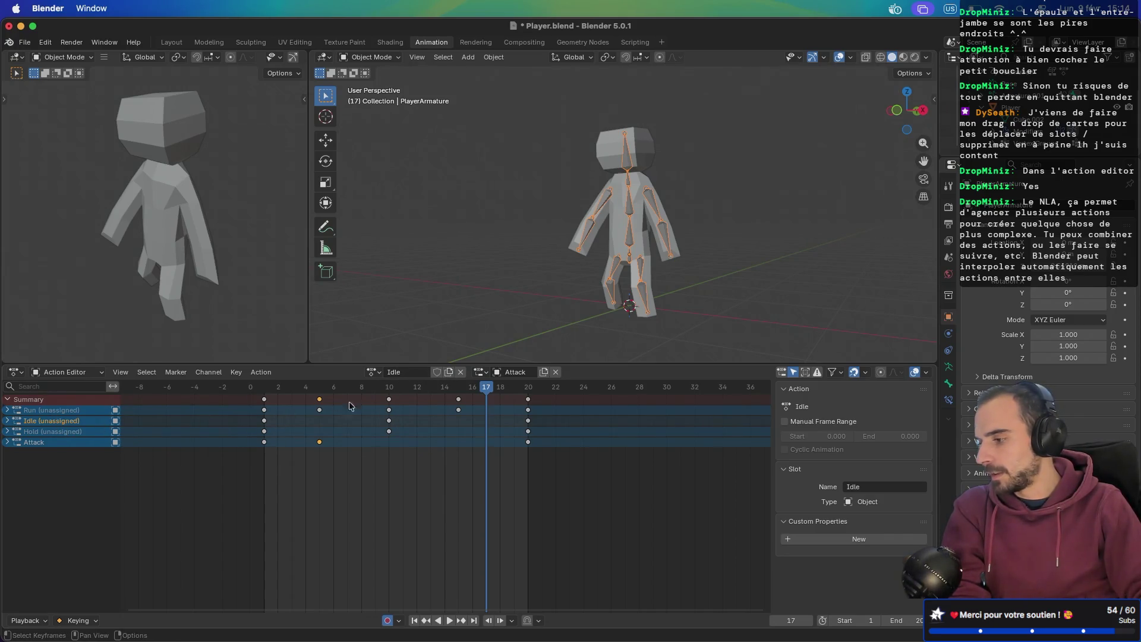
- Duplicate and rename the copies to create the Run, Hold and Attack actions
click(374, 375)
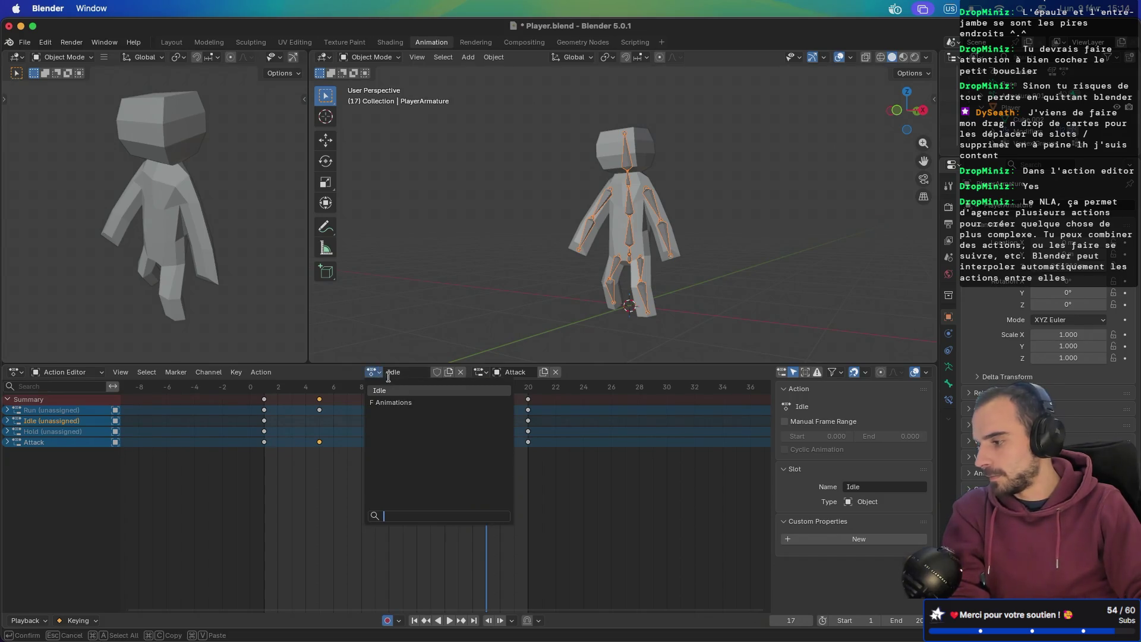
click(449, 372)
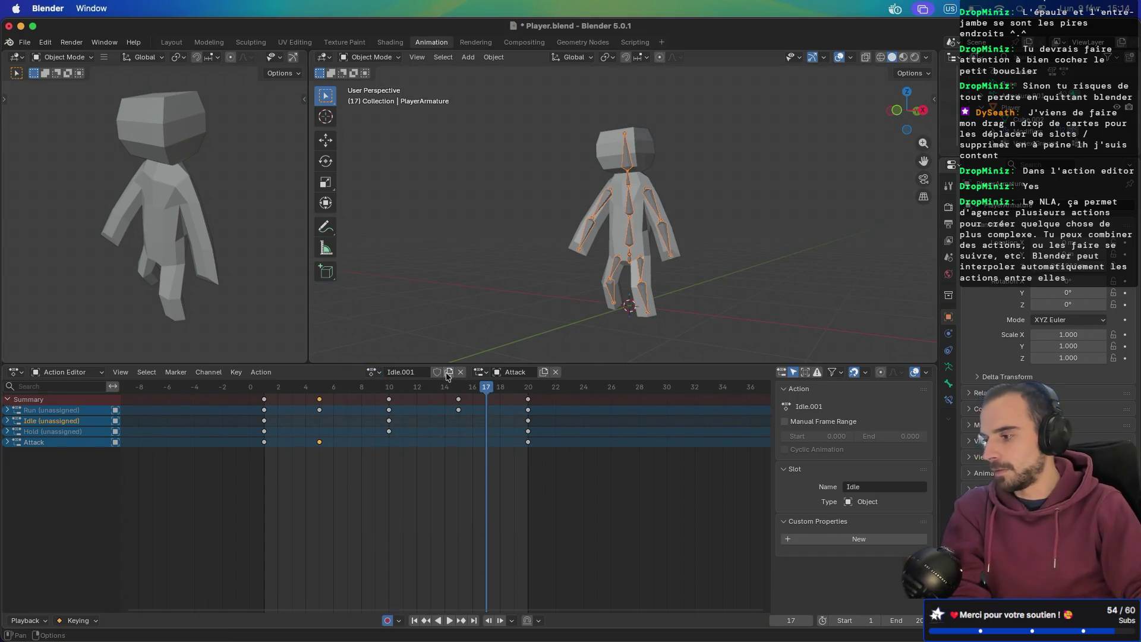
double_click(412, 371)
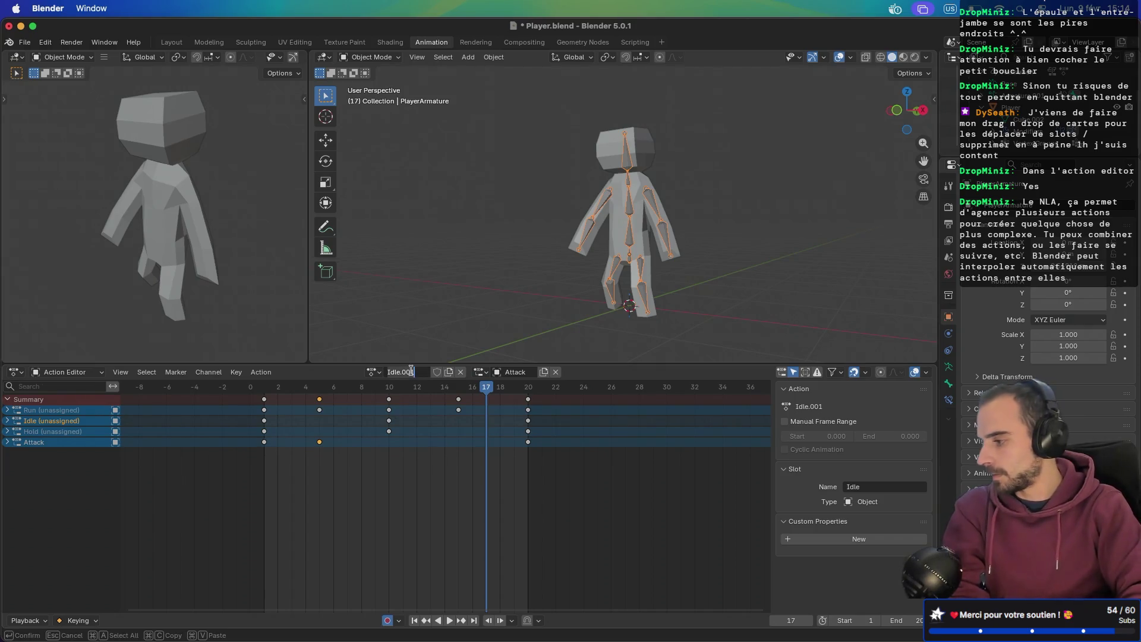
text(Run)
key(Return)
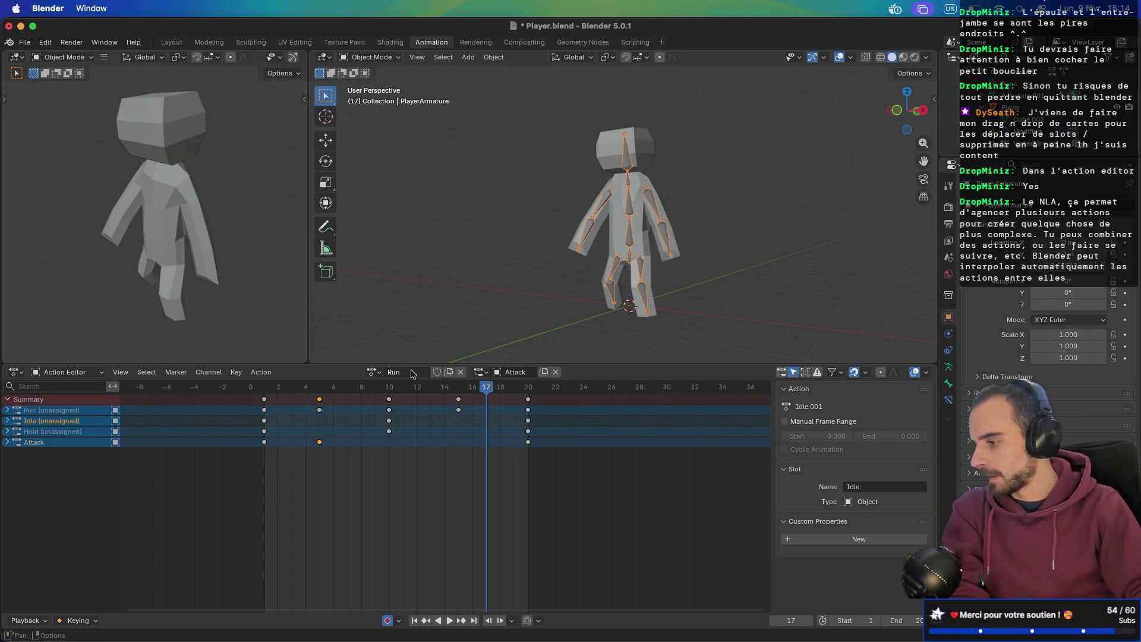
click(449, 372)
double_click(407, 372)
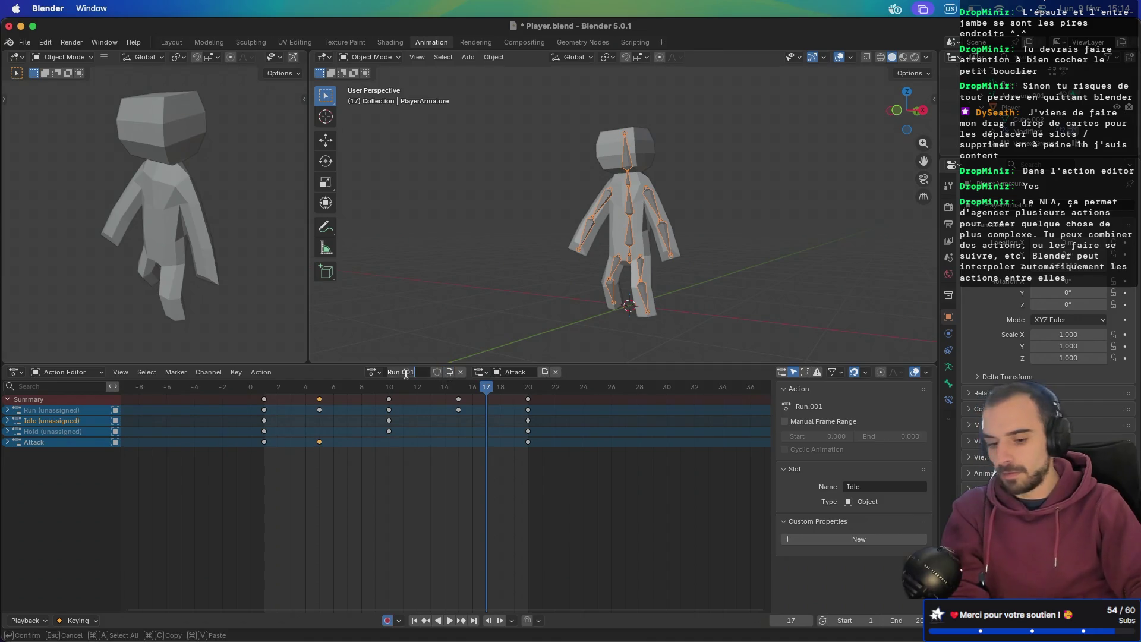
text(Hold)
key(Return)
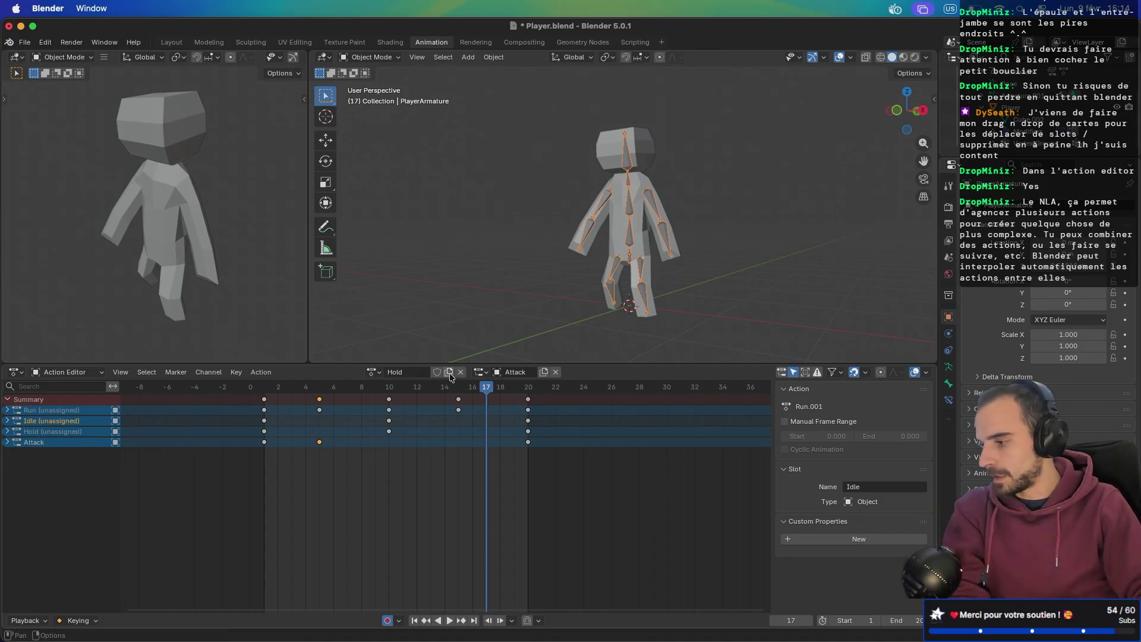
double_click(406, 372)
text(At)
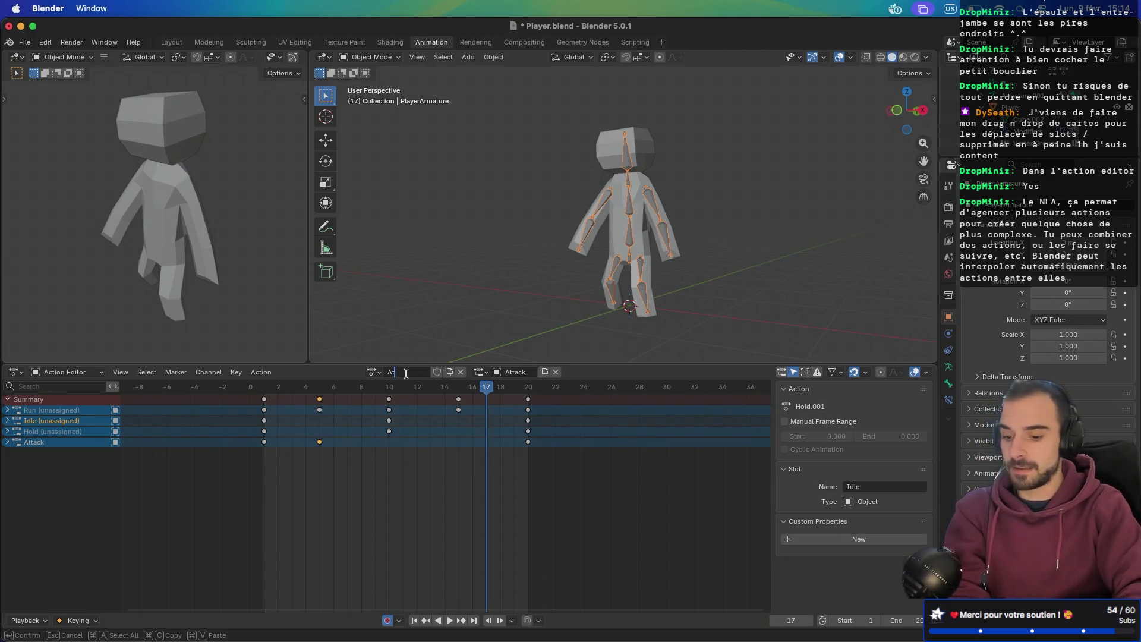
text(tack)
key(Return)
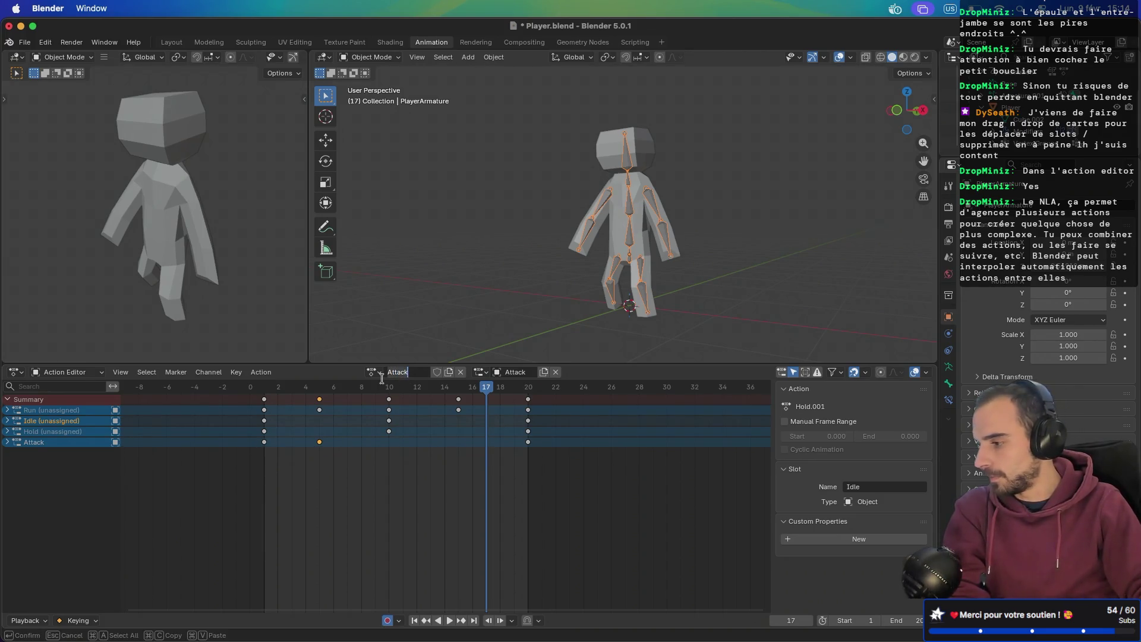
- Protect the Attack action with a fake user and load the Idle action
click(375, 372)
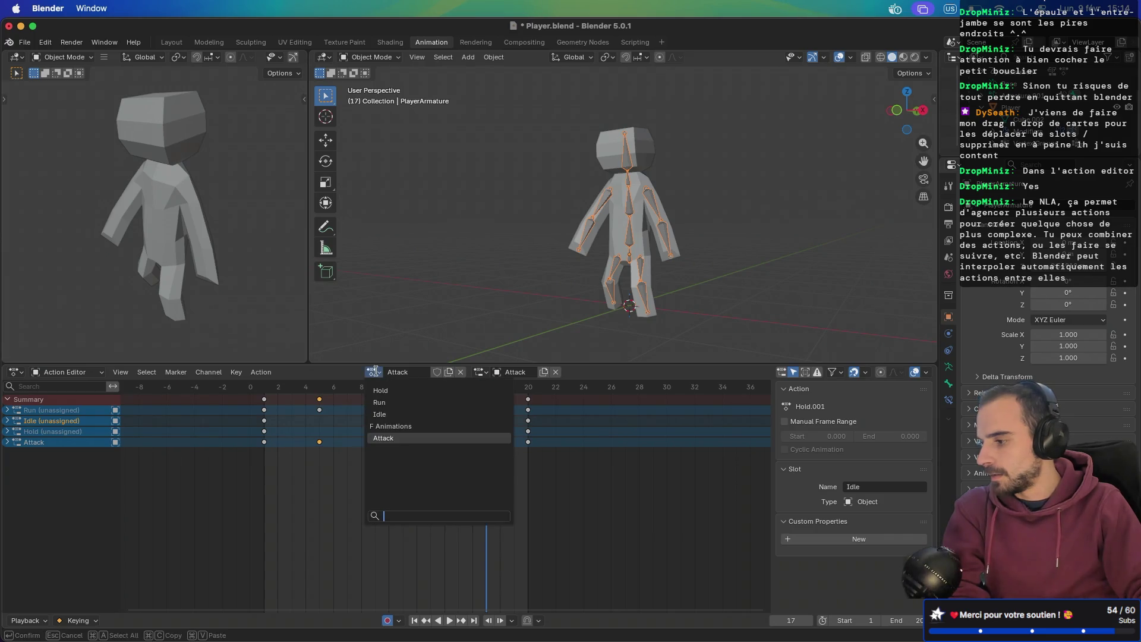
click(437, 372)
double_click(416, 372)
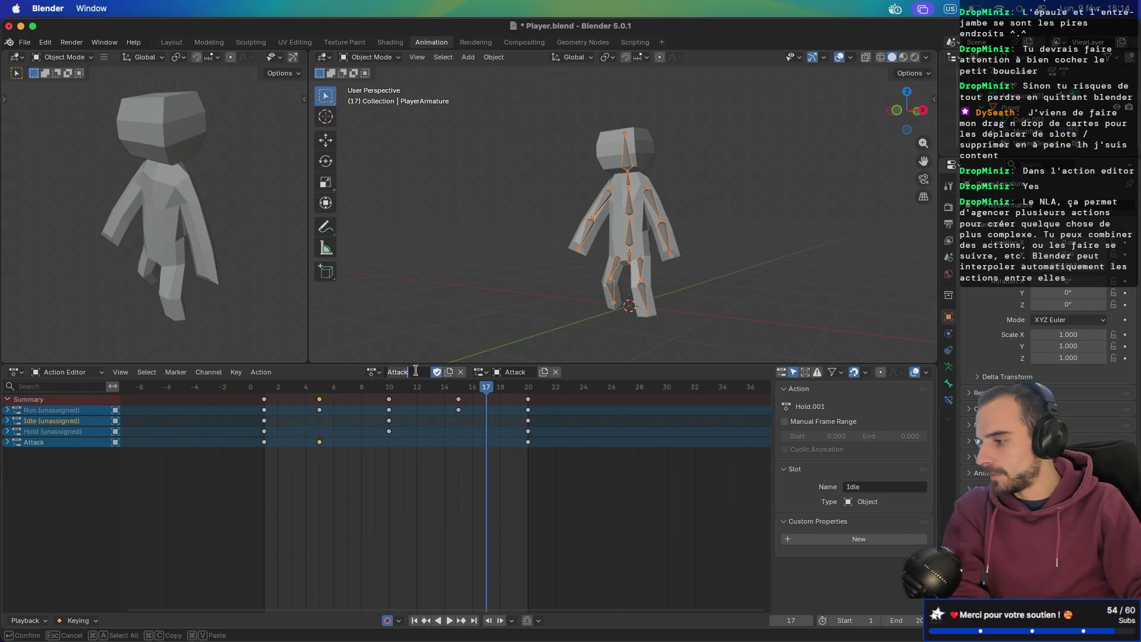
click(373, 372)
click(374, 372)
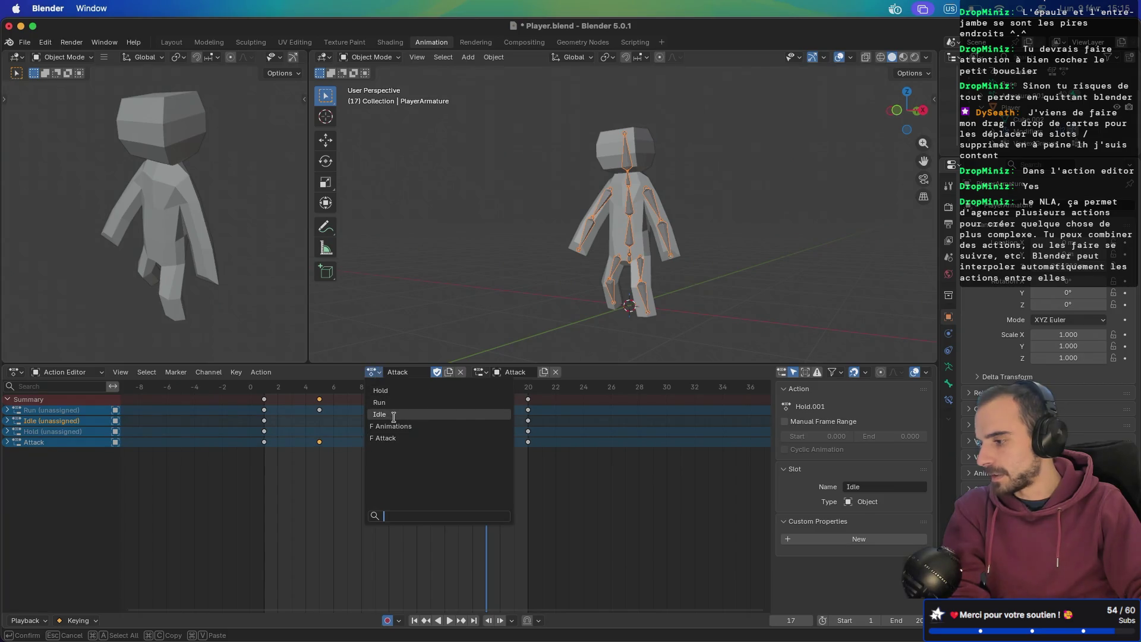
click(394, 414)
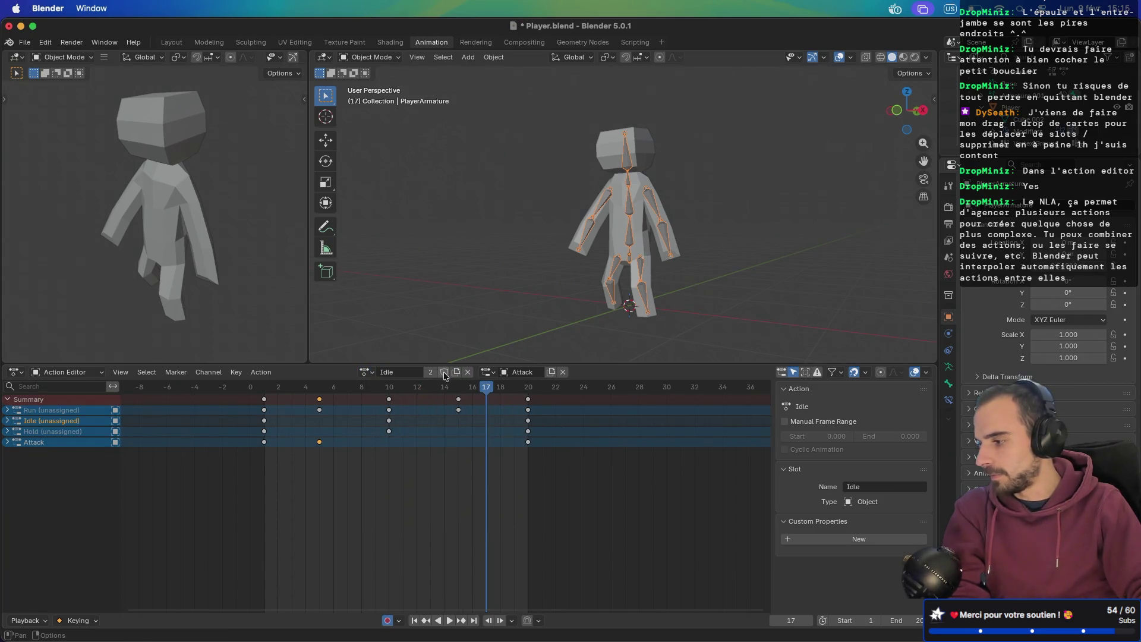
- Load the Run action, then the Hold action, and make the Attack channel active
click(368, 372)
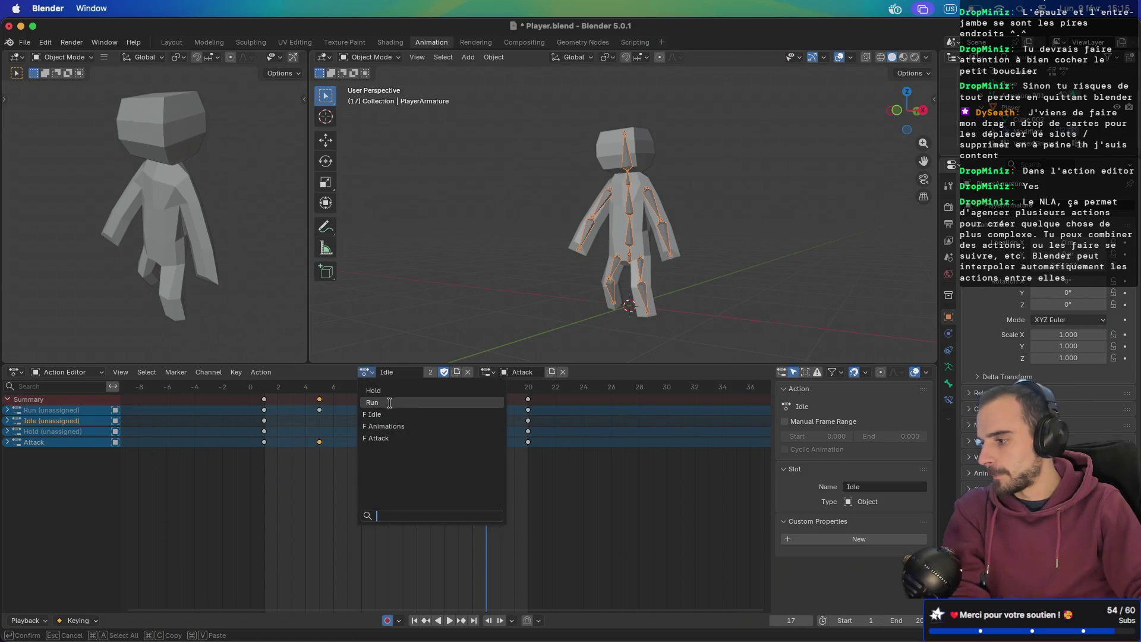
click(394, 407)
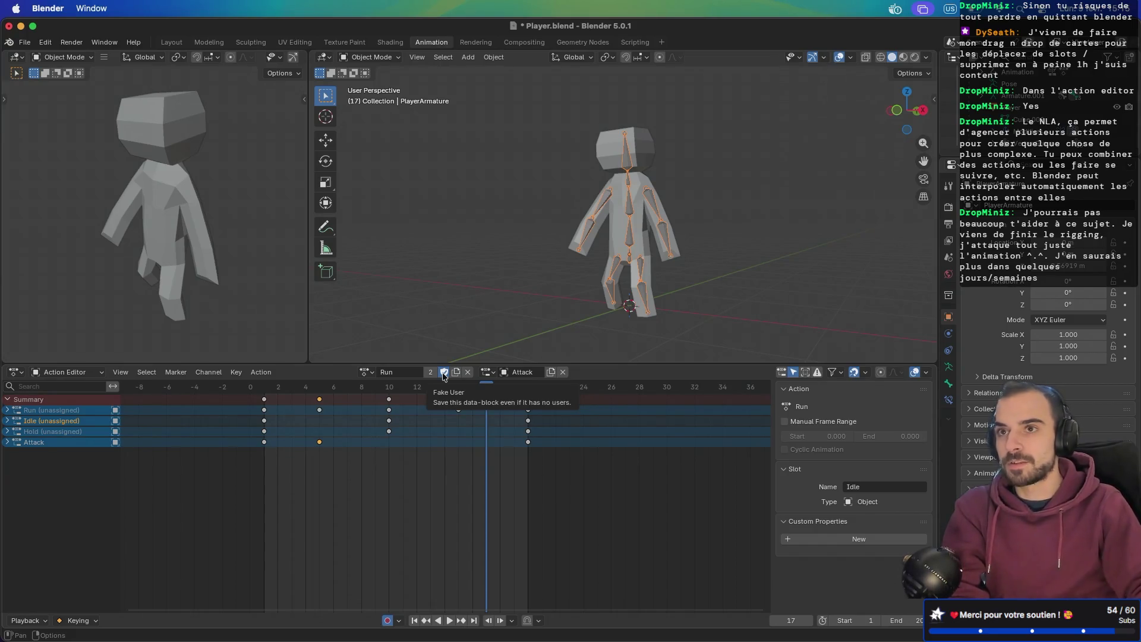
click(367, 373)
click(380, 390)
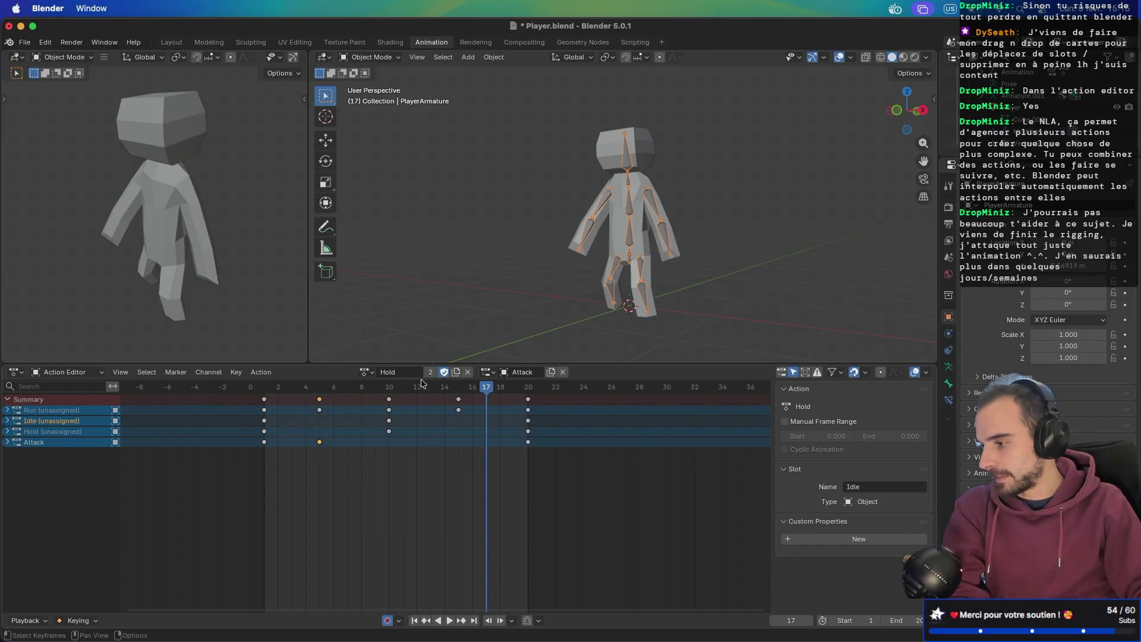
click(369, 373)
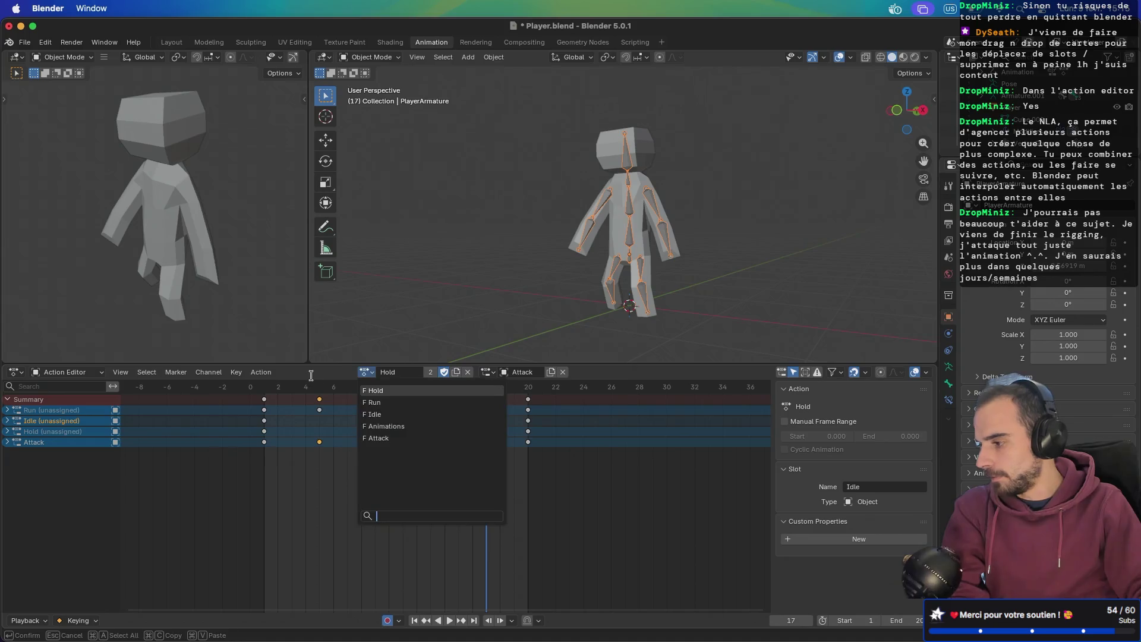
key(Escape)
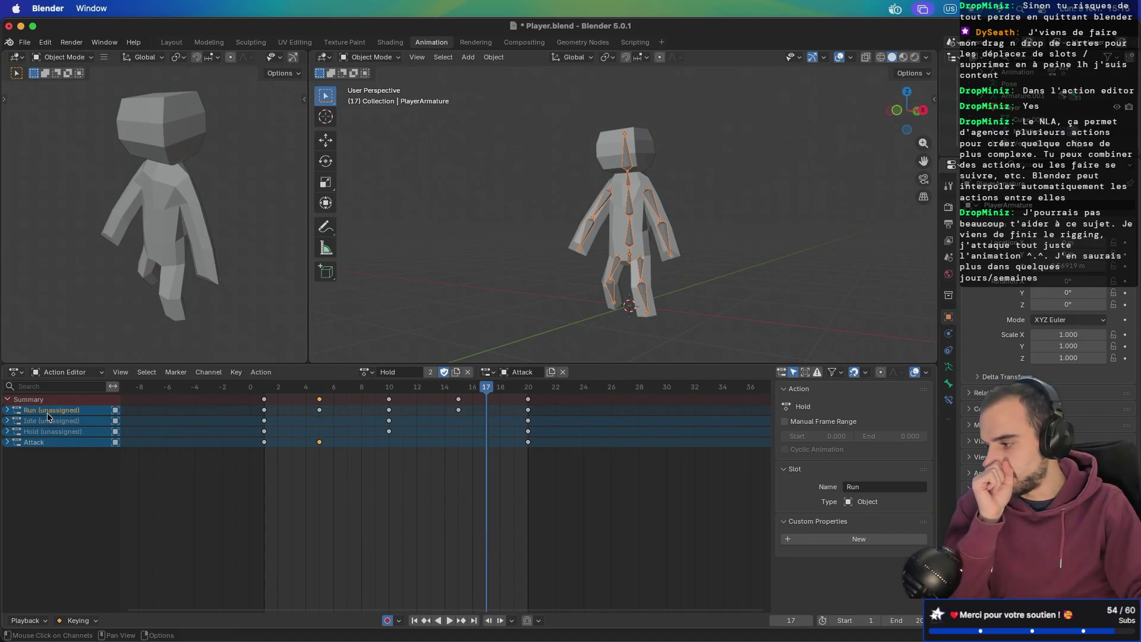
click(39, 443)
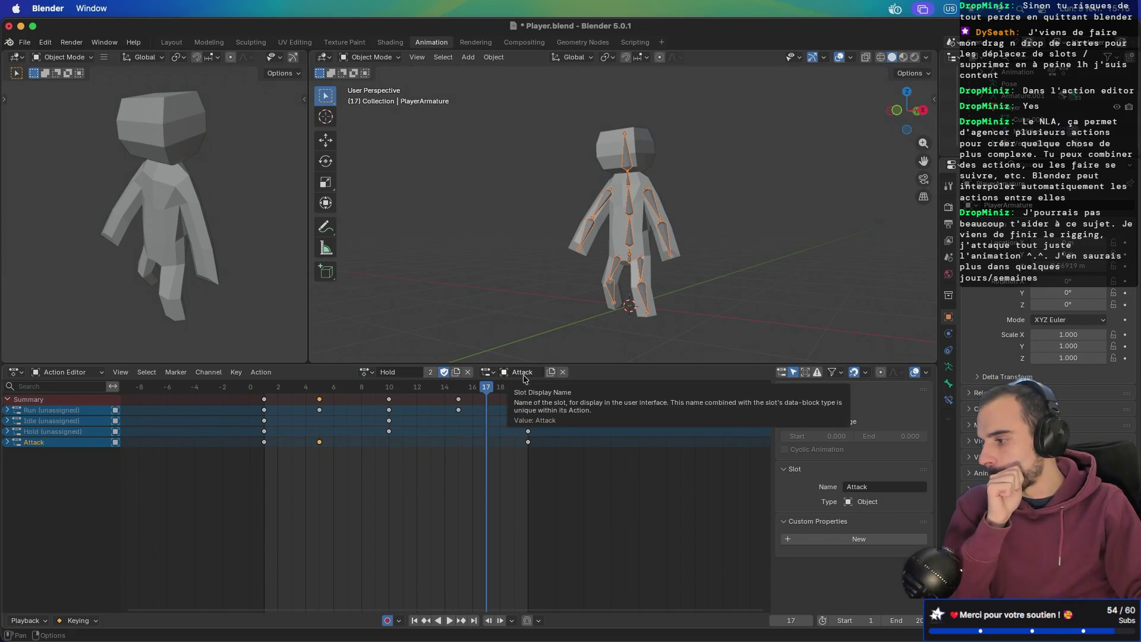
click(487, 372)
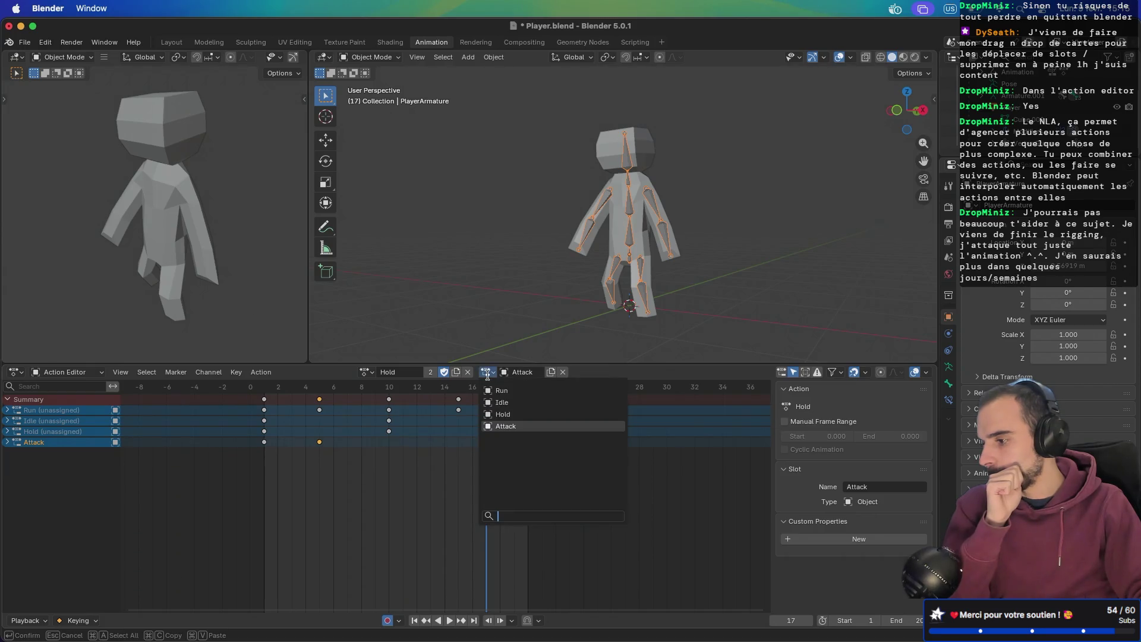
- Switch the slot between Hold and Idle, ending on Hold, and activate the Attack channel
click(505, 414)
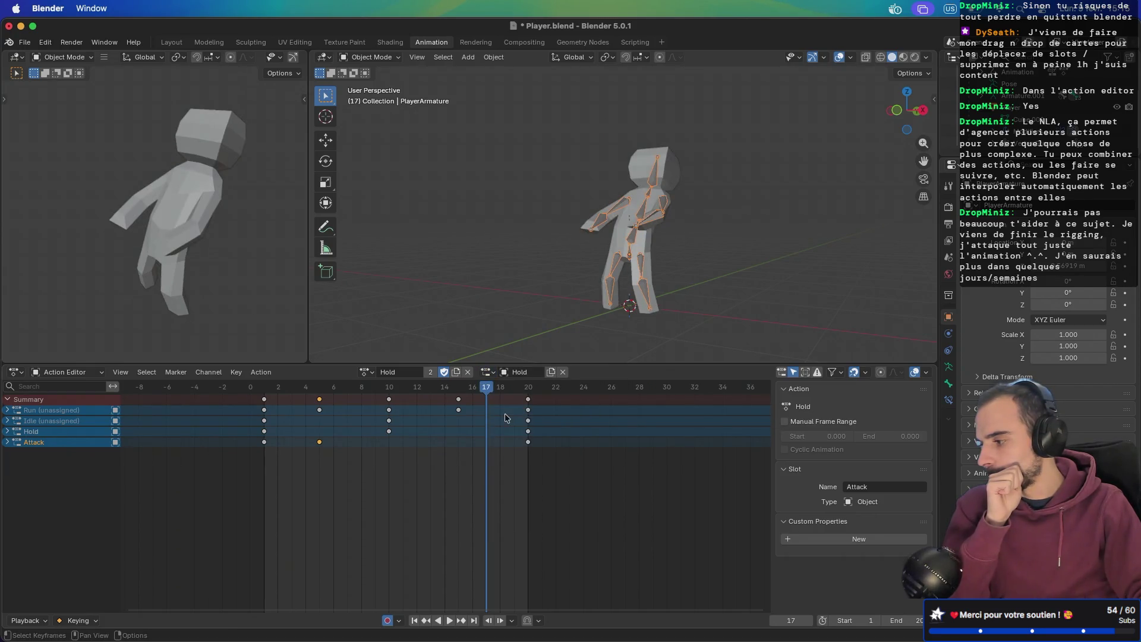
click(487, 373)
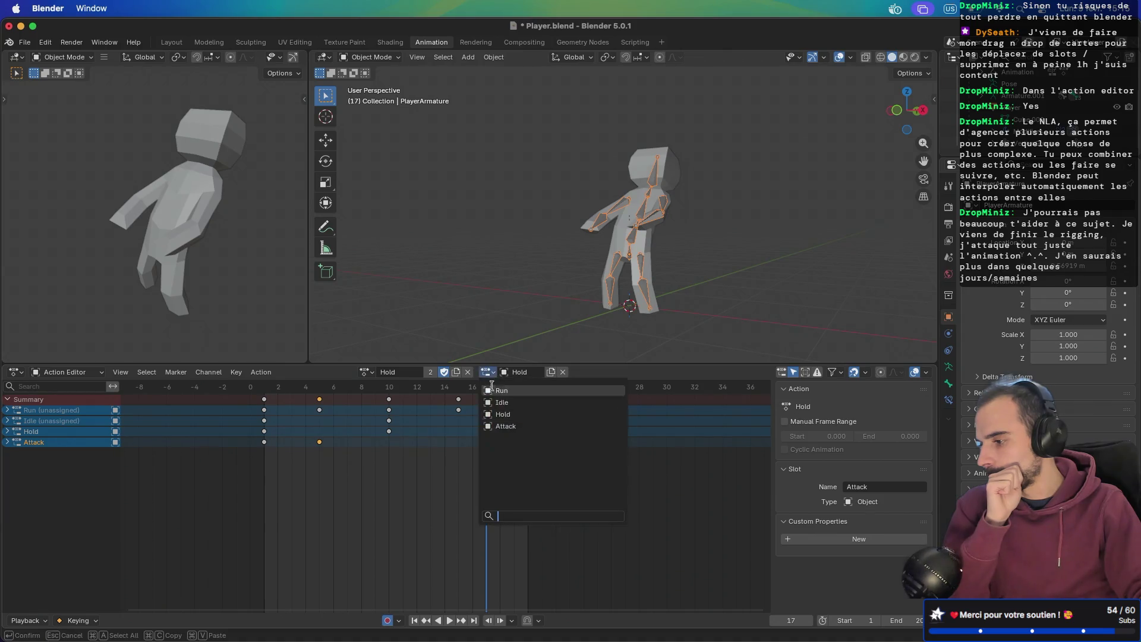
click(498, 404)
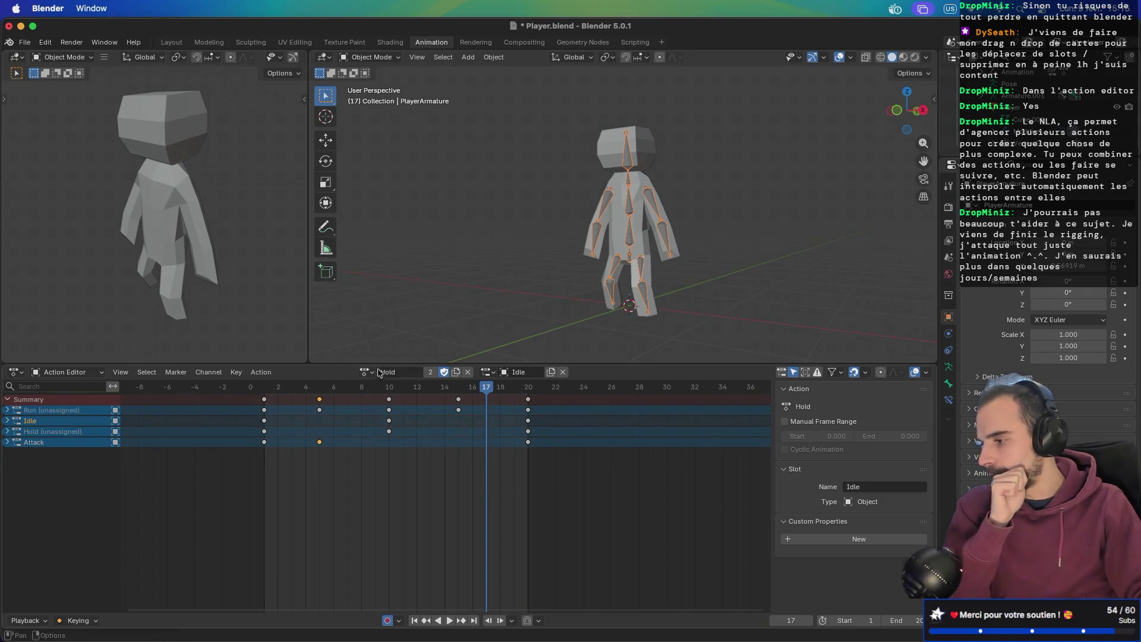
click(489, 372)
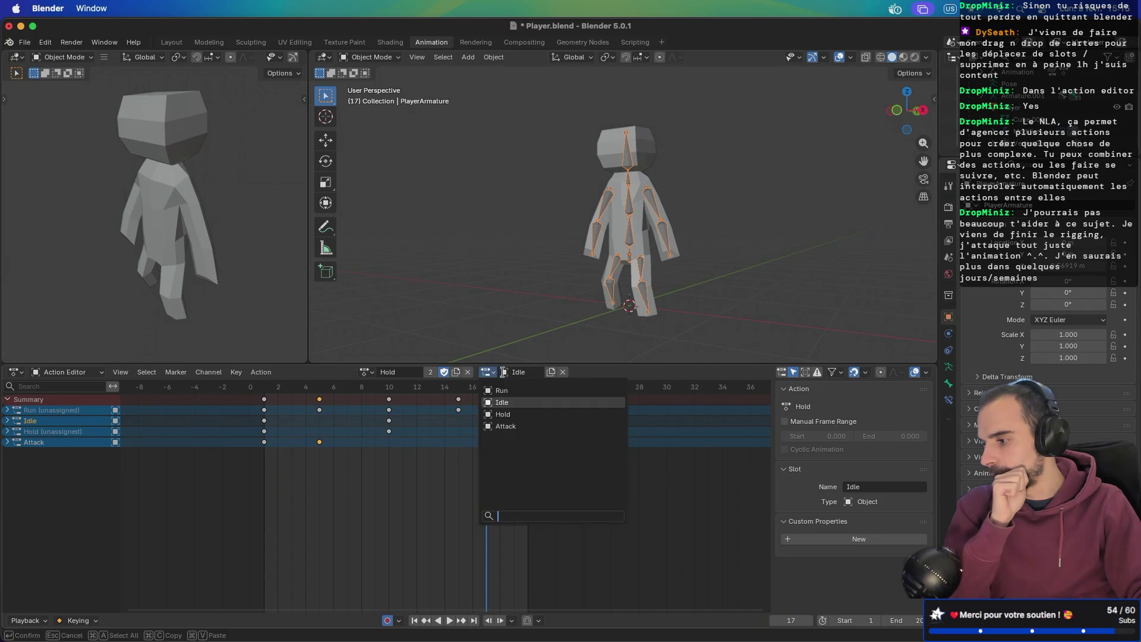
click(502, 415)
click(66, 442)
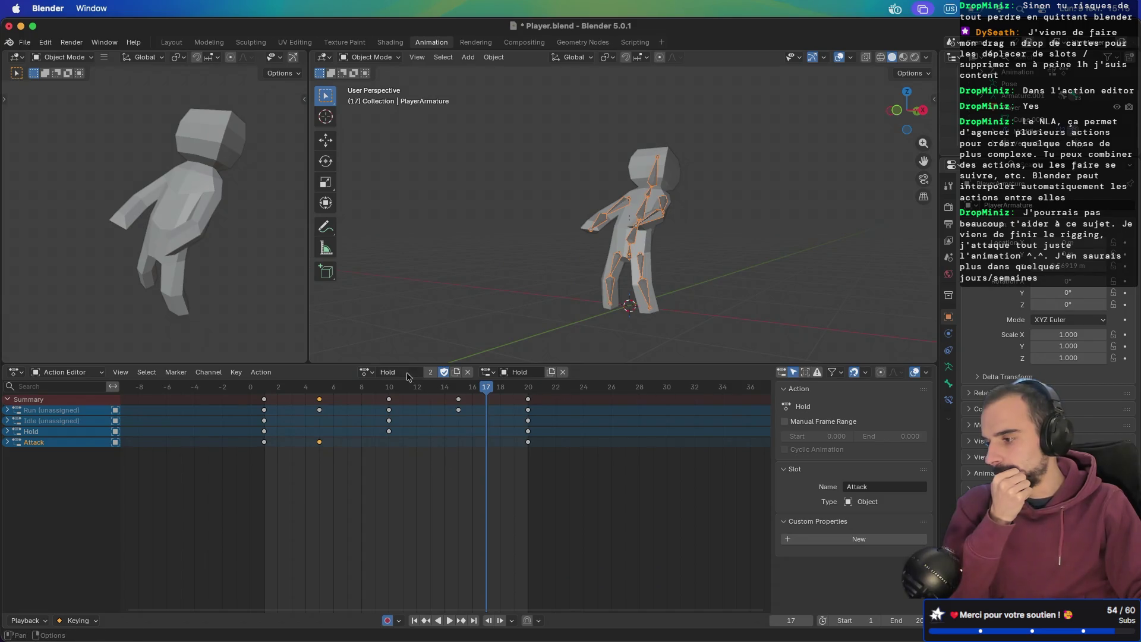
- Pair Idle with the Idle slot and Hold with the Hold slot, then reload Idle
click(367, 372)
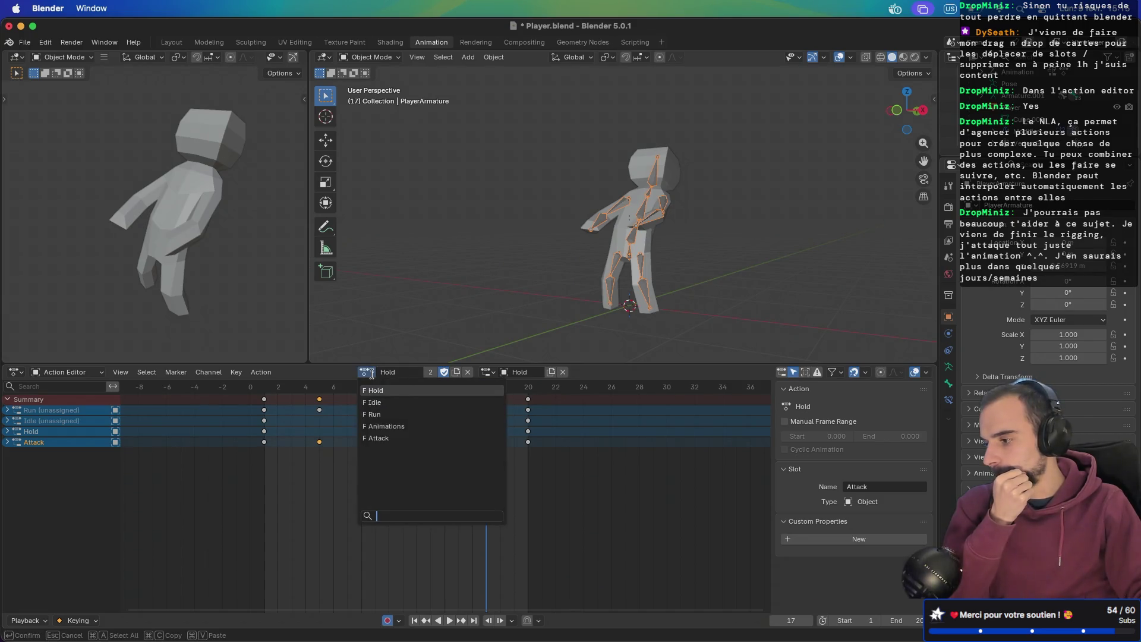
click(374, 402)
key(Escape)
click(488, 372)
click(512, 405)
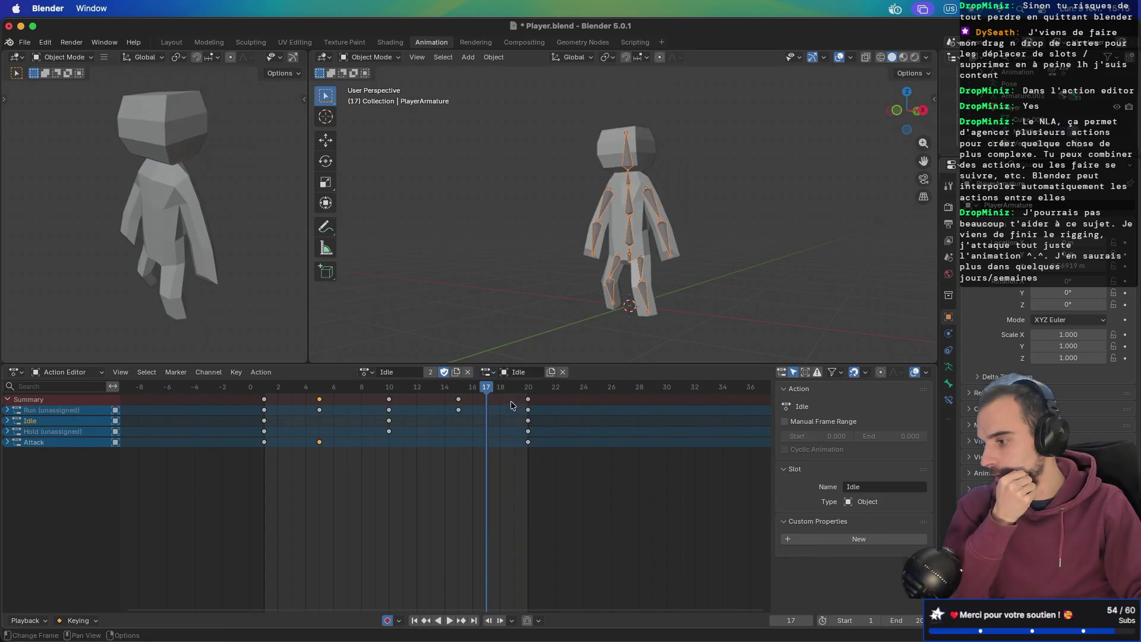
click(366, 373)
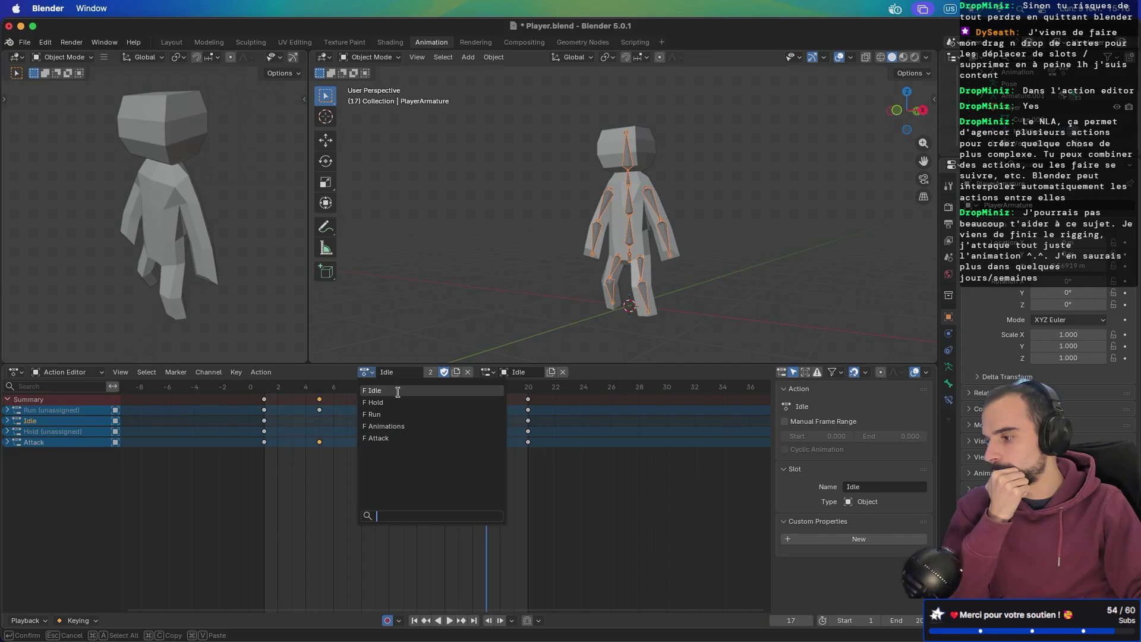
key(Escape)
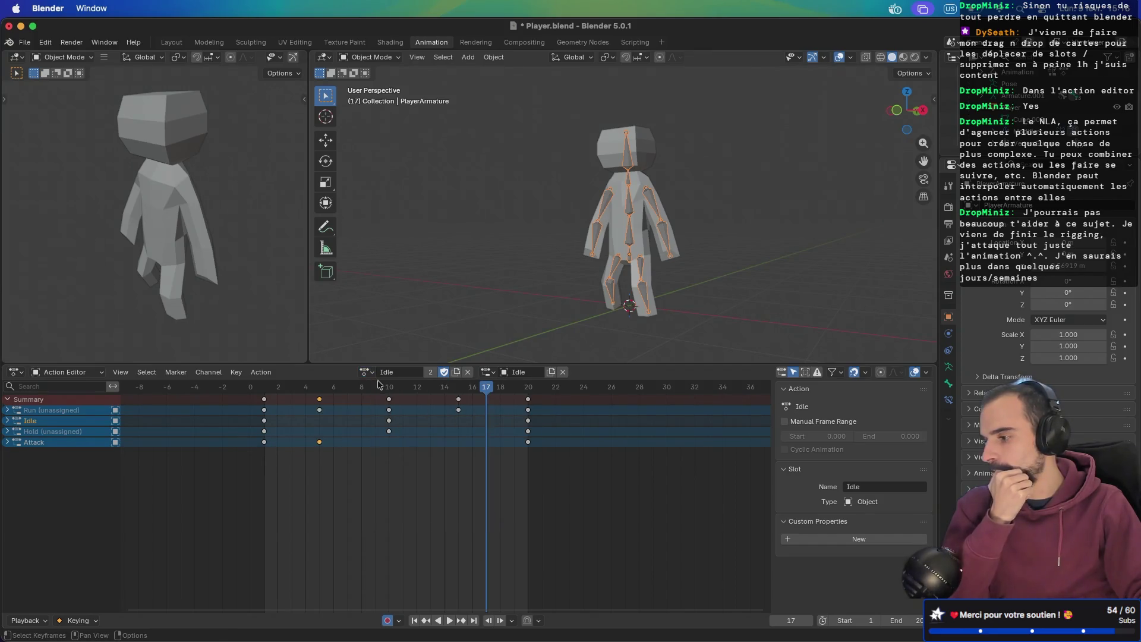
click(366, 373)
click(381, 402)
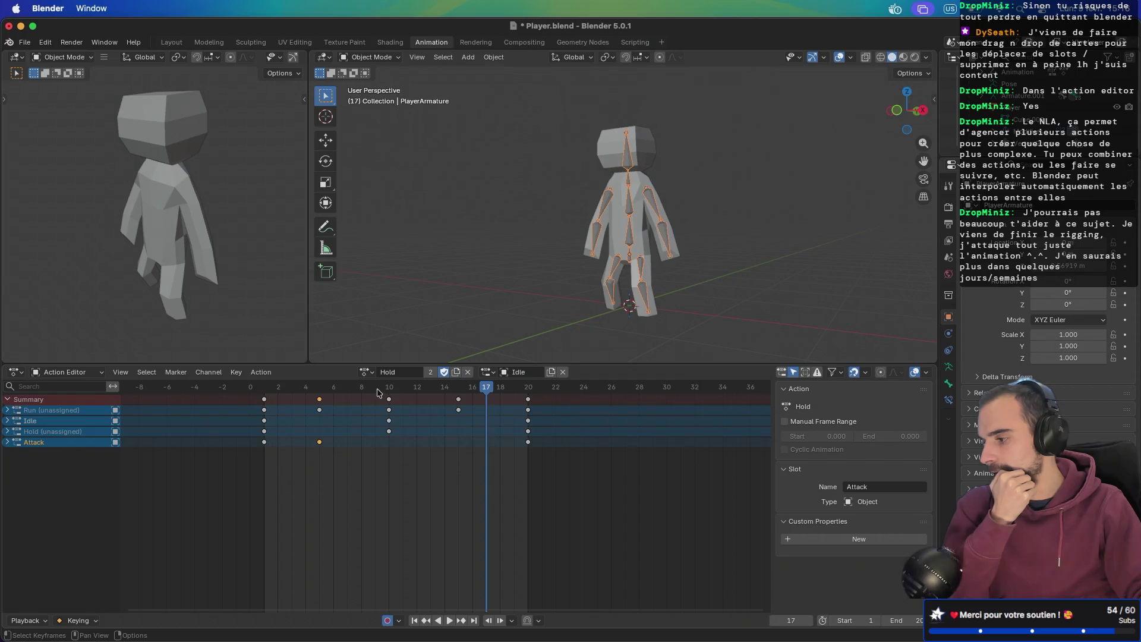
click(489, 372)
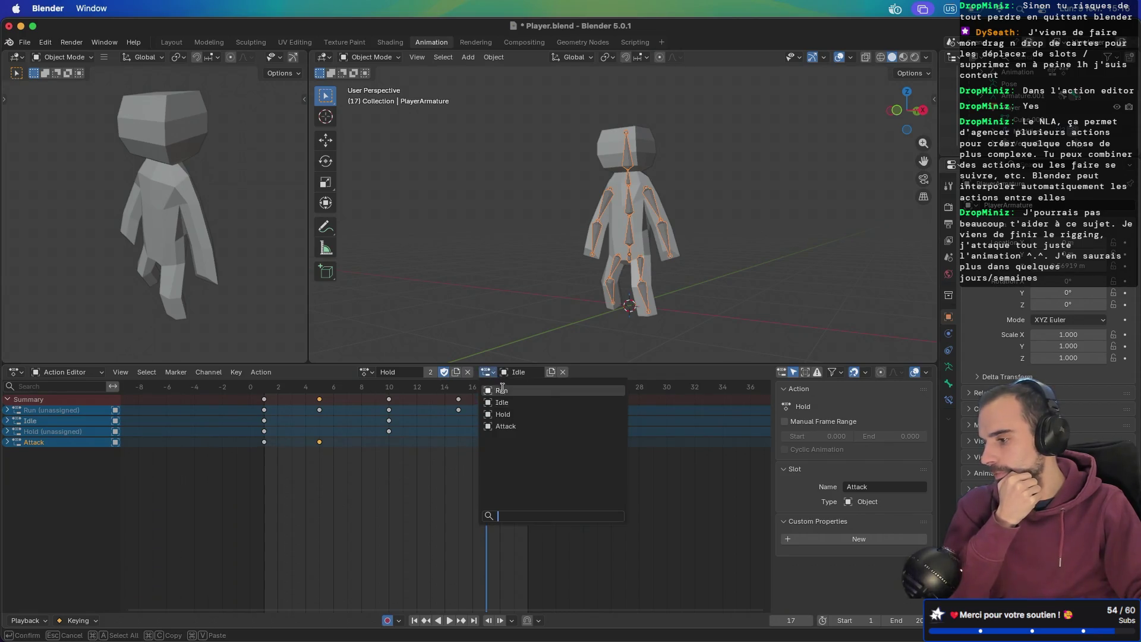
click(504, 414)
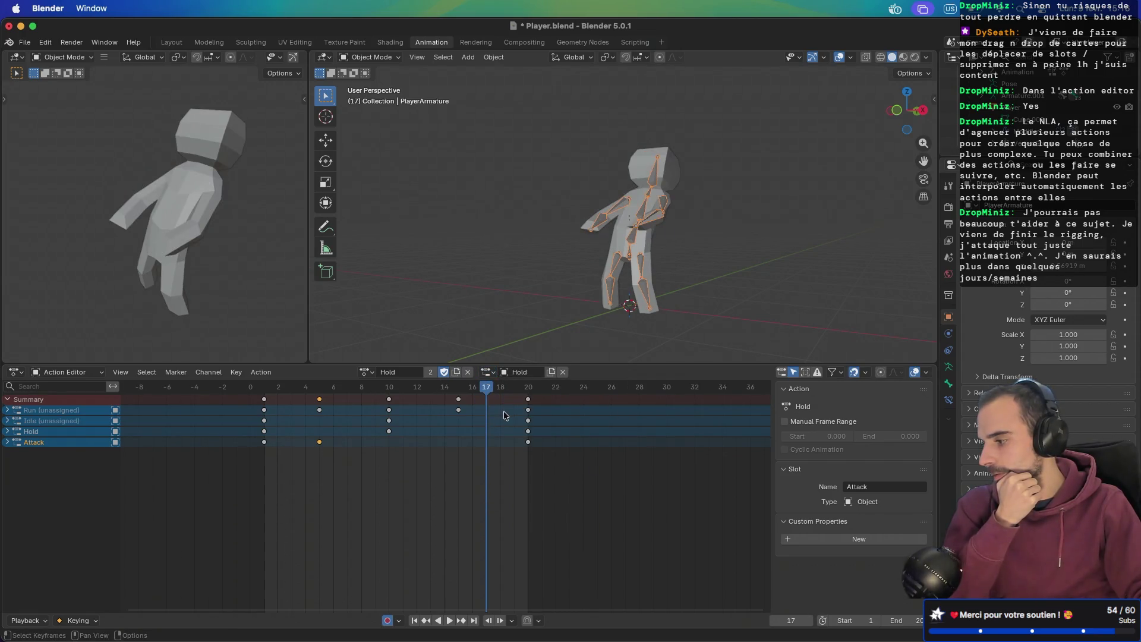
click(366, 372)
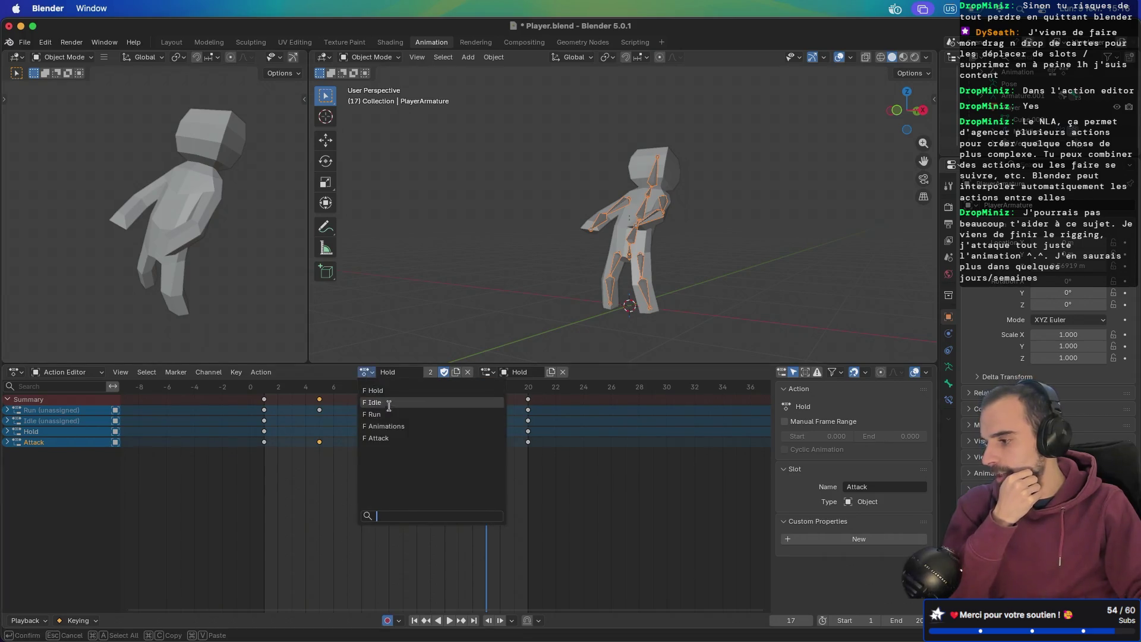
click(381, 403)
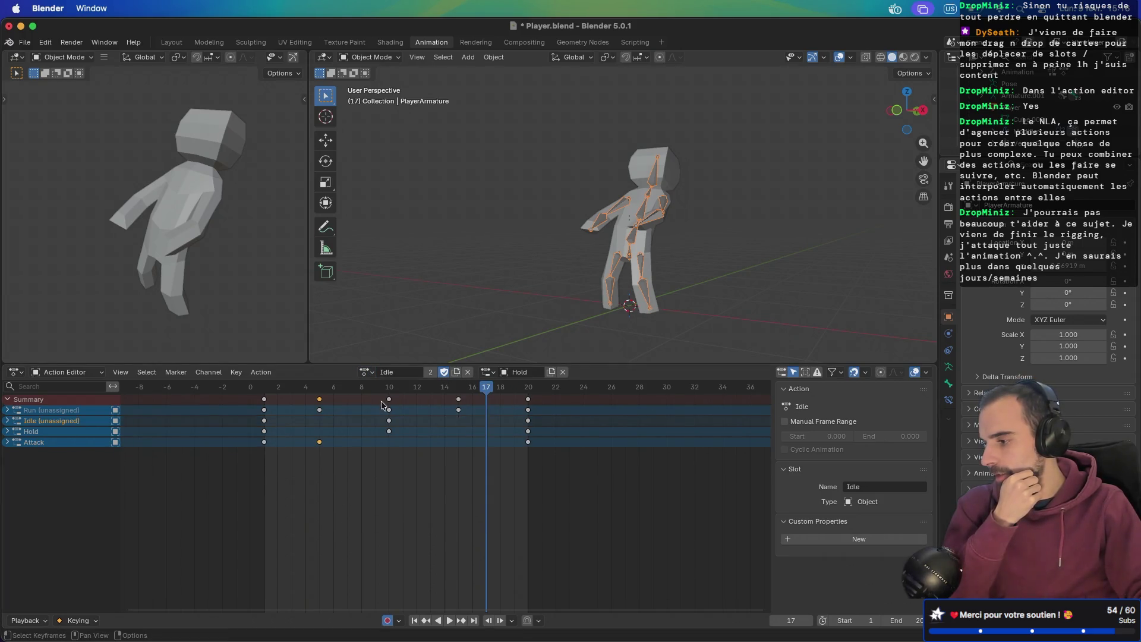
- Check the action list and display options, then activate the Hold and Run channels
click(366, 372)
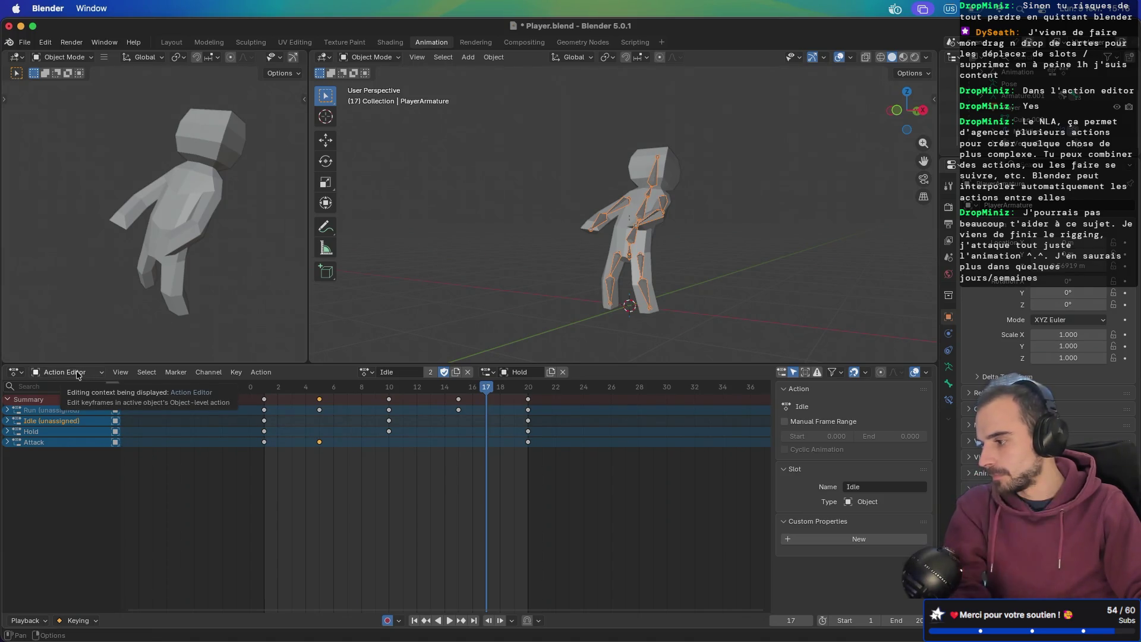
click(119, 372)
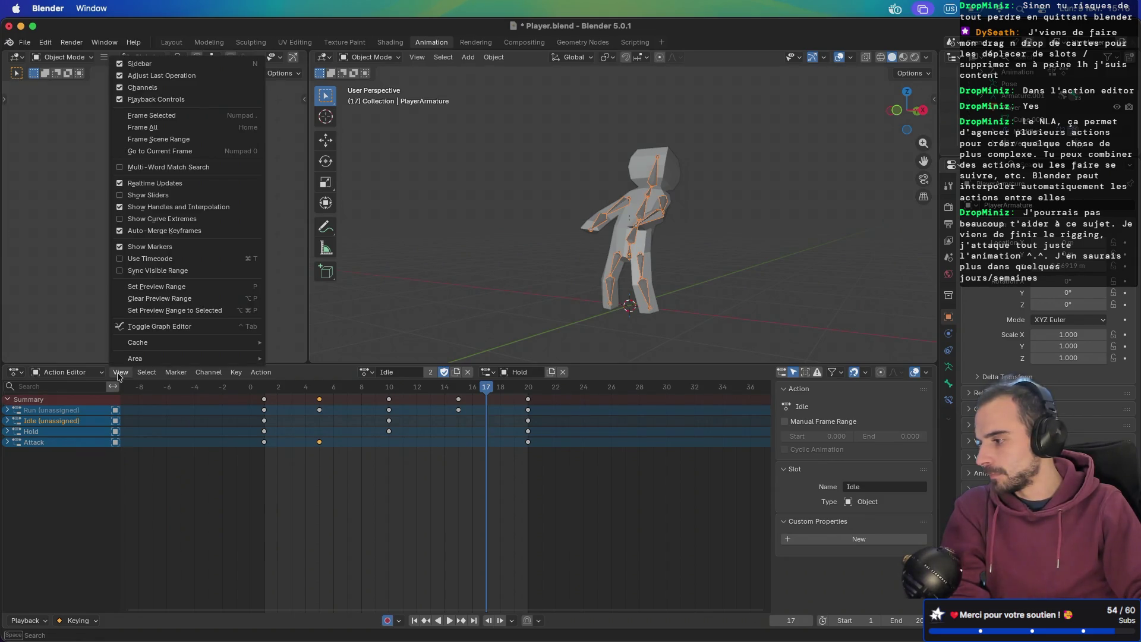
click(51, 433)
click(115, 412)
key(super+Tab)
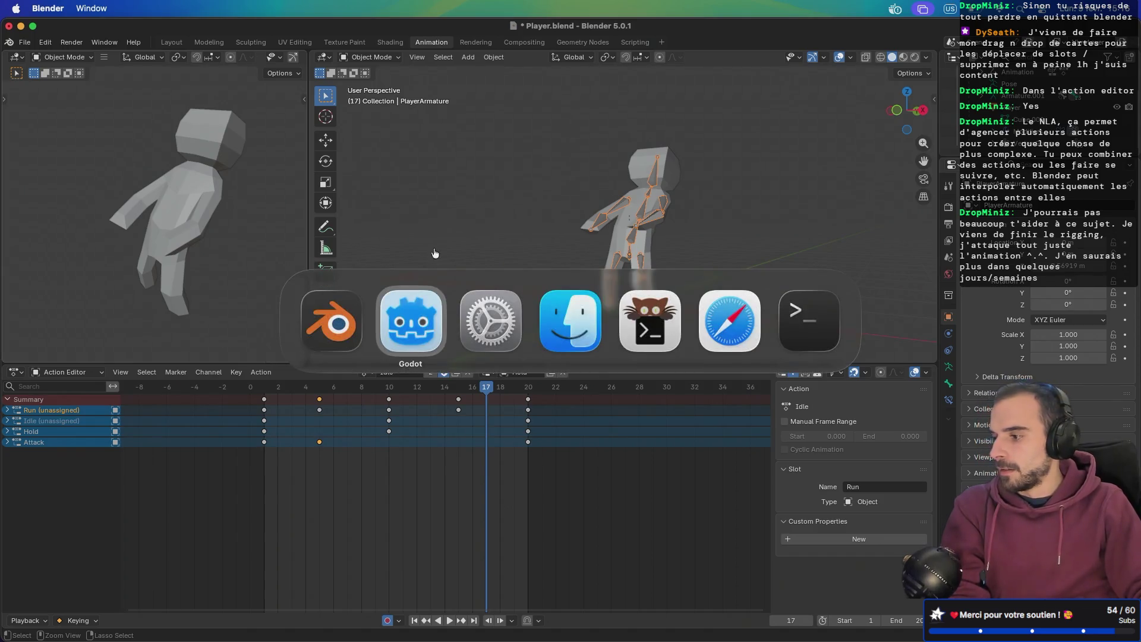
- Search Google for 'blender action editor' and open the Blender Manual's Action Editor page
click(620, 314)
key(super+Tab)
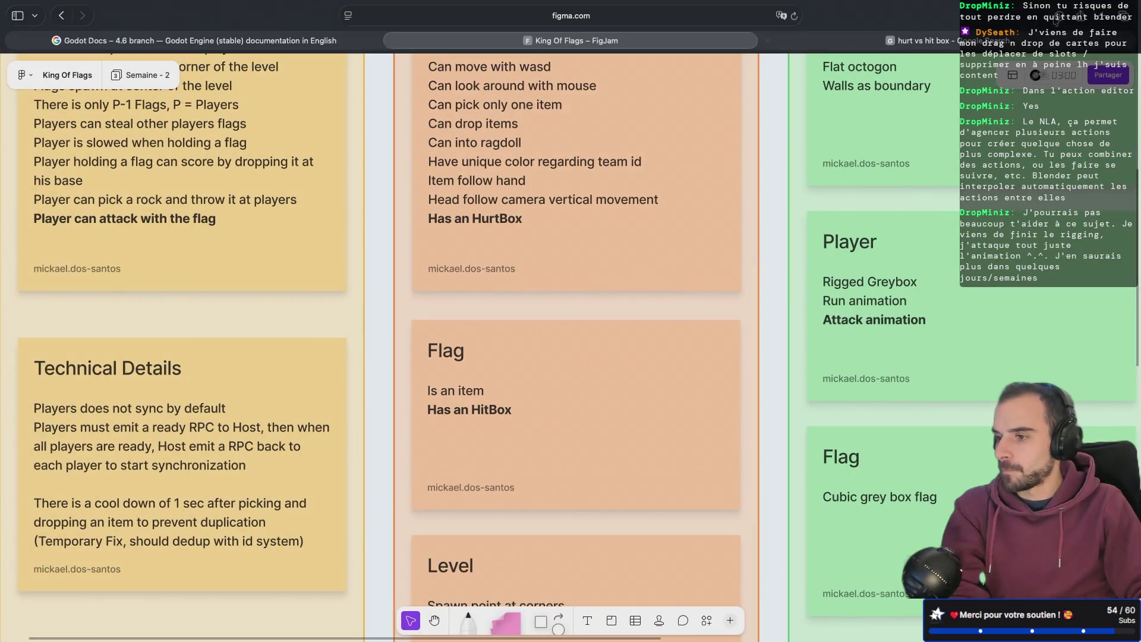
key(super+t)
text(blender)
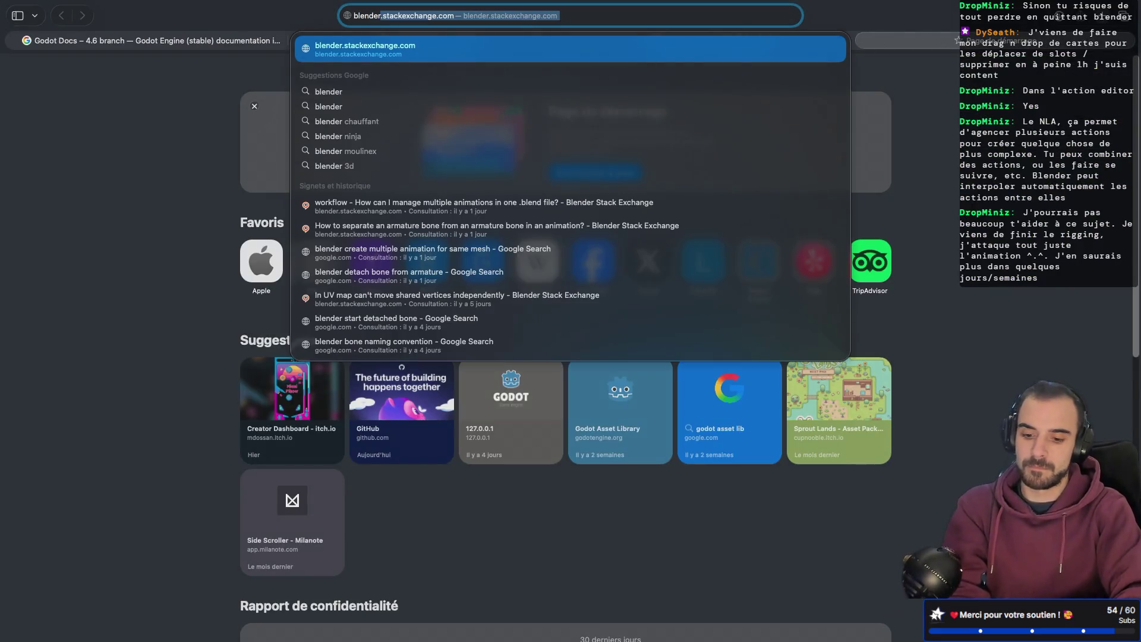
text( action editor)
key(Return)
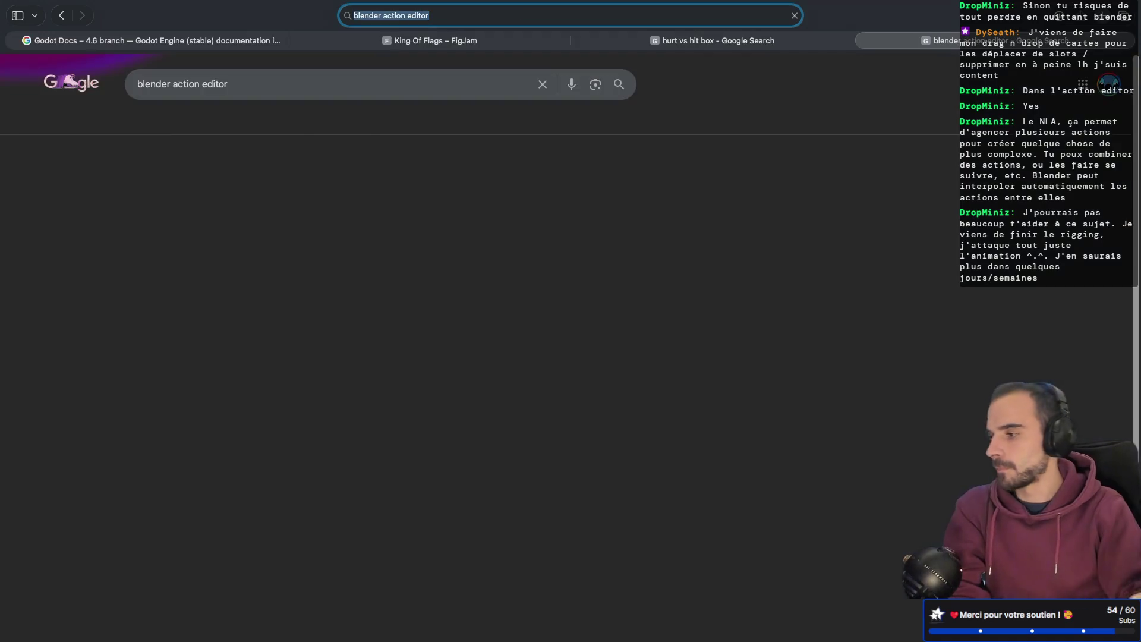
click(301, 216)
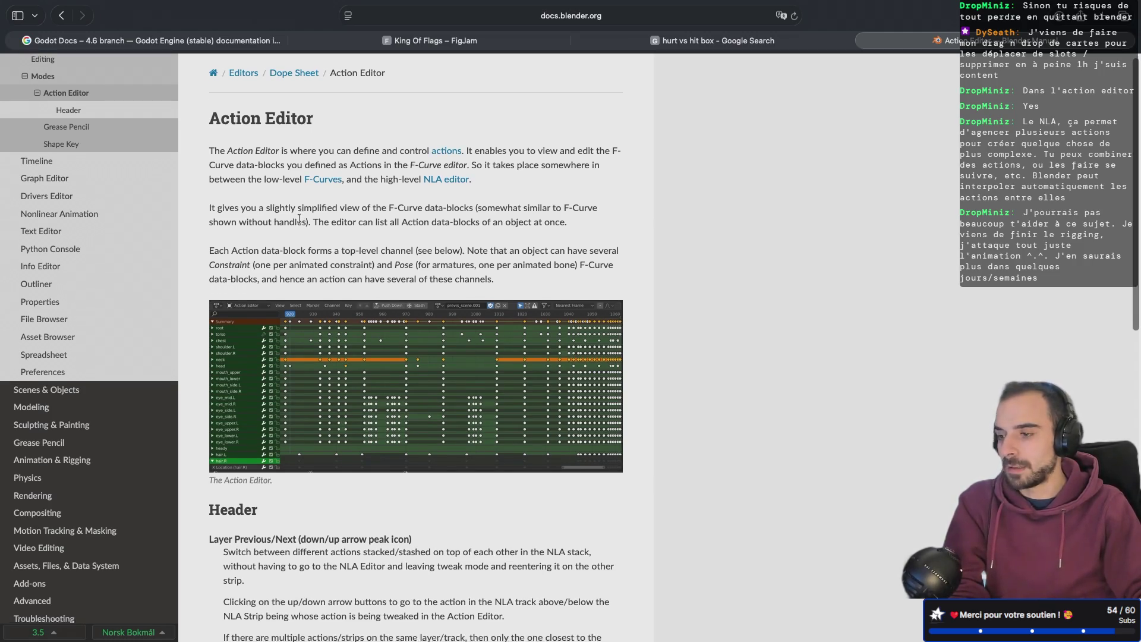
scroll(297, 218, down, 2)
scroll(299, 218, down, 2)
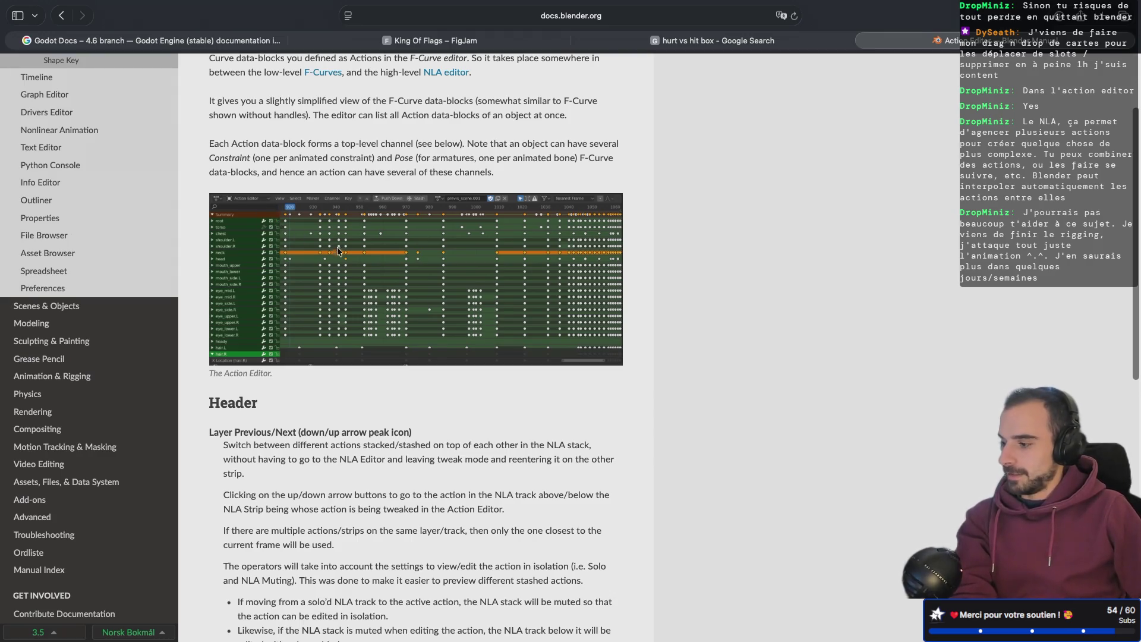
scroll(337, 250, up, 2)
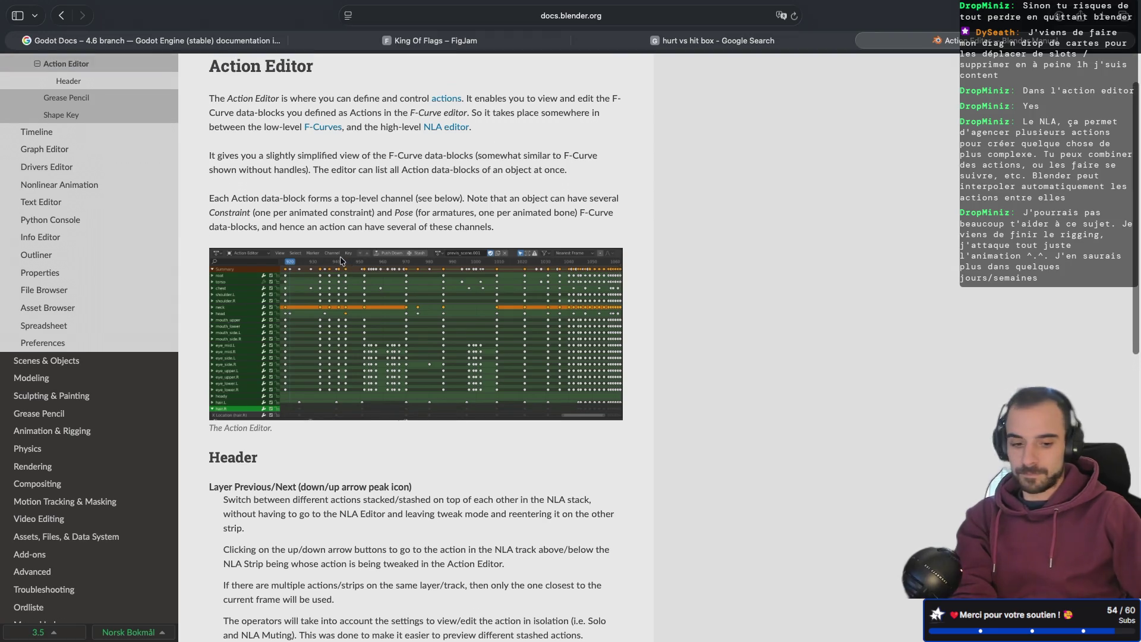
ctrl+scroll(340, 255, up, 5)
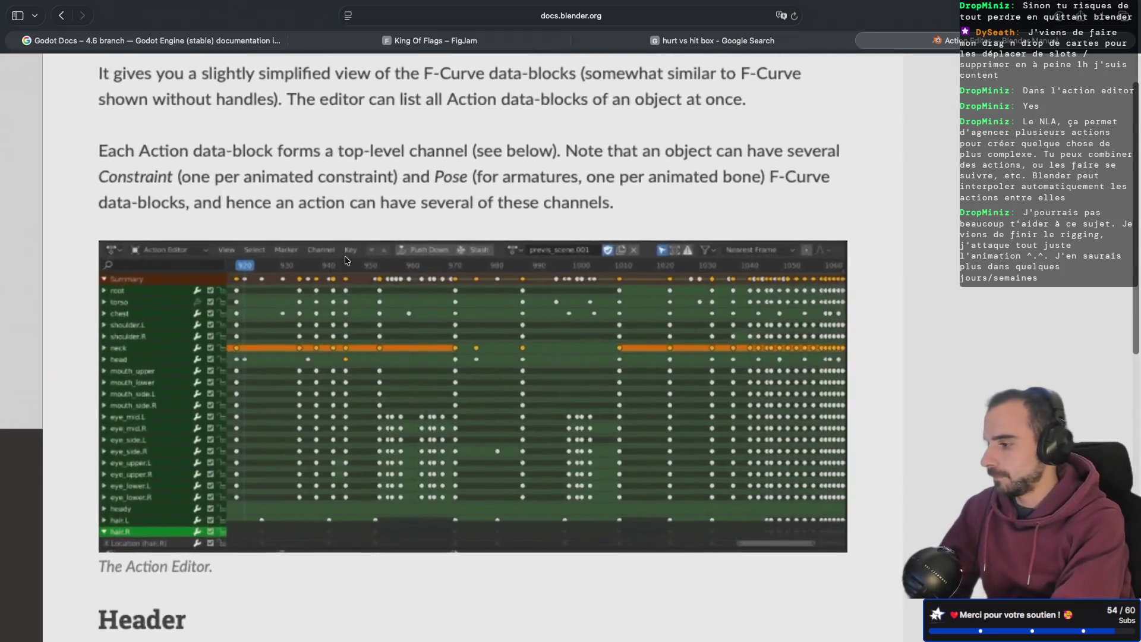
ctrl+scroll(351, 256, down, 3)
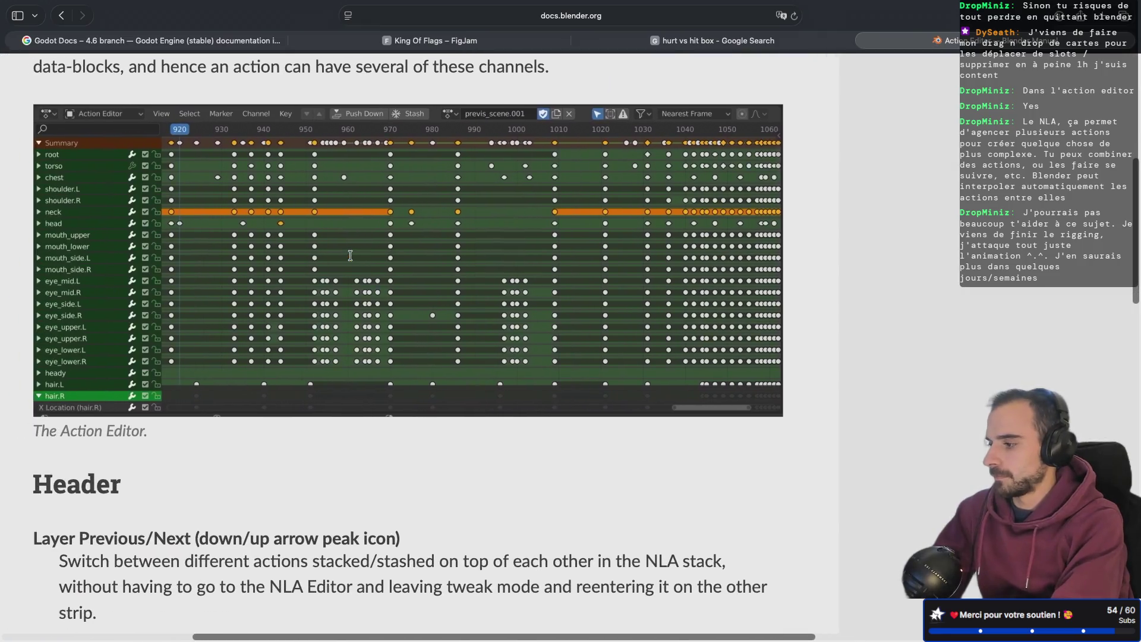
scroll(351, 259, up, 2)
scroll(350, 259, up, 5)
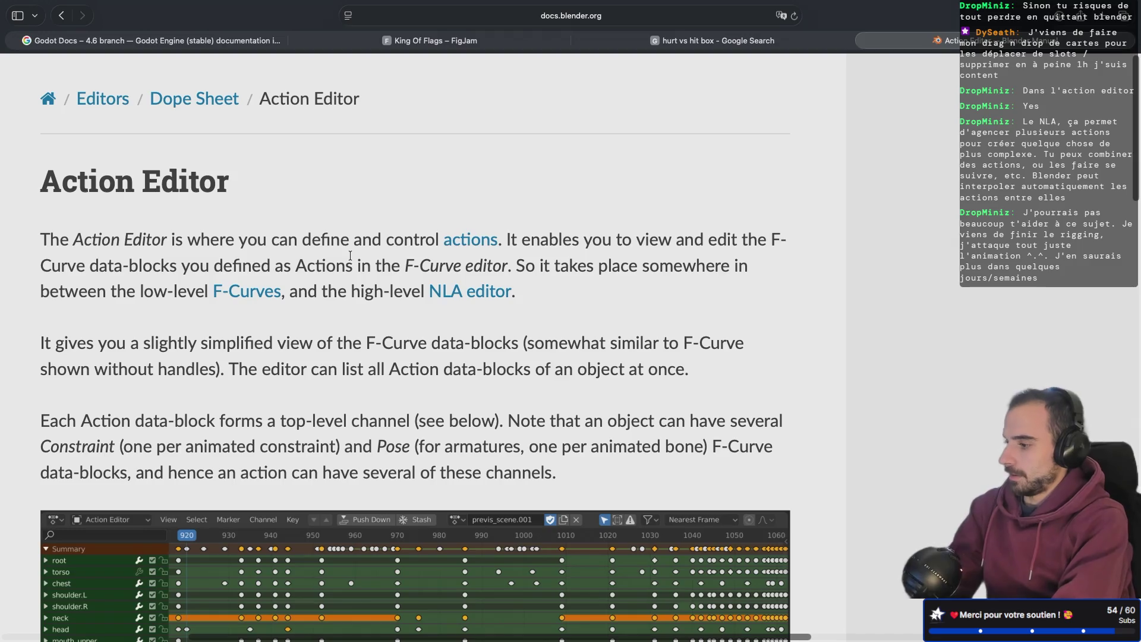
scroll(350, 255, down, 5)
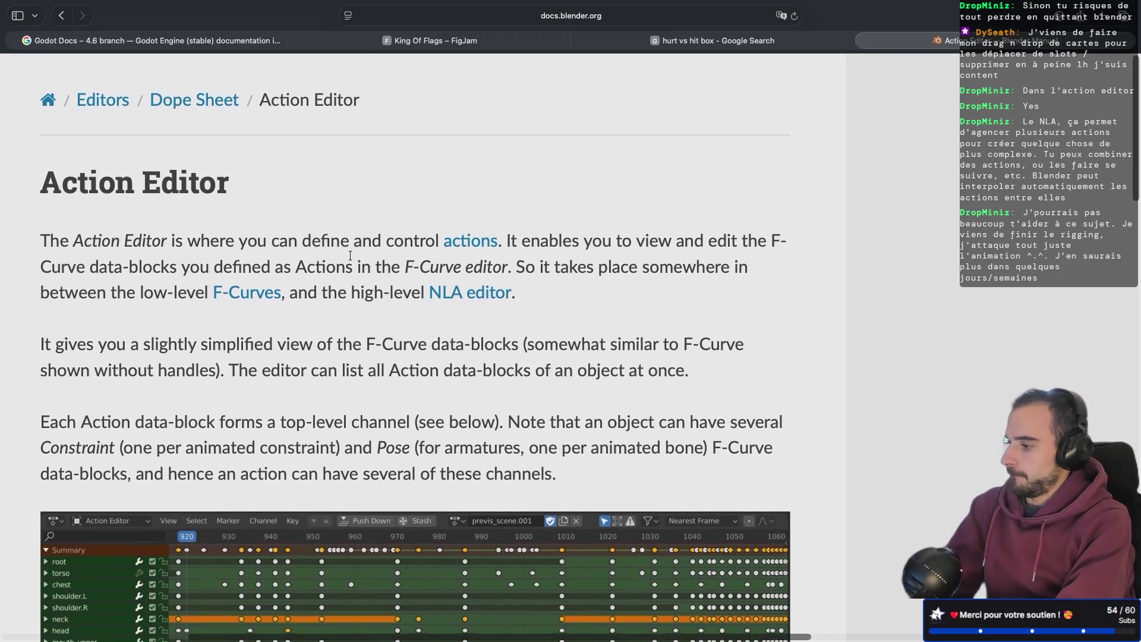
scroll(350, 256, down, 2)
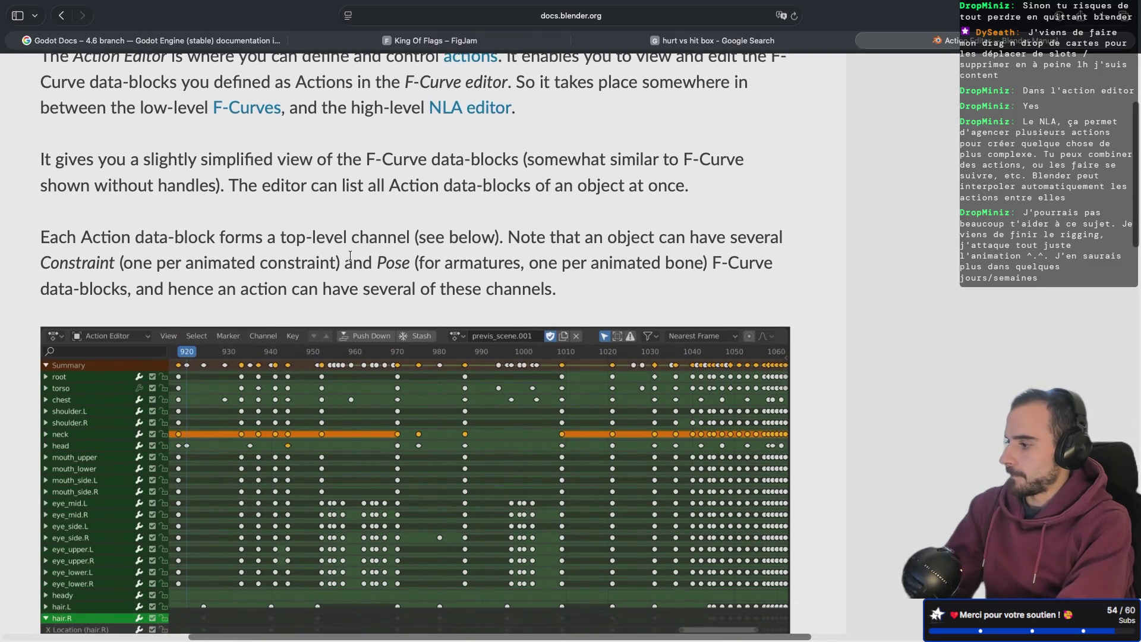
scroll(351, 256, down, 2)
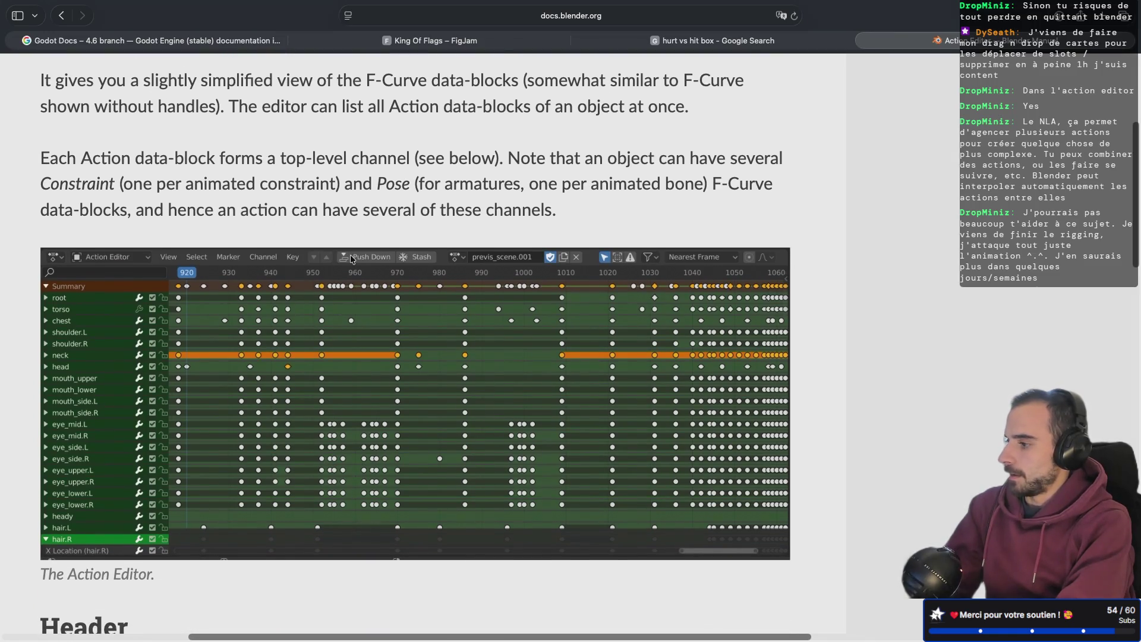
scroll(351, 258, down, 1)
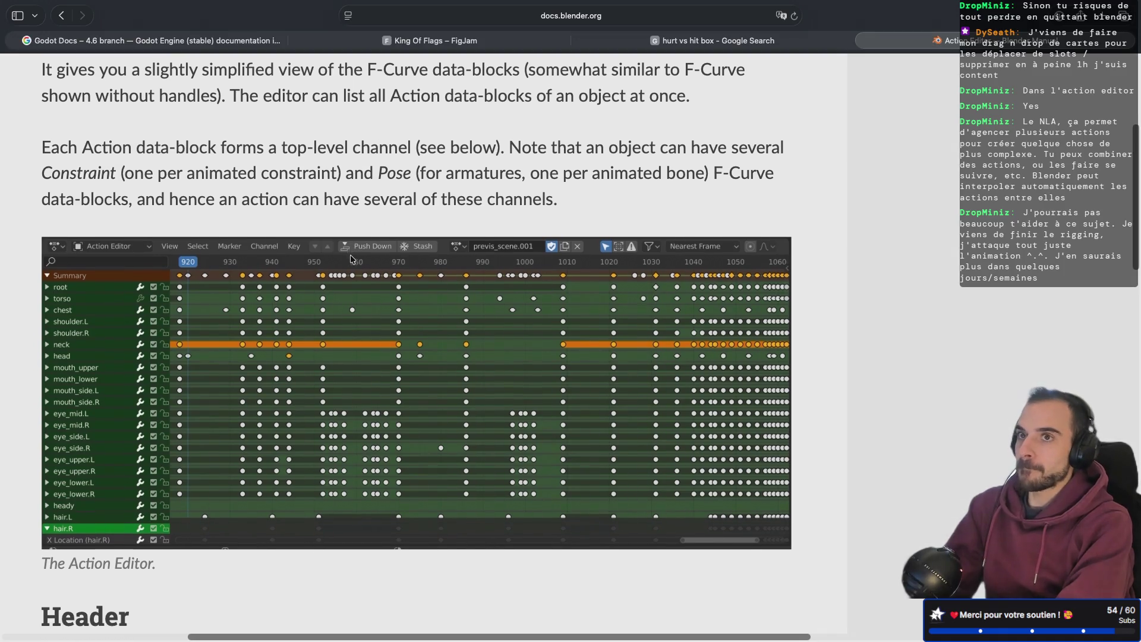
scroll(351, 259, down, 6)
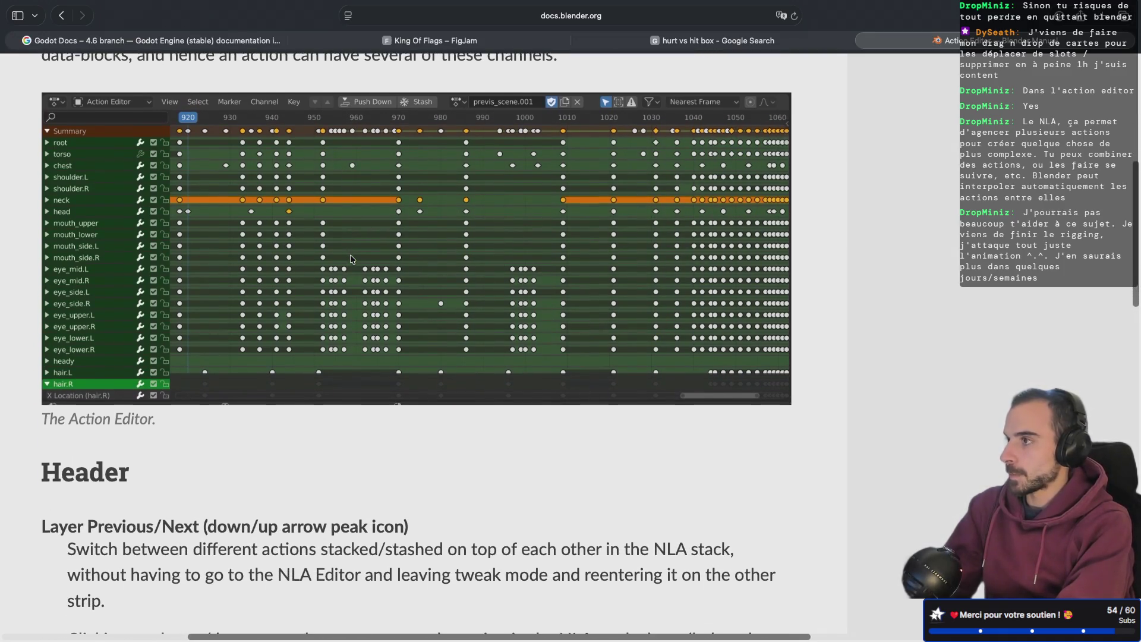
scroll(350, 259, down, 7)
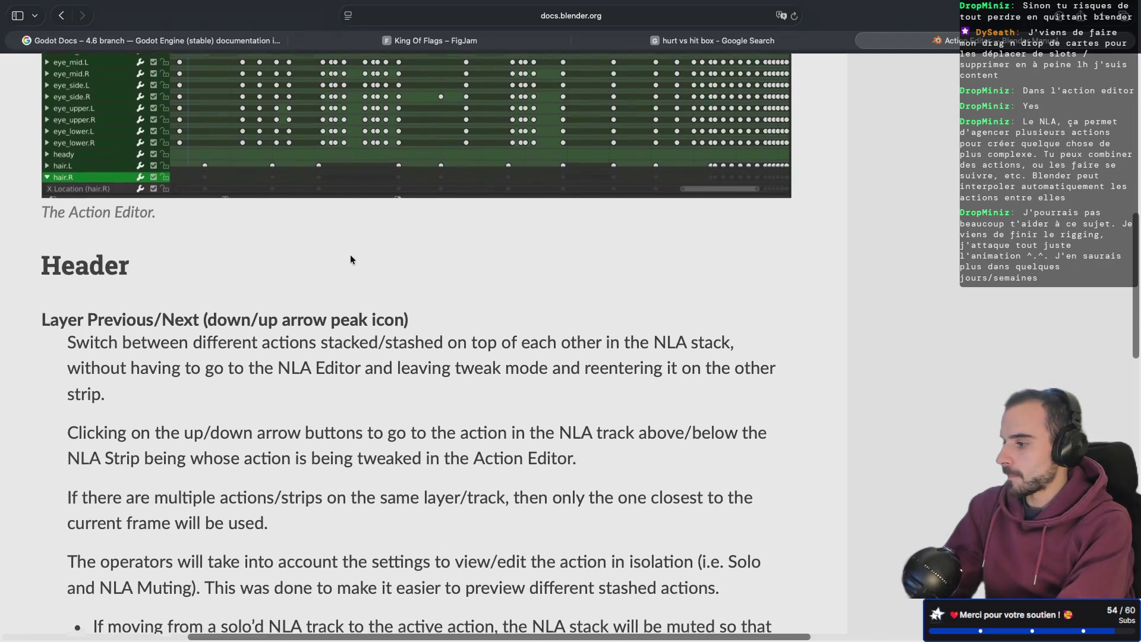
scroll(351, 259, down, 1)
scroll(350, 259, up, 10)
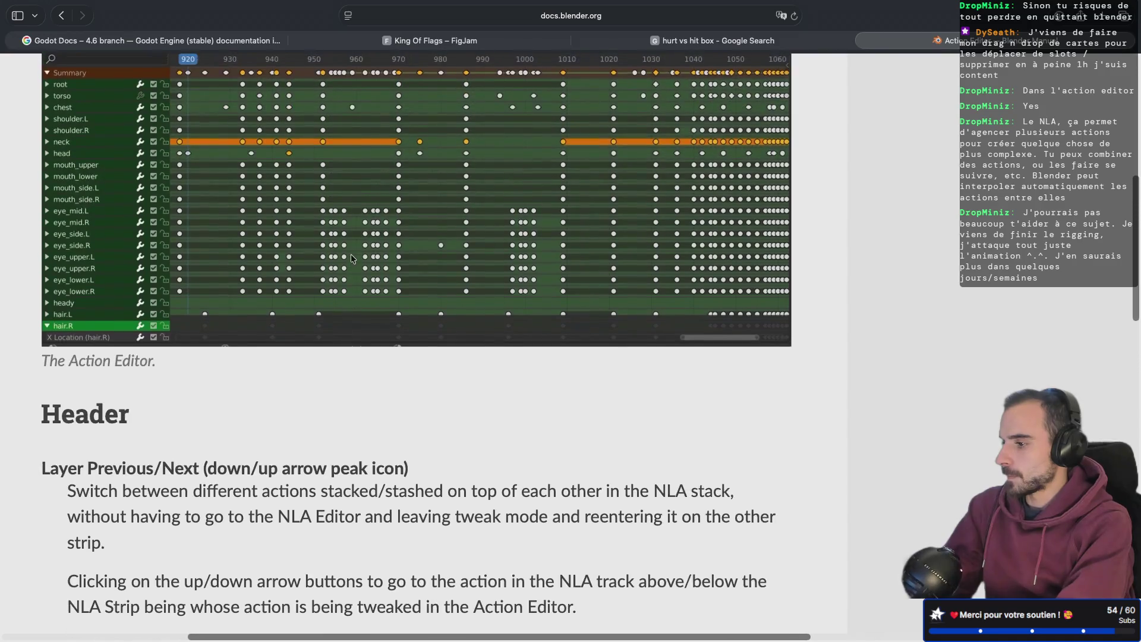
scroll(351, 255, up, 1)
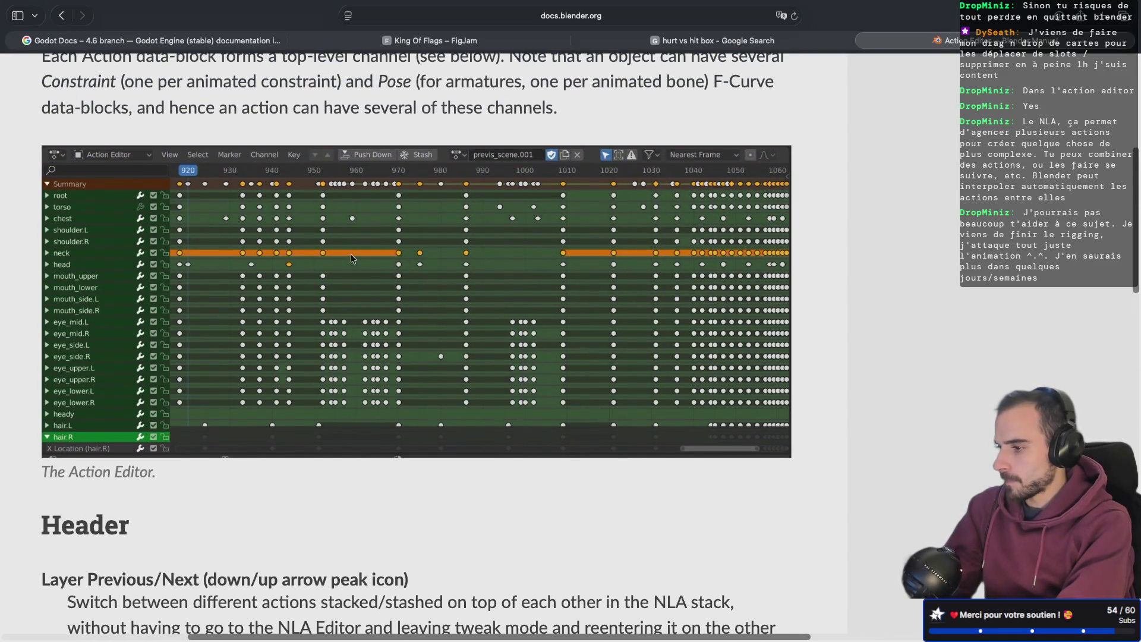
scroll(351, 254, up, 1)
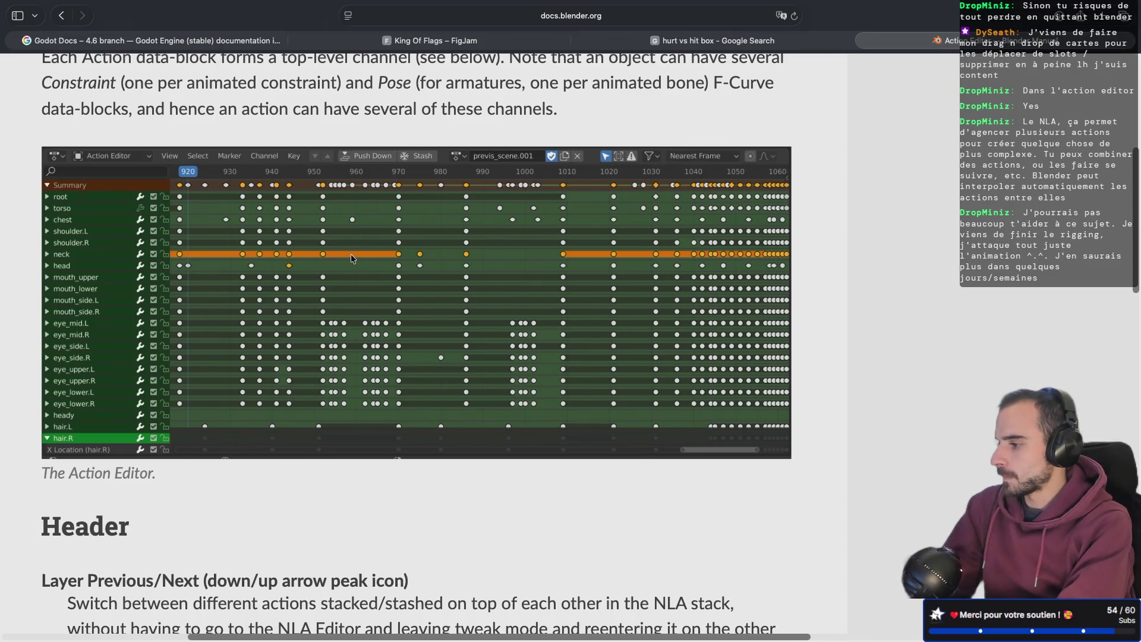
scroll(350, 255, up, 11)
scroll(351, 255, down, 15)
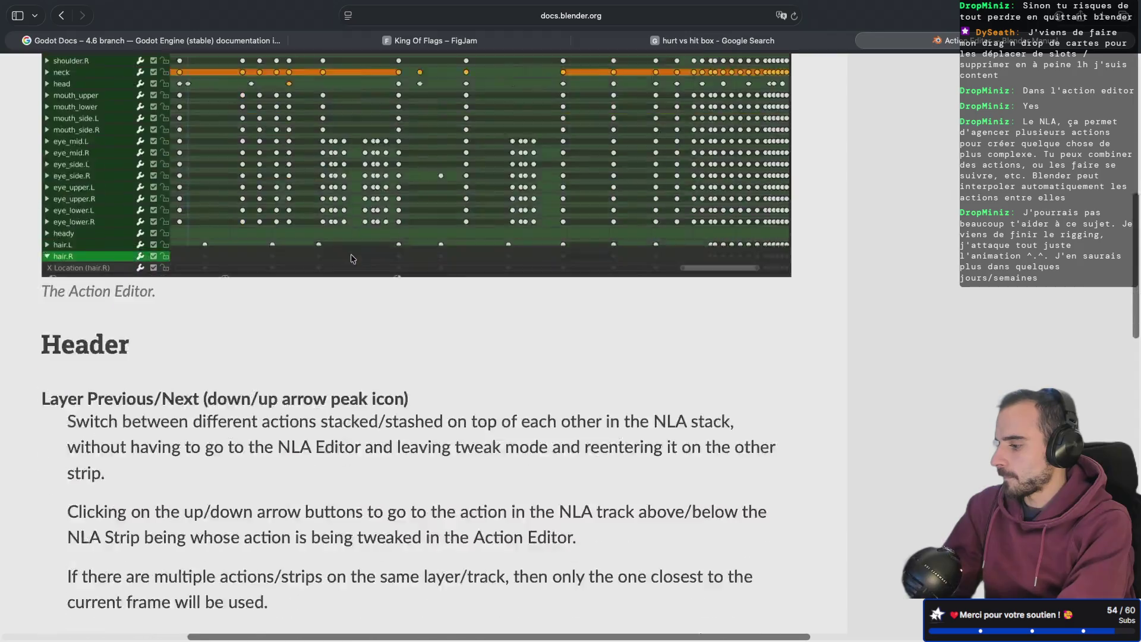
scroll(351, 258, down, 15)
scroll(351, 255, down, 2)
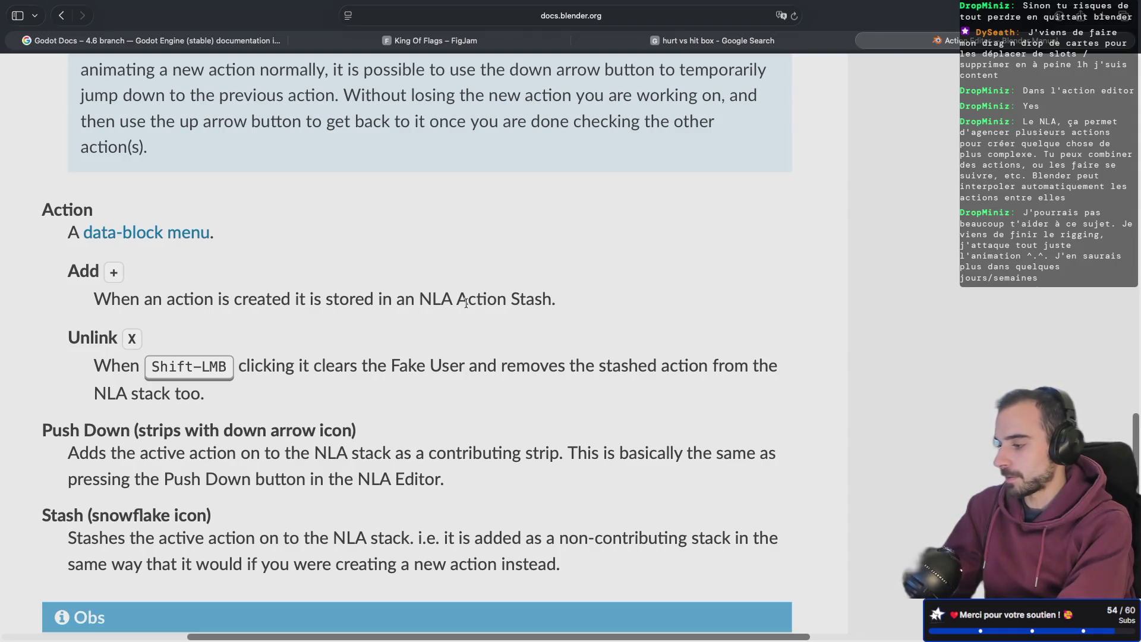
scroll(466, 303, up, 3)
scroll(466, 302, down, 5)
scroll(466, 302, down, 1)
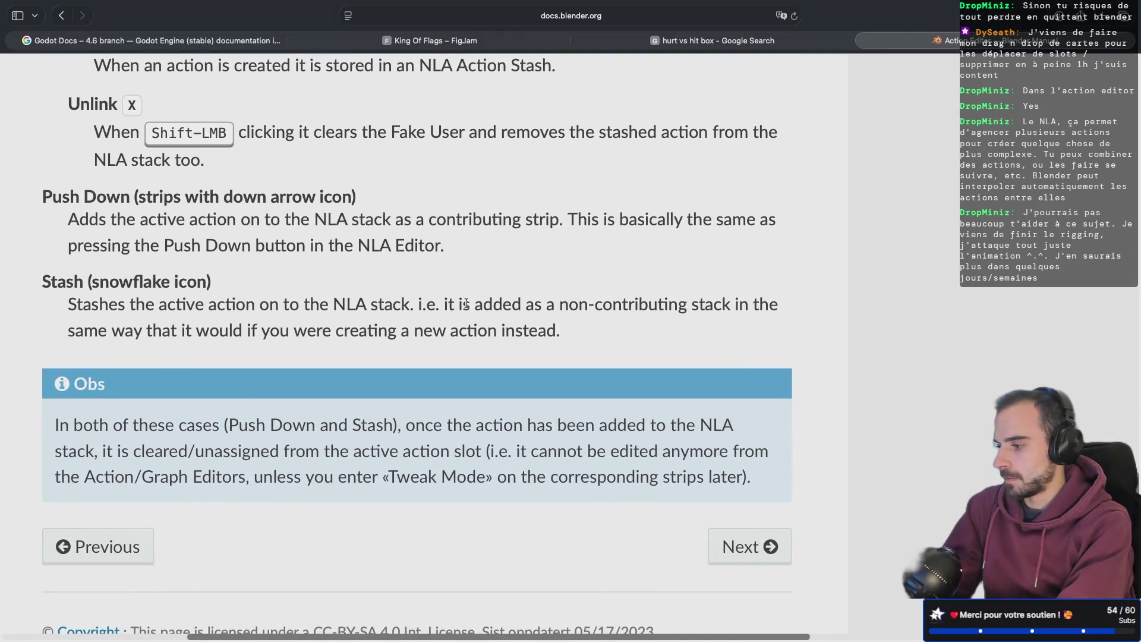
scroll(466, 302, down, 1)
scroll(466, 303, left, 3)
scroll(466, 302, up, 4)
scroll(466, 303, up, 2)
scroll(466, 303, left, 3)
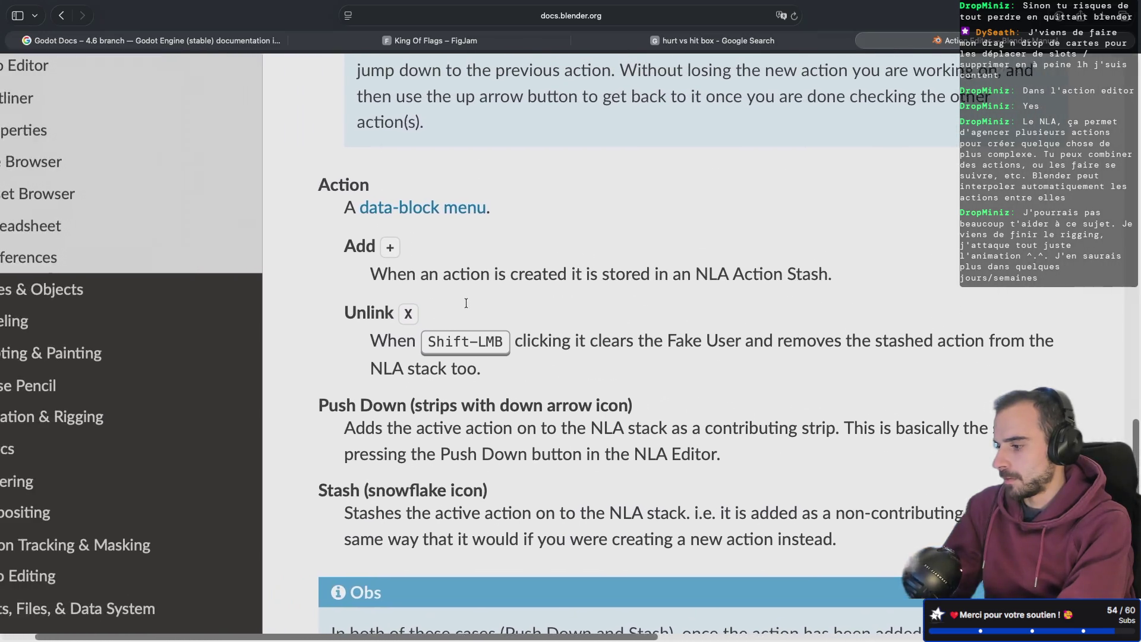
scroll(466, 303, up, 6)
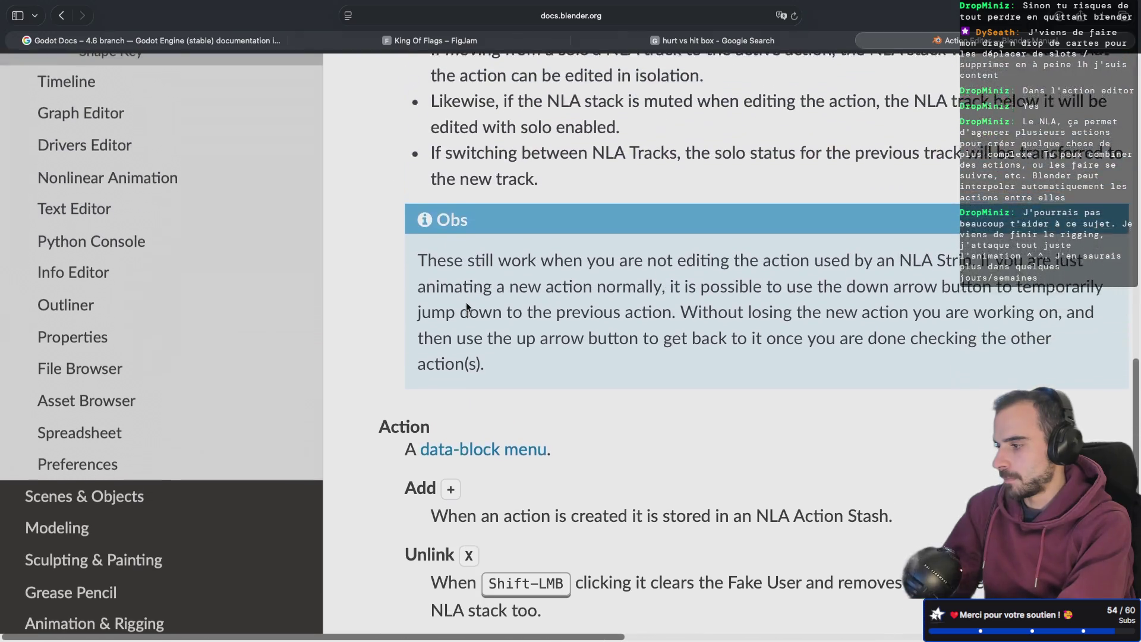
scroll(199, 236, down, 3)
scroll(199, 234, up, 5)
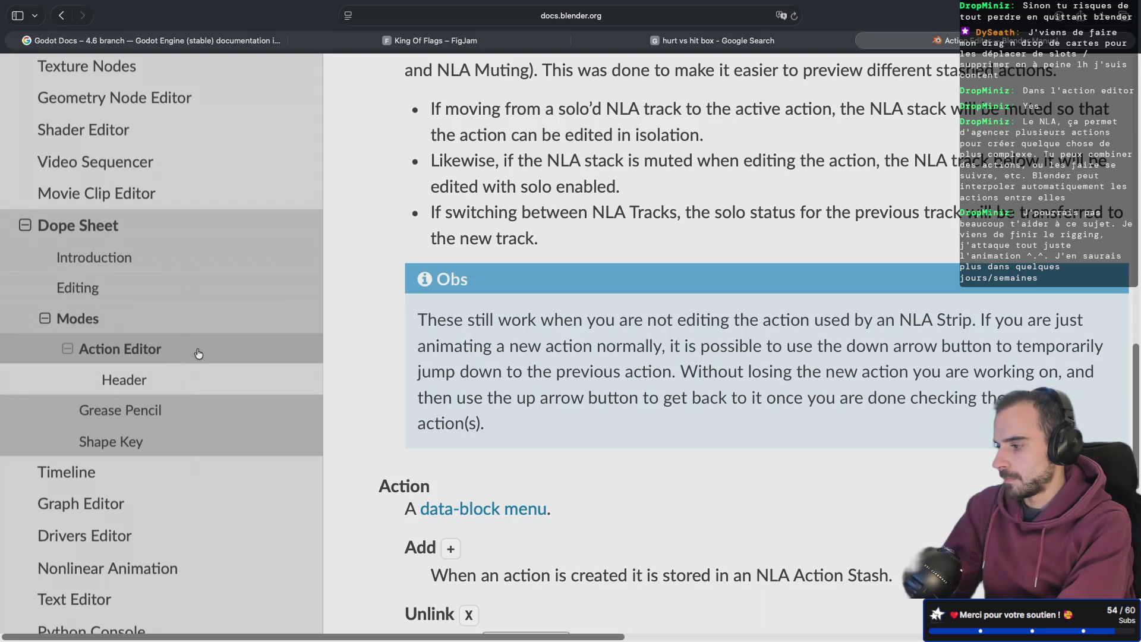
- Read the Dope Sheet manual page down to its Action panel and Custom Properties sections
click(150, 257)
ctrl+scroll(331, 279, up, 5)
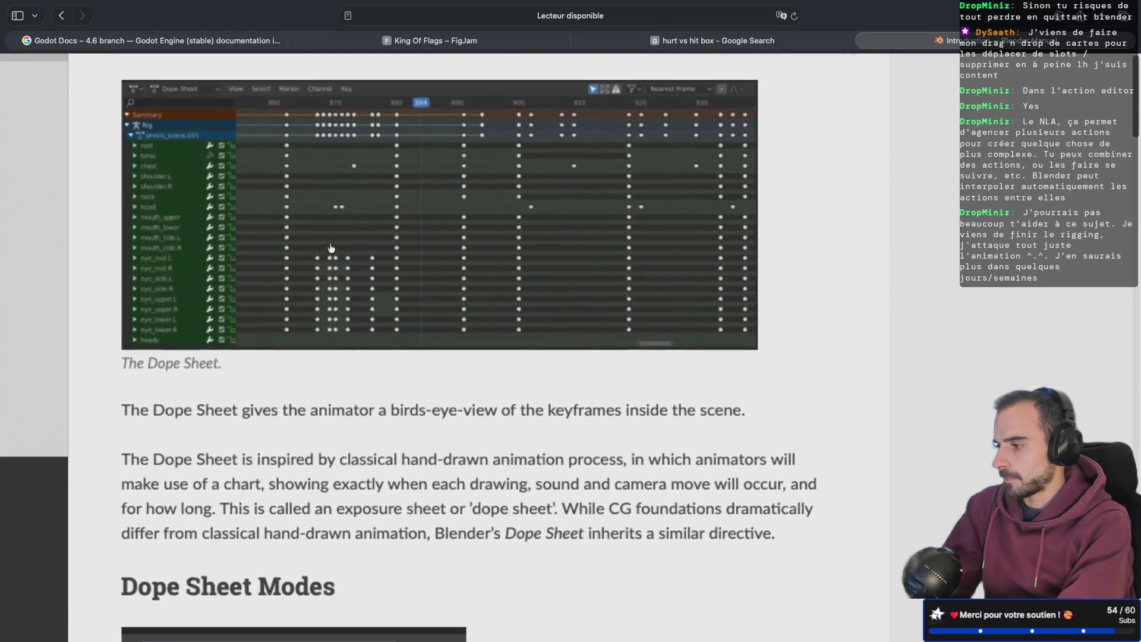
ctrl+scroll(332, 248, down, 3)
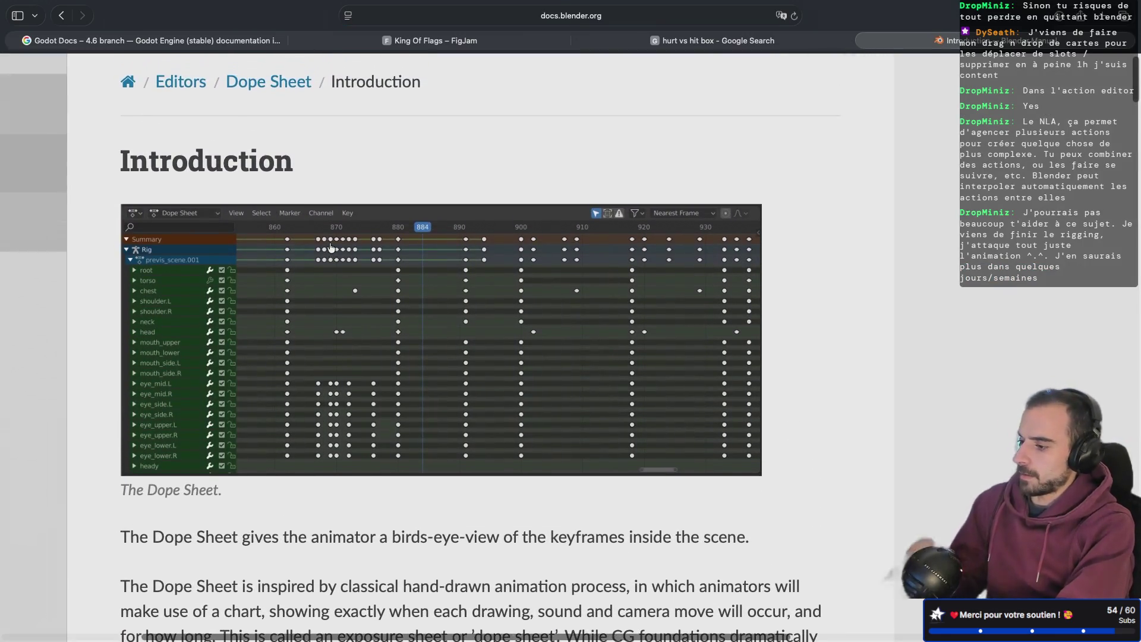
ctrl+scroll(332, 248, up, 3)
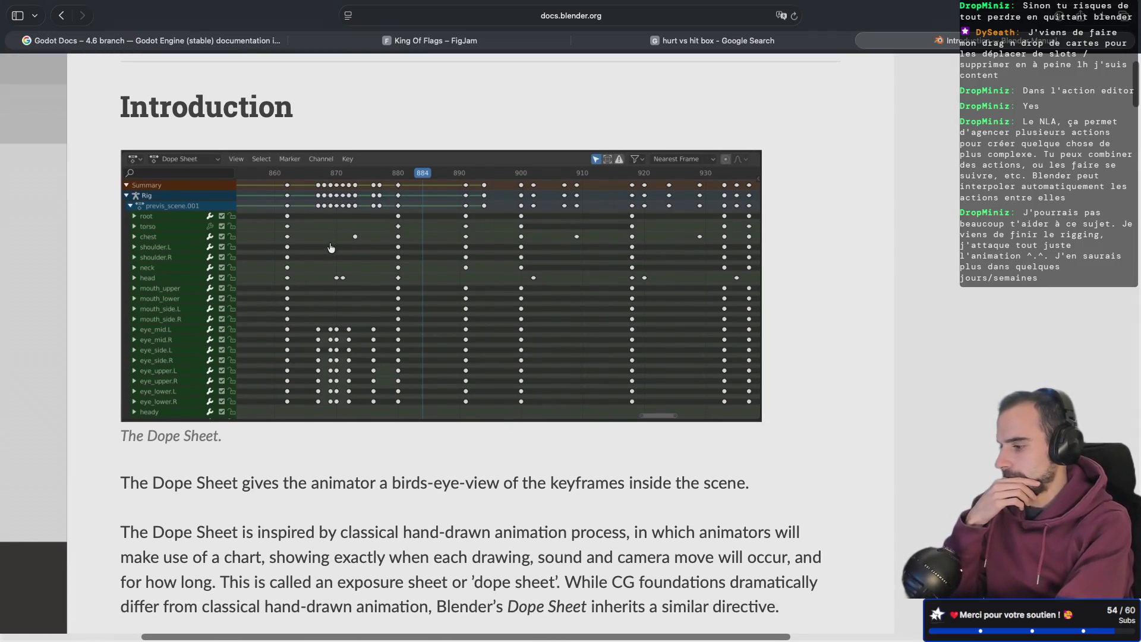
scroll(332, 279, down, 4)
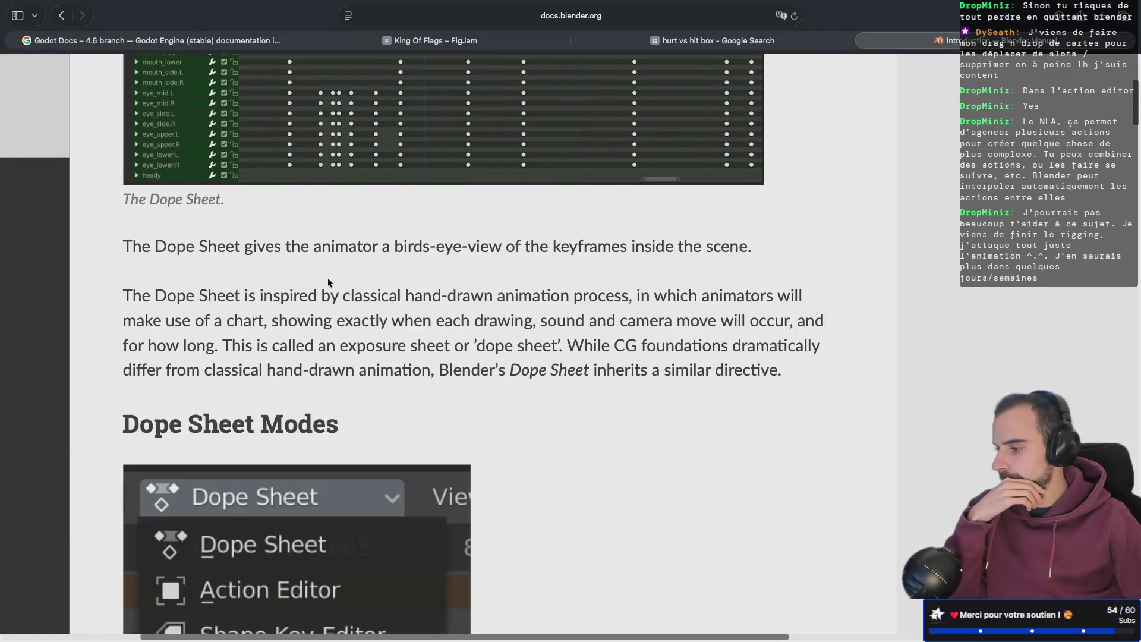
scroll(327, 277, left, 1)
scroll(325, 278, down, 1)
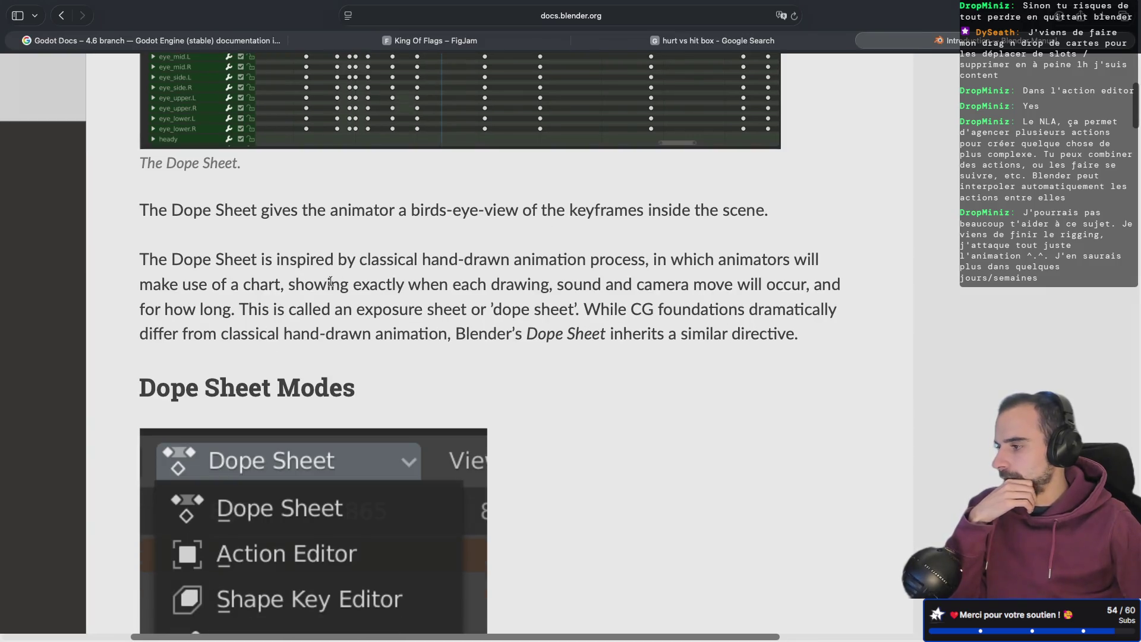
scroll(328, 283, down, 10)
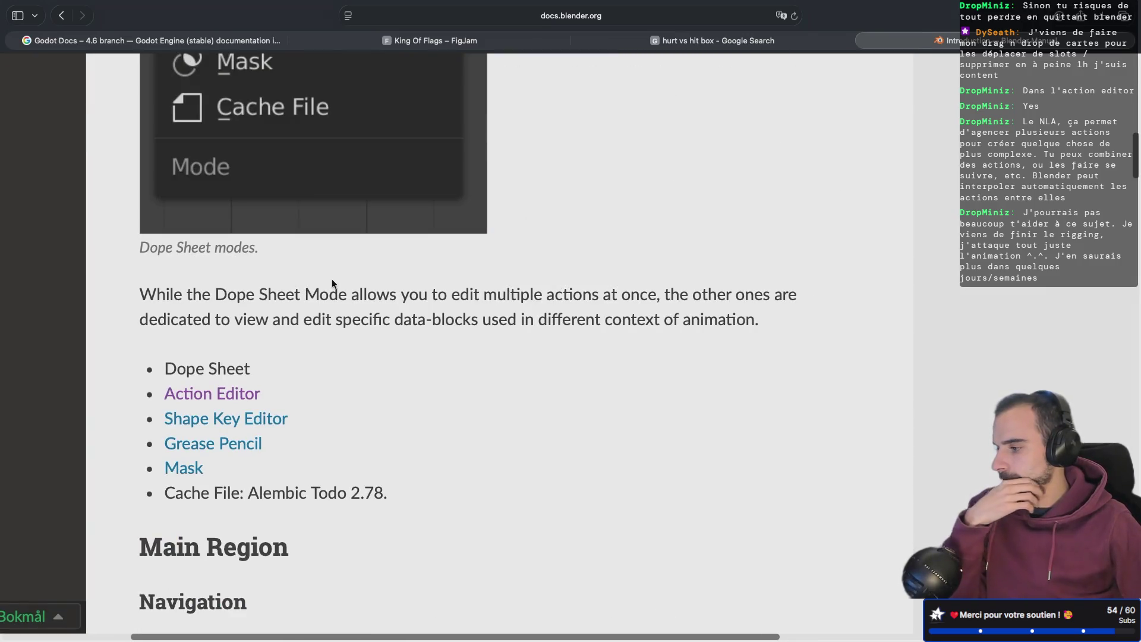
scroll(332, 280, down, 7)
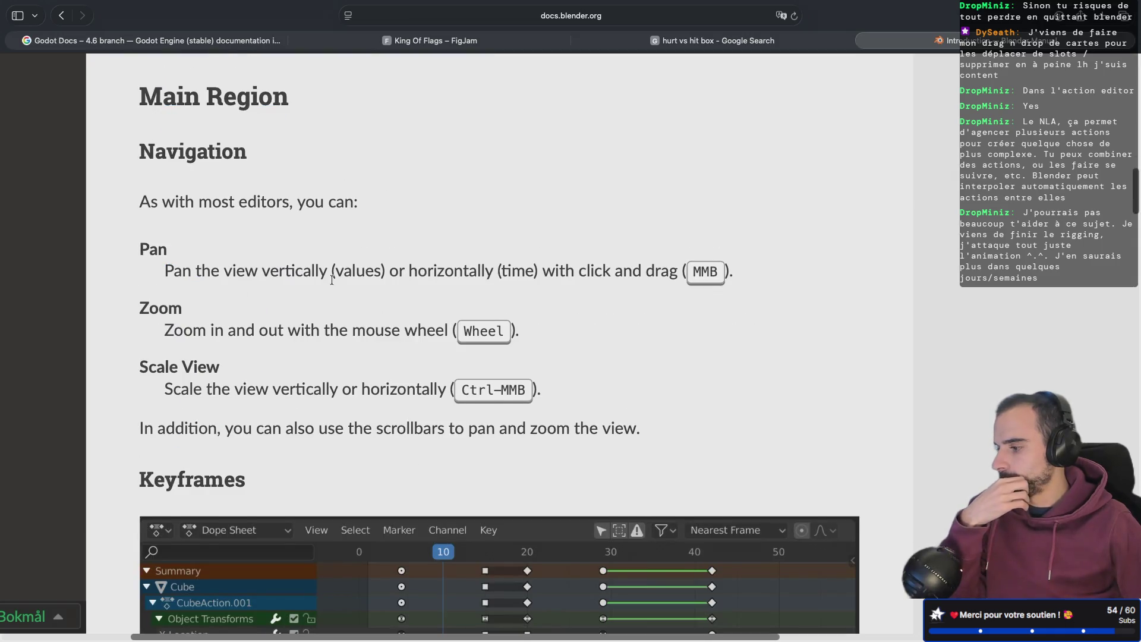
scroll(331, 279, down, 11)
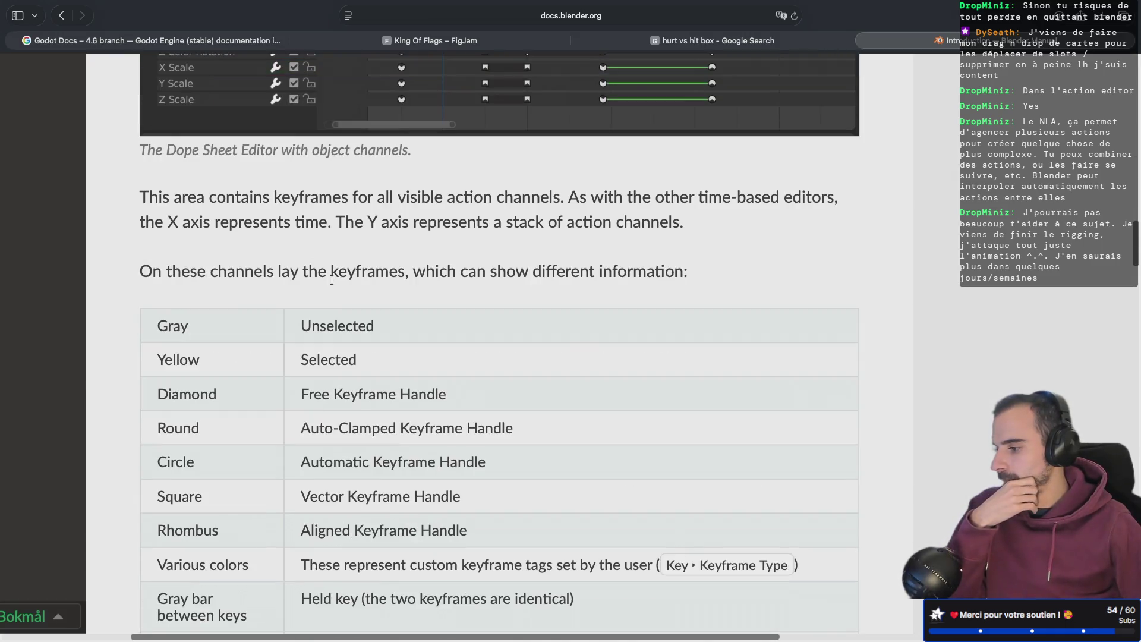
scroll(332, 279, down, 17)
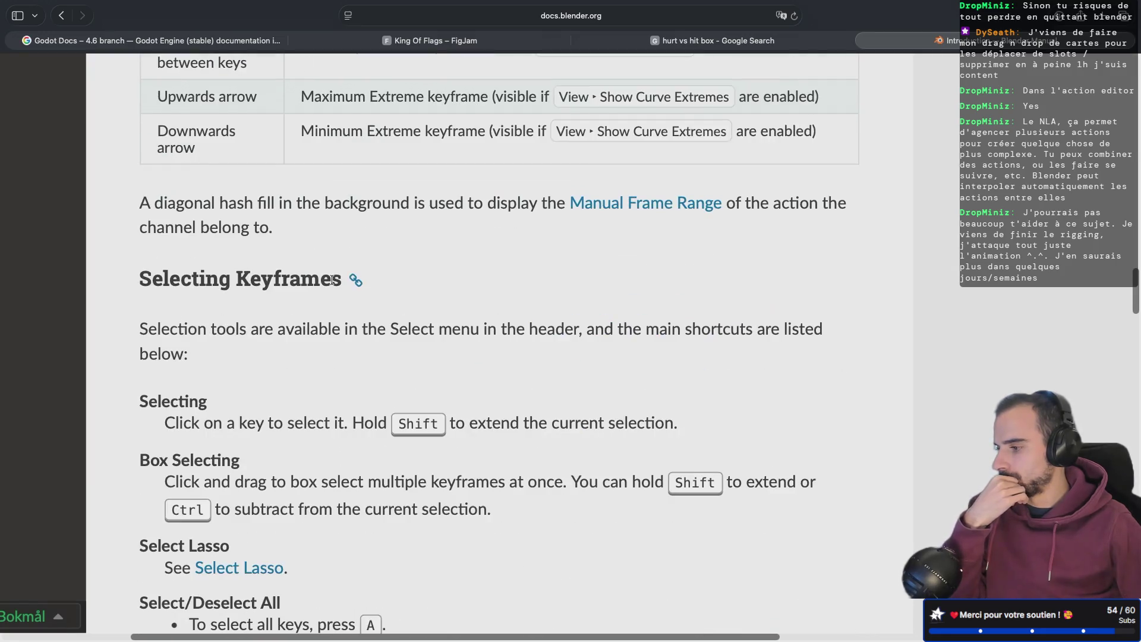
scroll(332, 279, down, 12)
scroll(332, 279, down, 10)
scroll(332, 280, down, 9)
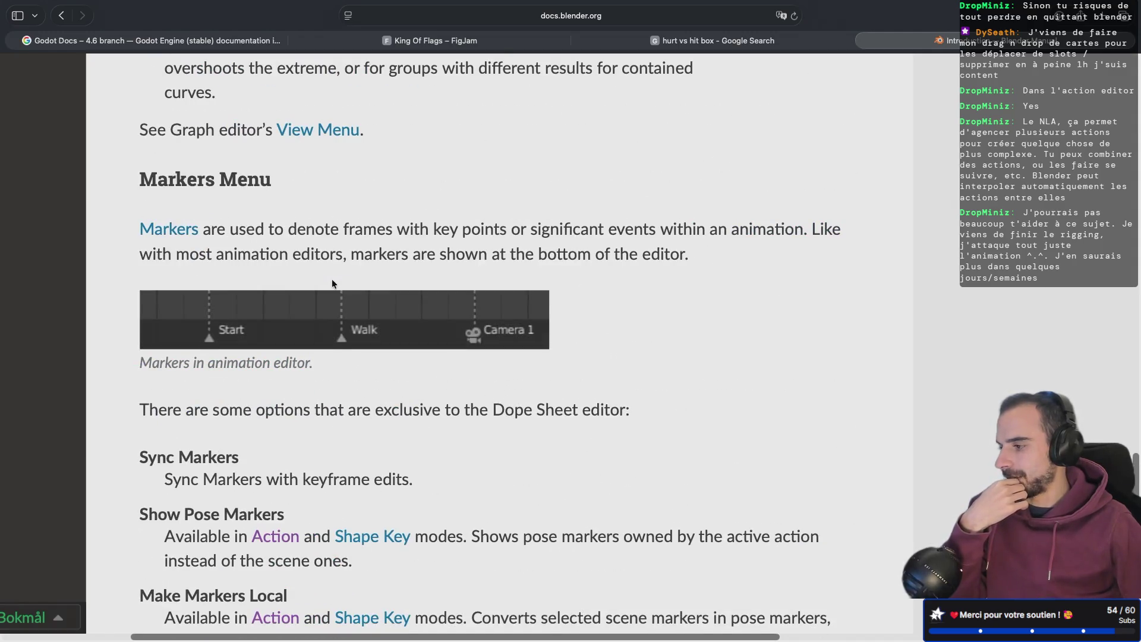
scroll(331, 280, down, 5)
scroll(332, 284, down, 20)
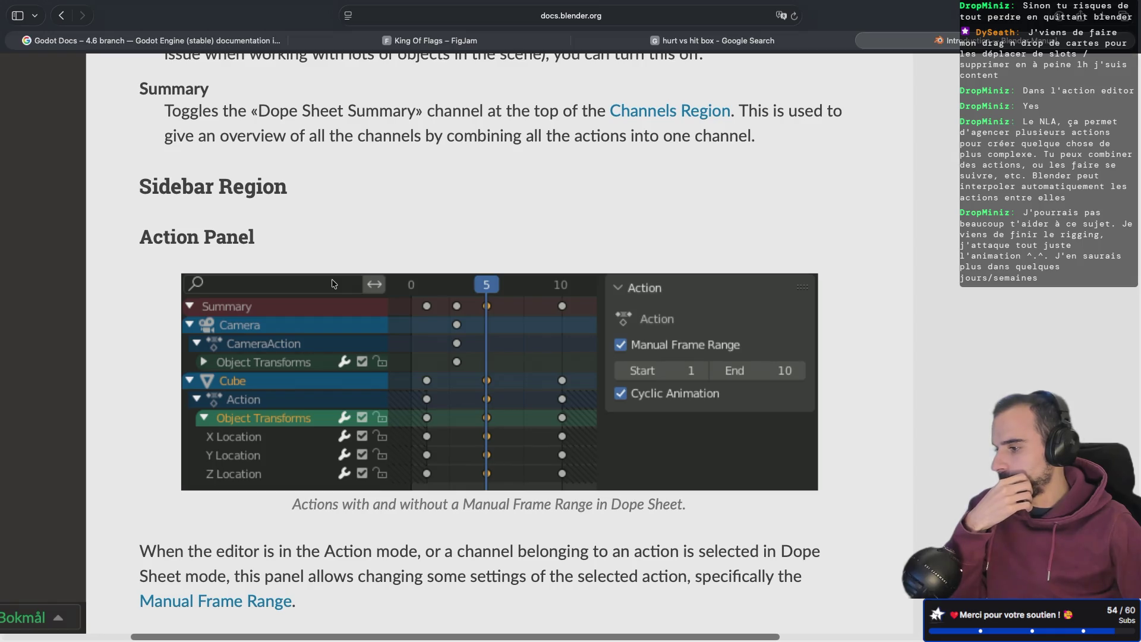
scroll(334, 284, down, 3)
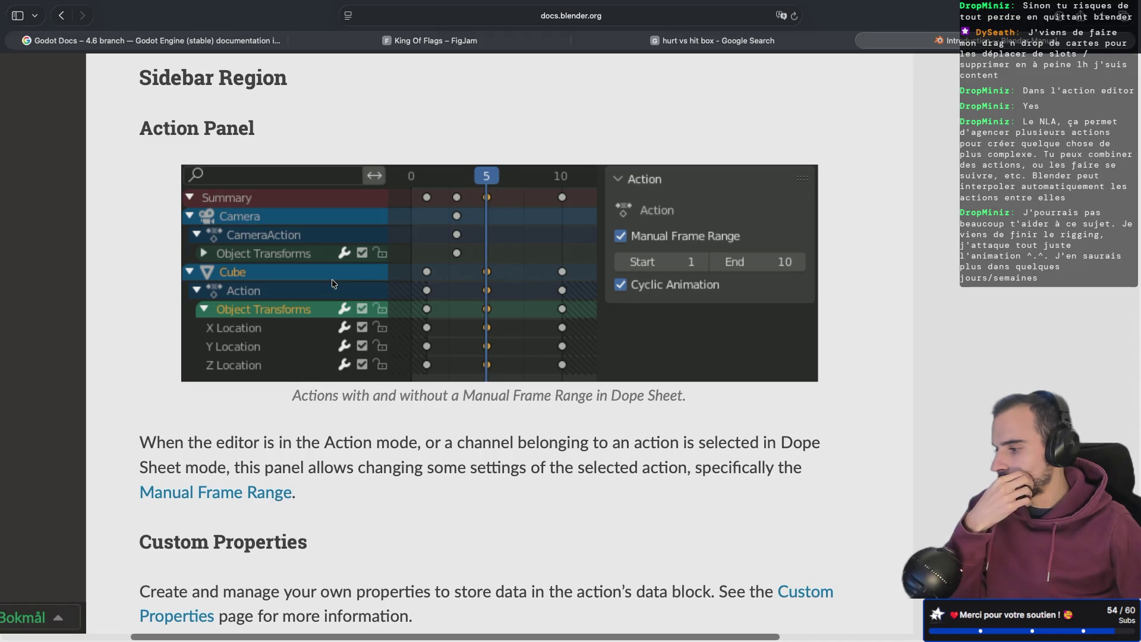
scroll(333, 283, down, 5)
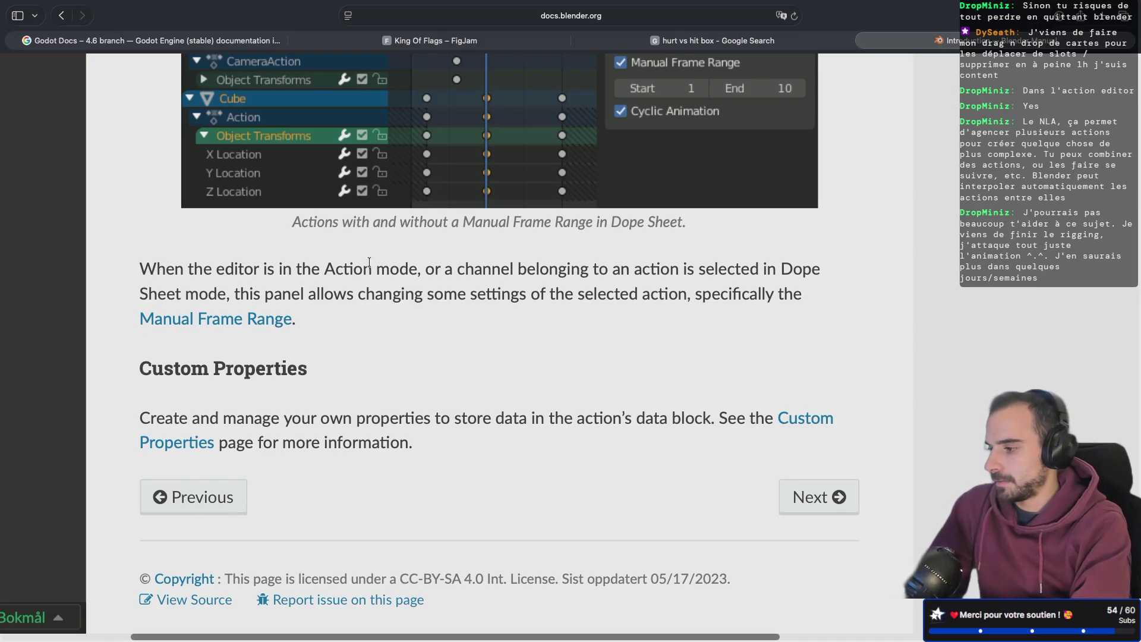
key(ctrl+Left)
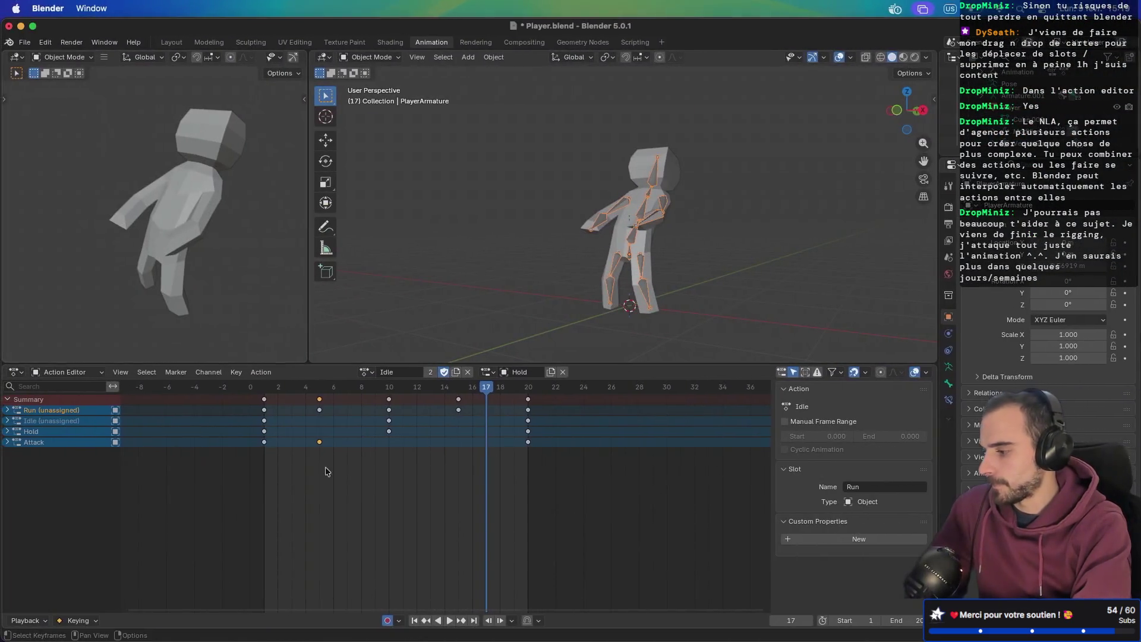
- Load the combined Animations action and apply Separate Slots to split it into four actions
click(55, 430)
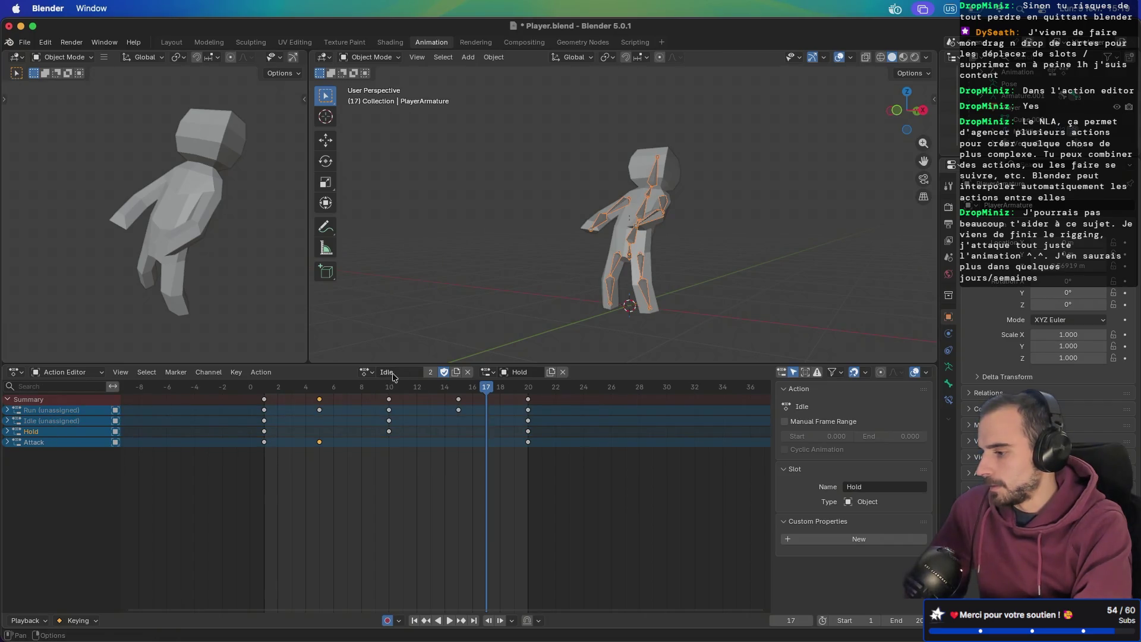
click(273, 372)
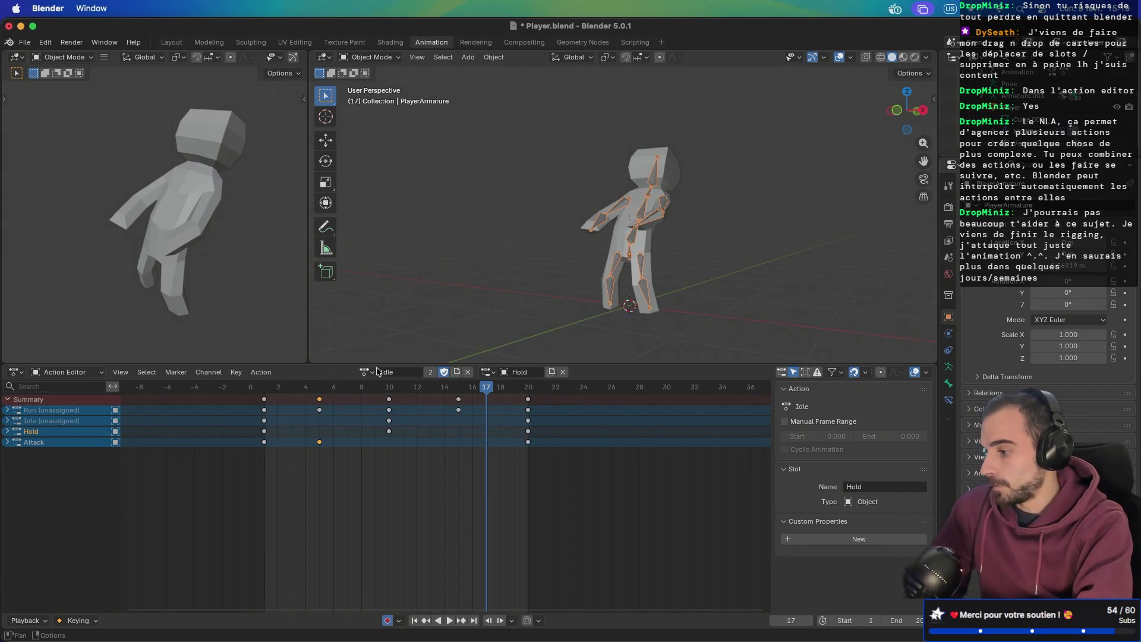
click(367, 373)
click(379, 424)
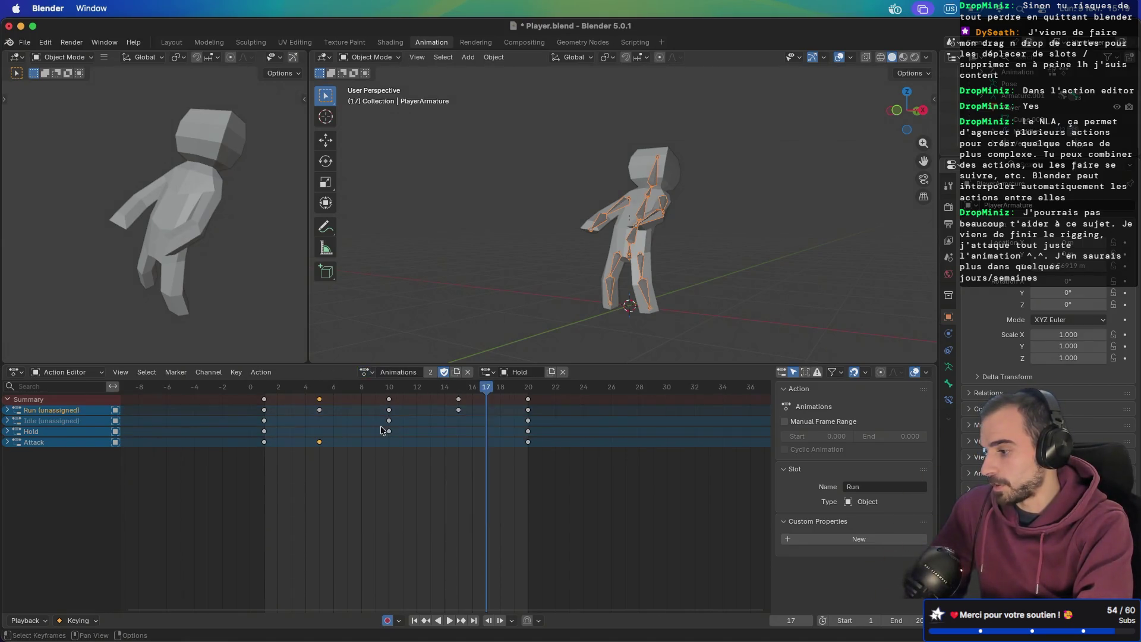
click(262, 371)
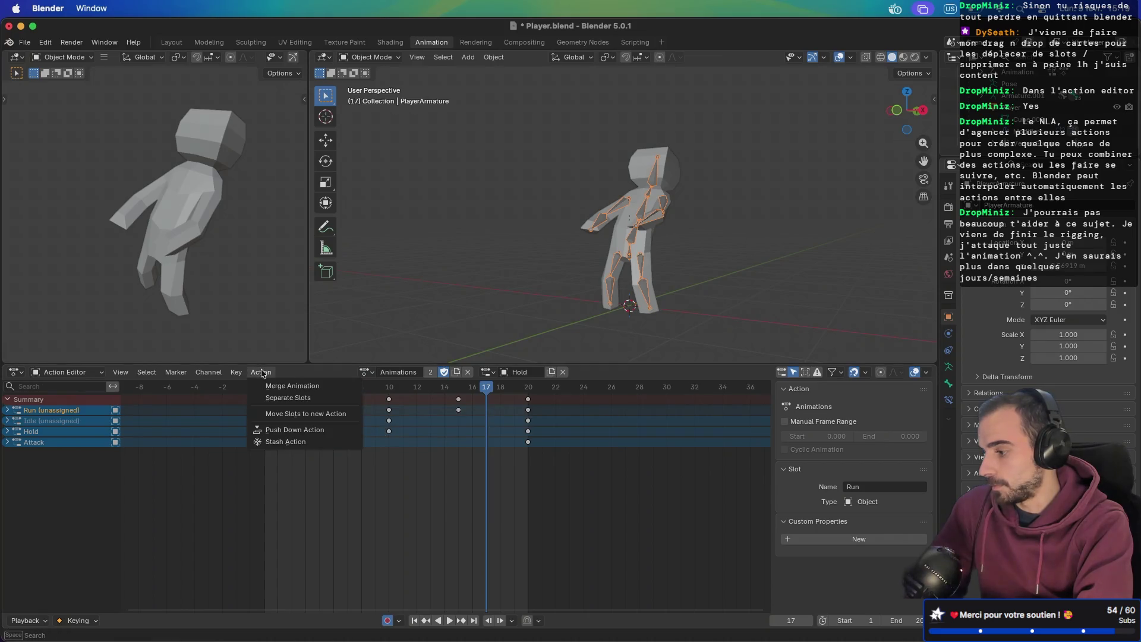
click(287, 400)
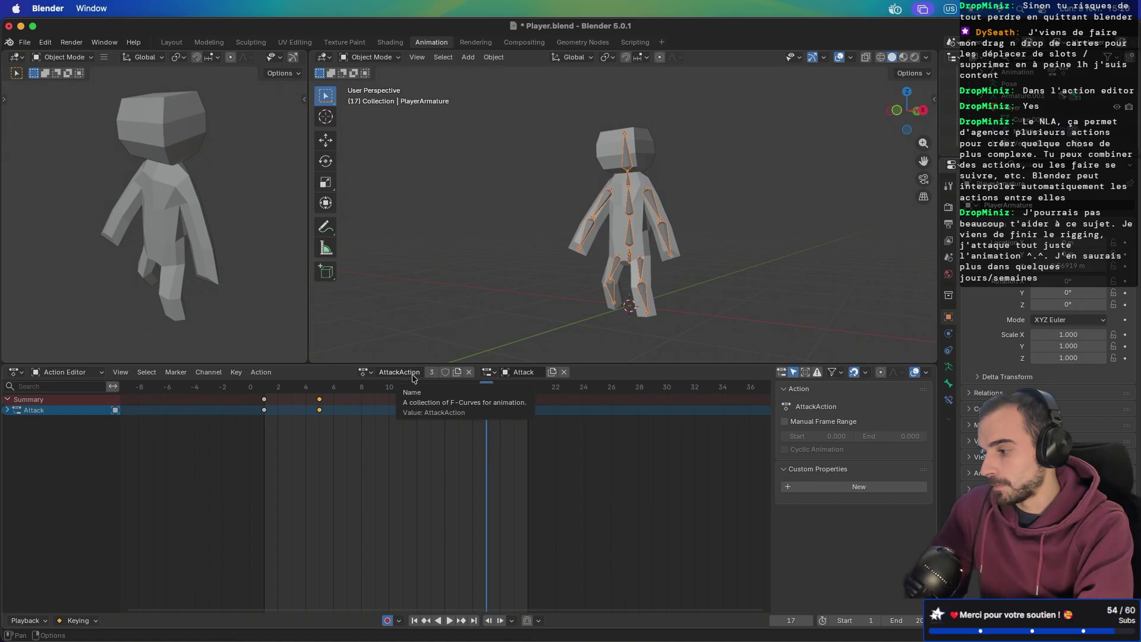
- Load HoldAction, IdleAction and RunAction in turn to check their keyframes, then save
click(365, 372)
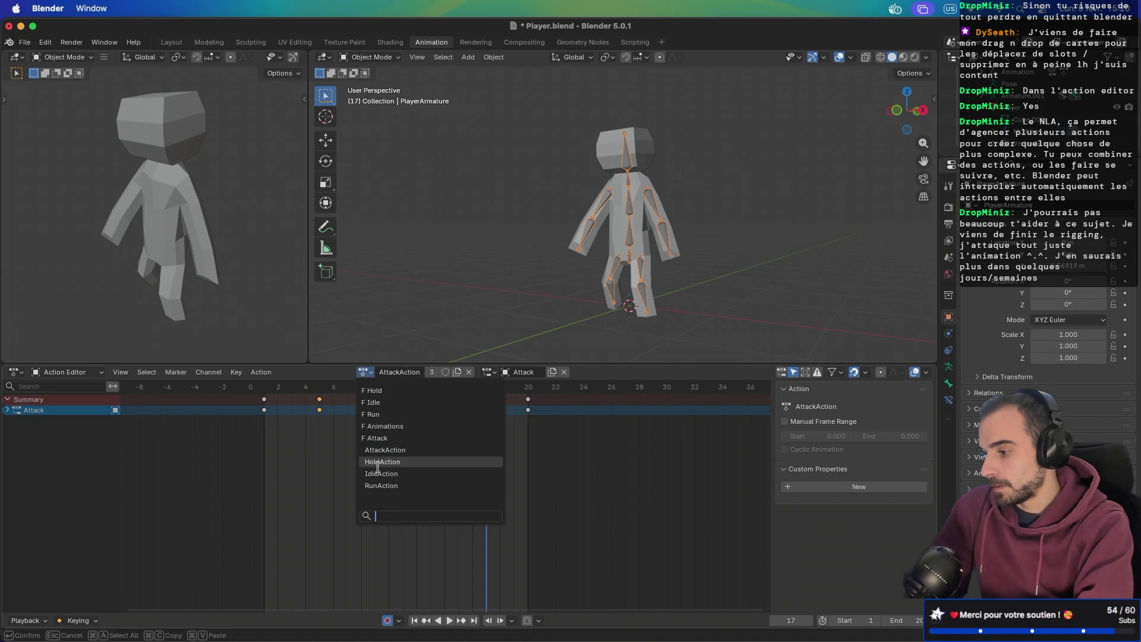
click(386, 450)
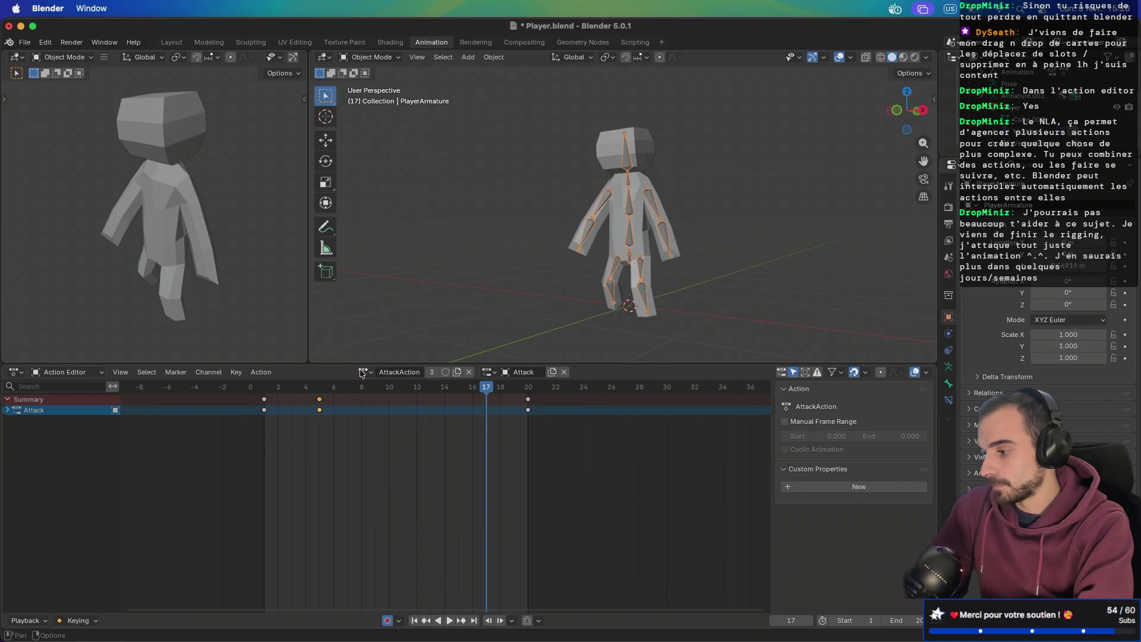
click(362, 372)
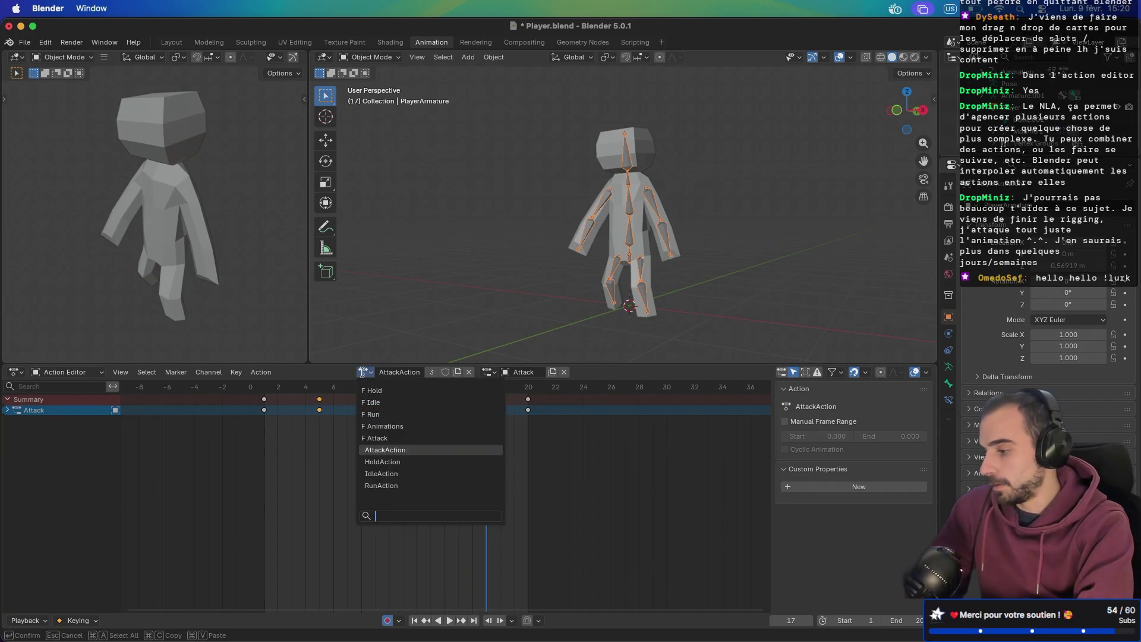
click(375, 462)
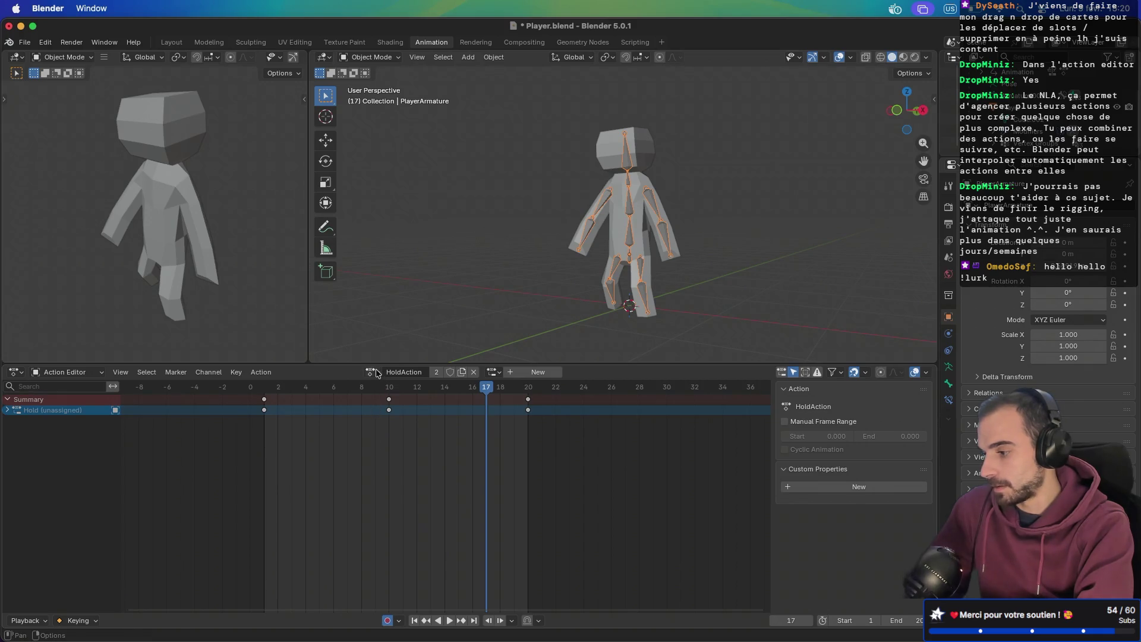
click(373, 372)
click(391, 474)
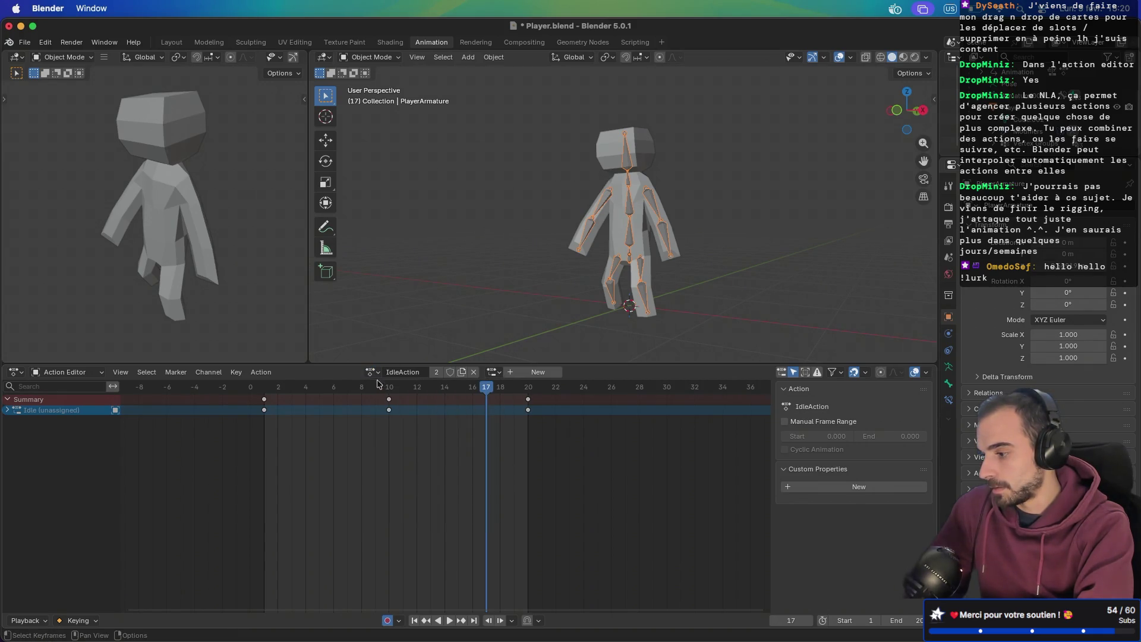
click(372, 372)
click(379, 486)
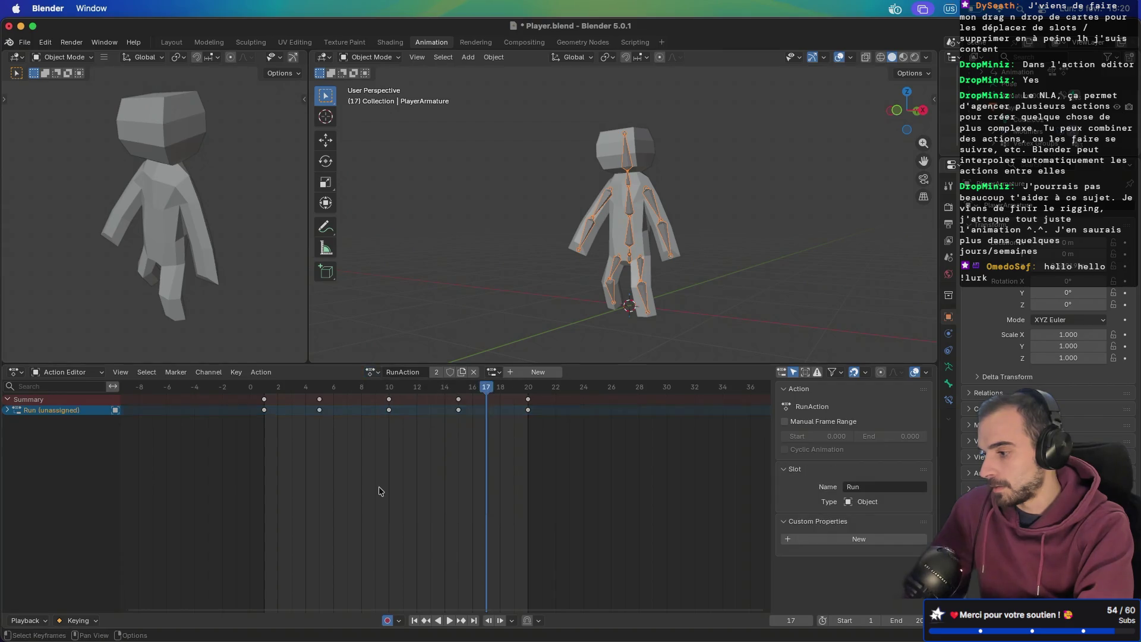
click(373, 372)
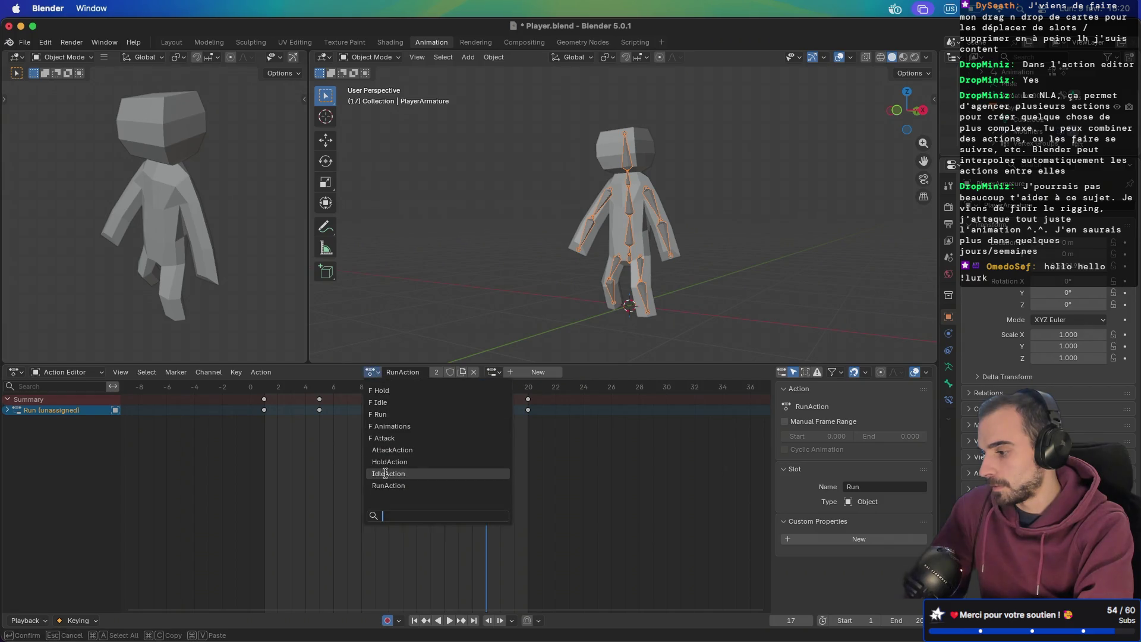
click(386, 474)
key(super+s)
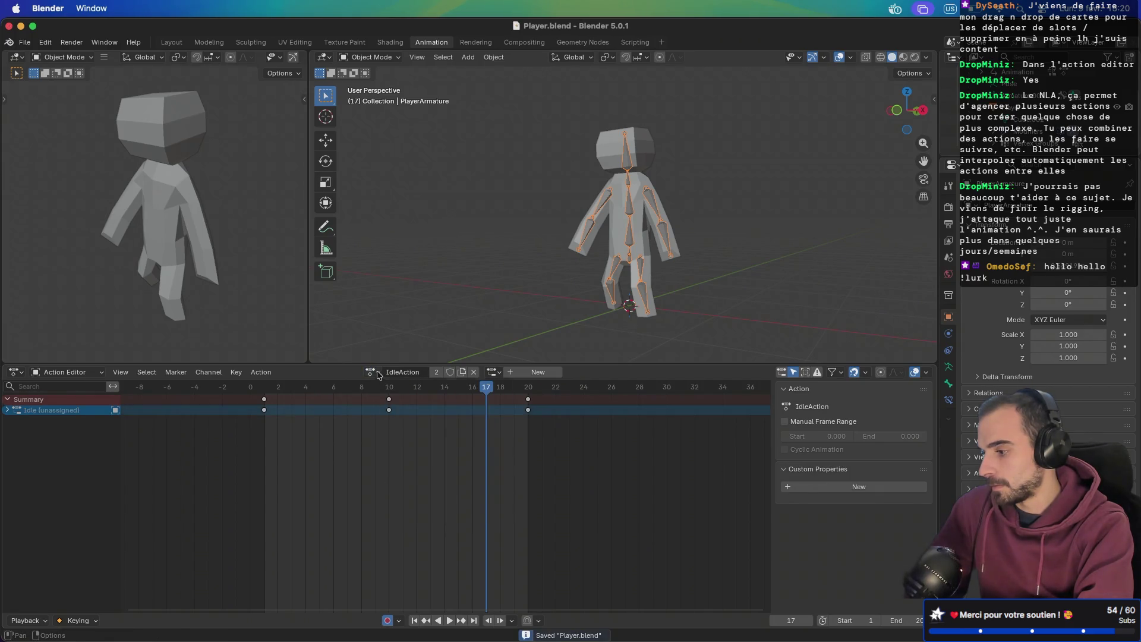
- Reload HoldAction then AttackAction, save Player.blend, and unassign the Attack slot
click(373, 372)
click(386, 464)
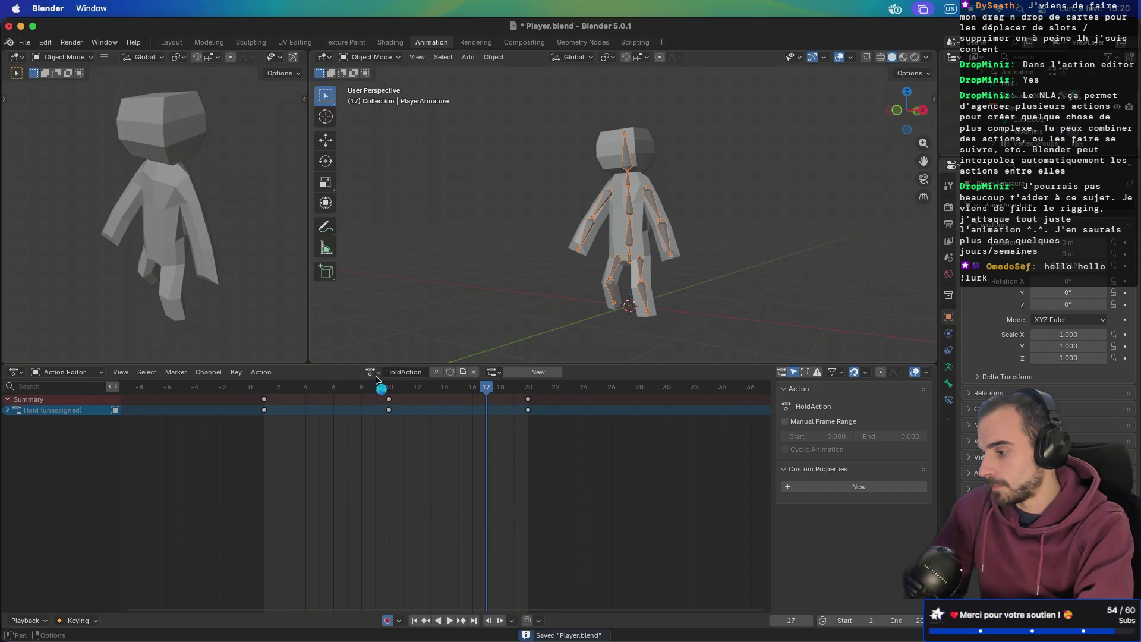
click(374, 372)
click(390, 450)
key(super+s)
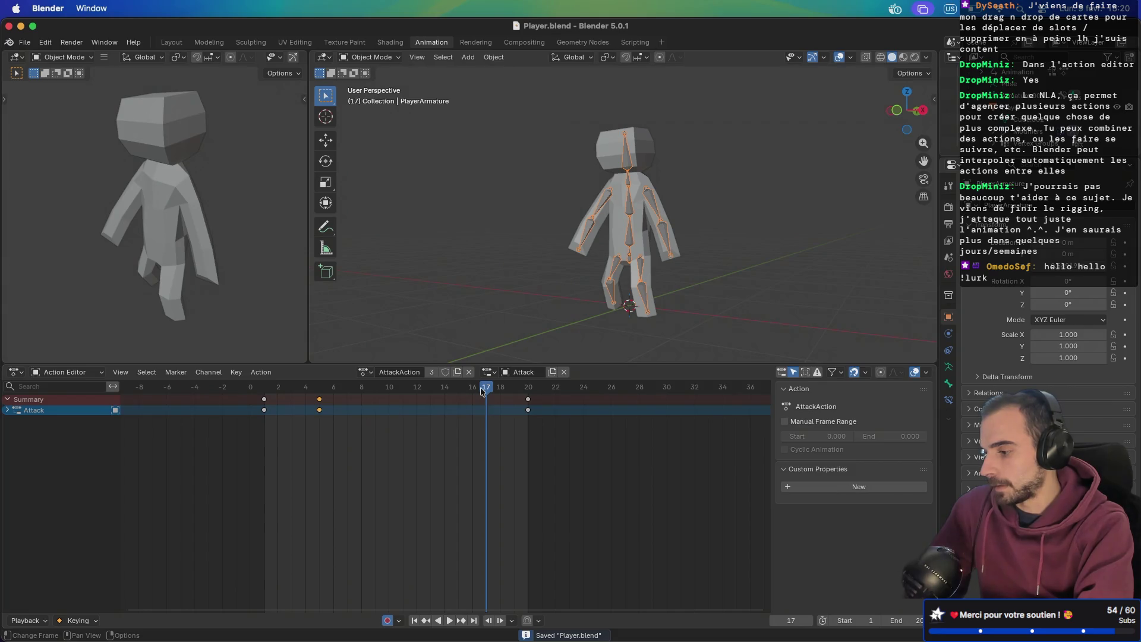
click(561, 374)
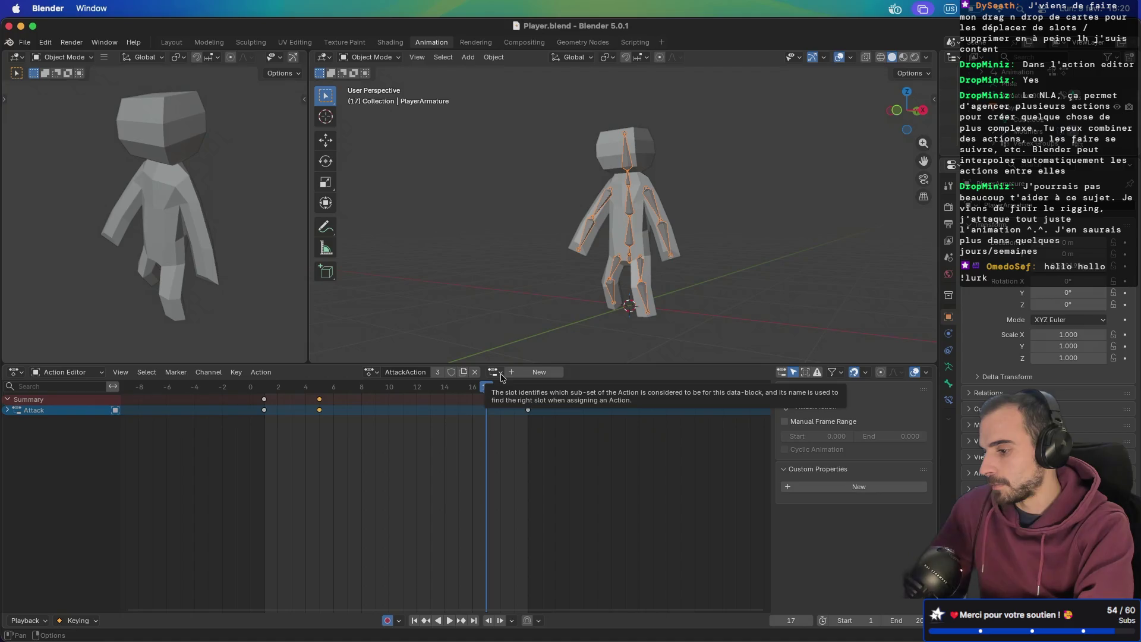
- Save, then load the older Attack action, unlinking and reloading it until it is assigned
key(super+s)
click(371, 372)
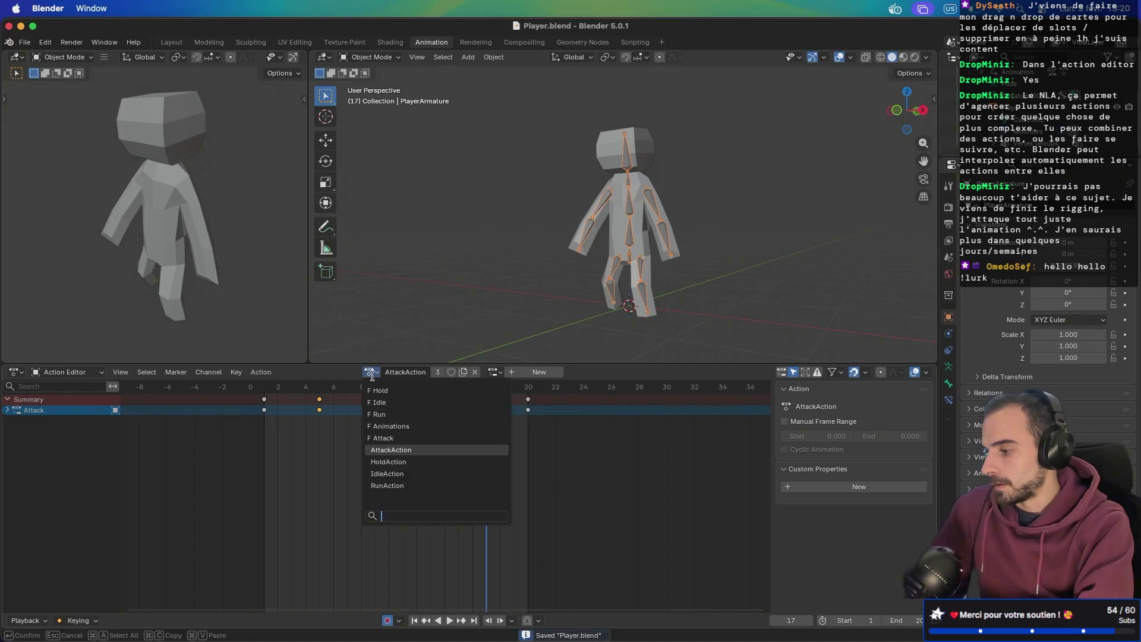
click(383, 439)
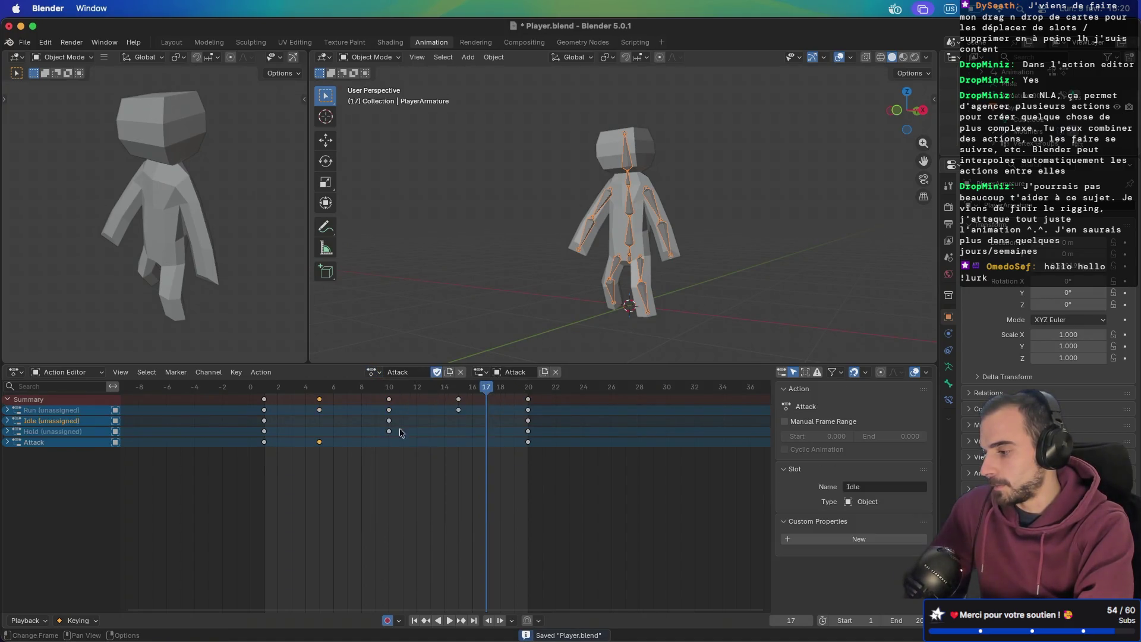
click(460, 372)
click(428, 373)
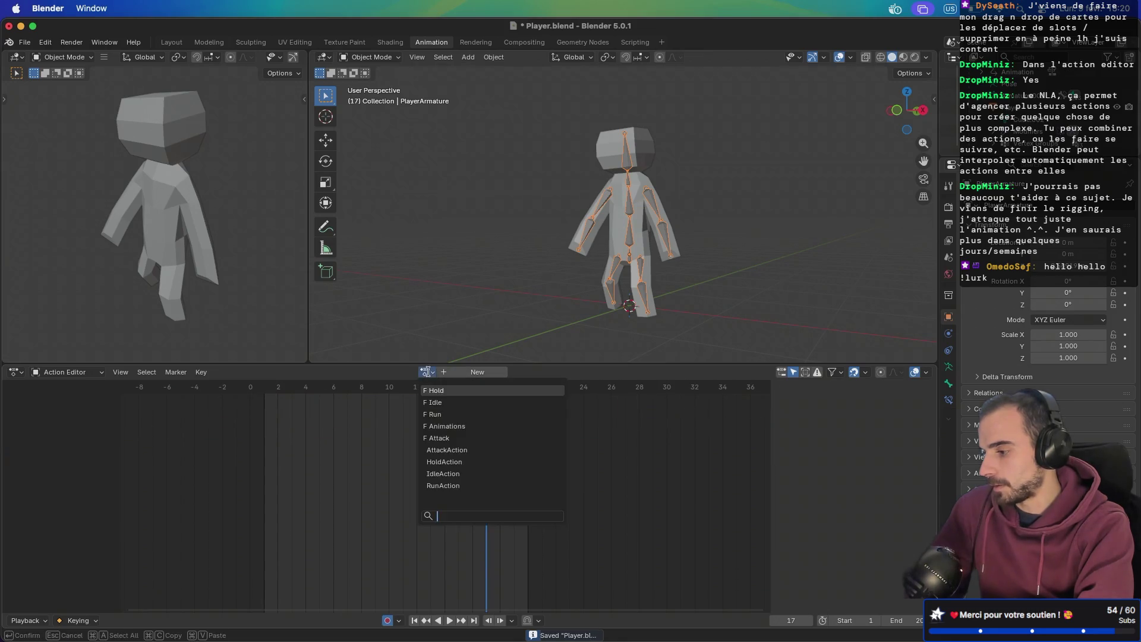
click(446, 438)
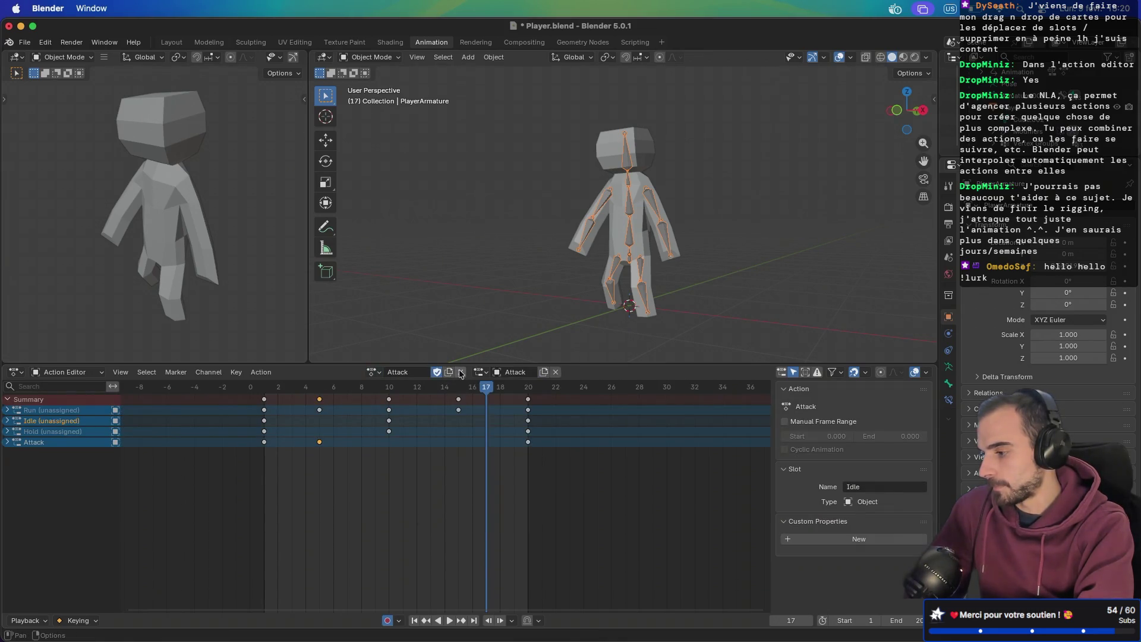
click(460, 373)
click(427, 373)
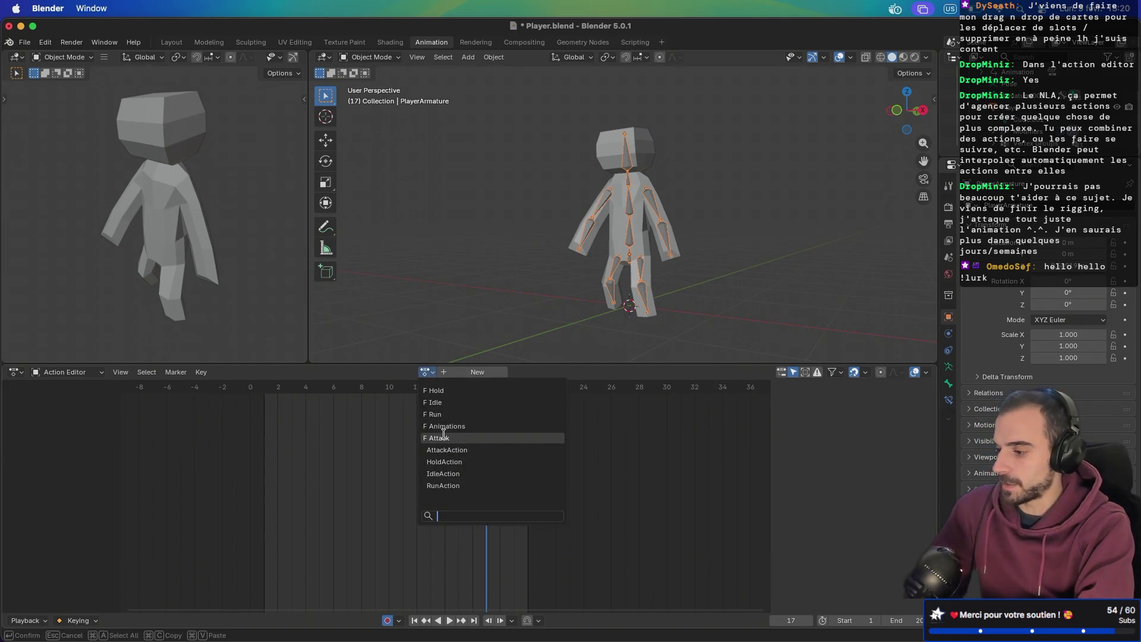
click(443, 434)
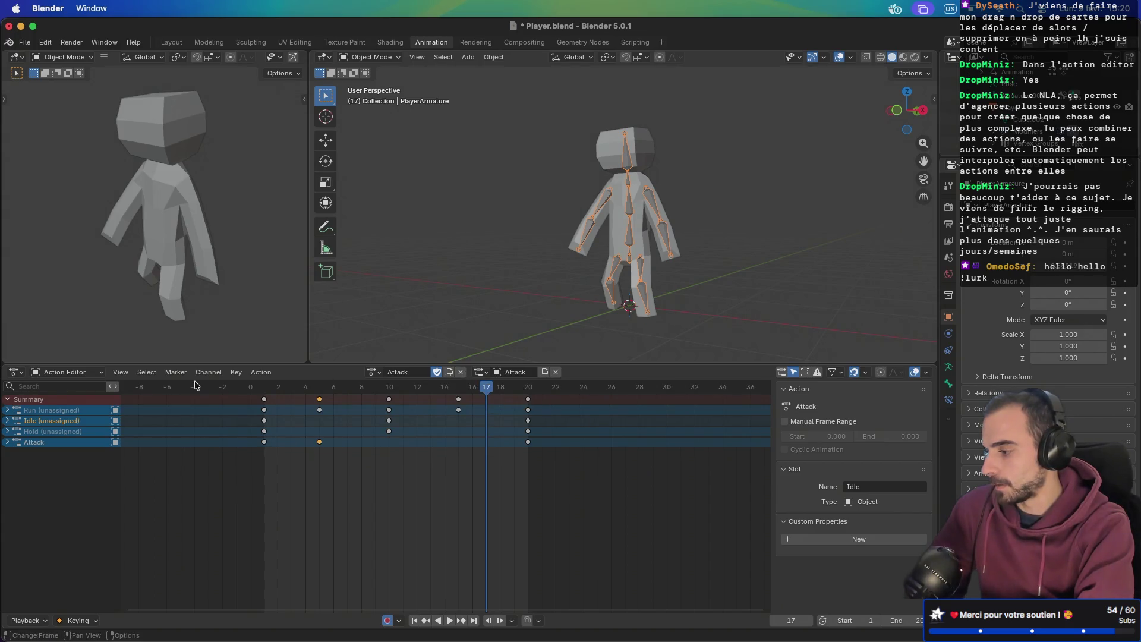
click(85, 373)
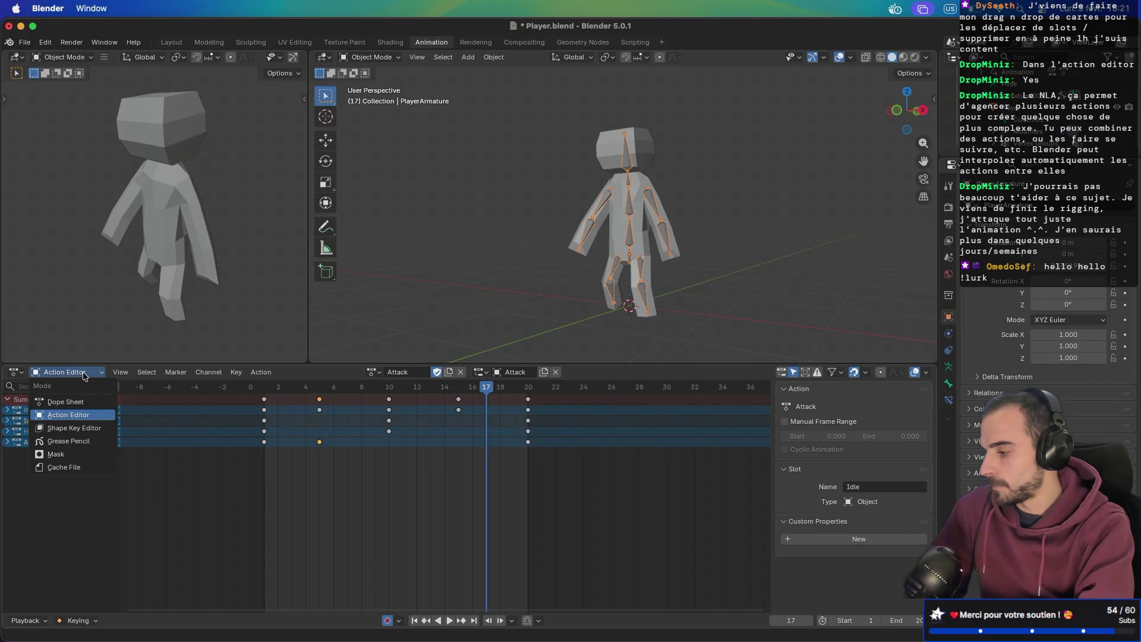
- Return to Action Editor mode, load Attack, clear its fake user and unlink it from the rig
click(73, 402)
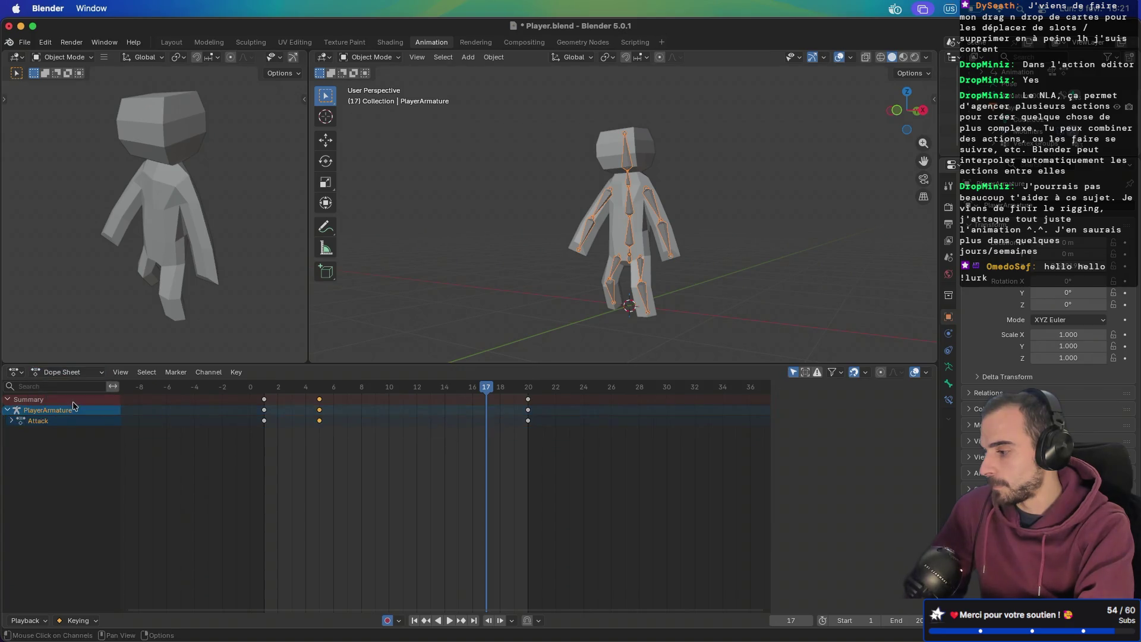
click(99, 375)
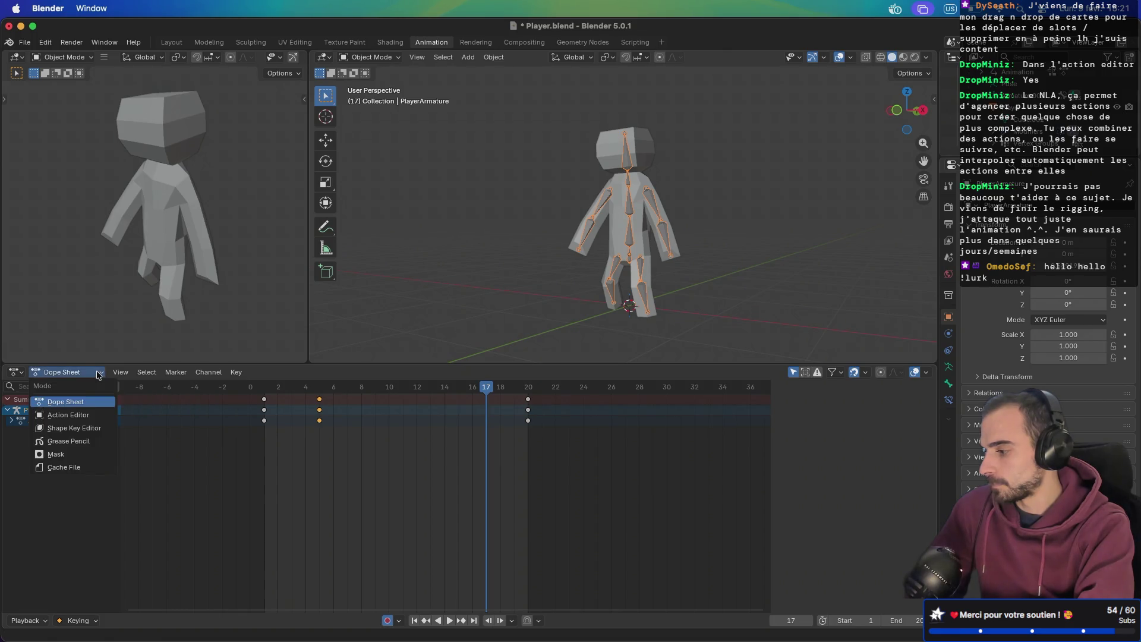
click(82, 417)
click(373, 372)
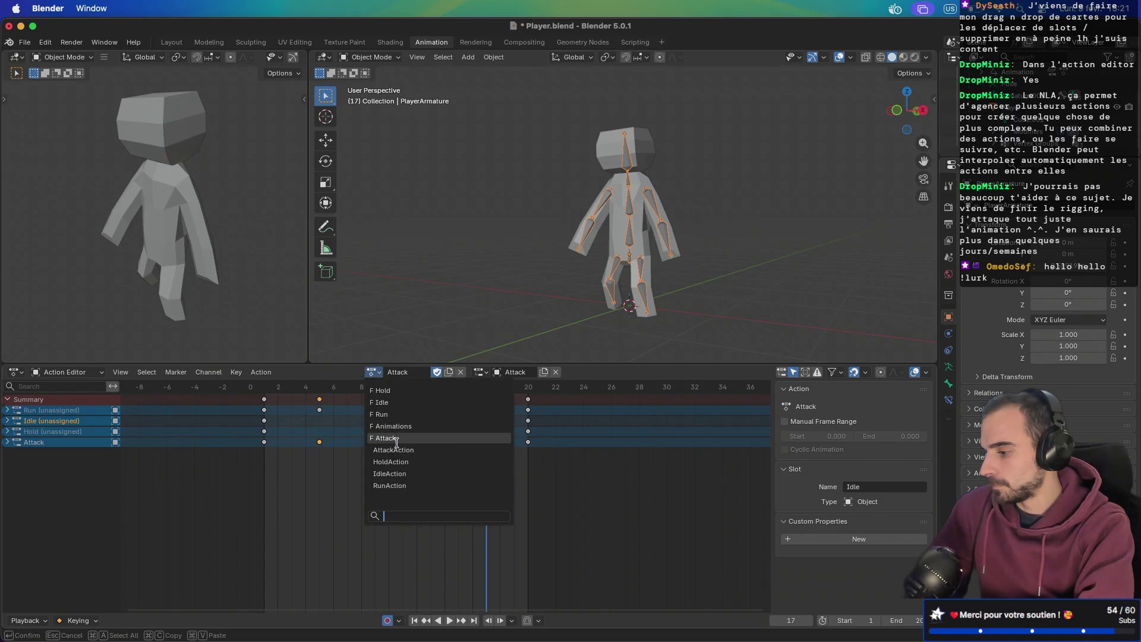
click(440, 376)
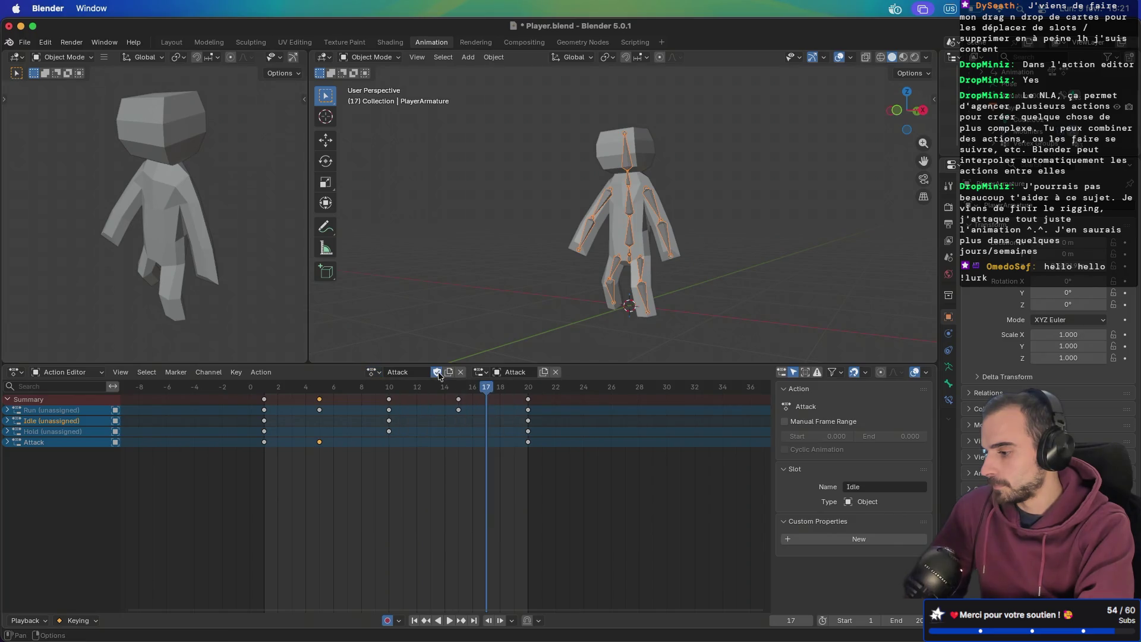
click(461, 372)
click(425, 372)
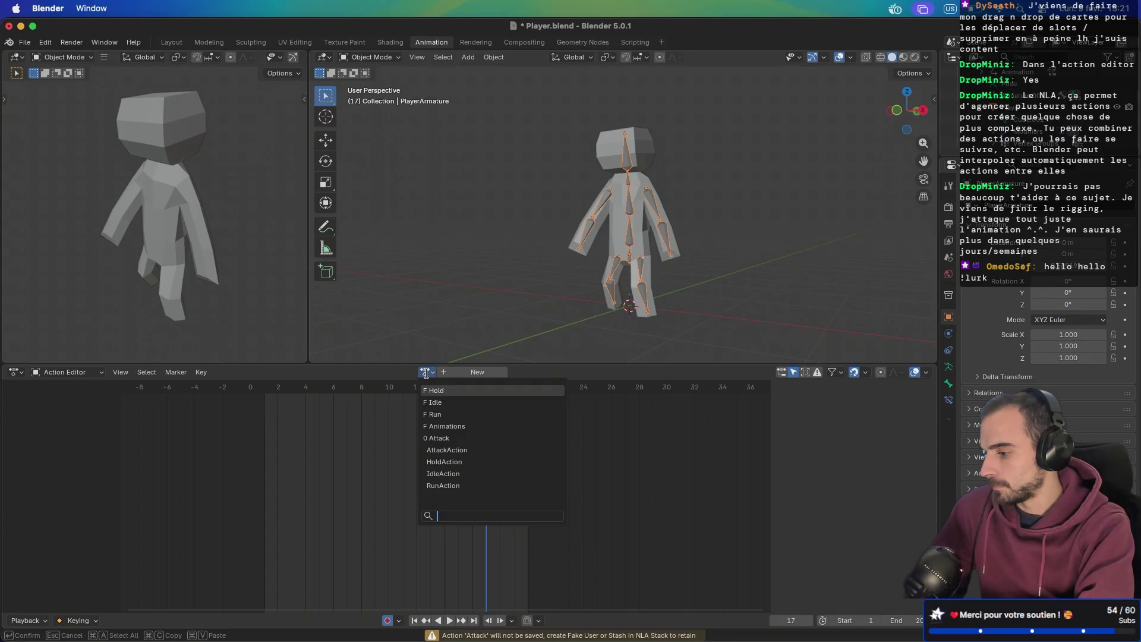
- Load the Animations action, clear its fake user and unlink it
click(436, 426)
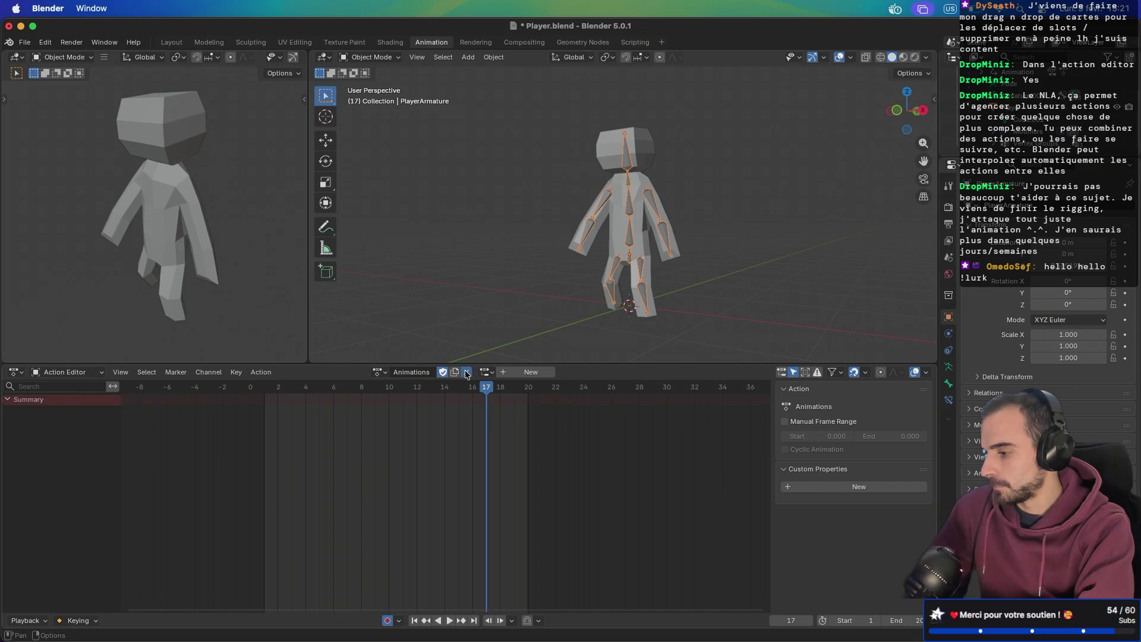
click(466, 372)
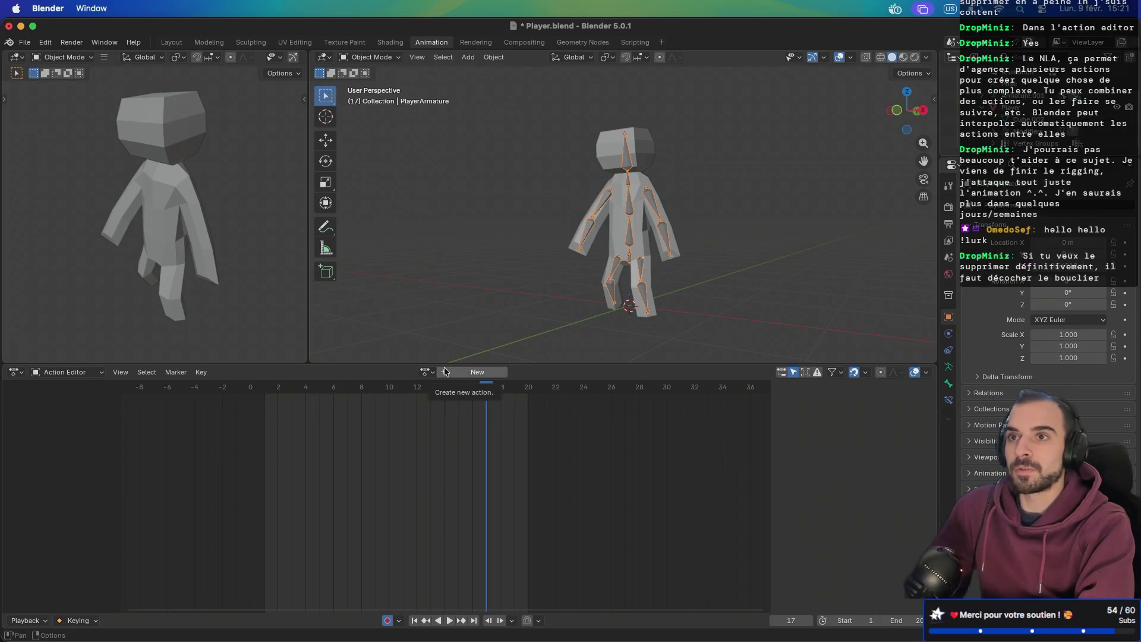
click(426, 372)
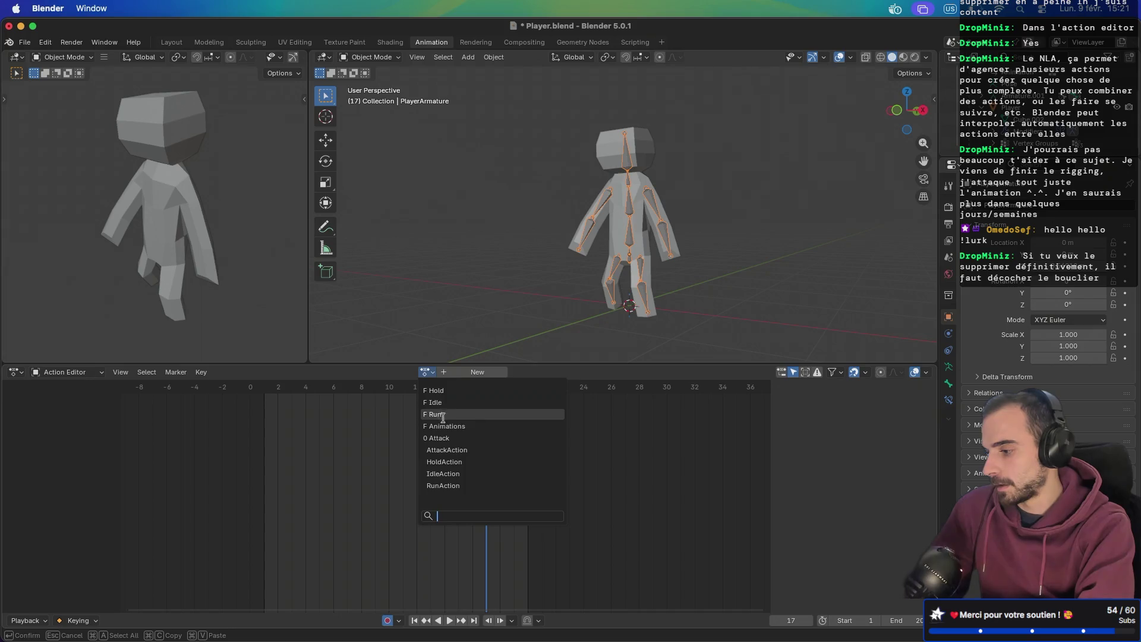
click(443, 426)
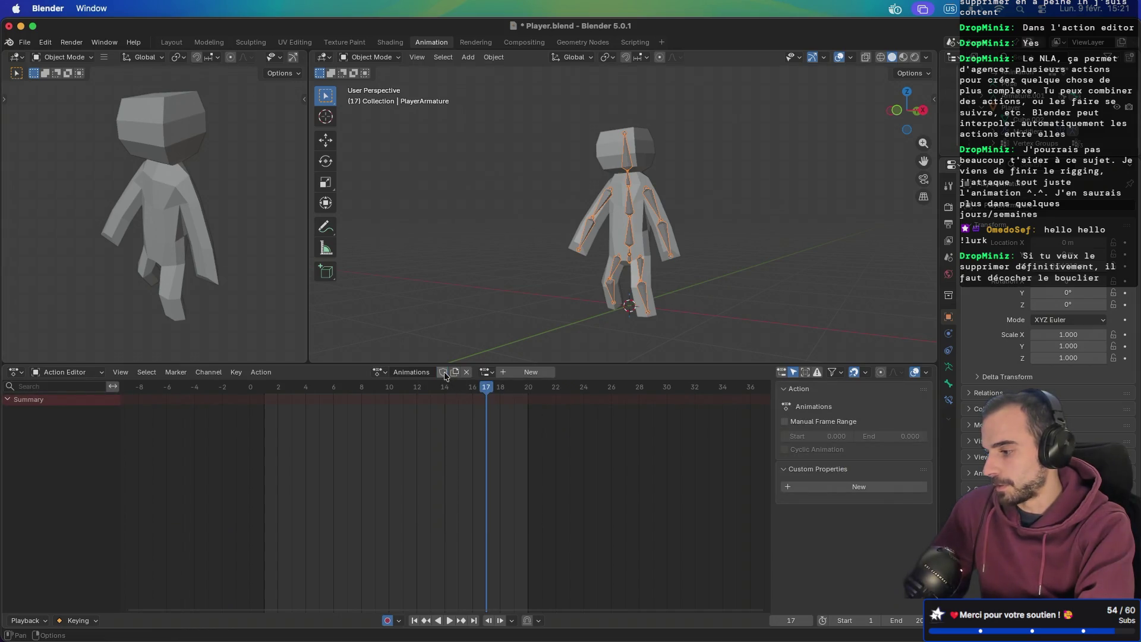
click(467, 373)
click(426, 372)
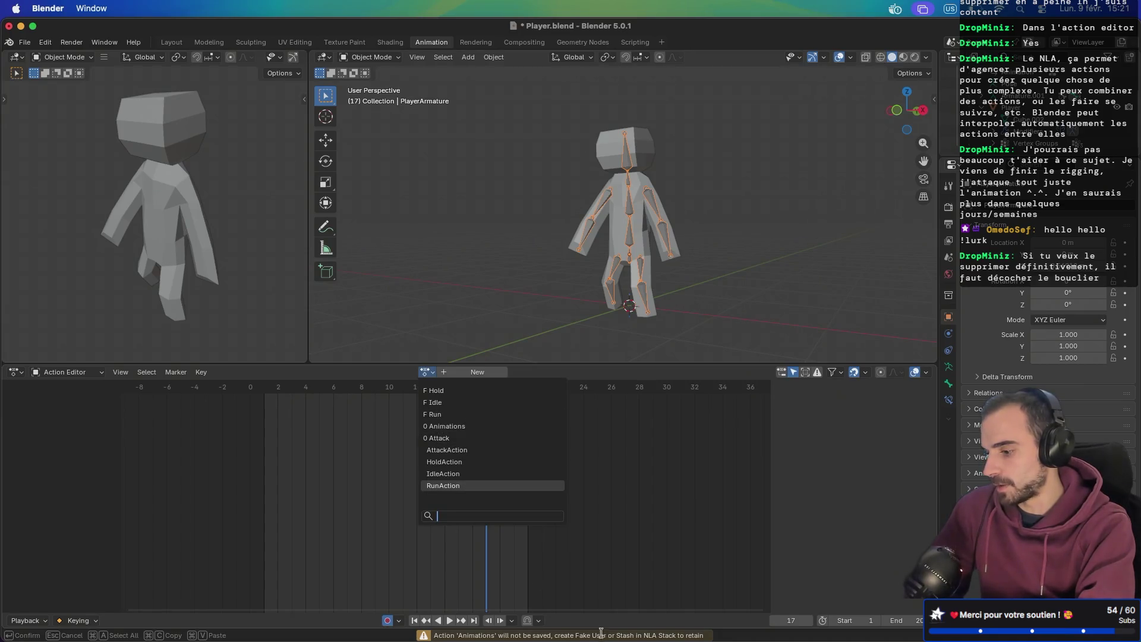
- Clear the fake users on the Run and Idle actions, unlinking each from the armature
click(446, 414)
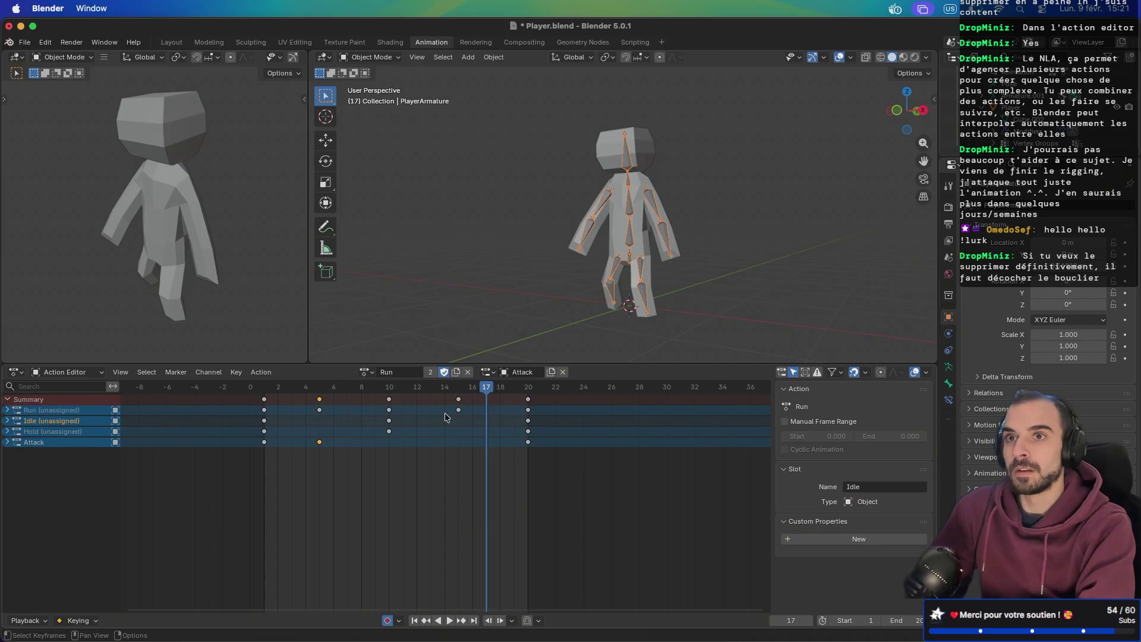
click(444, 372)
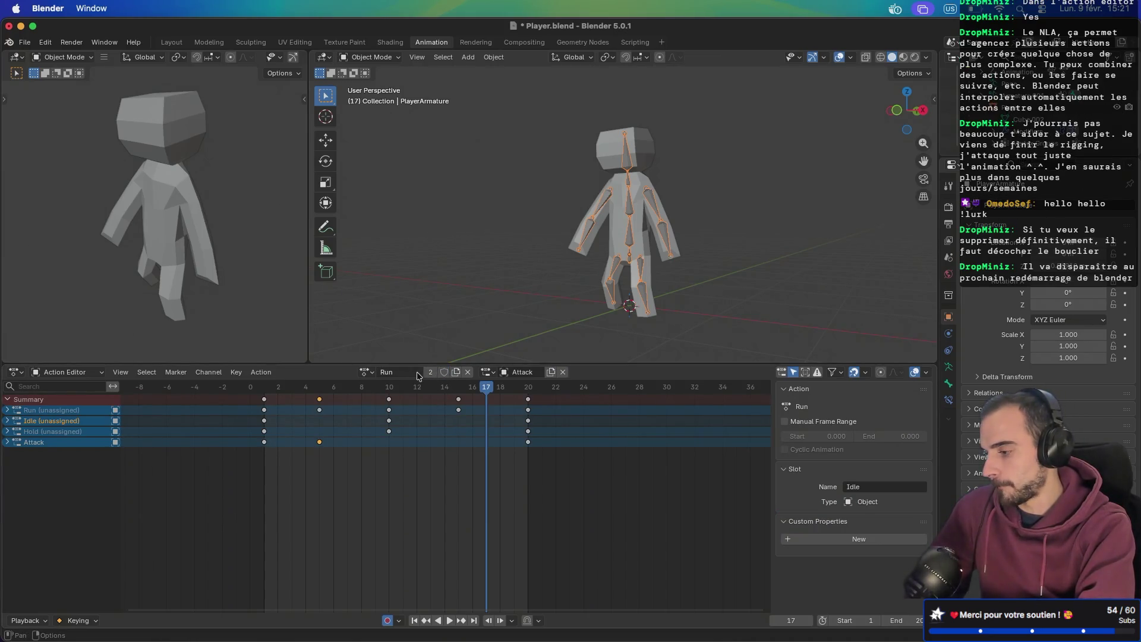
click(468, 372)
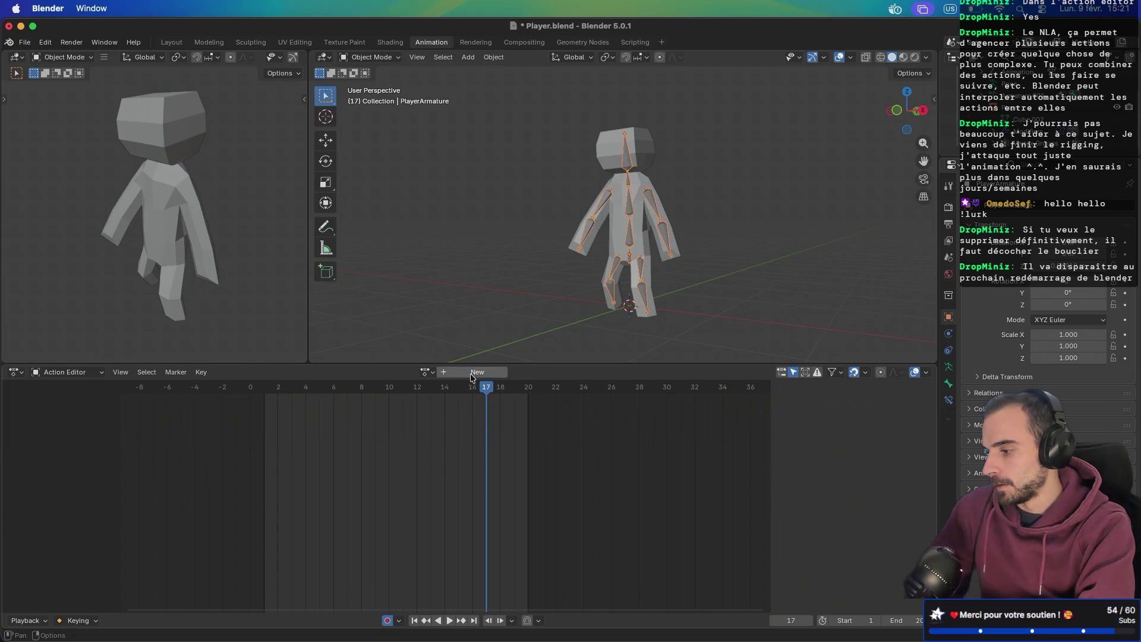
click(426, 372)
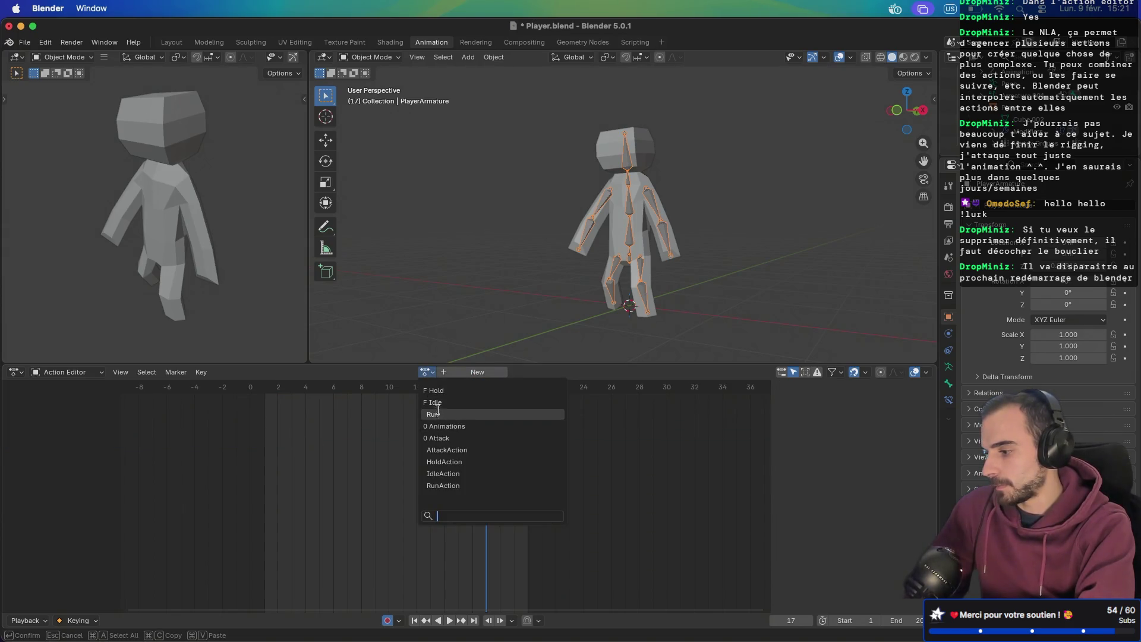
click(436, 402)
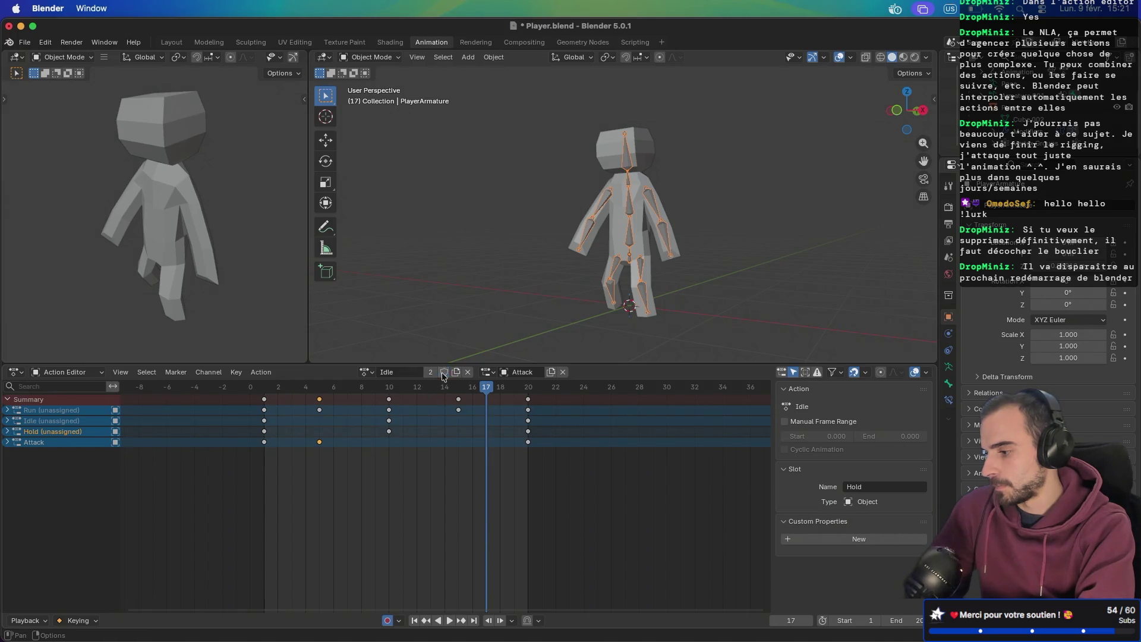
click(468, 372)
click(425, 371)
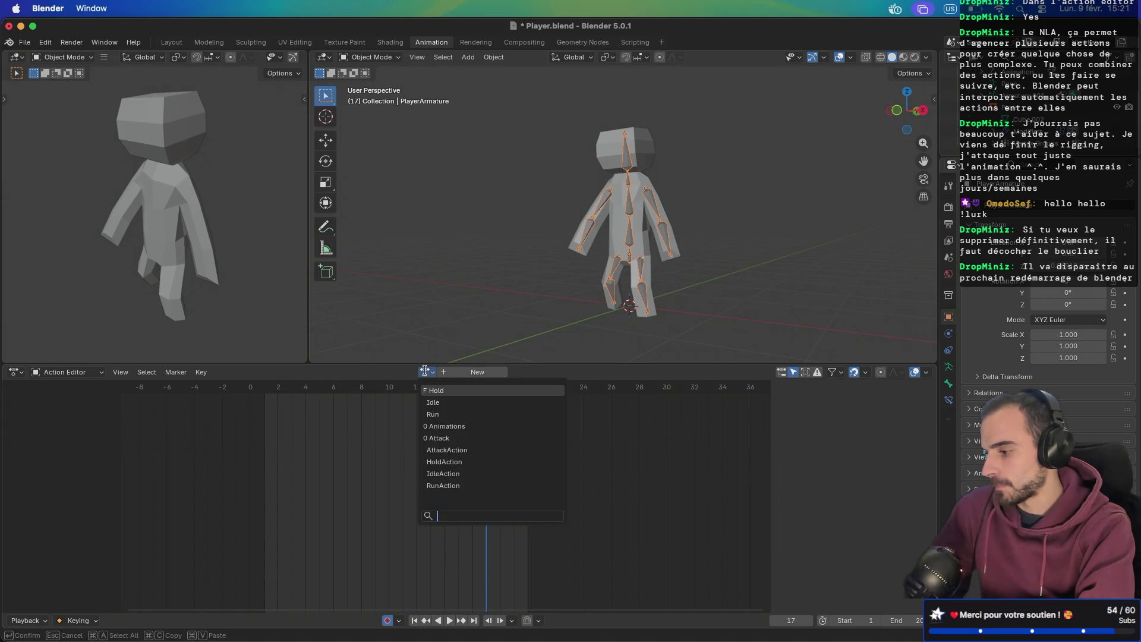
- Clear the Hold action's fake user, unassign its slot and unlink it
click(431, 389)
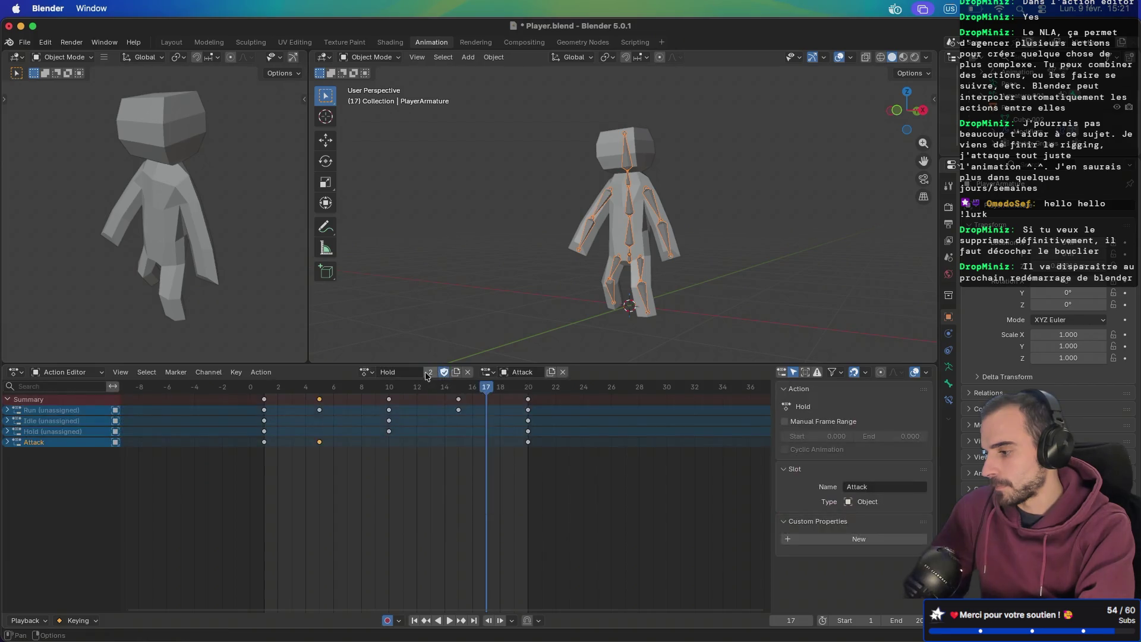
click(443, 373)
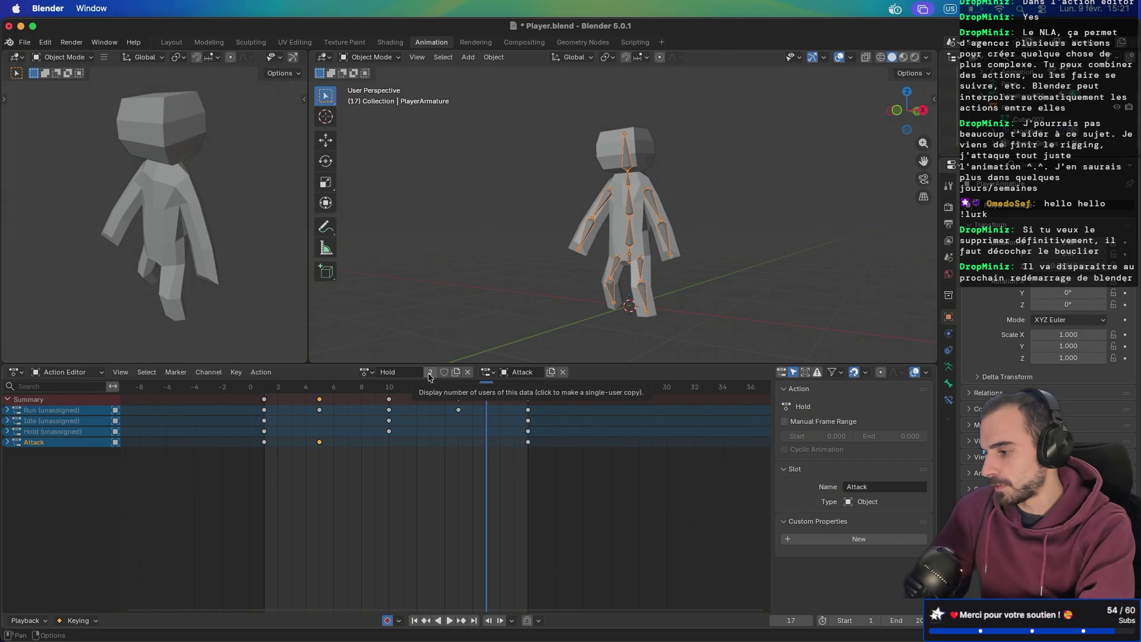
click(470, 375)
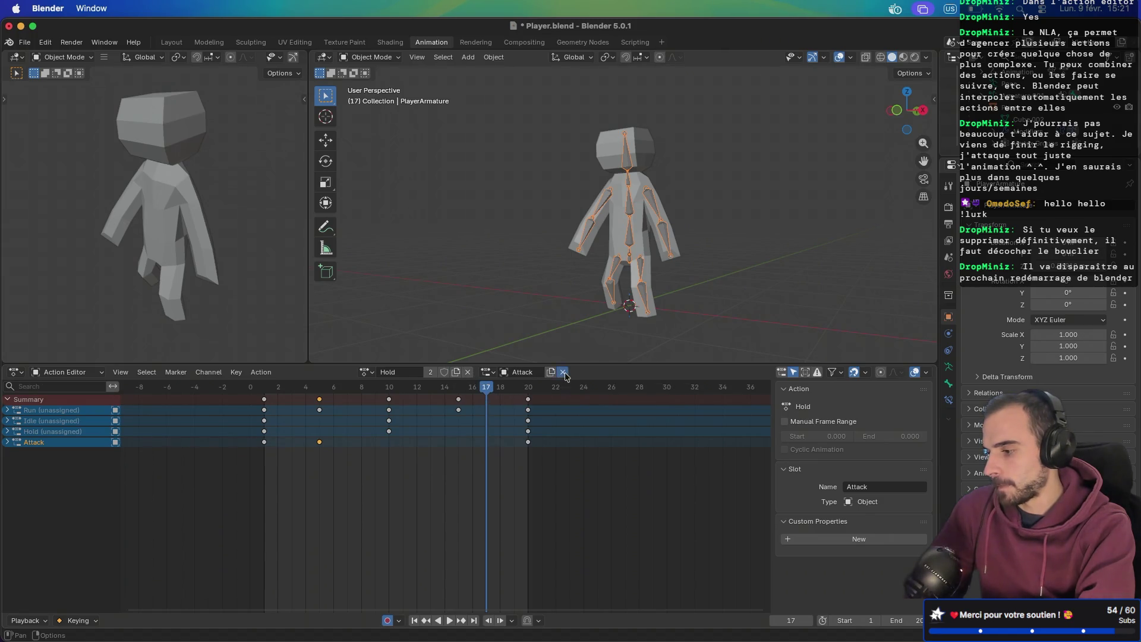
click(474, 376)
- Load Animations and Run again and unlink each so no action stays assigned
click(428, 372)
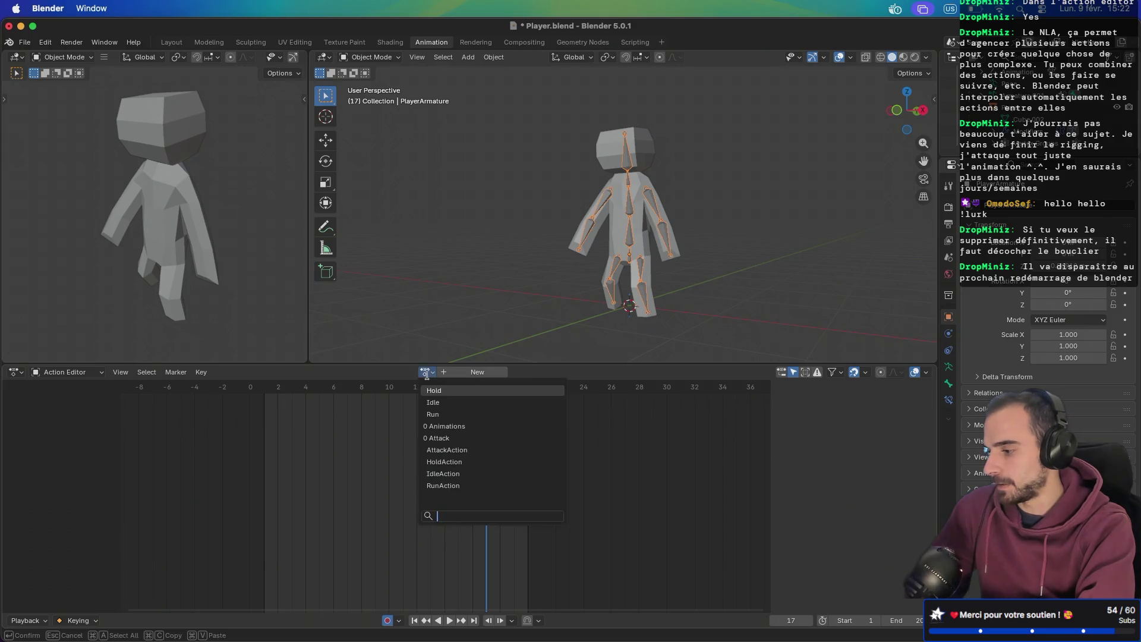
click(440, 434)
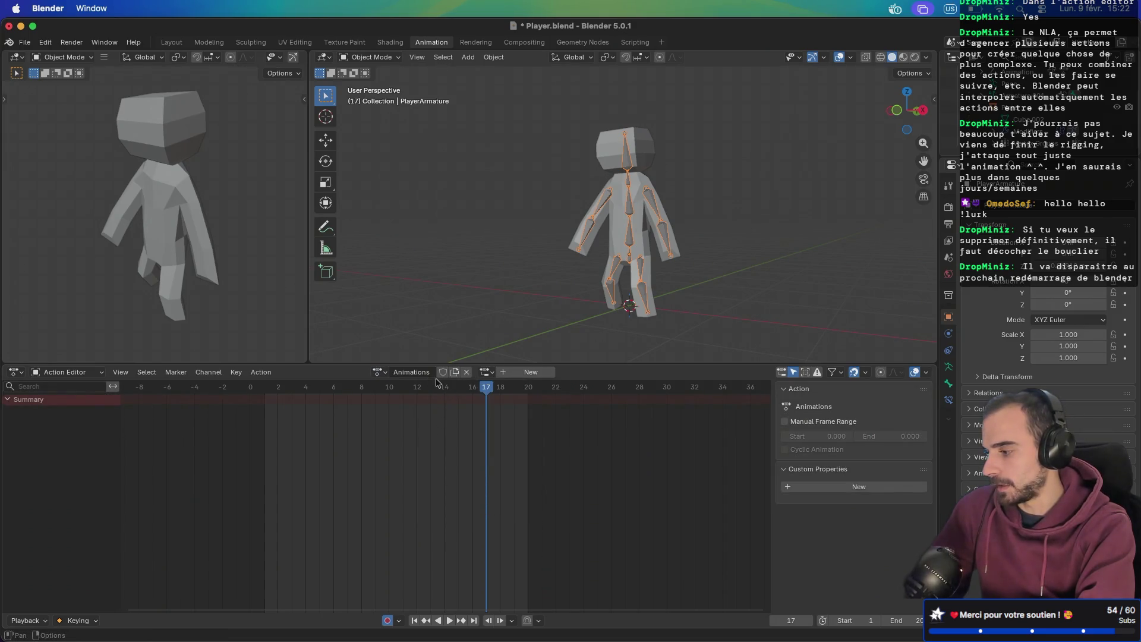
click(468, 373)
click(425, 372)
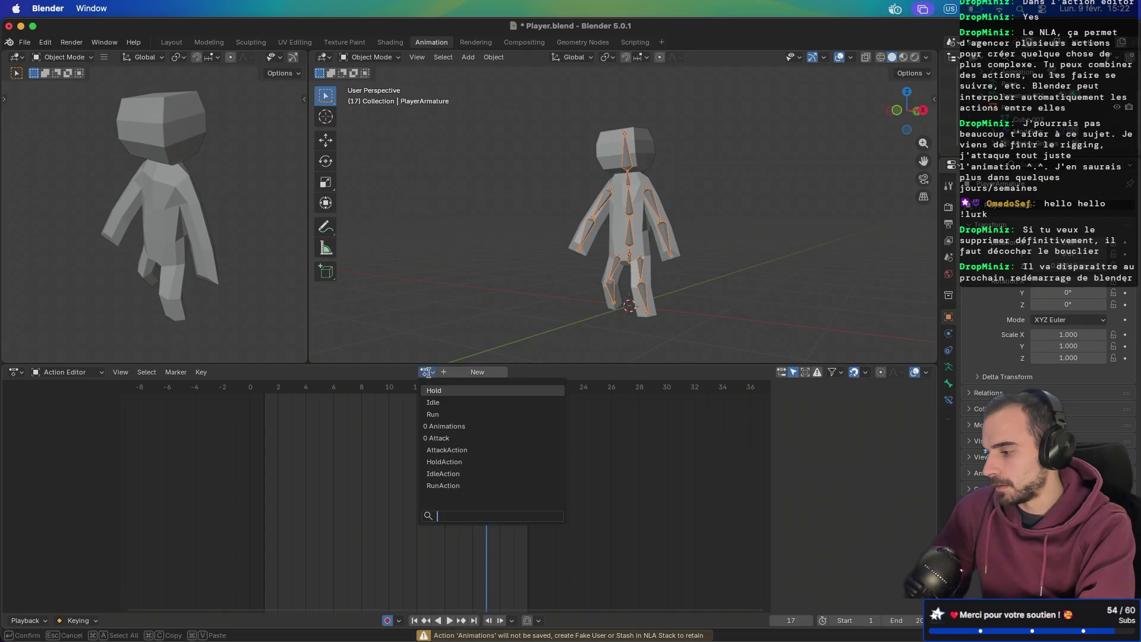
click(435, 410)
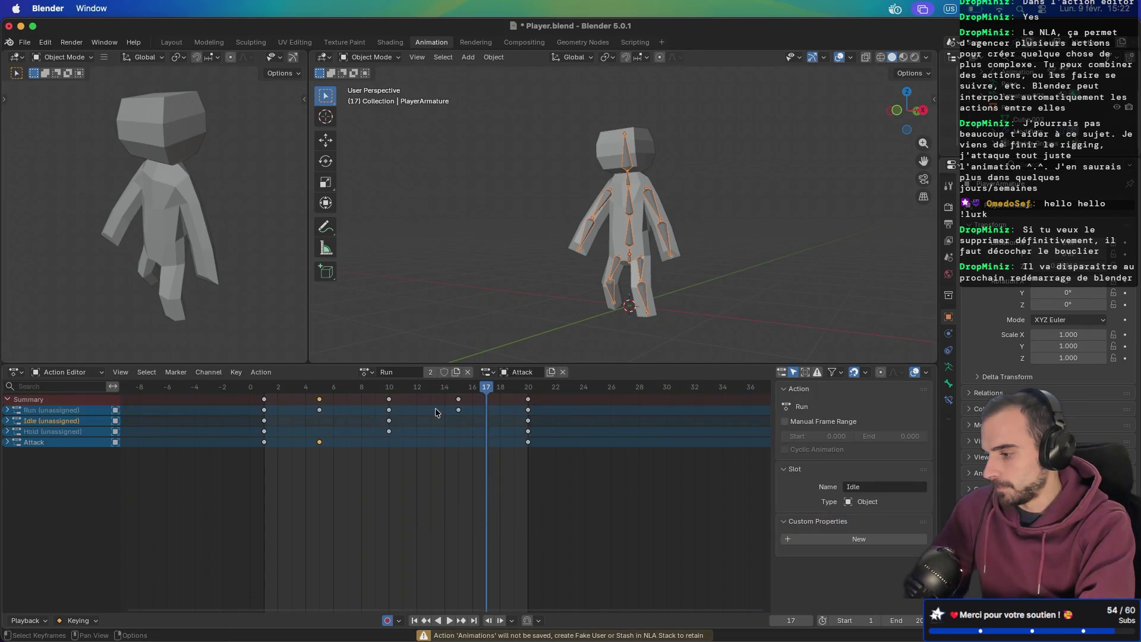
click(468, 373)
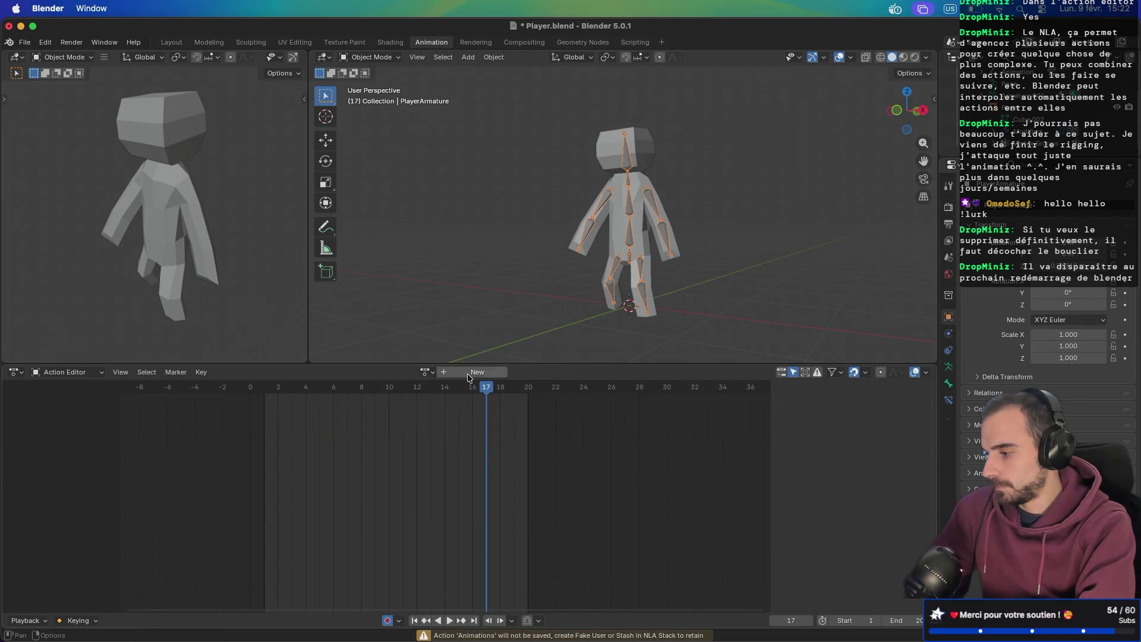
click(425, 372)
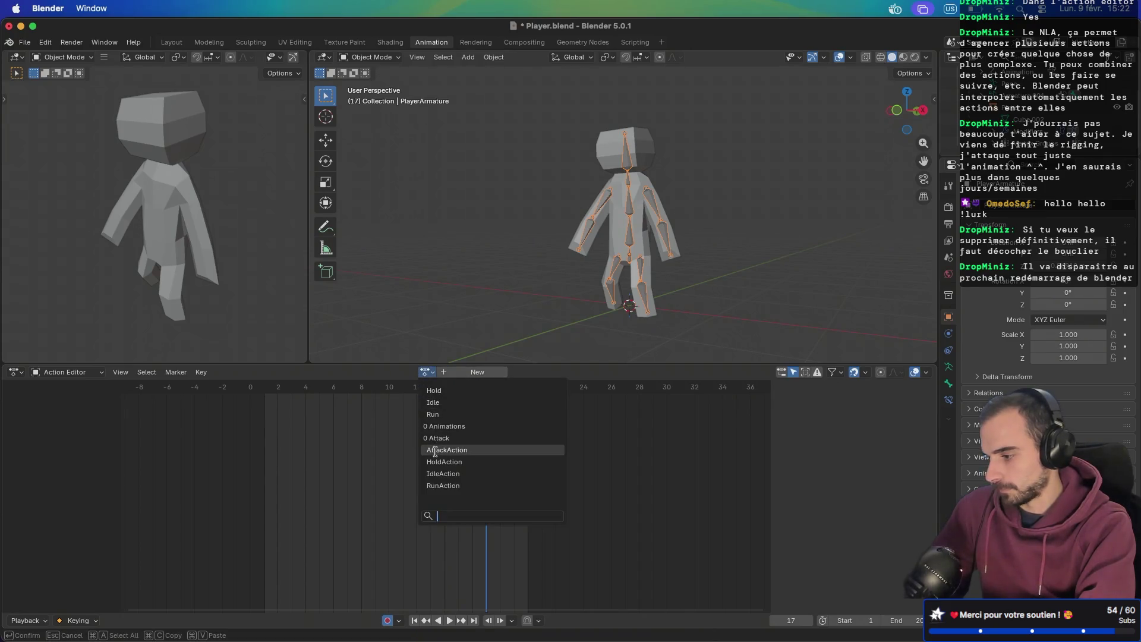
- Load RunAction, preview its playback back to frame 1, and make a single-user copy RunAction.001
click(442, 485)
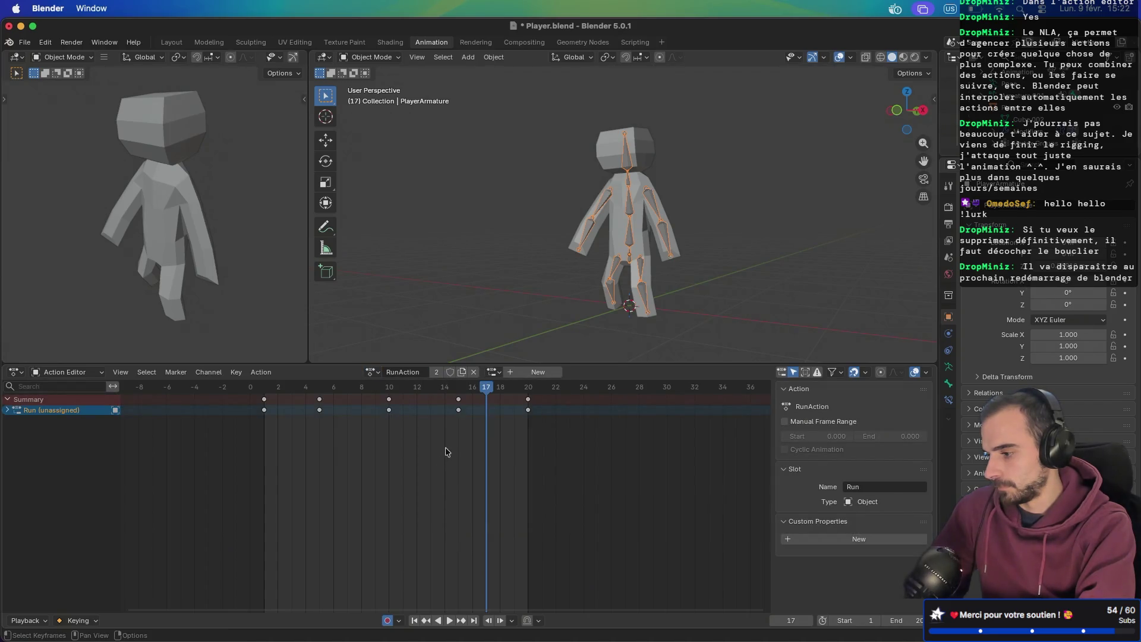
click(451, 620)
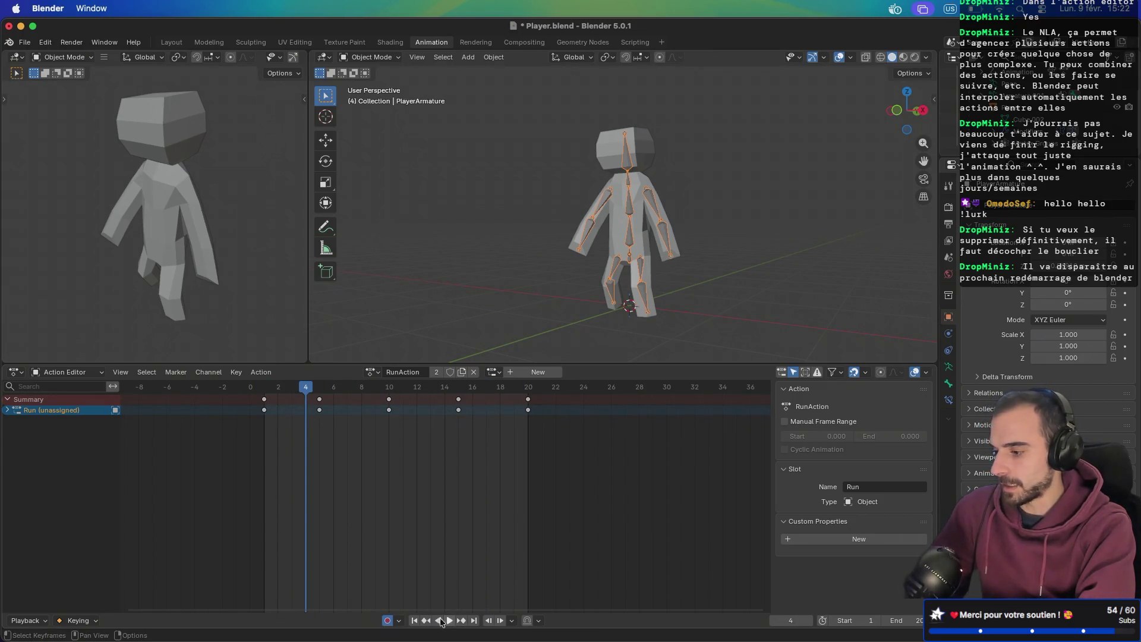
click(414, 621)
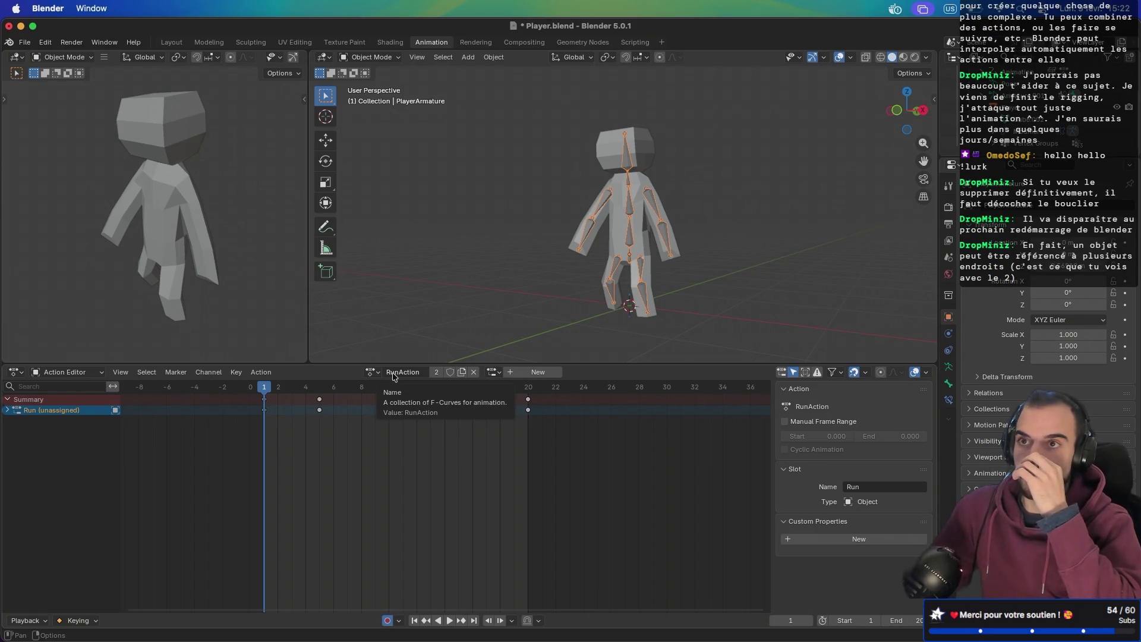
click(434, 373)
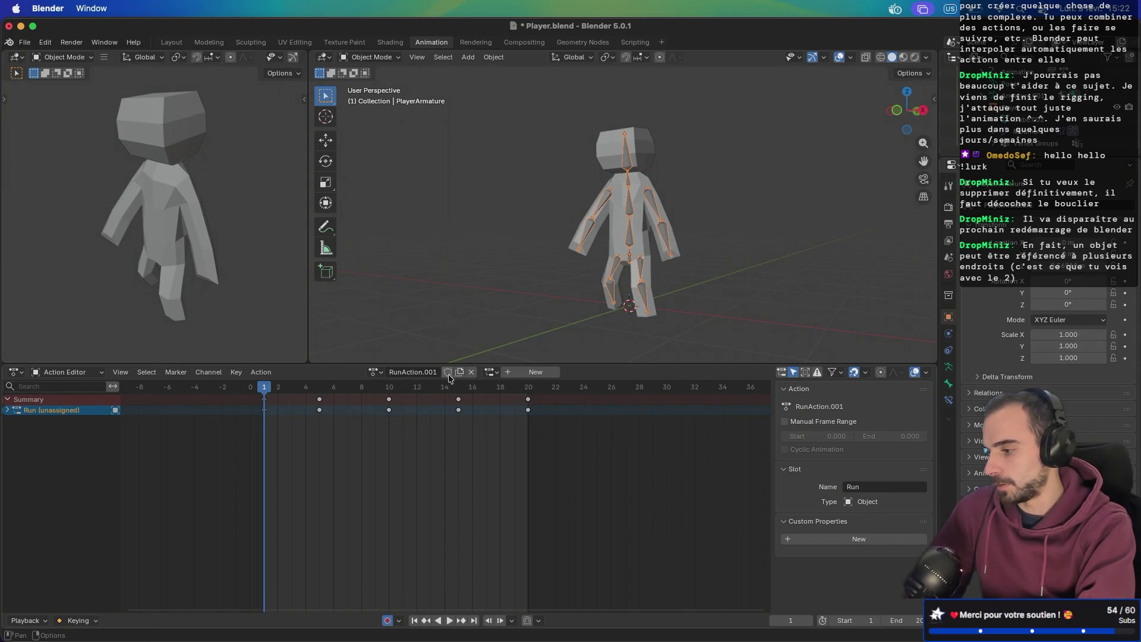
- Unlink RunAction.001 and assign the original RunAction to the armature
click(374, 372)
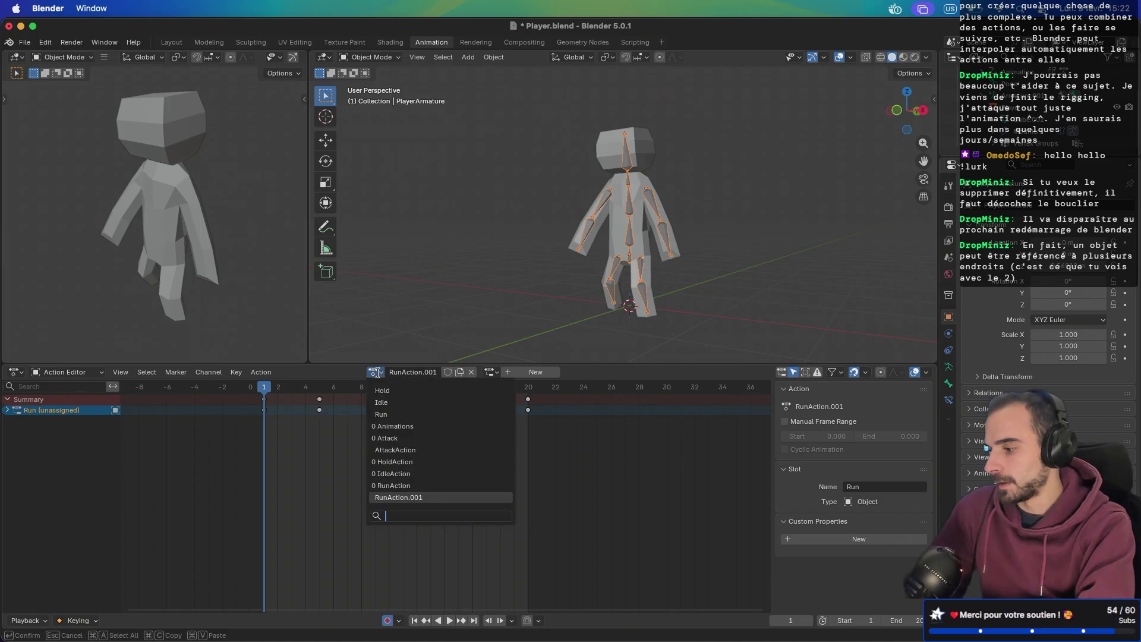
click(412, 496)
click(472, 372)
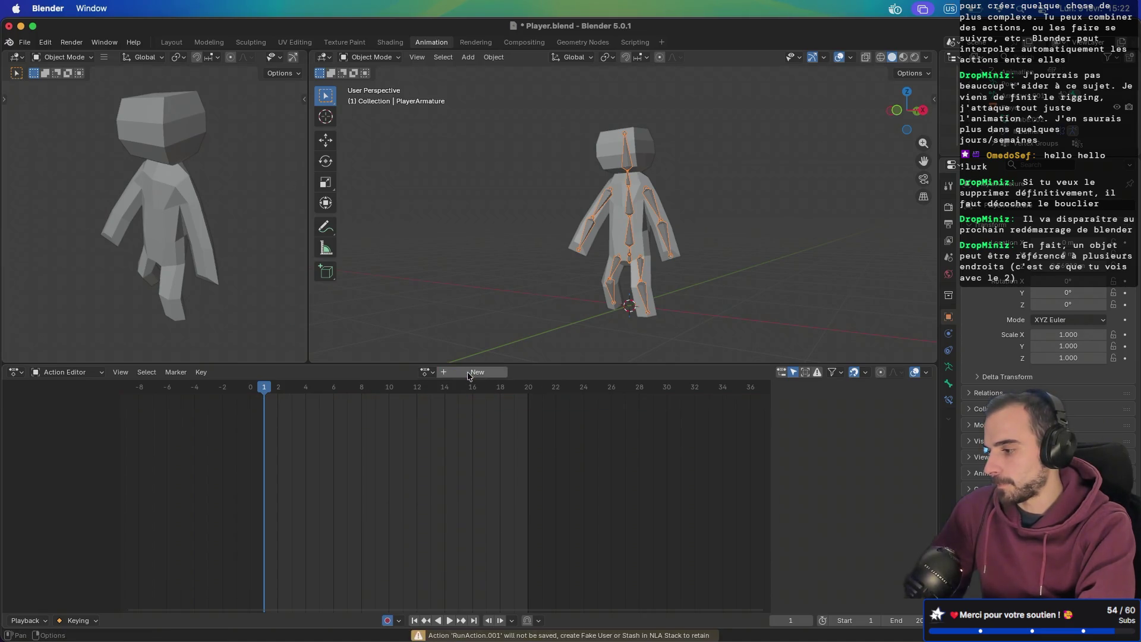
click(426, 372)
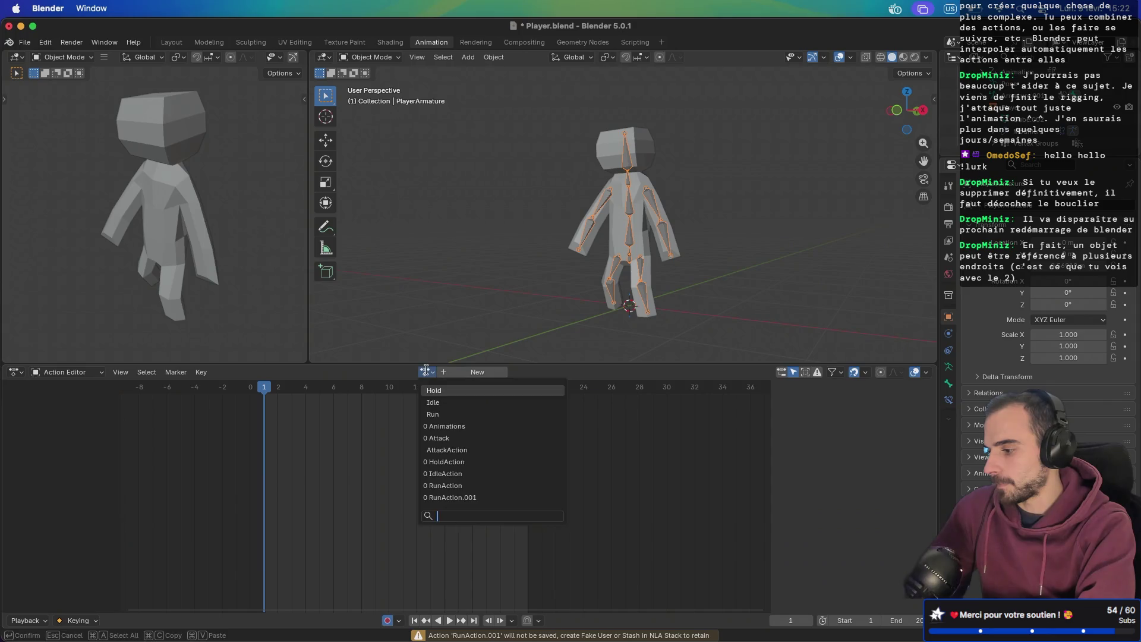
click(452, 498)
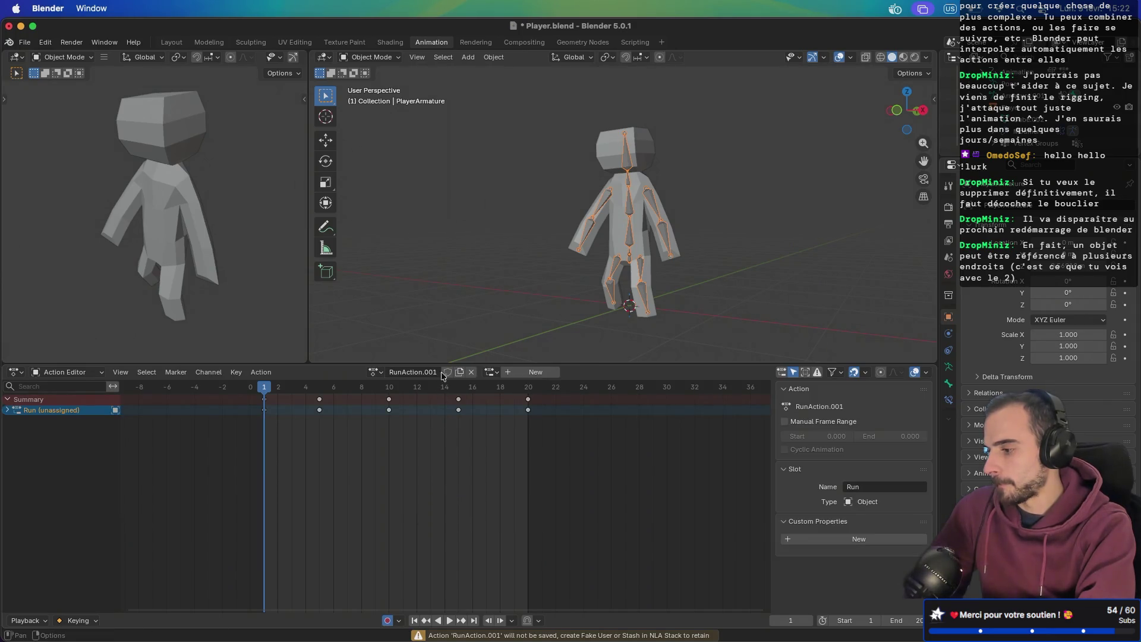
click(471, 372)
click(433, 375)
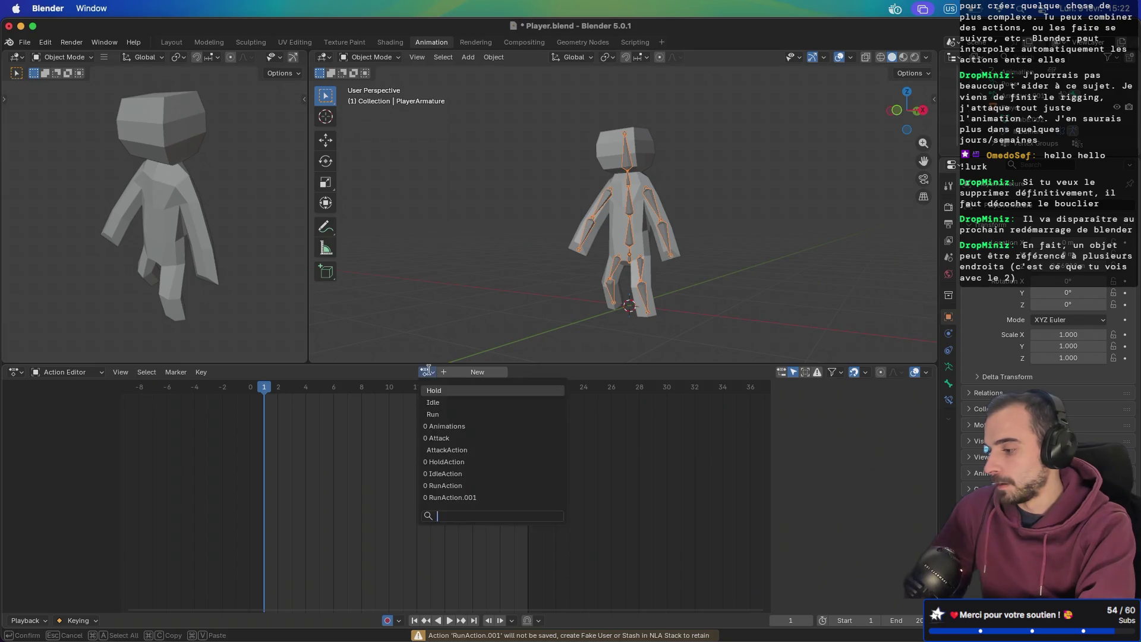
click(458, 481)
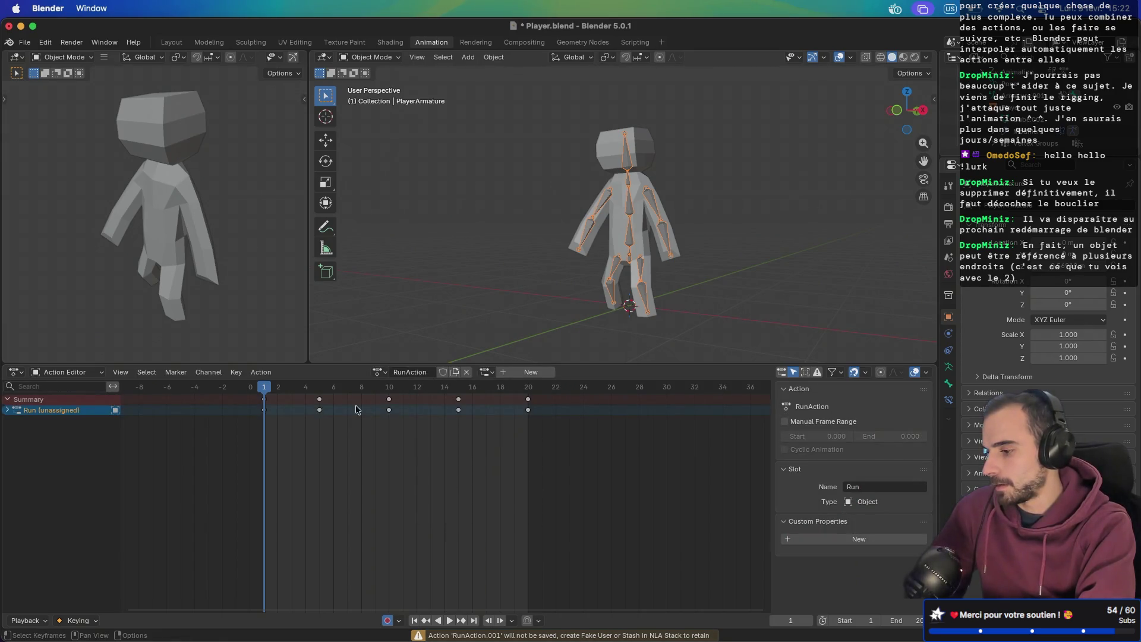
right_click(67, 411)
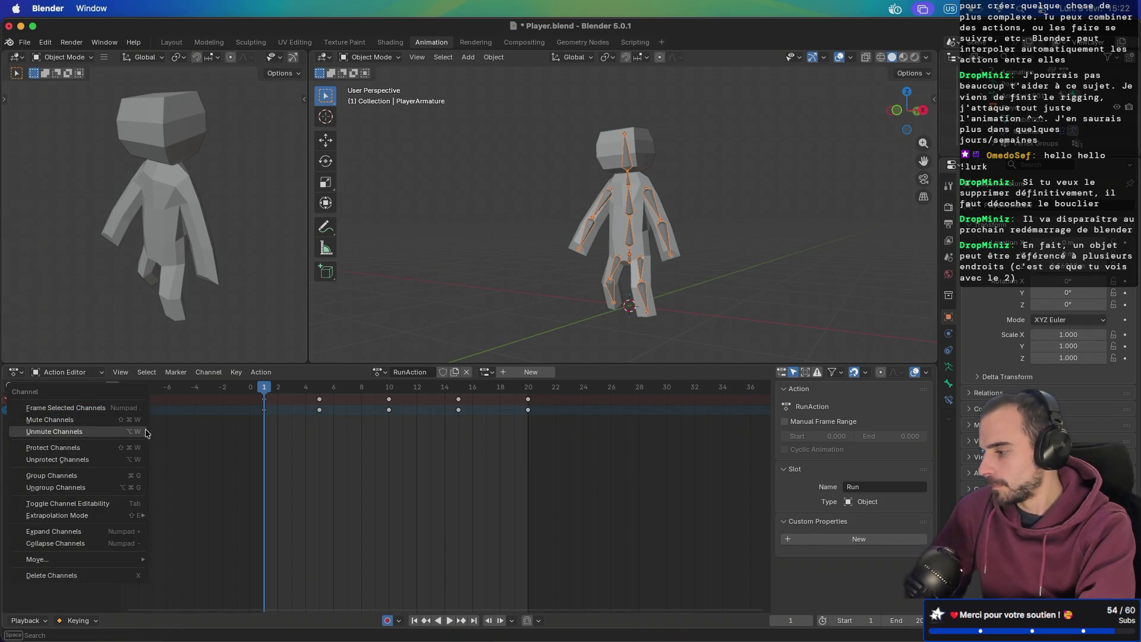
- Dismiss the Channel menu and show the editor type list for the bottom animation area
click(257, 489)
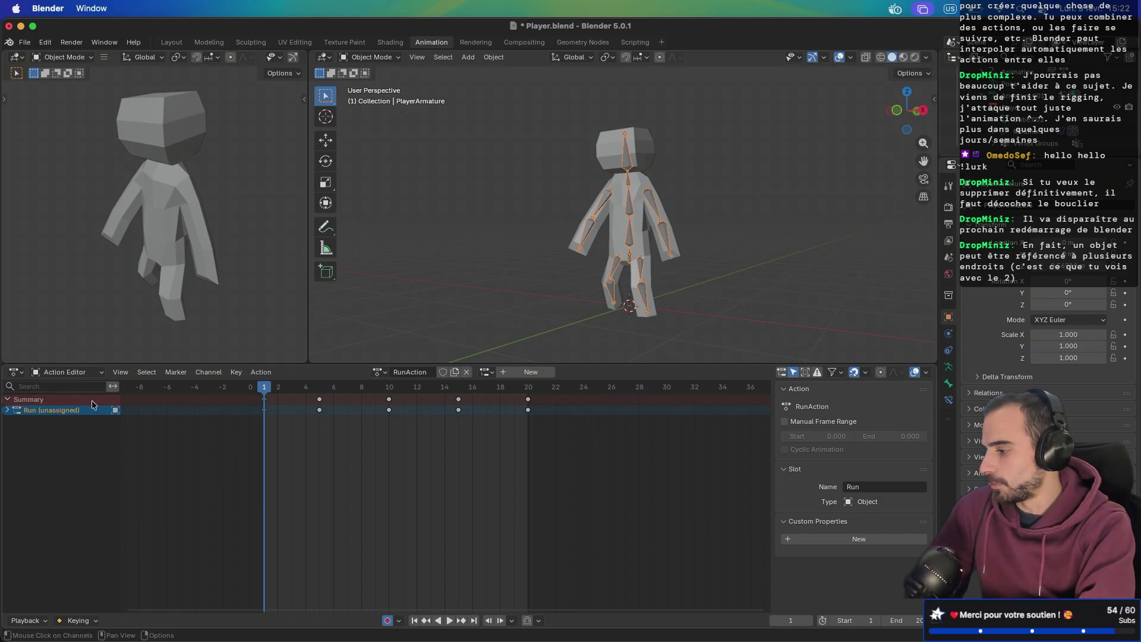
click(70, 372)
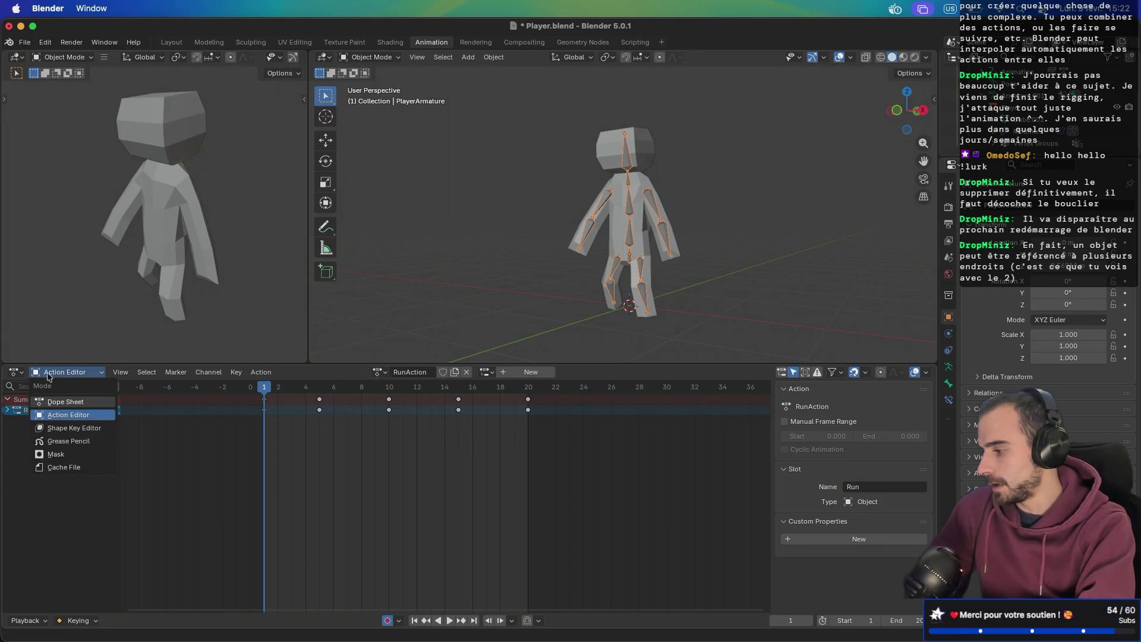
click(17, 372)
click(17, 372)
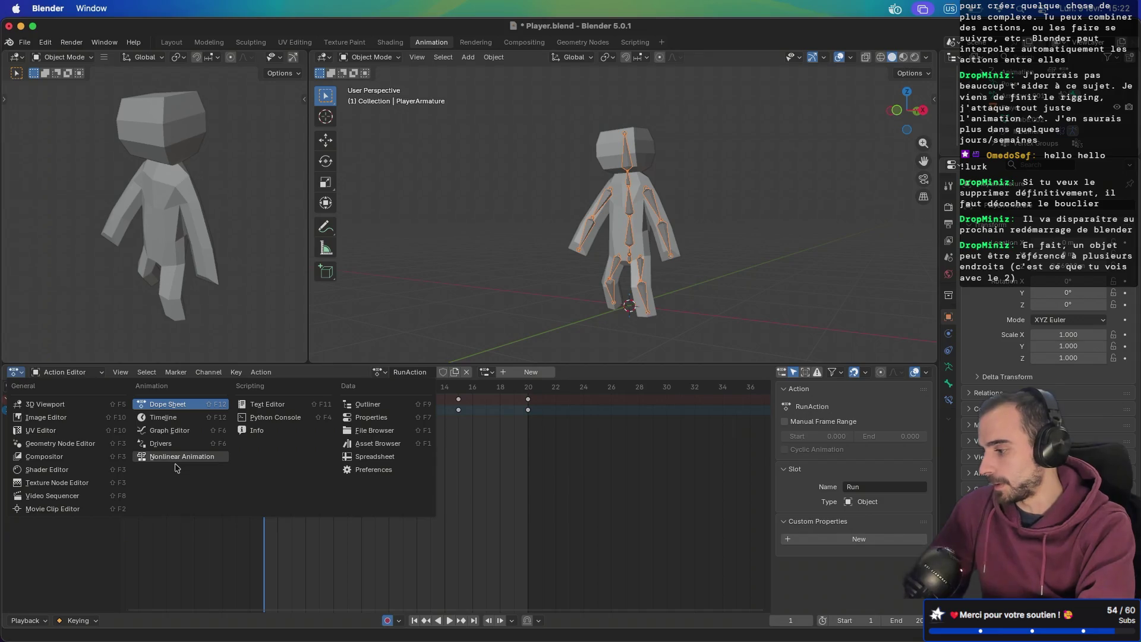
- In Nonlinear Animation, push down RunAction, delete all NLA tracks, then return to the Action Editor
click(176, 458)
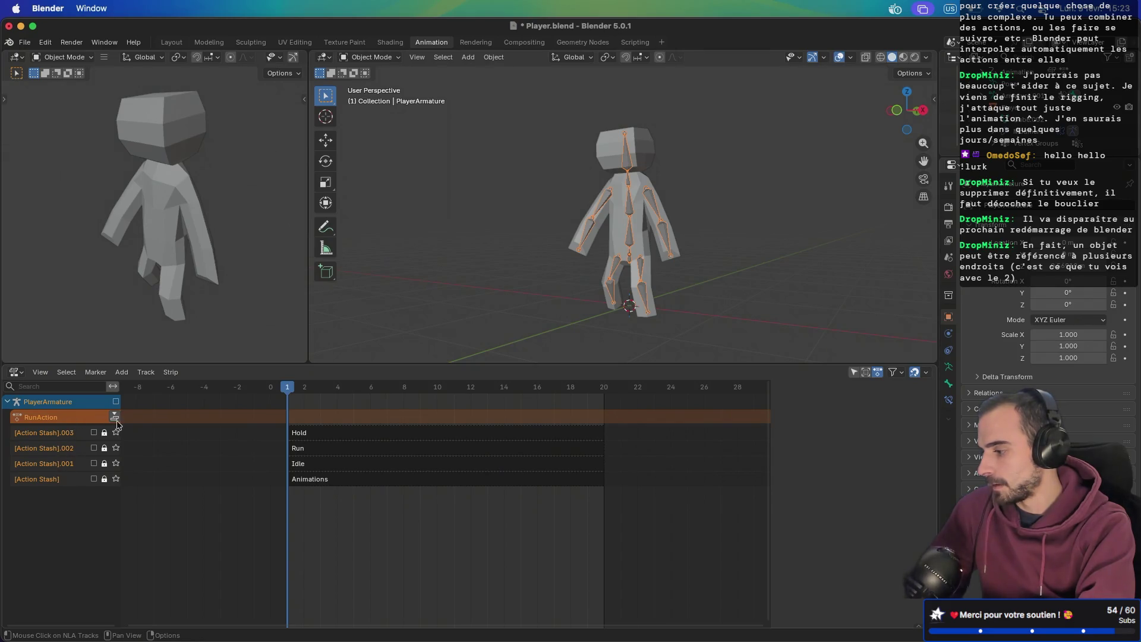
click(115, 418)
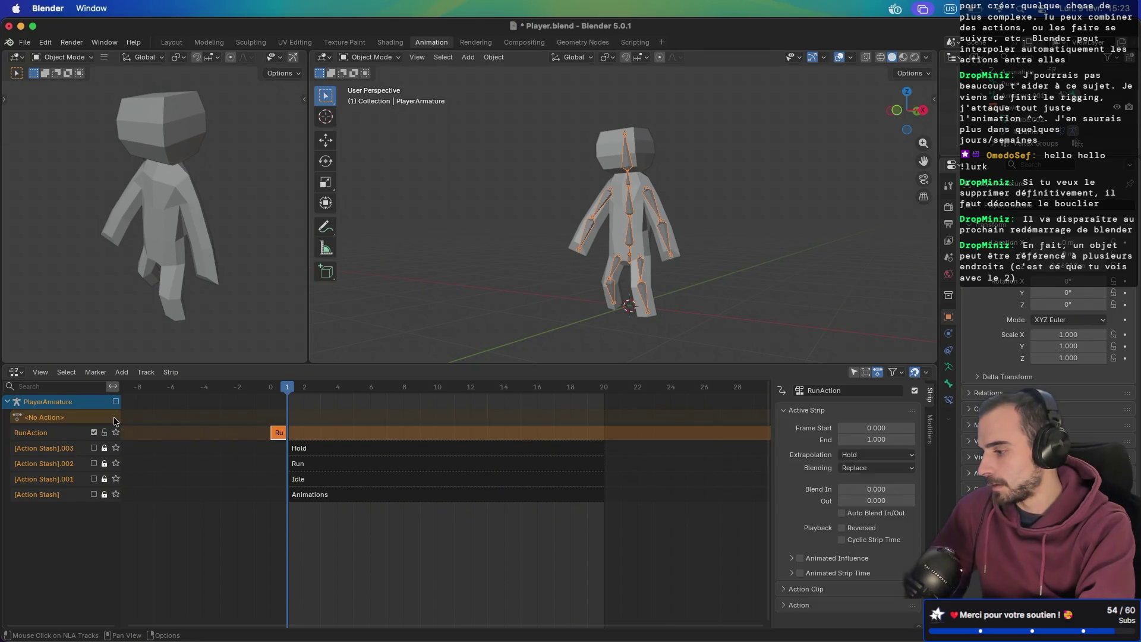
right_click(68, 433)
click(61, 475)
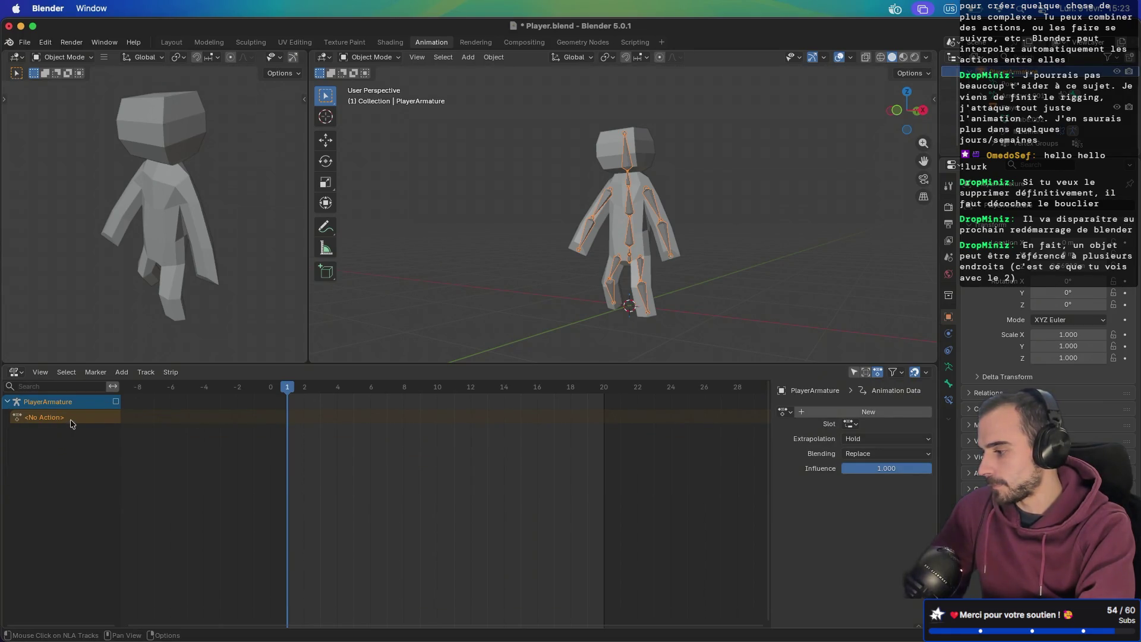
click(16, 372)
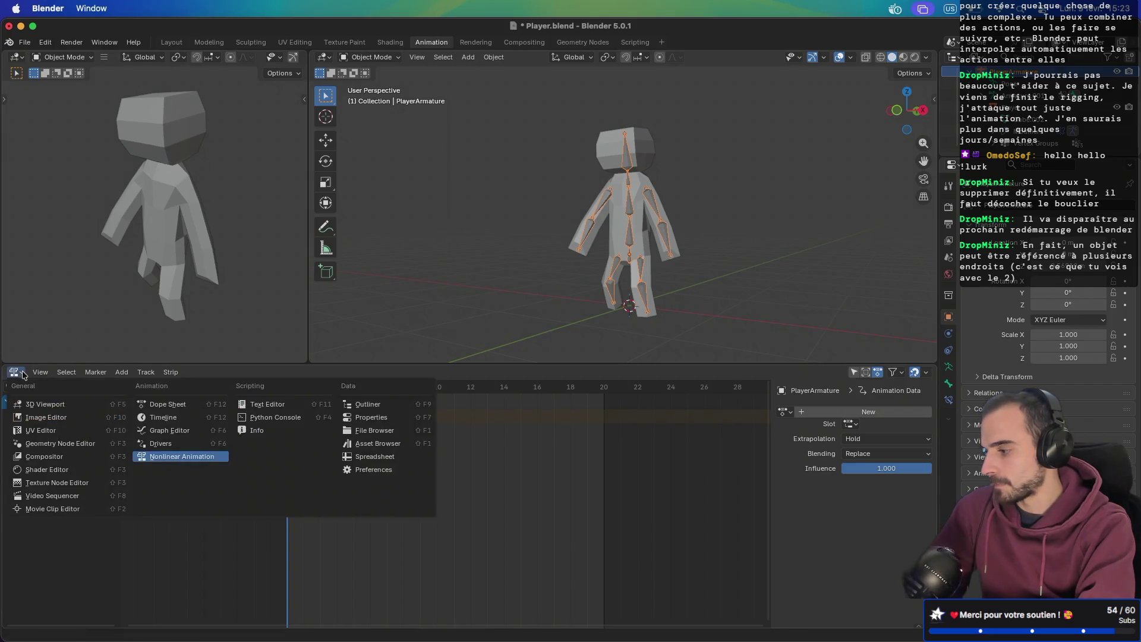
click(165, 406)
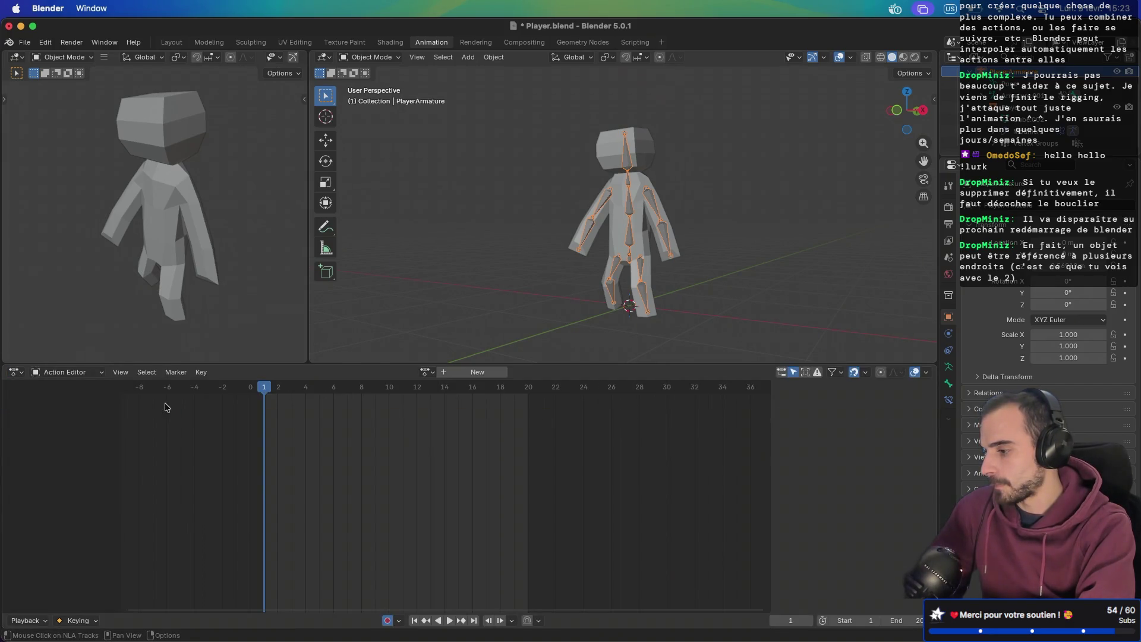
- Assign AttackAction to the armature and play, then stop, its animation
click(427, 372)
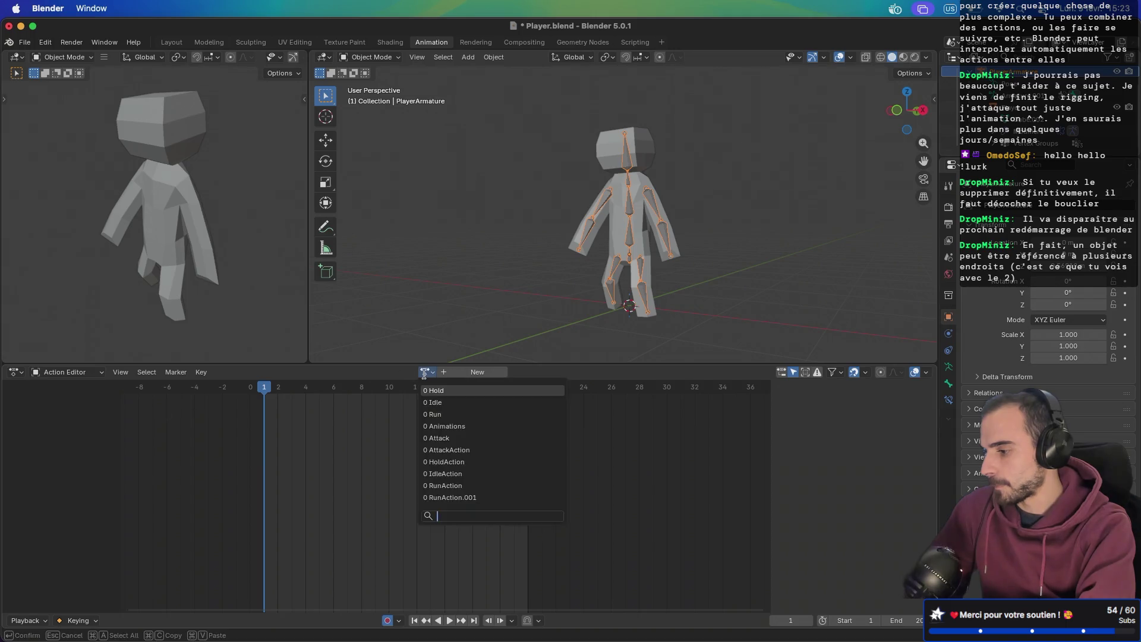
click(464, 449)
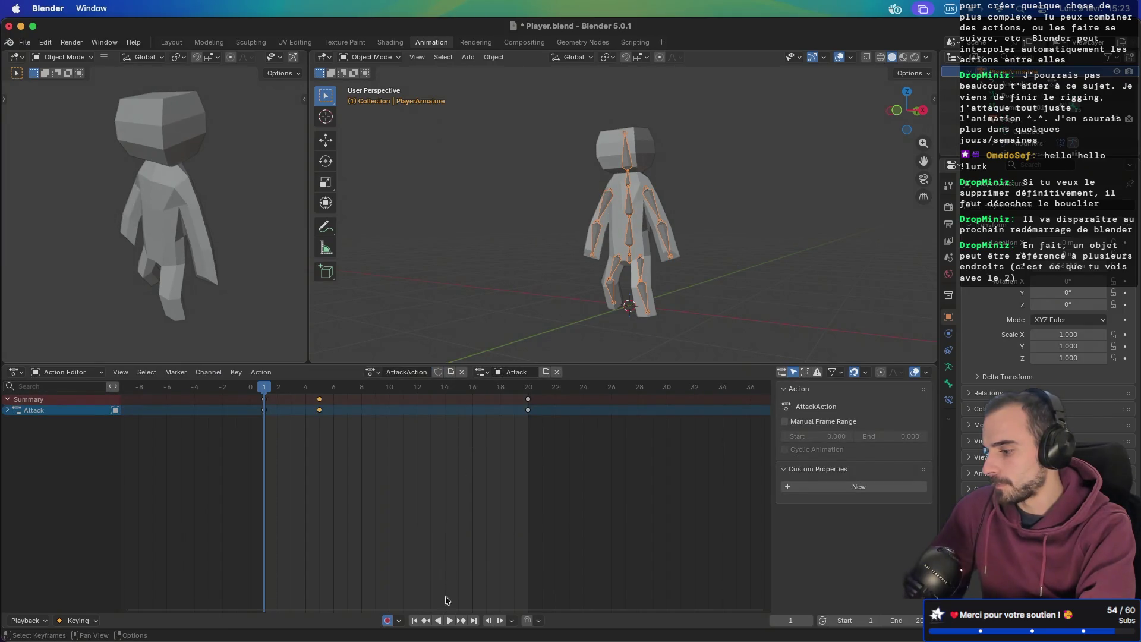
click(449, 621)
click(446, 621)
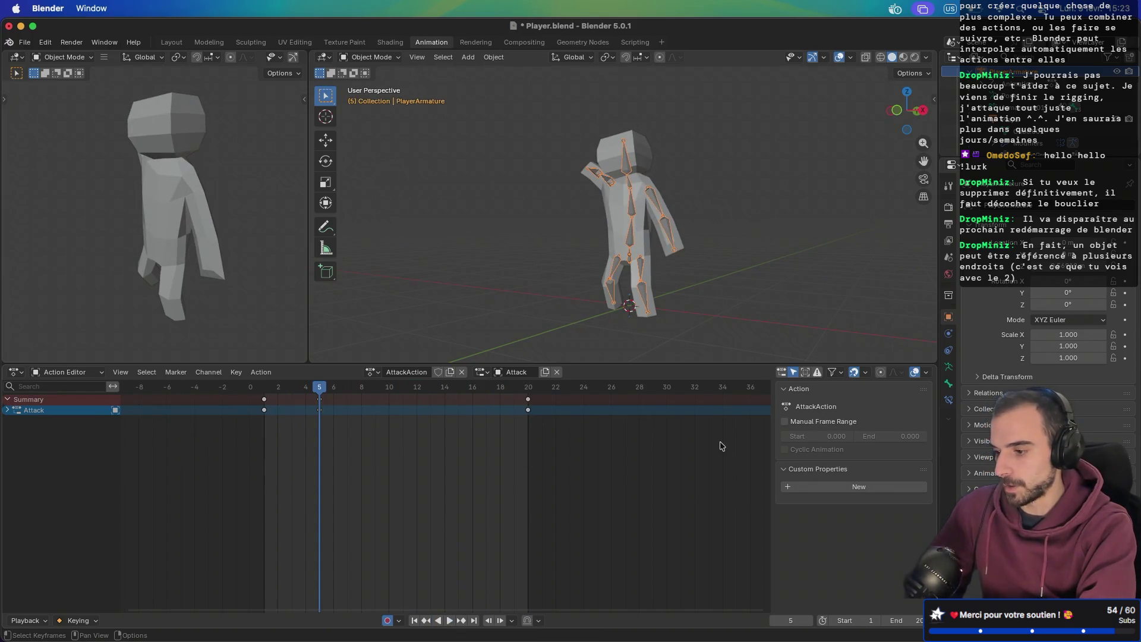
- Make HoldAction the armature's active action
click(372, 372)
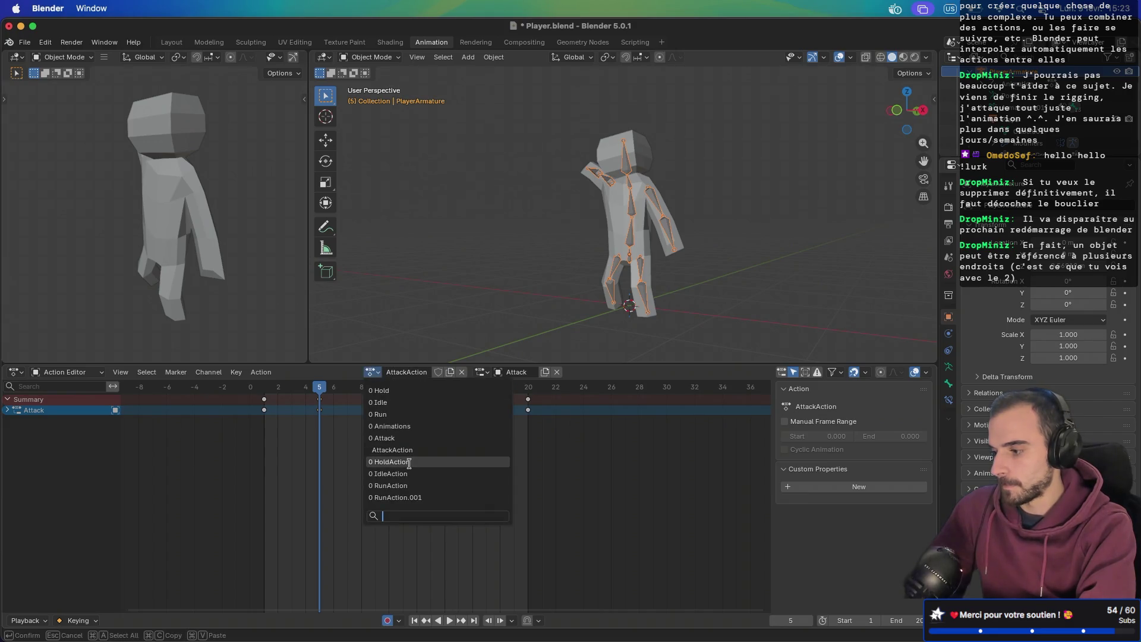
click(409, 462)
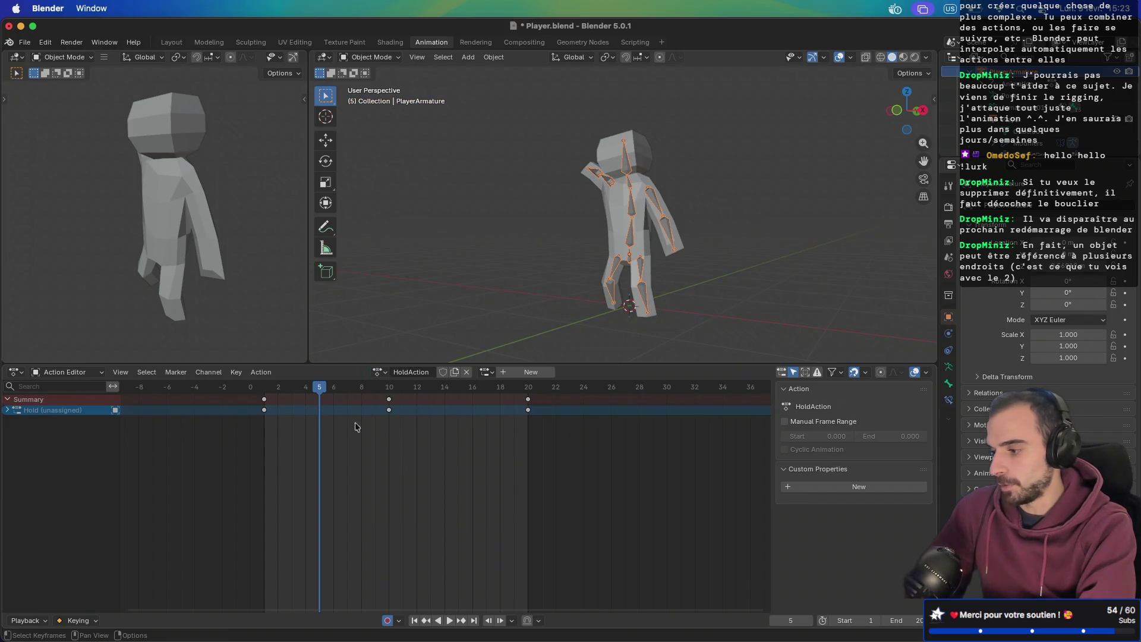
click(386, 376)
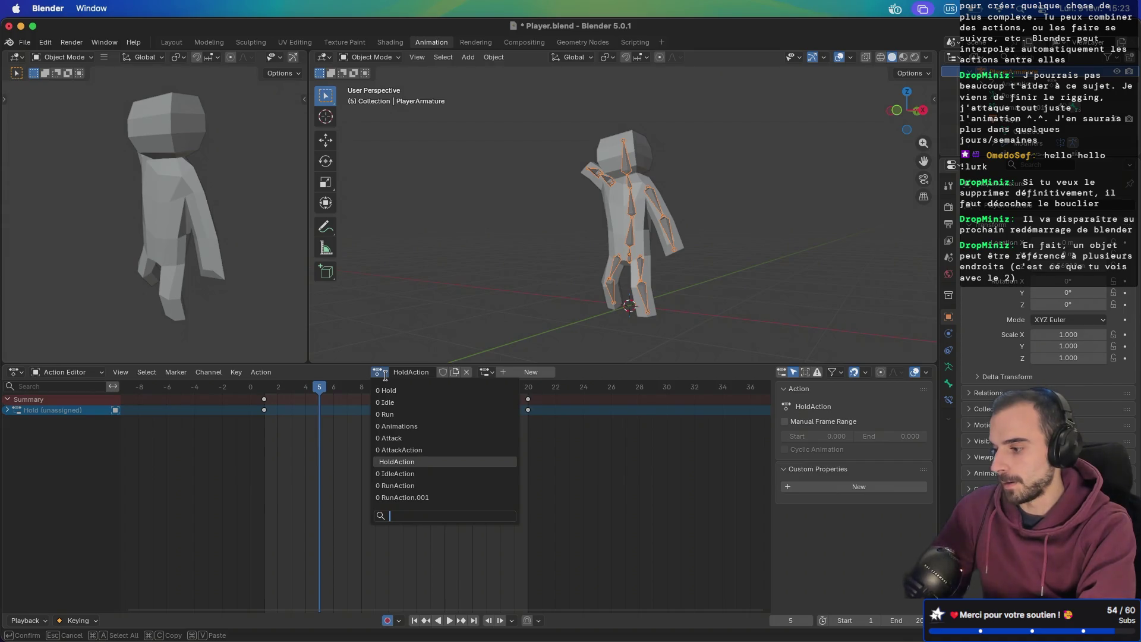
click(62, 376)
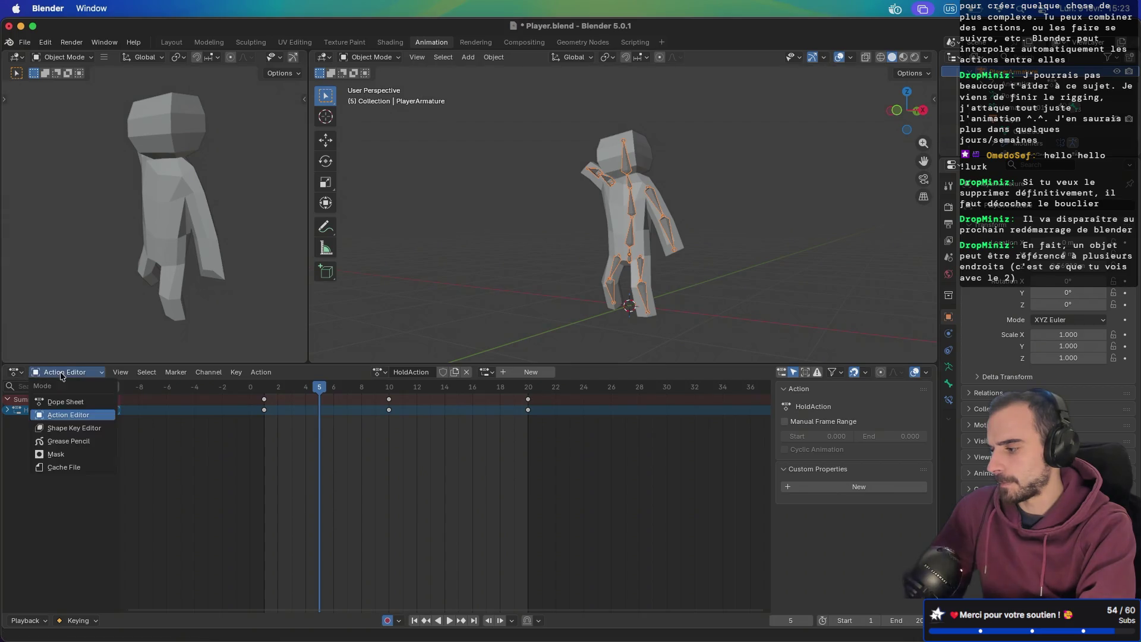
click(63, 376)
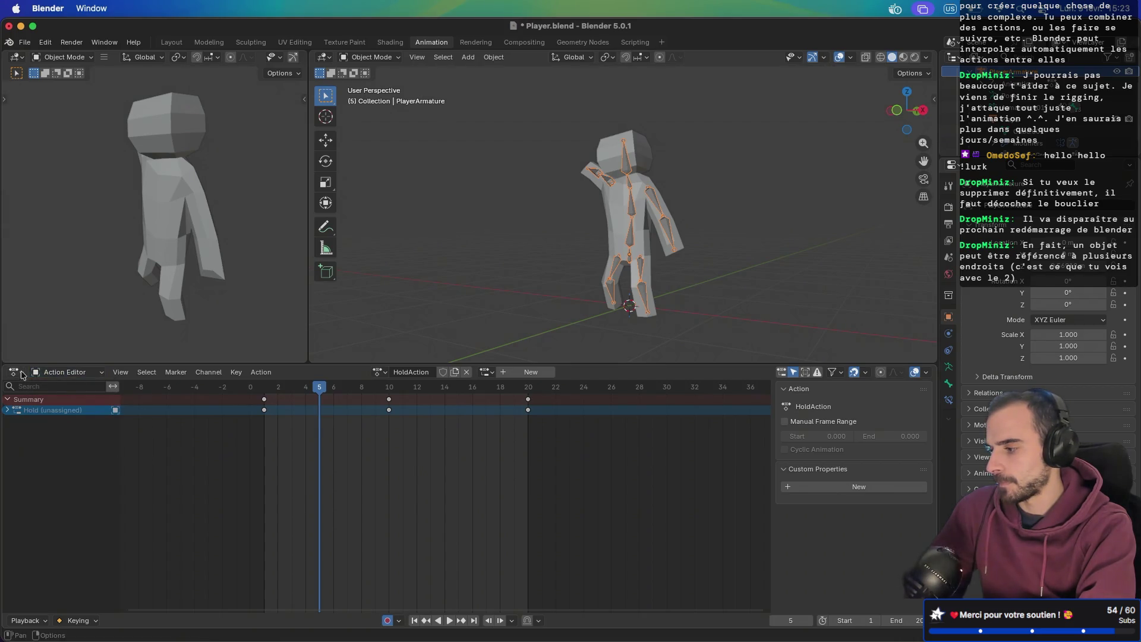
- Toggle PlayerArmature's NLA evaluation checkbox in Nonlinear Animation, then return to the Action Editor
click(16, 372)
click(186, 462)
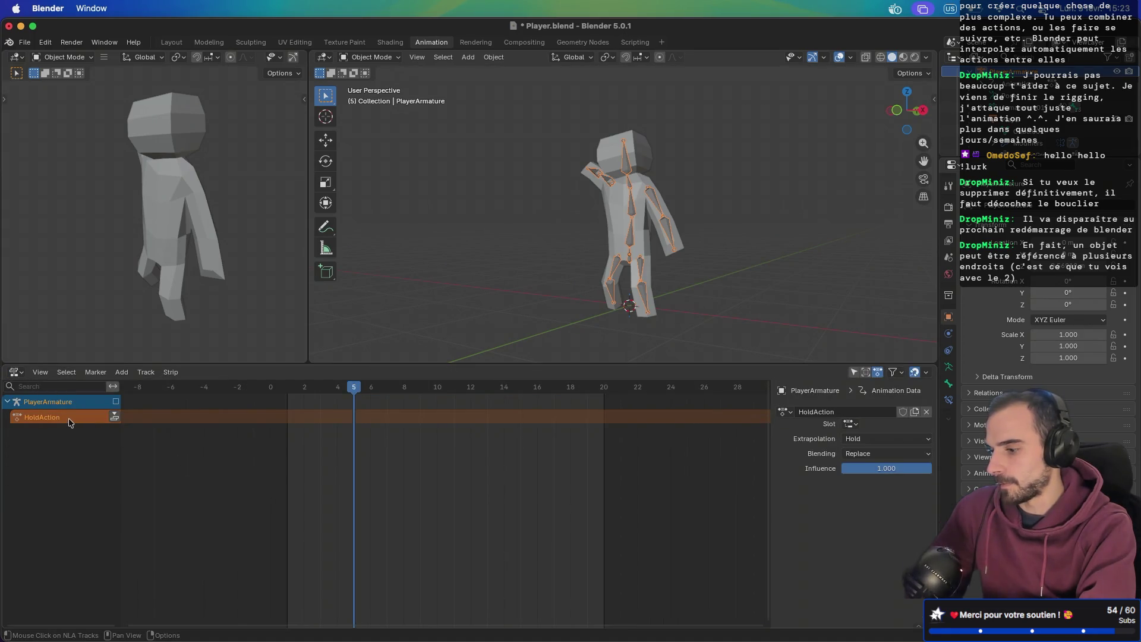
click(116, 403)
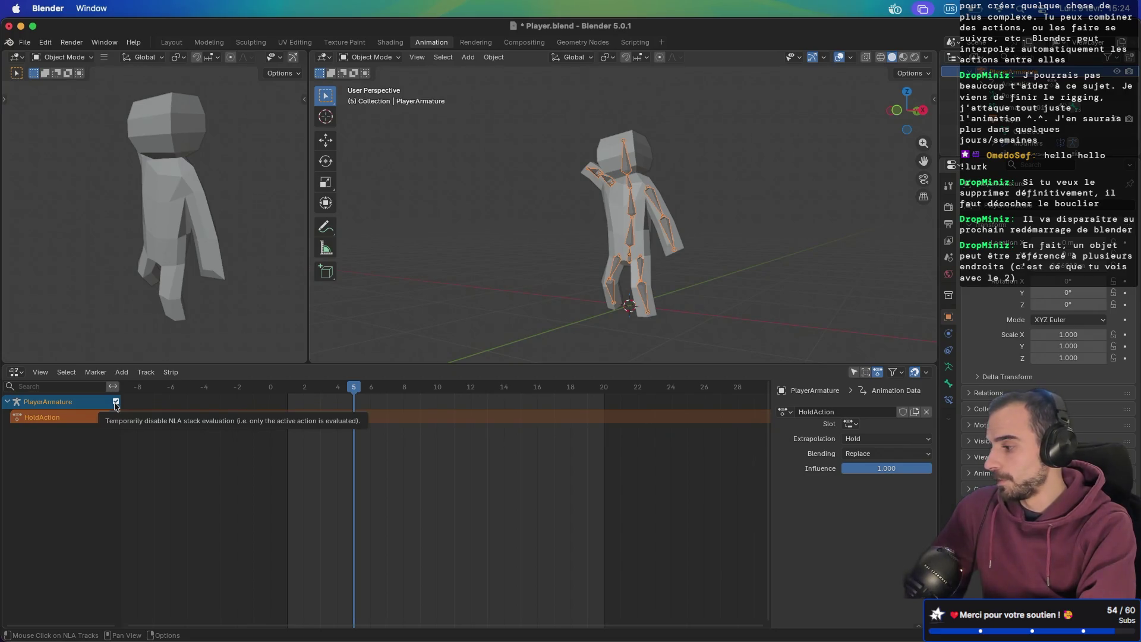
click(17, 373)
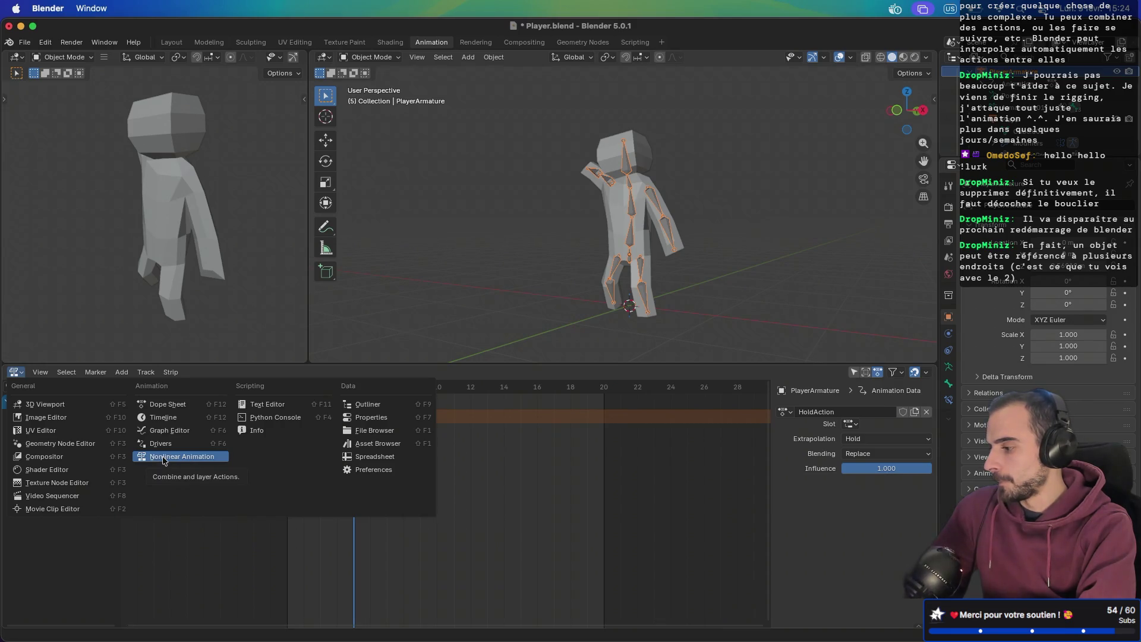
click(166, 404)
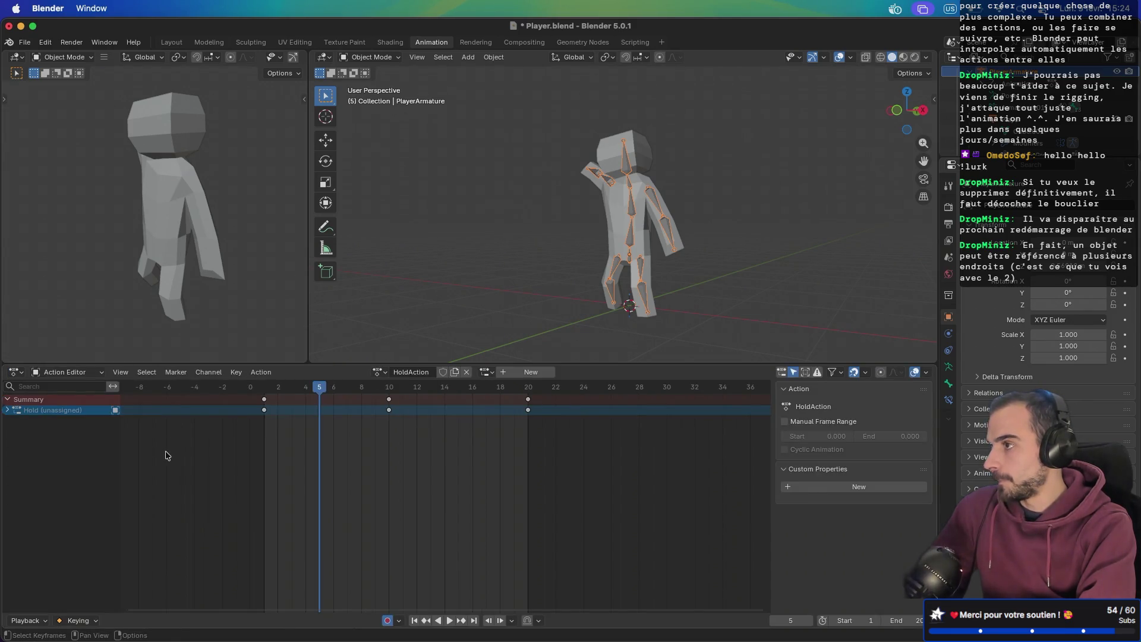
- Load AttackAction, re-pick its Attack slot, and play the attack animation once
click(379, 372)
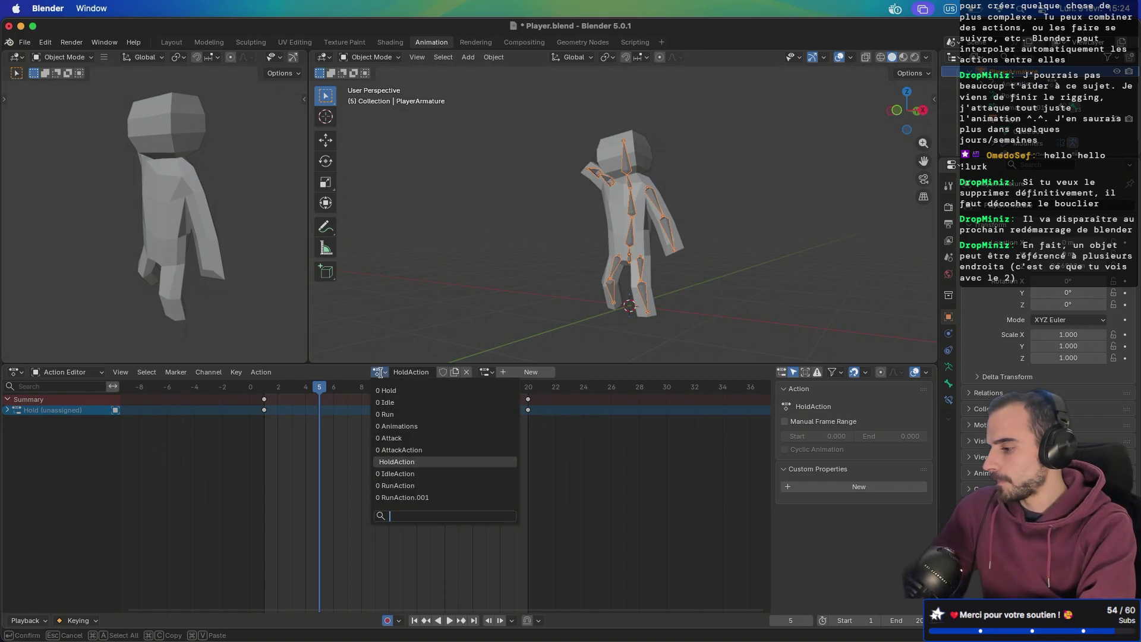
click(408, 450)
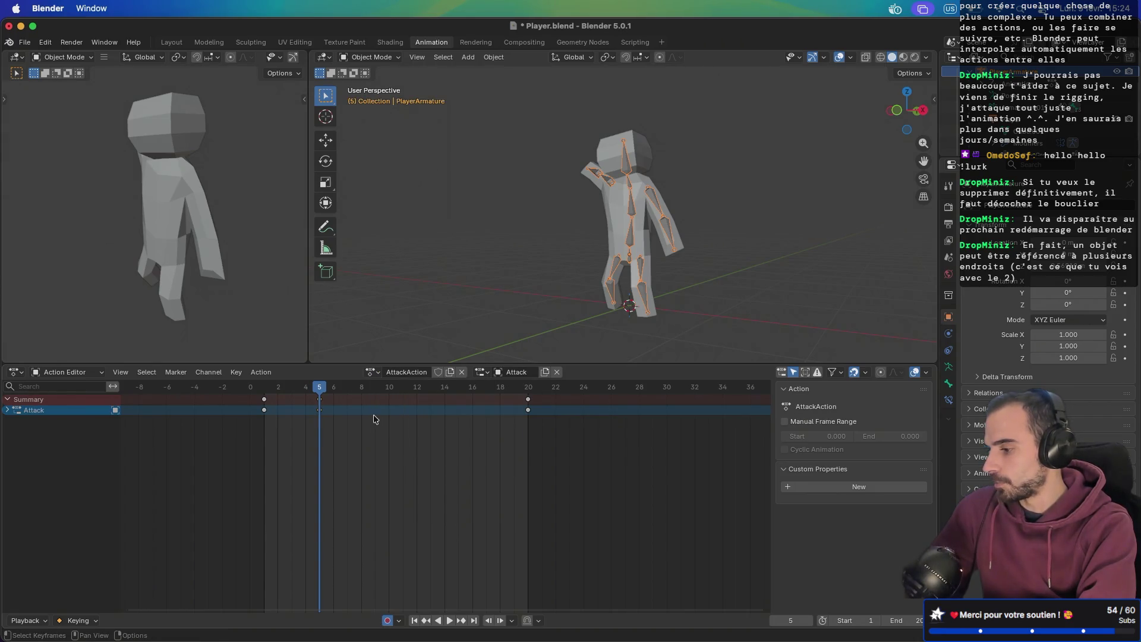
click(558, 373)
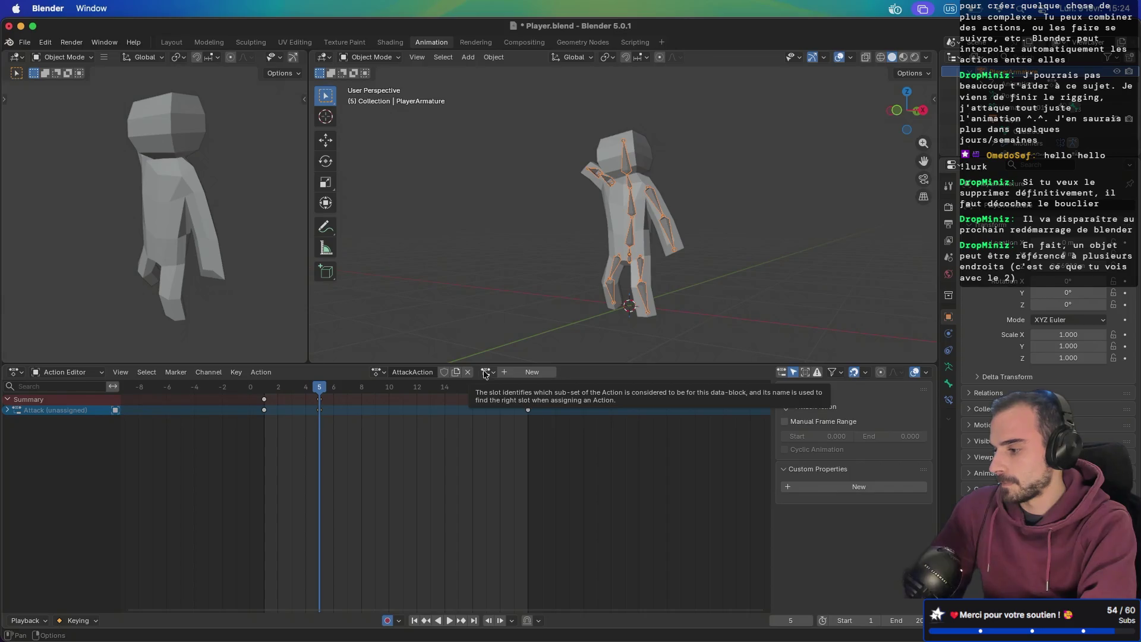
click(485, 373)
click(496, 390)
key(space)
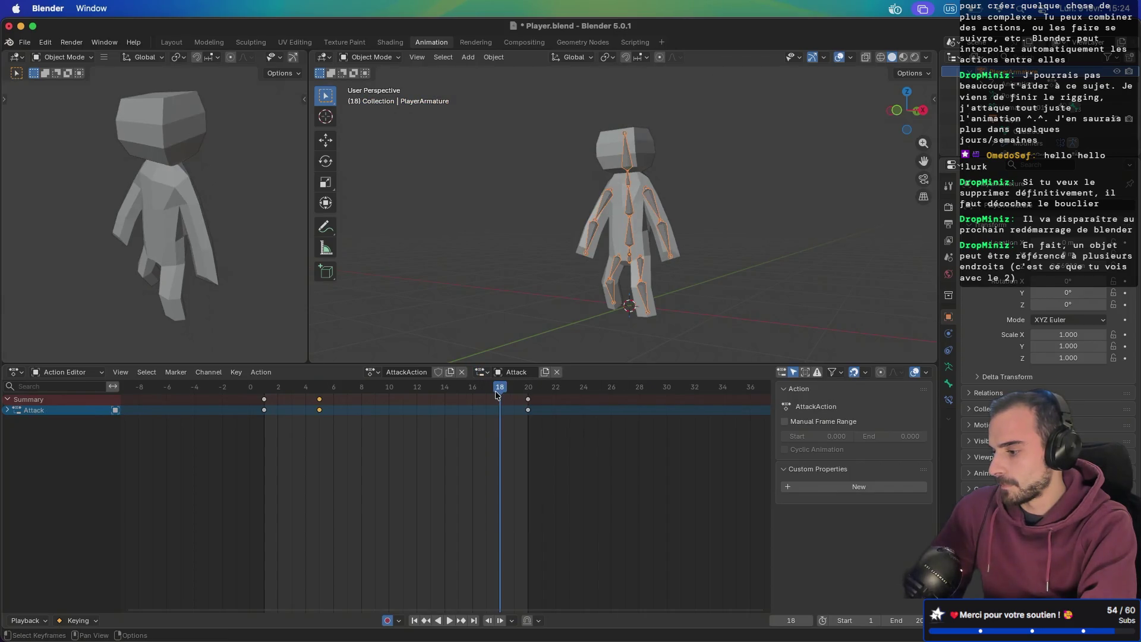
key(Escape)
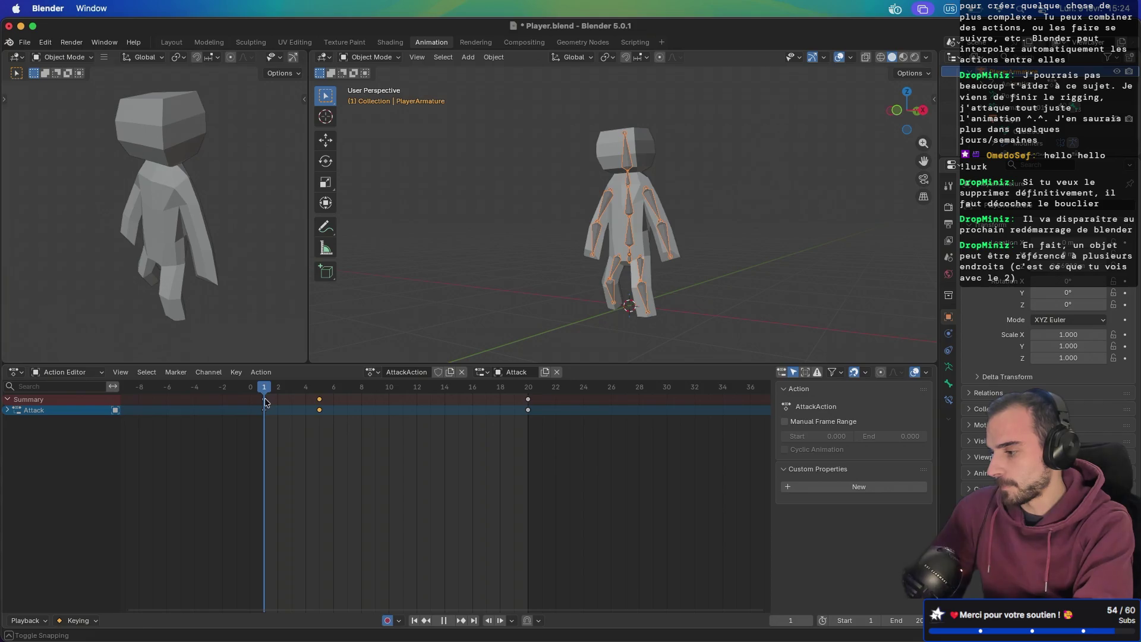
- Switch the armature to HoldAction and assign its Hold slot
click(373, 373)
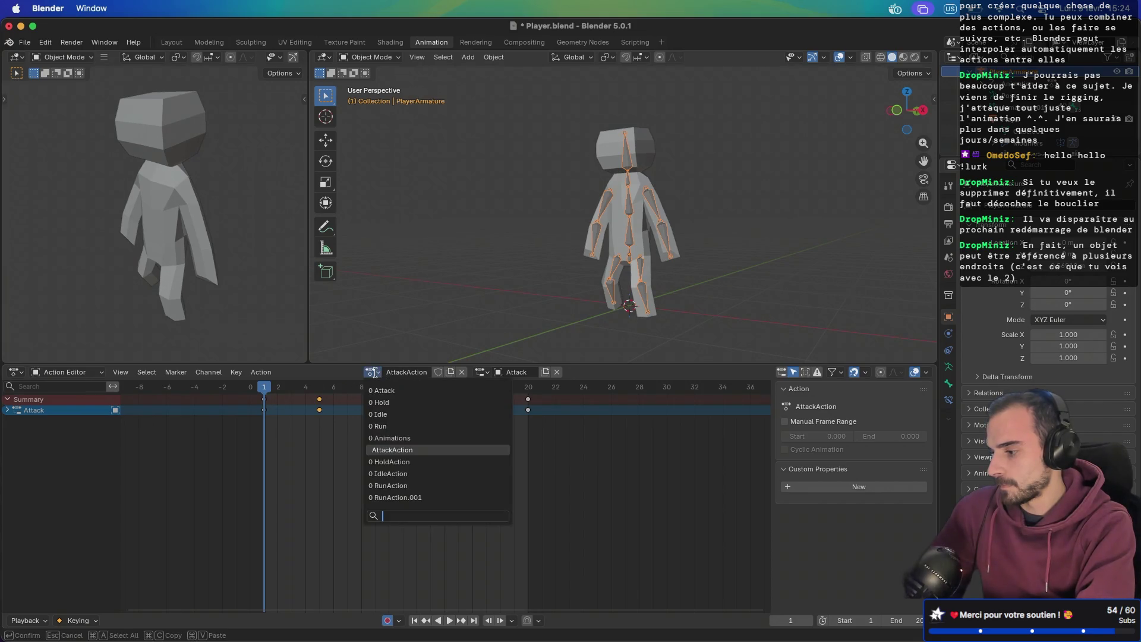
click(403, 461)
click(486, 373)
click(489, 392)
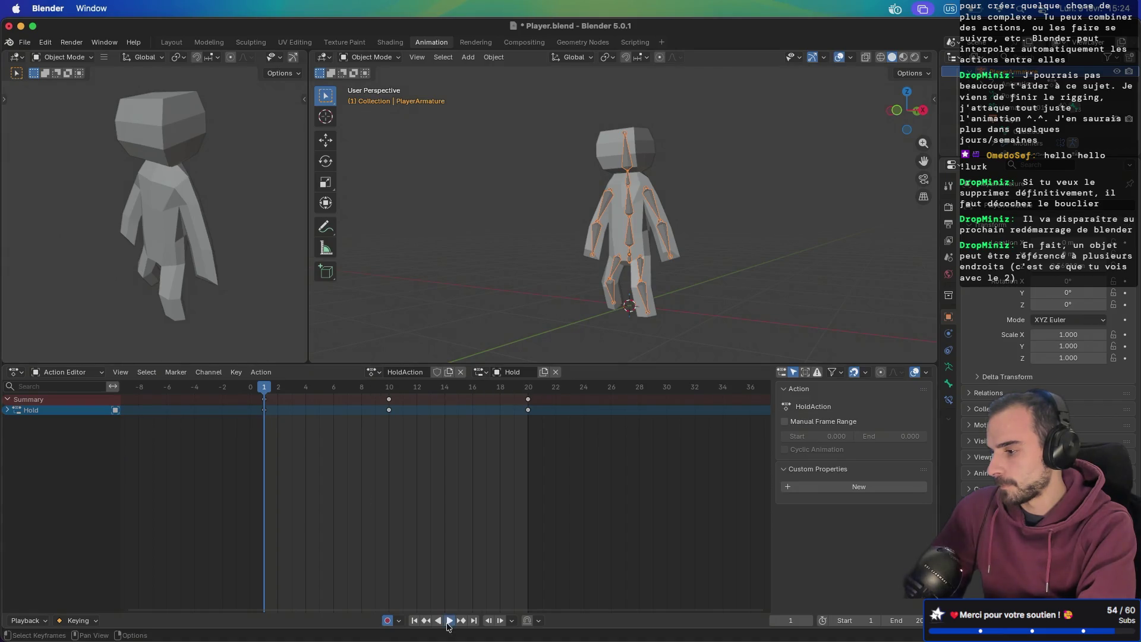
- Preview the Hold animation and return to frame 1
click(448, 621)
click(444, 621)
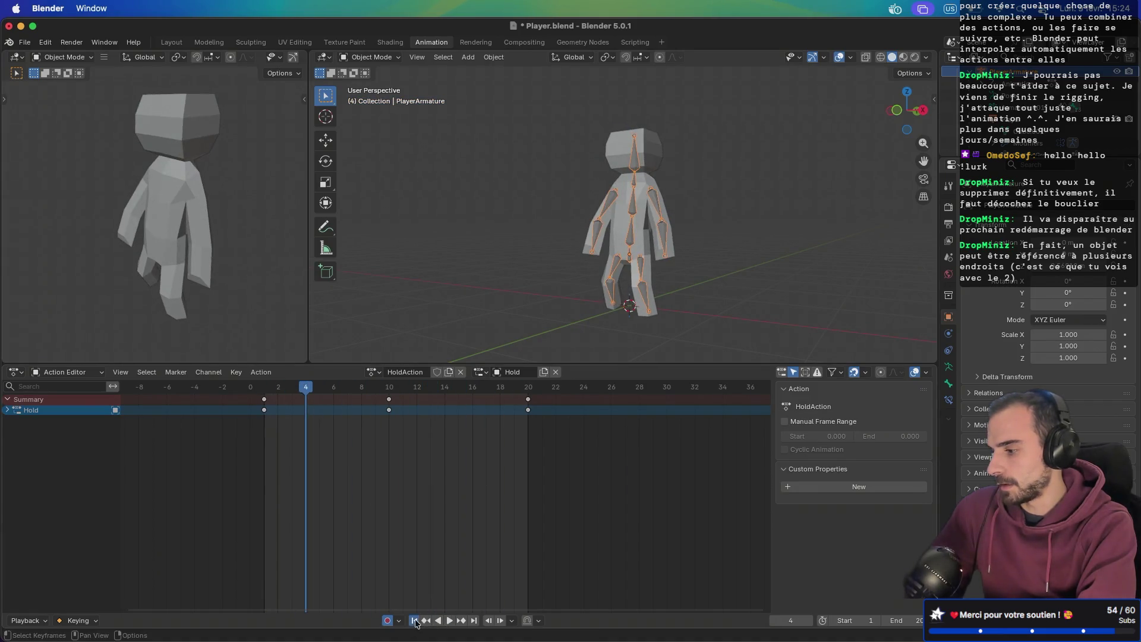
click(414, 620)
- Load IdleAction with its Idle slot and play it
click(373, 372)
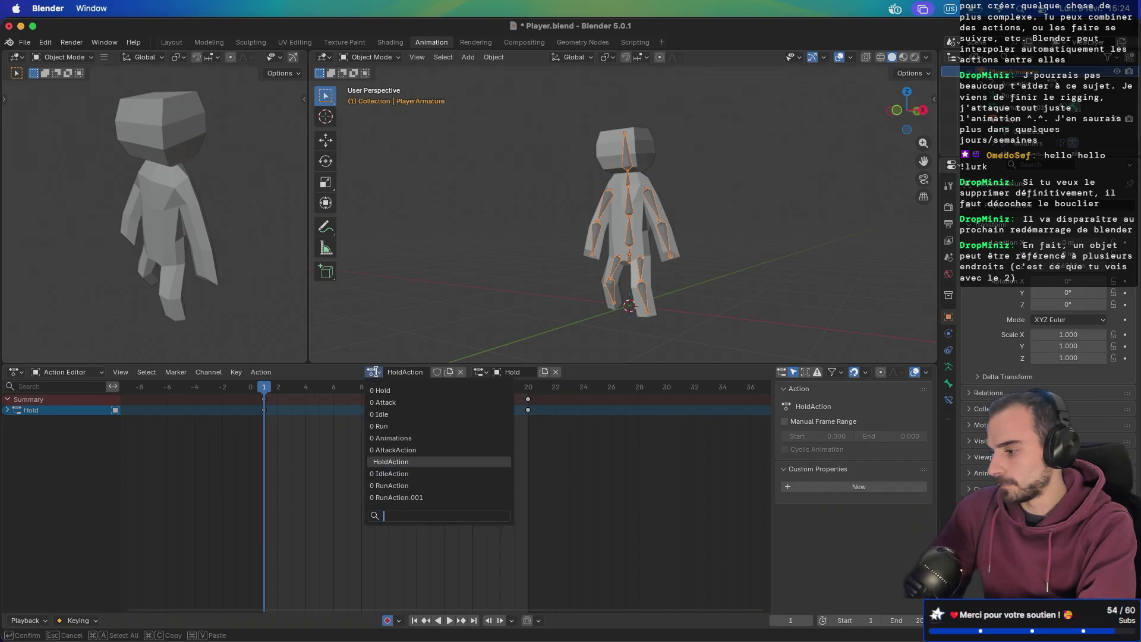
click(396, 473)
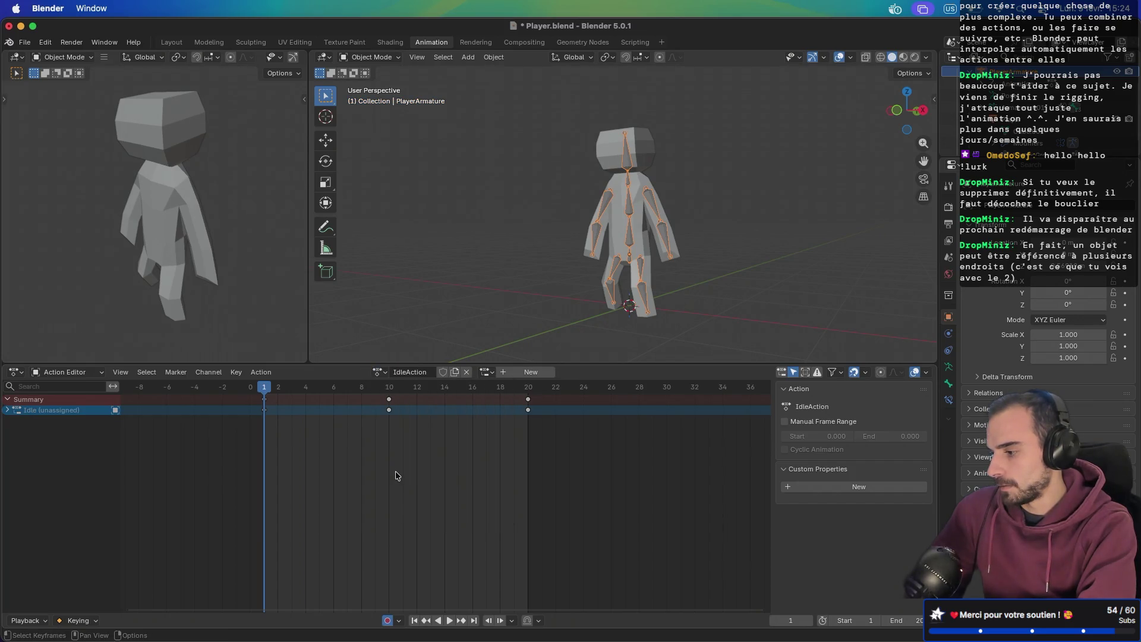
click(486, 375)
click(491, 394)
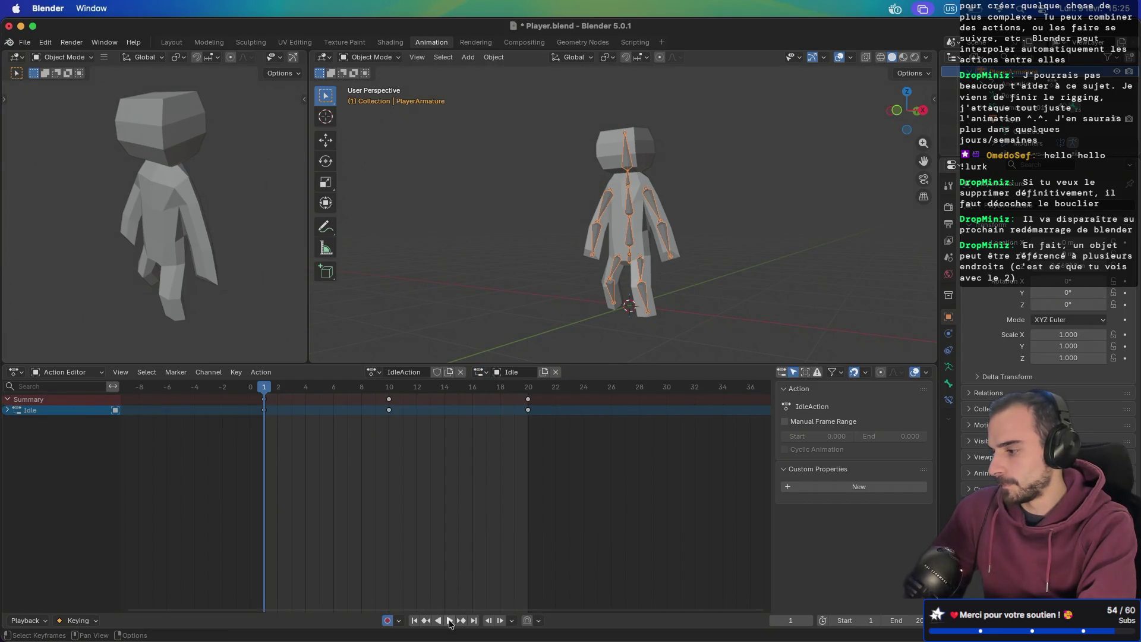
click(450, 620)
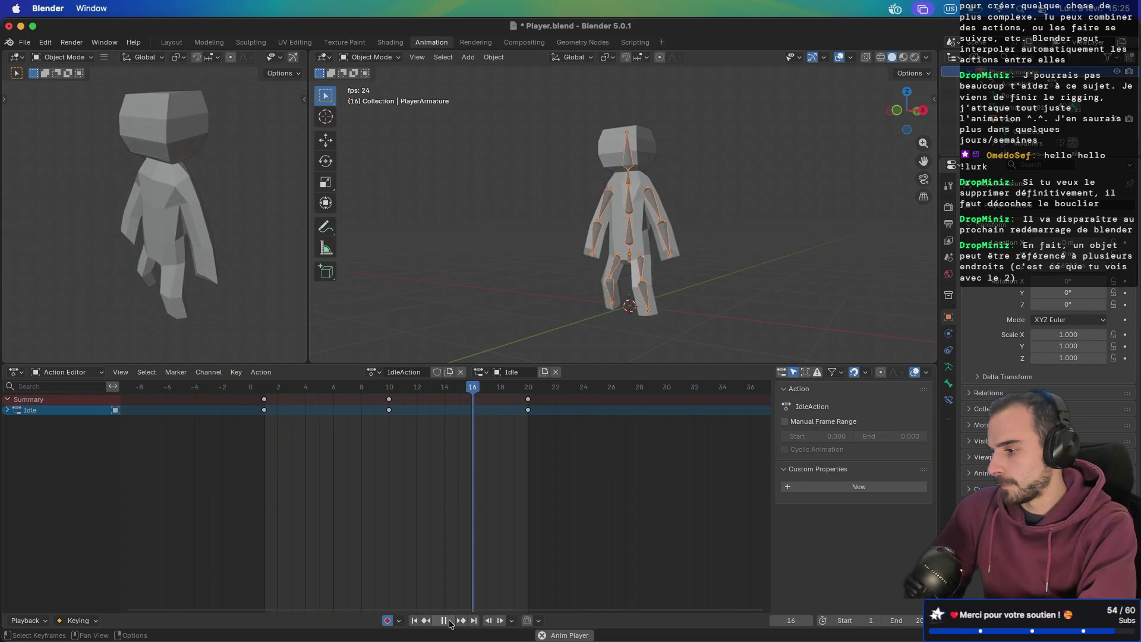
- Preview RunAction on the rig, then switch the armature to AttackAction
click(372, 372)
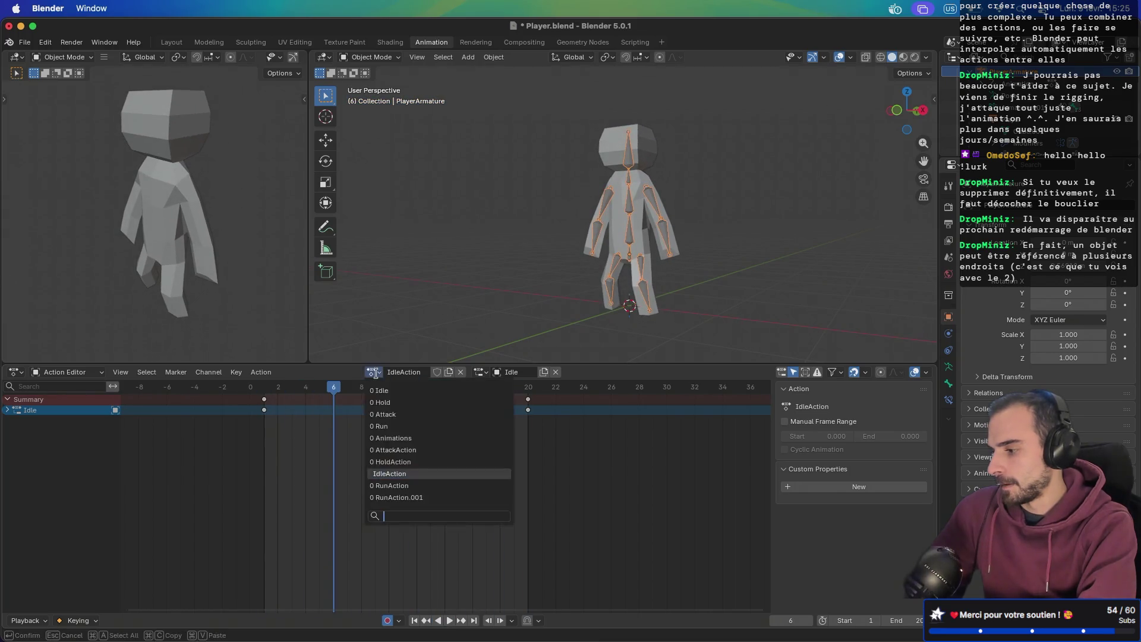
click(397, 485)
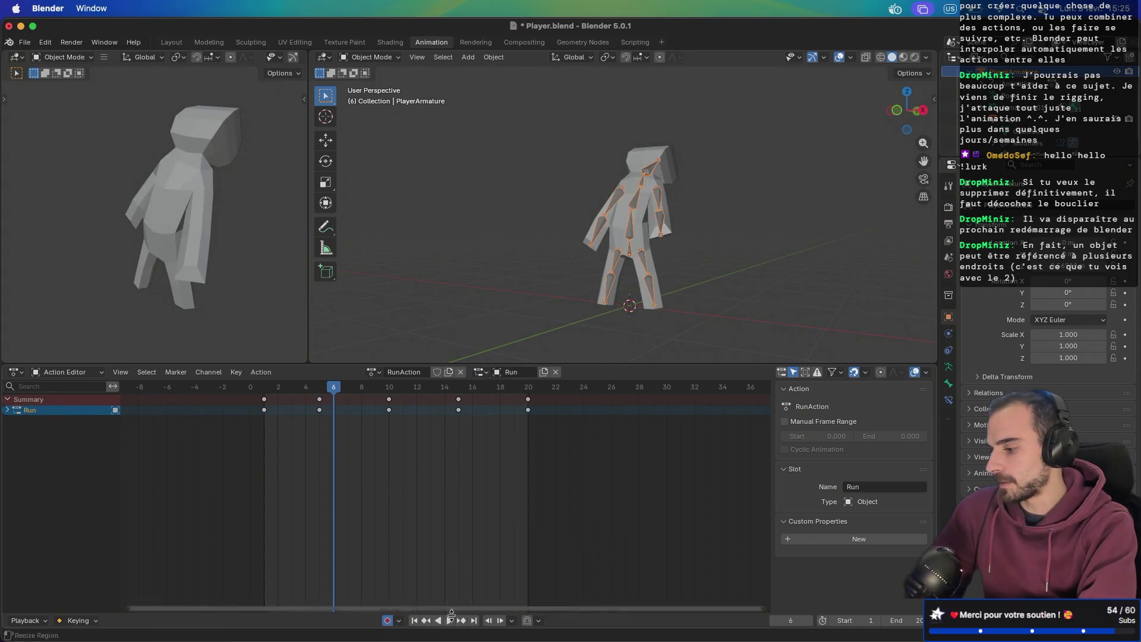
click(450, 620)
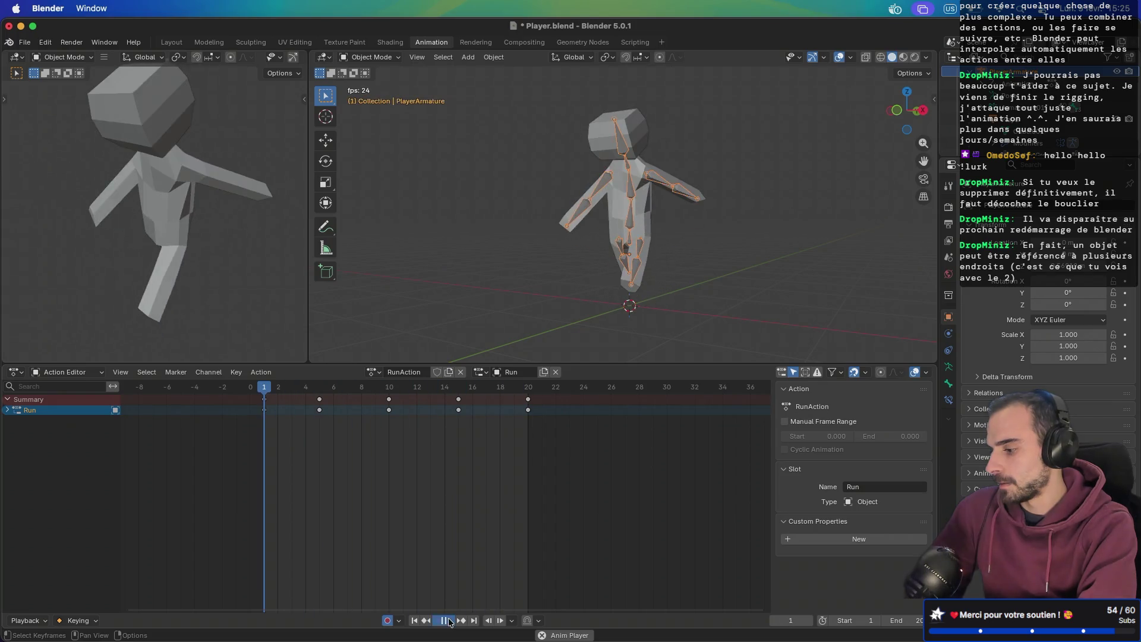
click(418, 620)
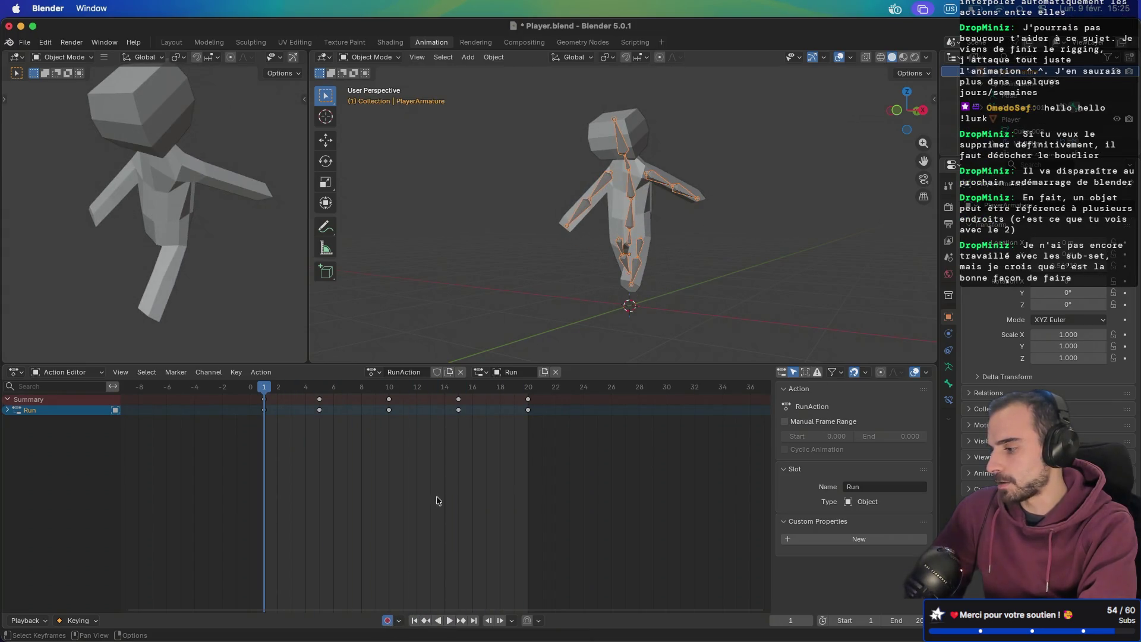
click(373, 372)
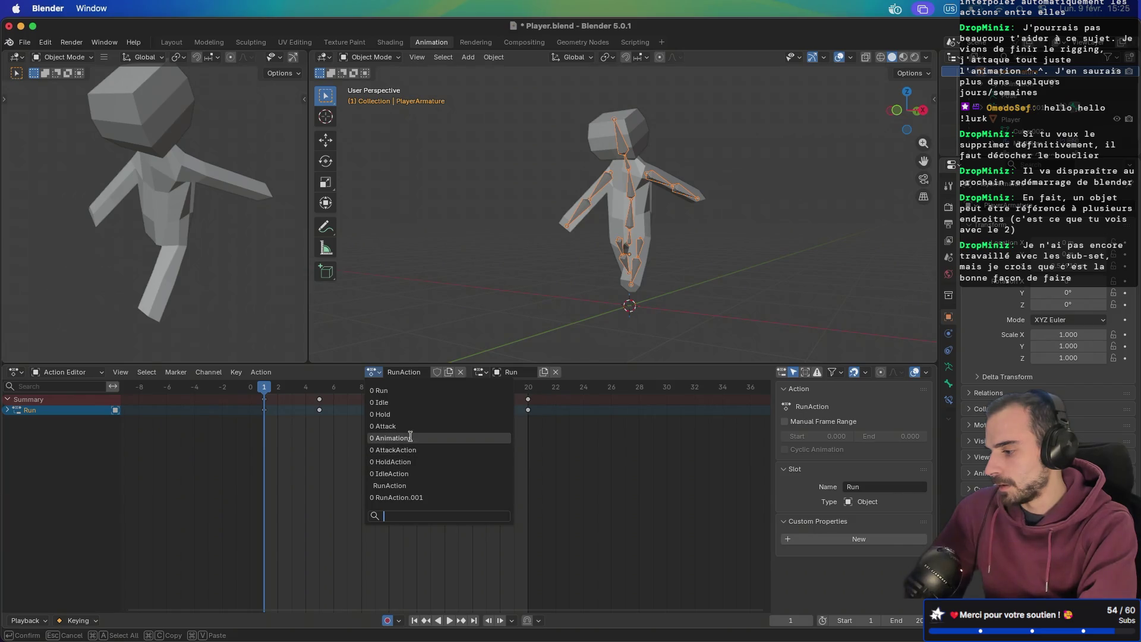
click(412, 452)
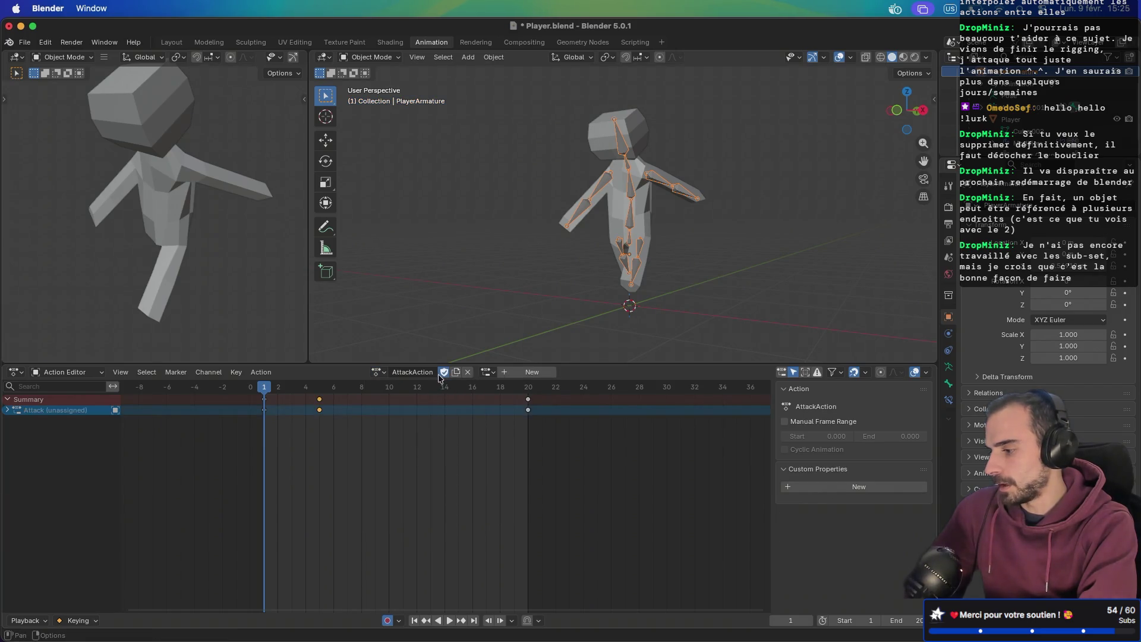
- Give HoldAction, IdleAction and RunAction fake users in turn
click(382, 374)
click(406, 463)
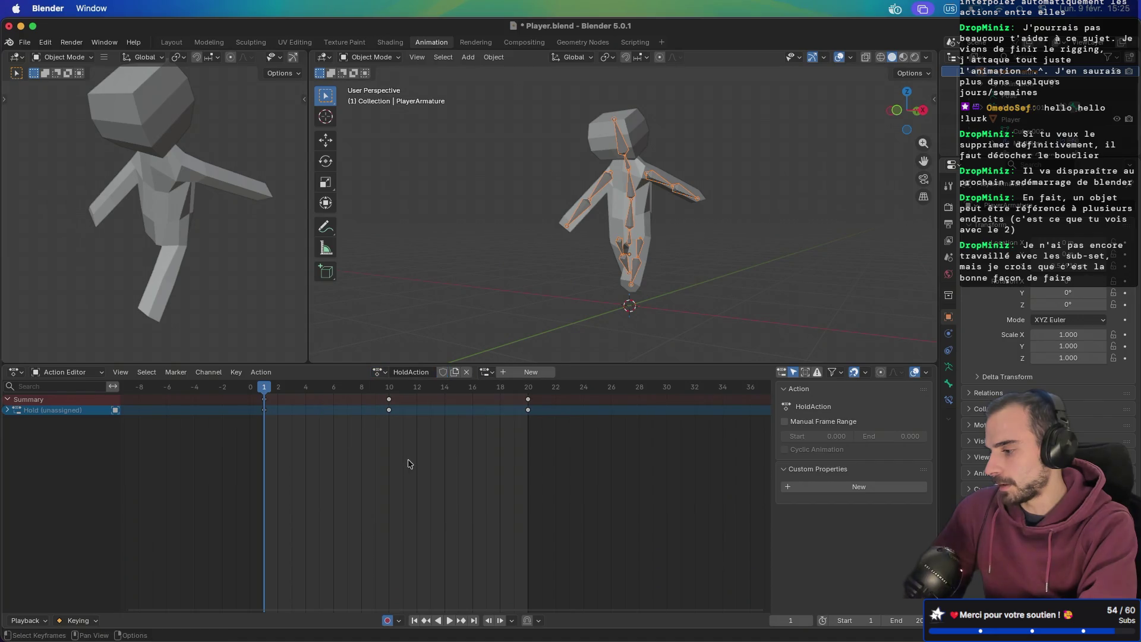
click(380, 372)
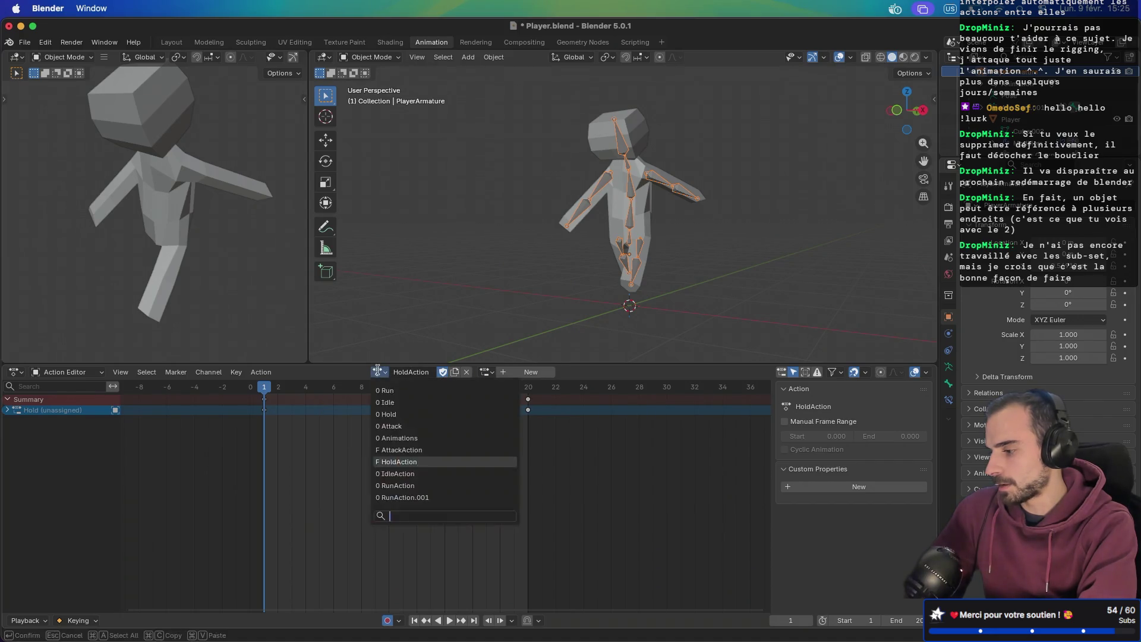
click(404, 472)
click(442, 373)
click(379, 372)
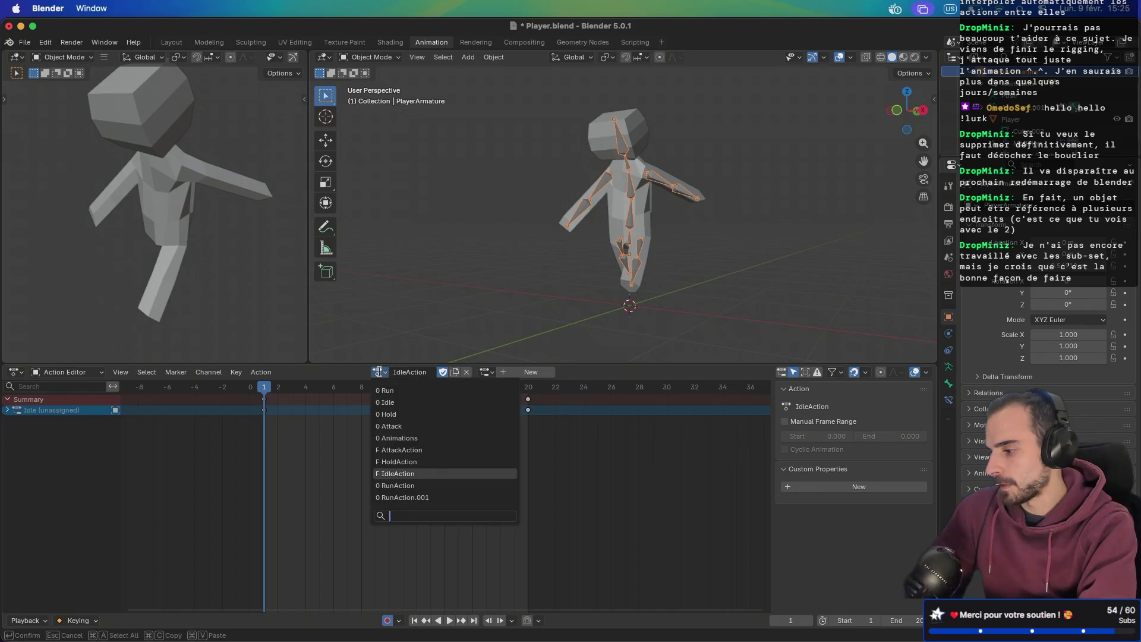
click(404, 485)
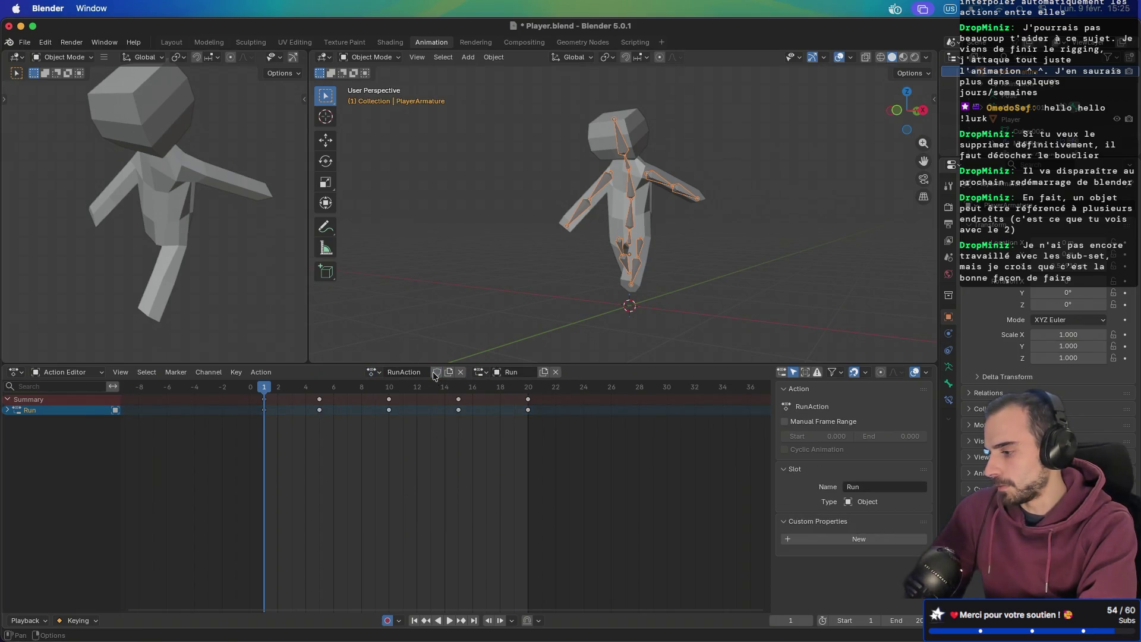
click(379, 372)
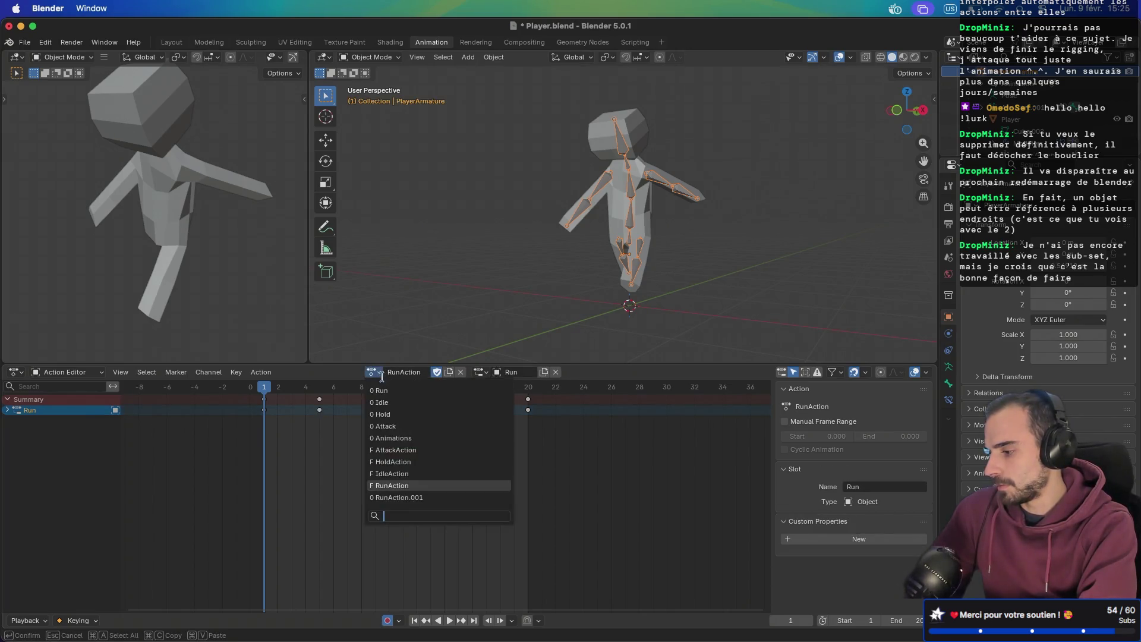
- Unlink the RunAction.001 duplicate, reload AttackAction, and save Player.blend
click(399, 496)
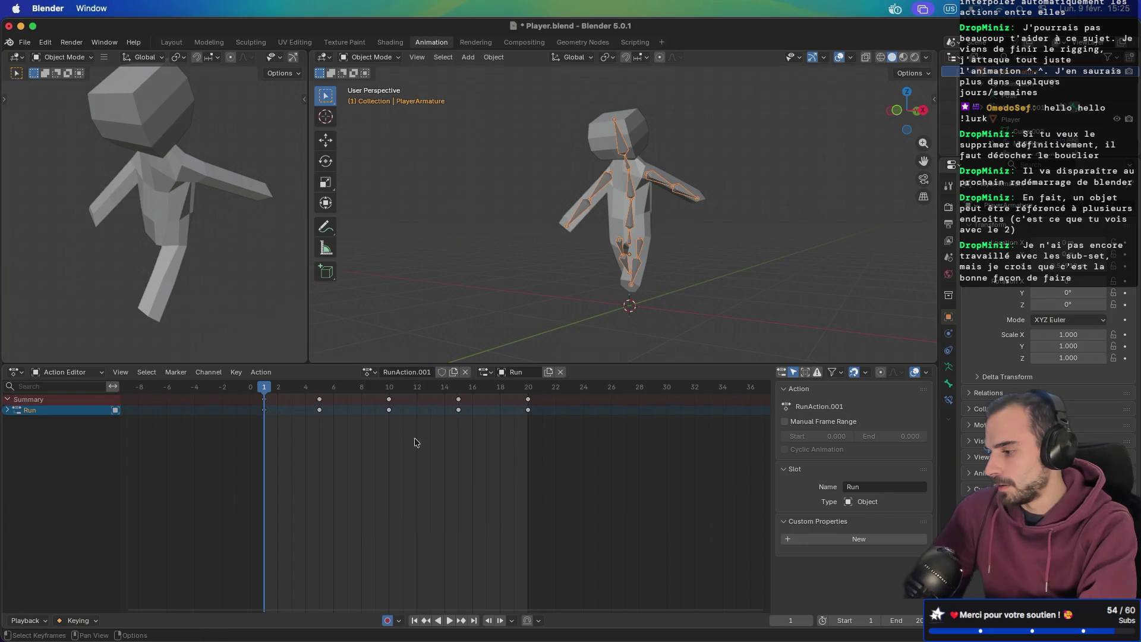
click(461, 372)
click(428, 372)
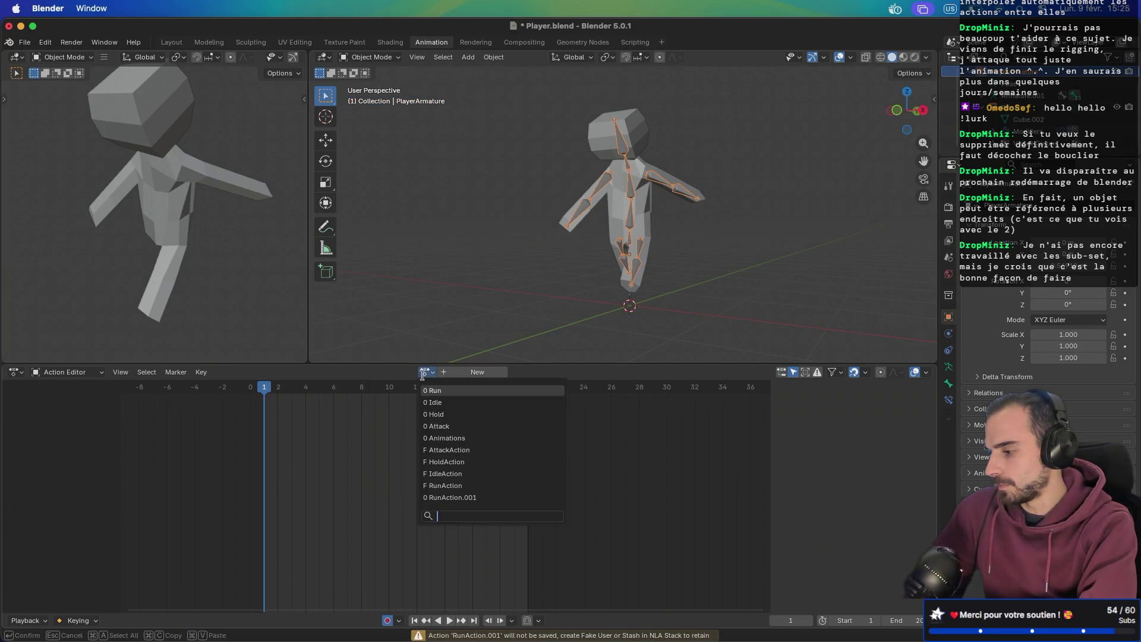
click(443, 487)
click(373, 372)
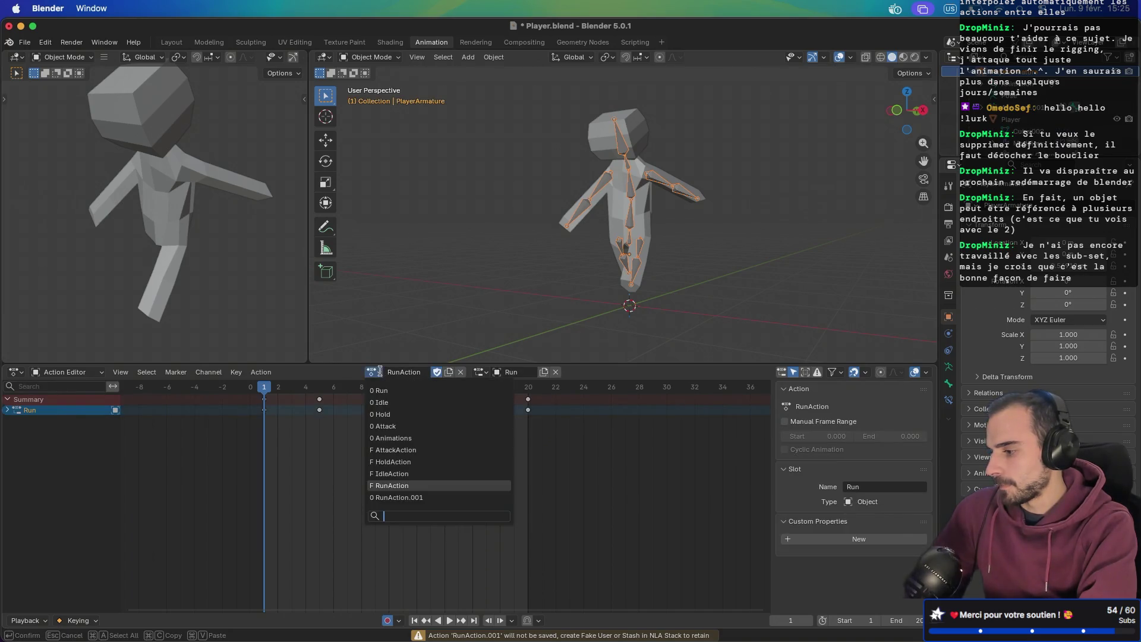
click(429, 450)
key(super+s)
- In the Nonlinear Animation editor, delete the AttackAction track, push down, and delete again
click(65, 372)
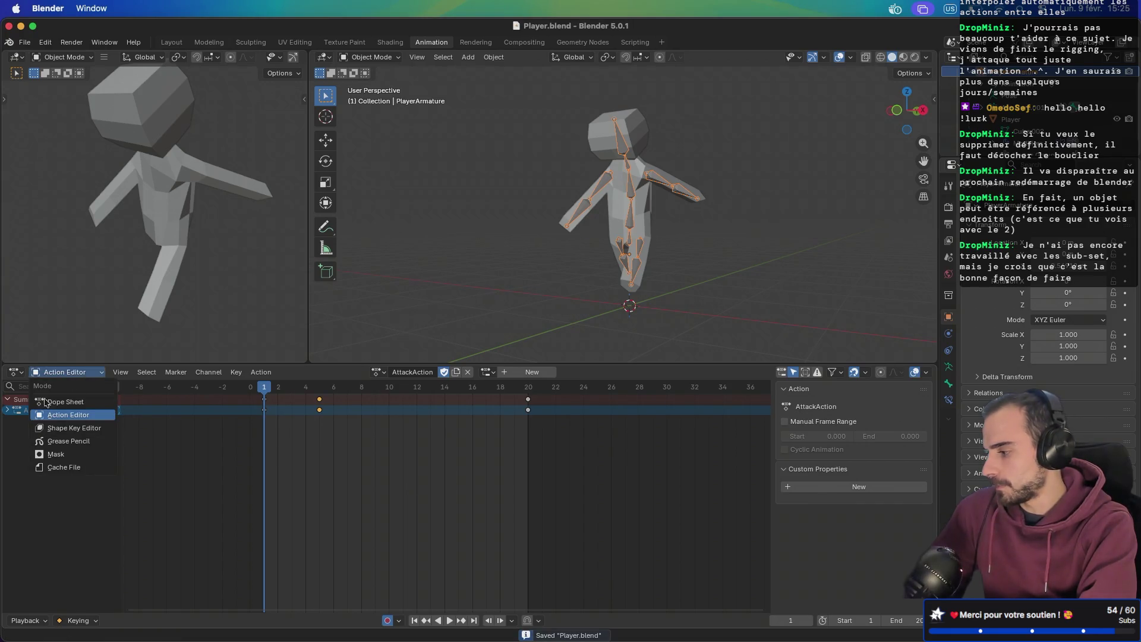
click(15, 372)
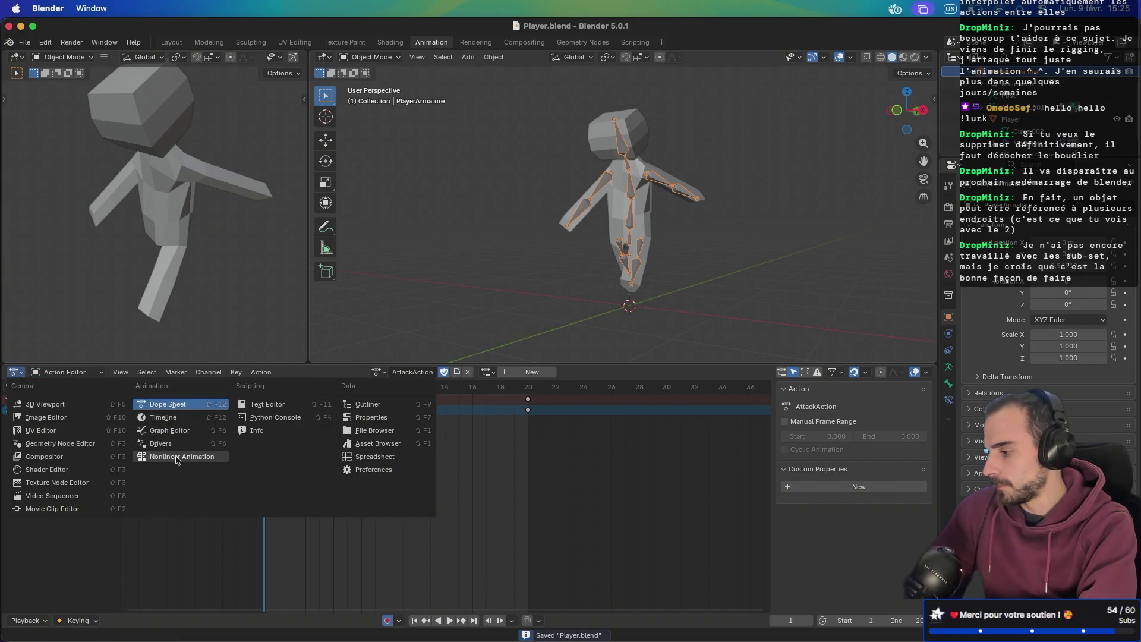
click(176, 459)
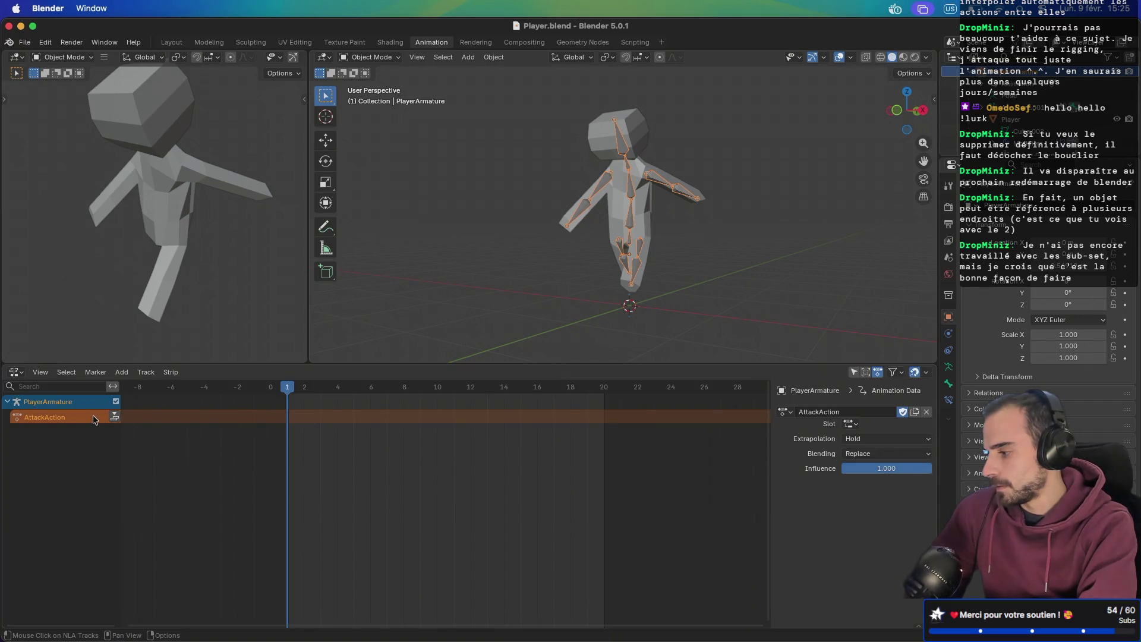
right_click(94, 419)
right_click(72, 422)
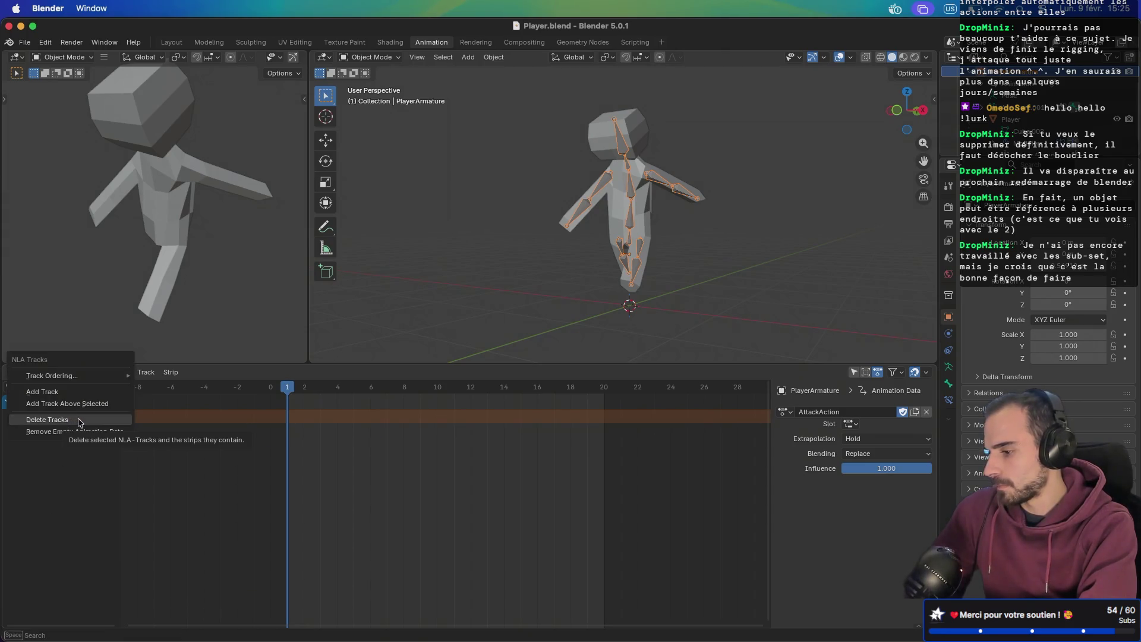
click(80, 422)
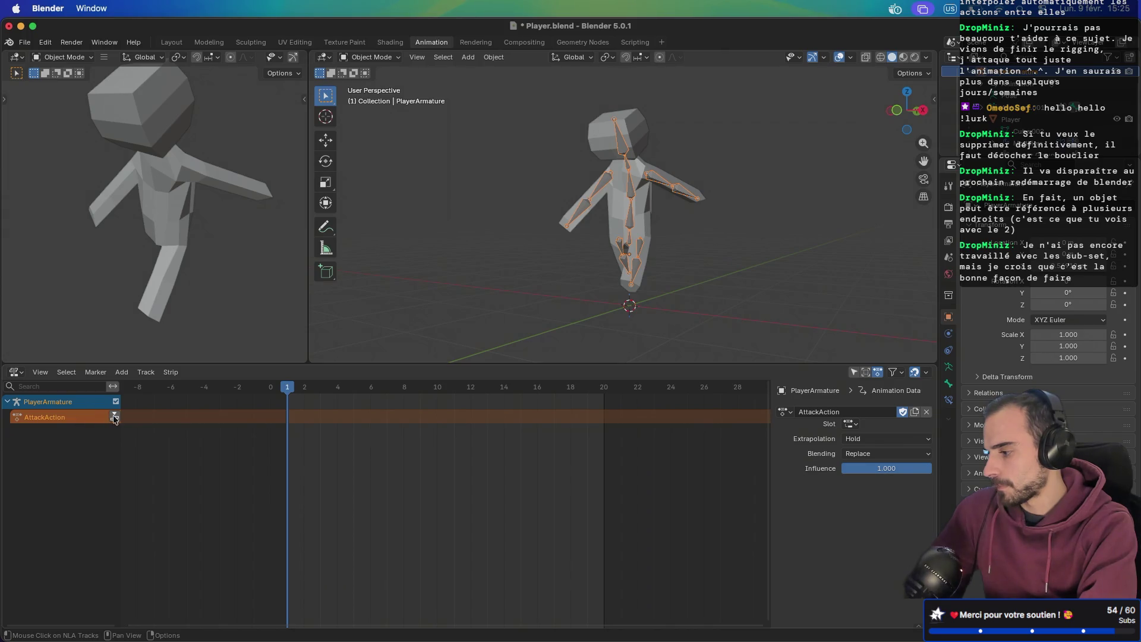
click(114, 417)
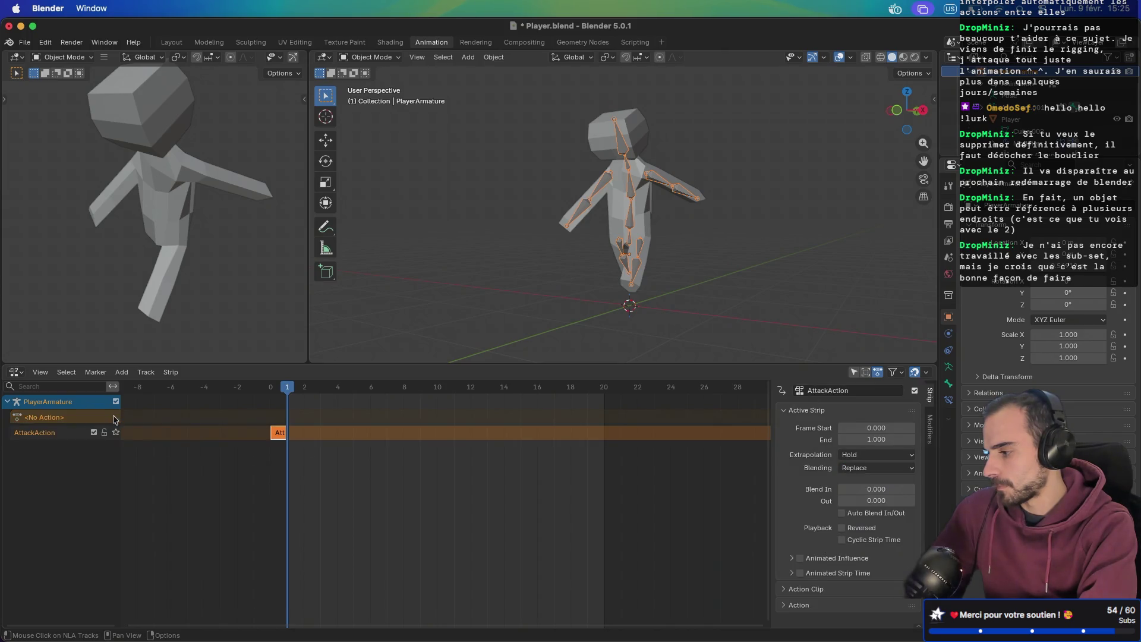
right_click(79, 431)
click(80, 437)
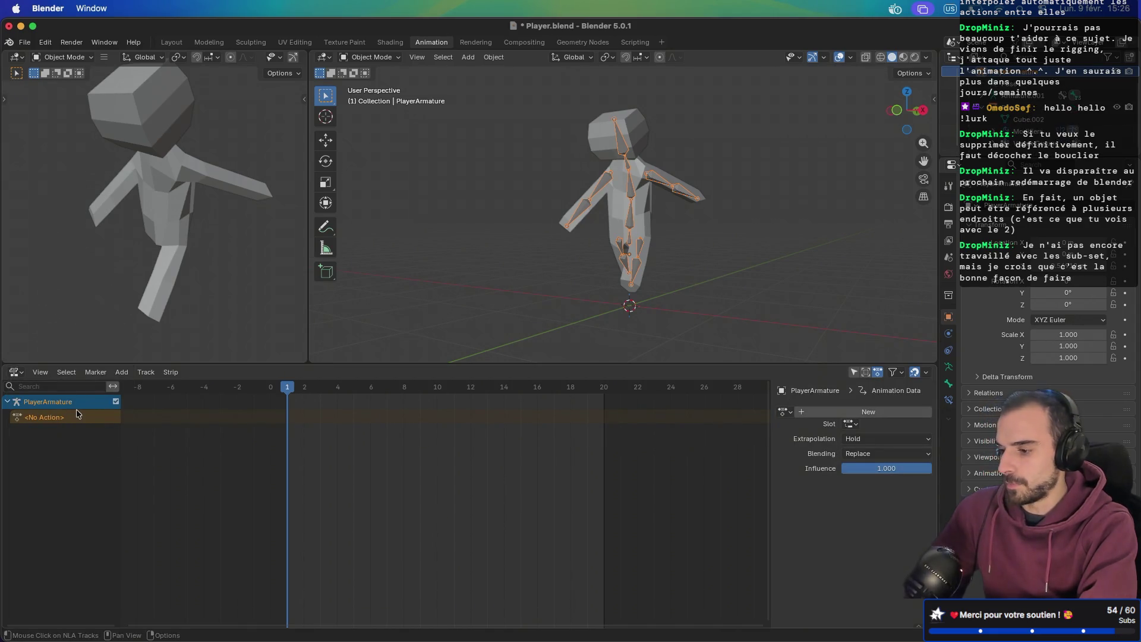
- Return to the Action Editor and reassign AttackAction to the armature
click(15, 372)
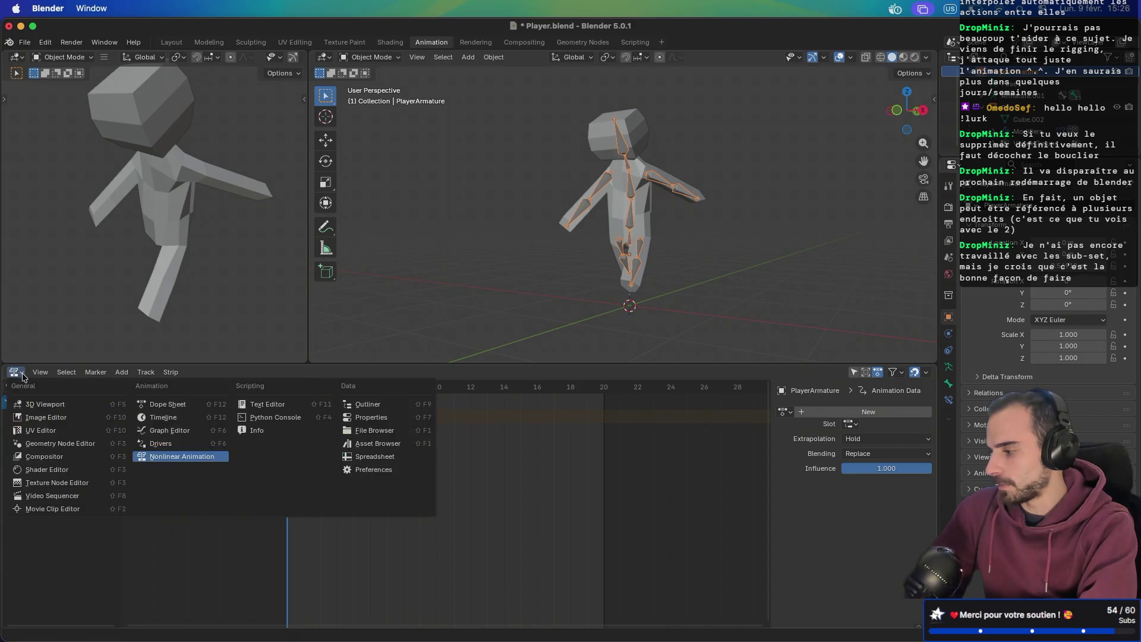
click(193, 406)
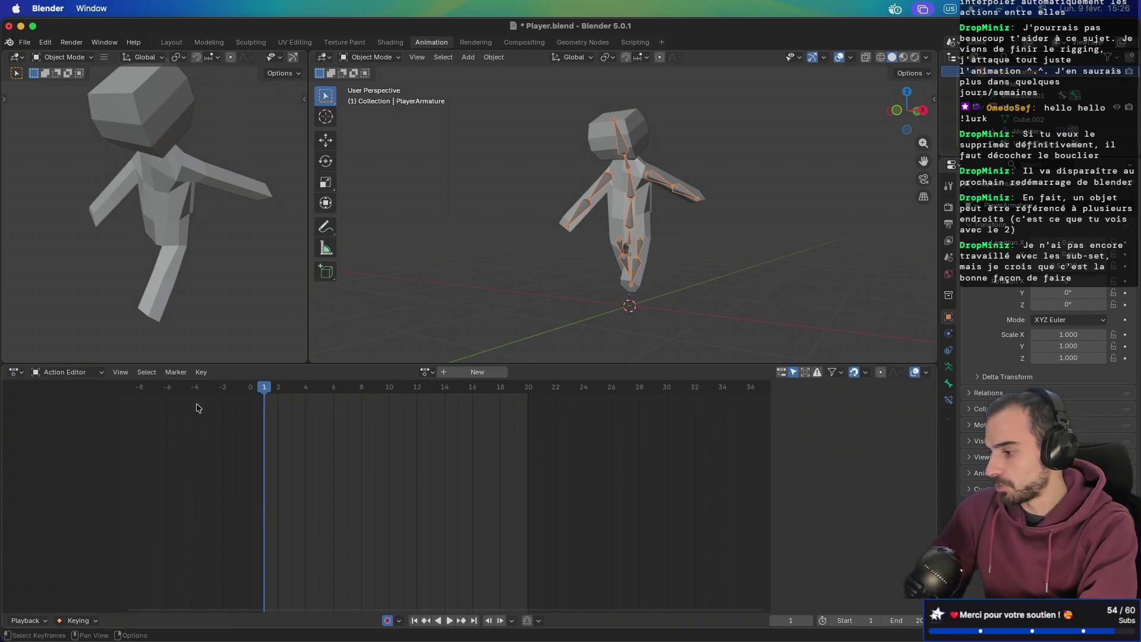
click(428, 372)
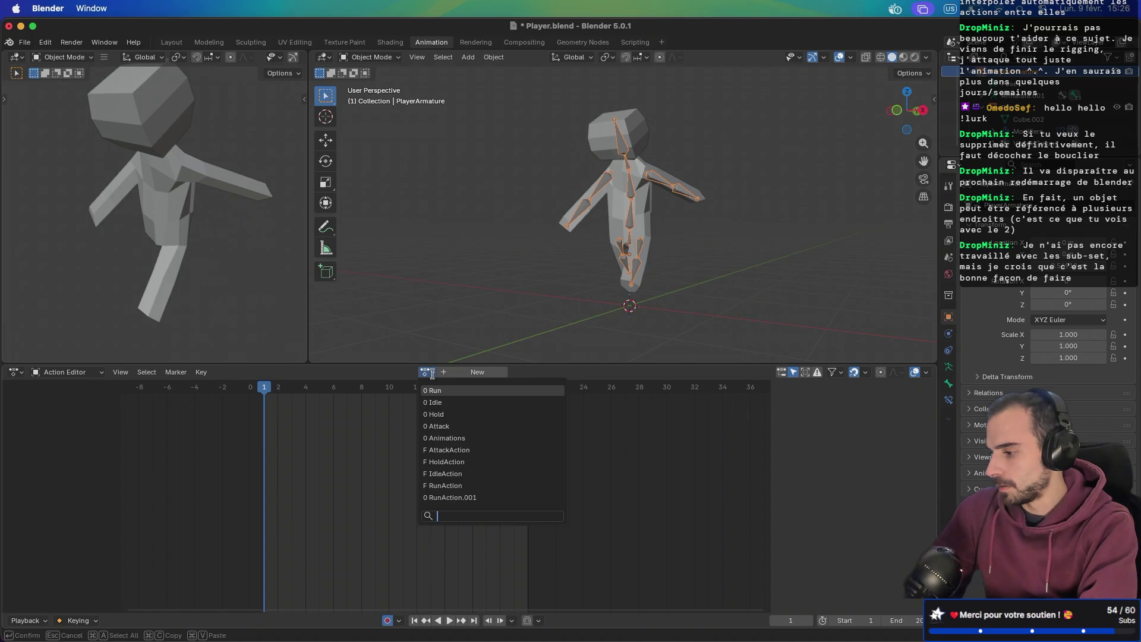
click(451, 450)
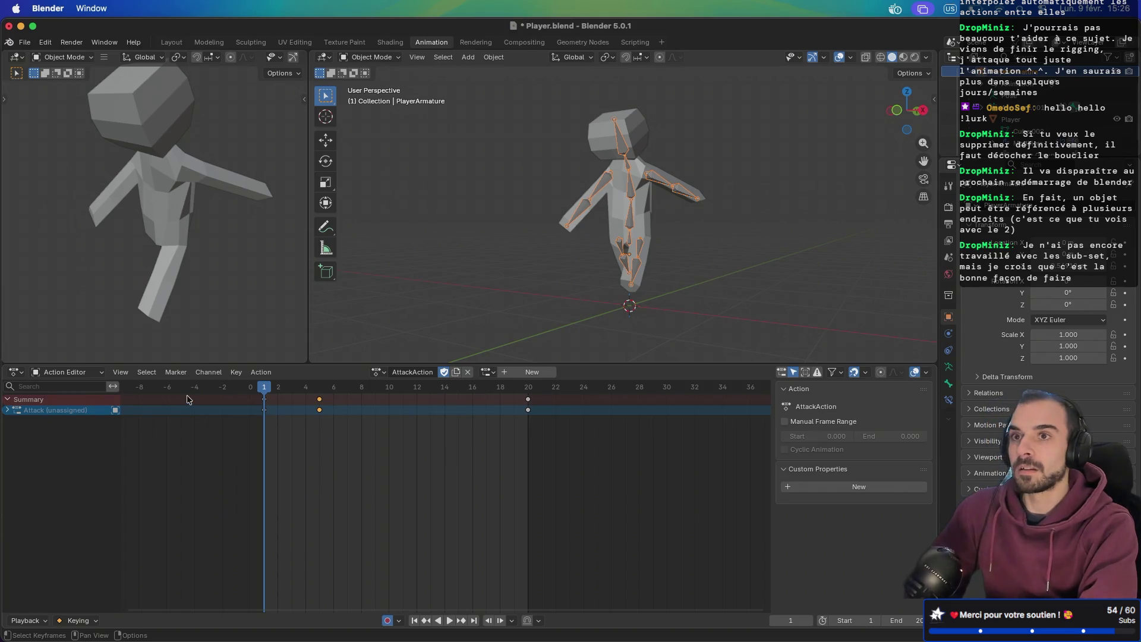
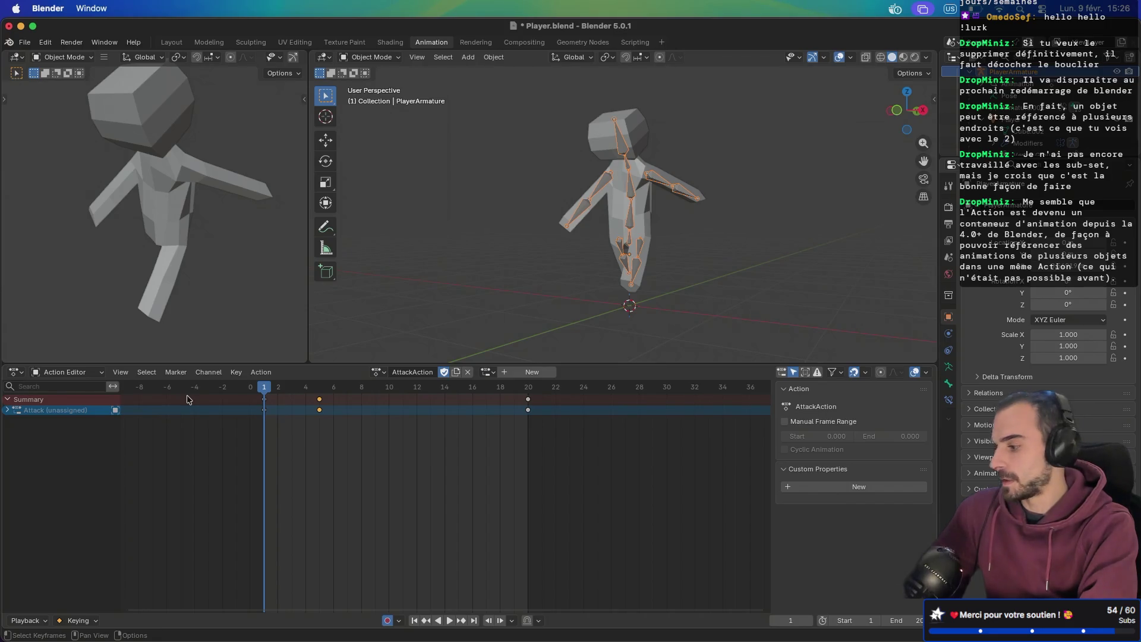
- Link AttackAction to its Attack slot and HoldAction to its Hold slot
click(15, 372)
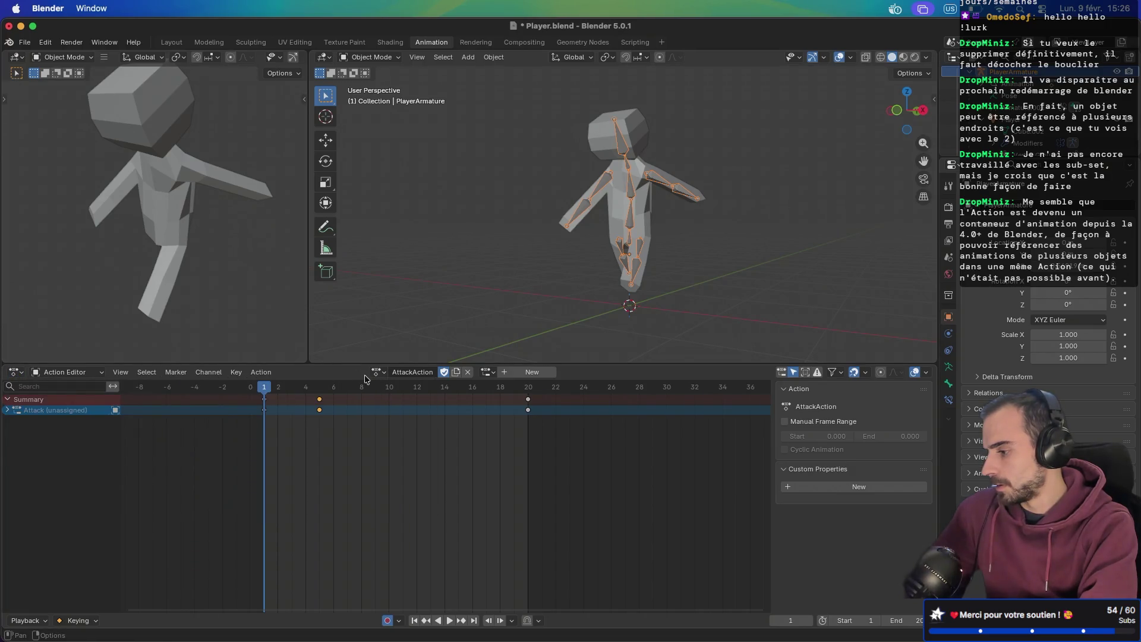
click(486, 372)
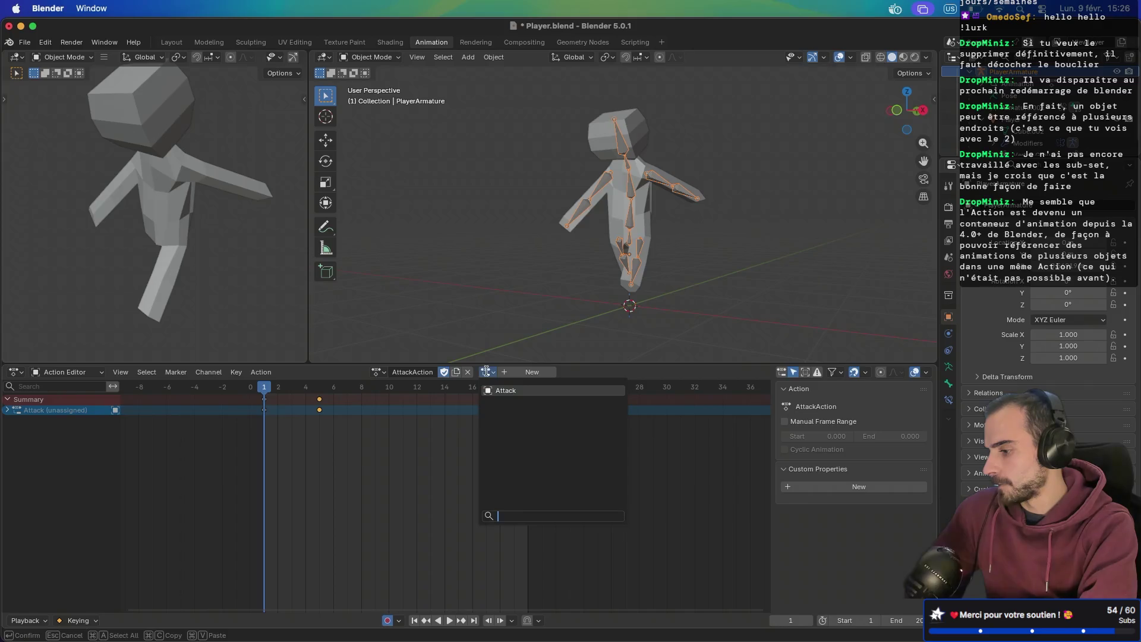
click(494, 391)
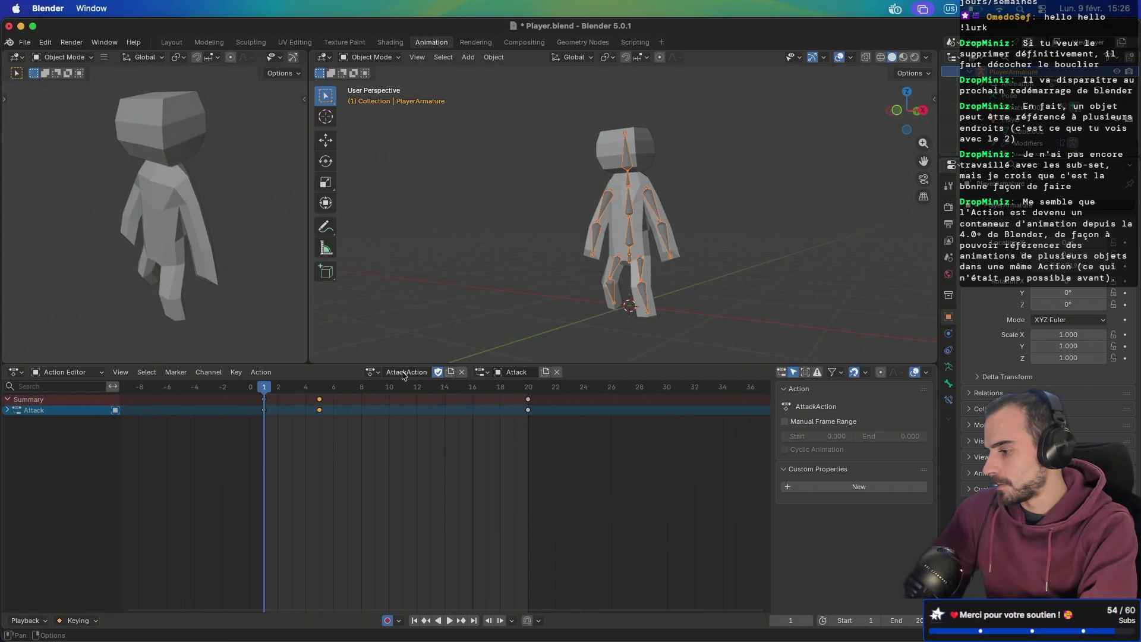
click(371, 372)
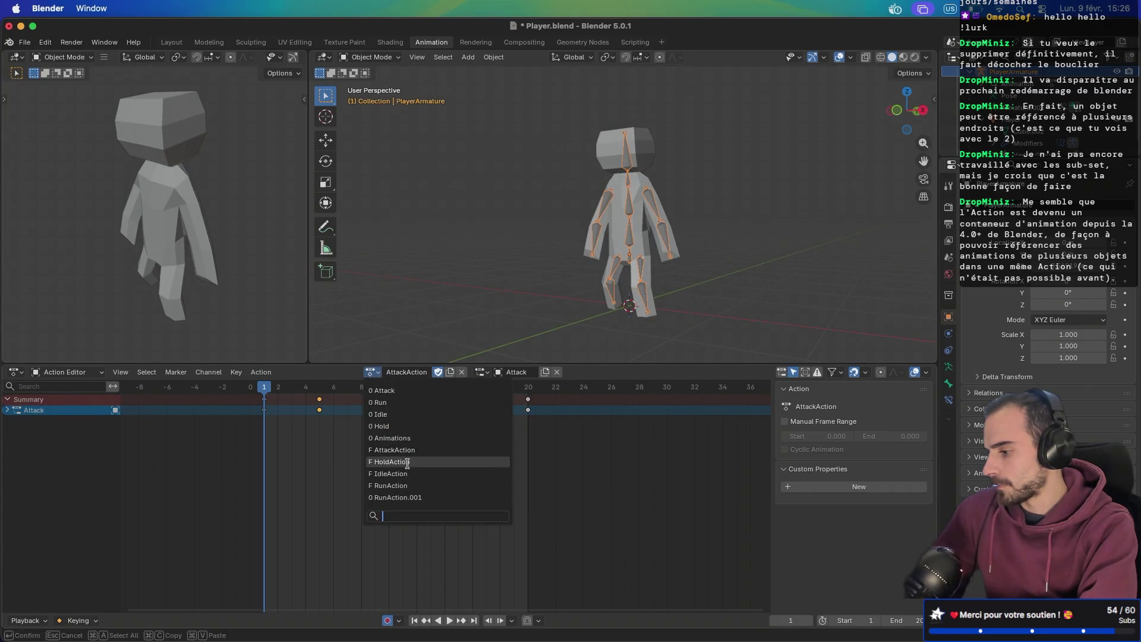
click(409, 465)
click(486, 372)
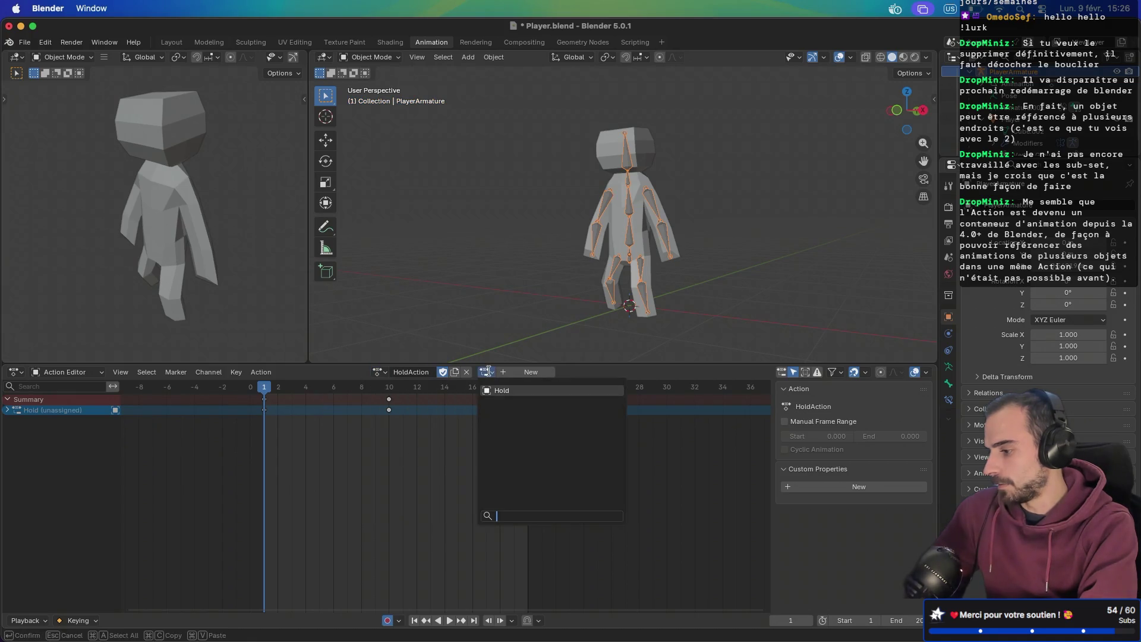
click(497, 390)
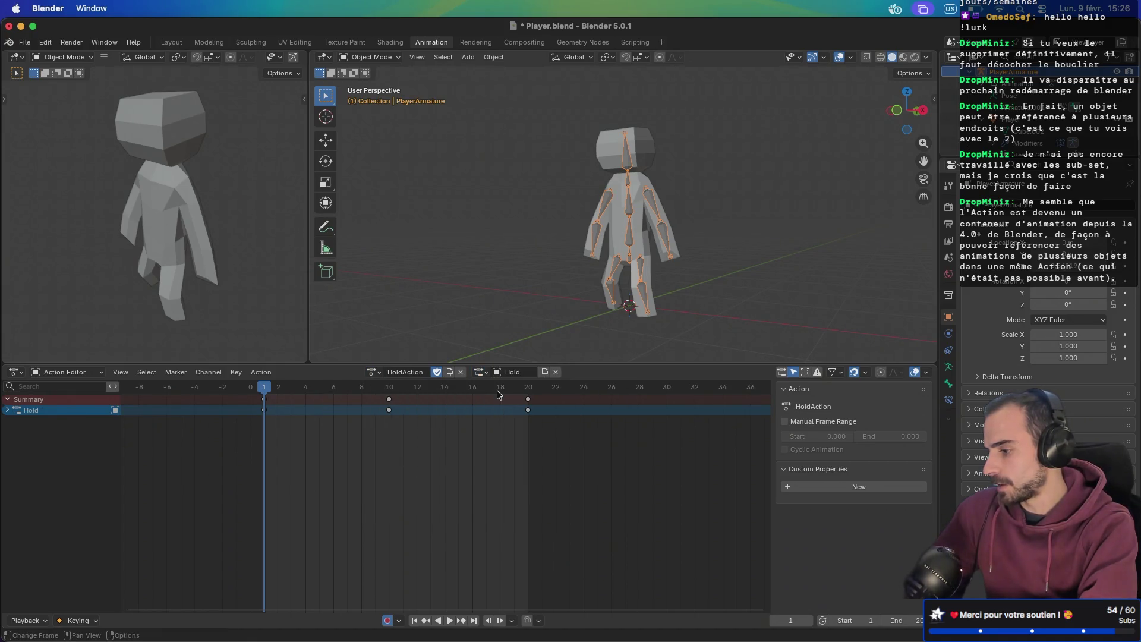
- Link IdleAction to its Idle slot and RunAction to its Run slot
click(371, 372)
click(397, 474)
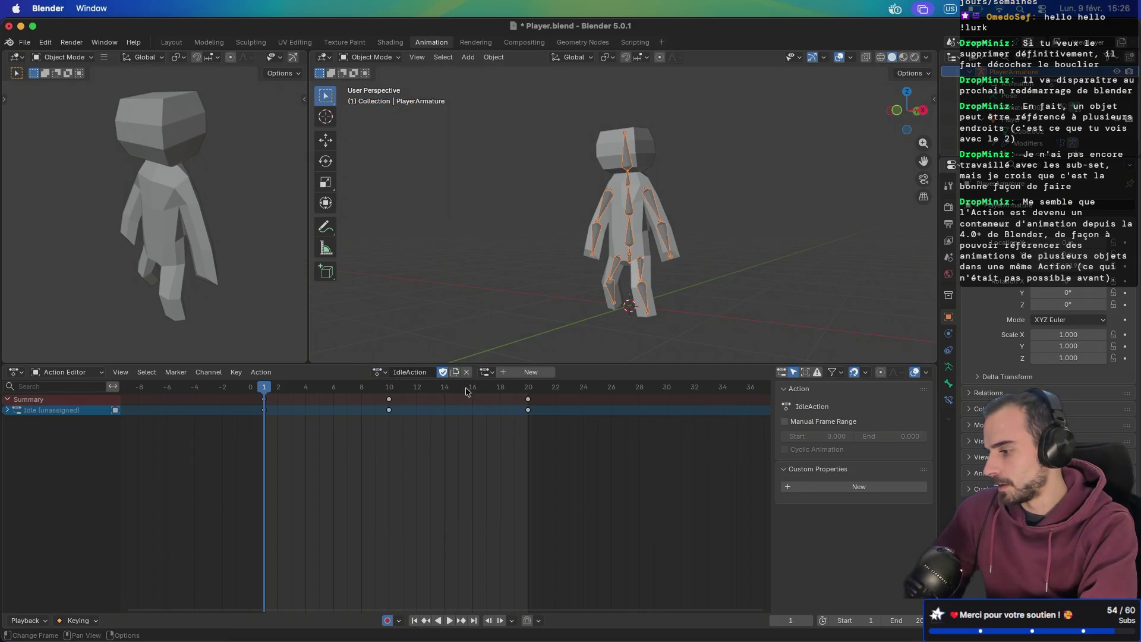
click(486, 372)
click(498, 391)
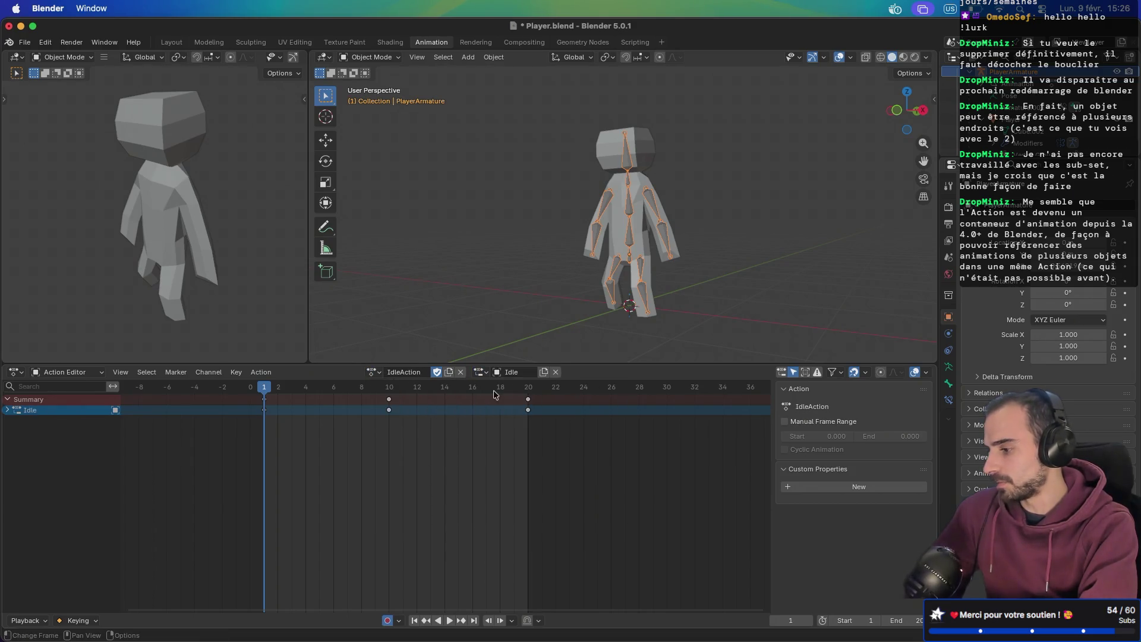
click(373, 372)
click(391, 485)
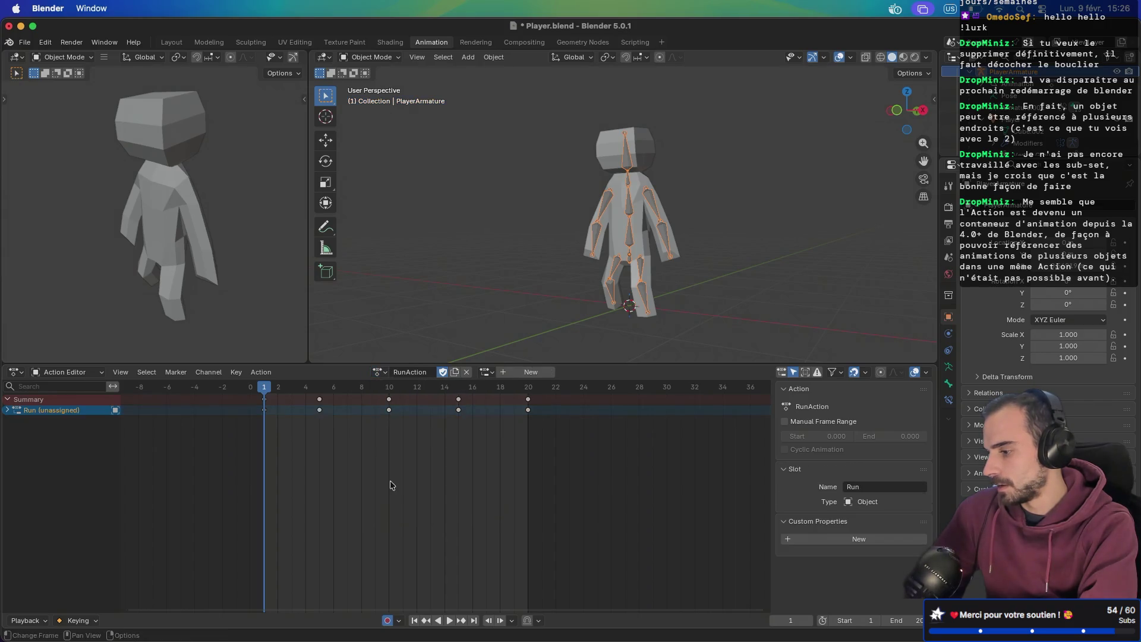
click(485, 372)
click(489, 390)
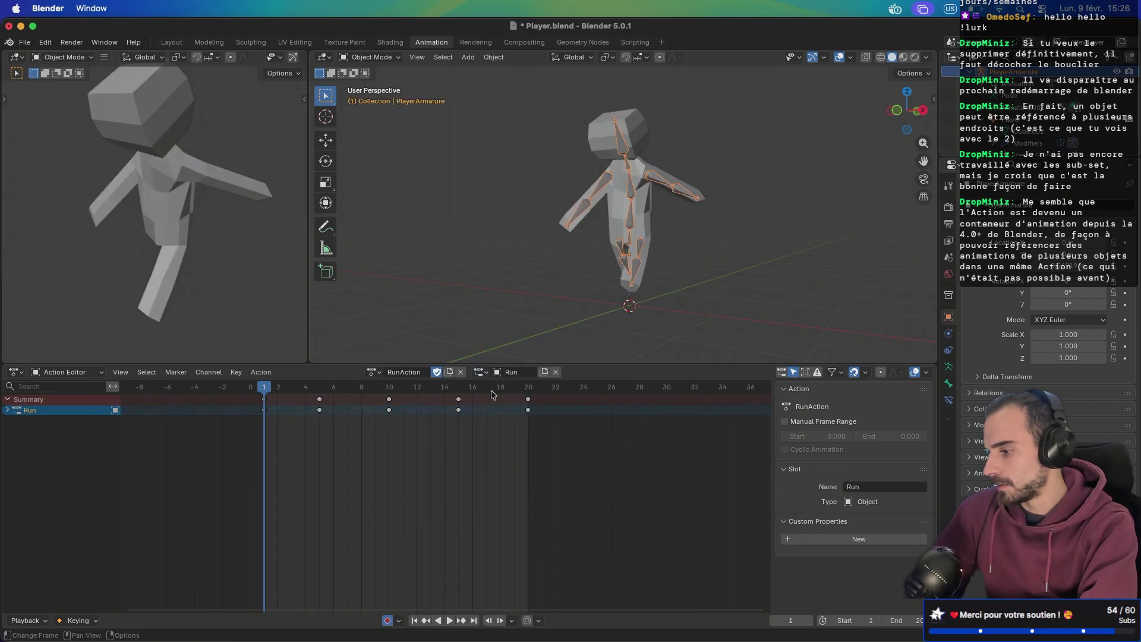
- Go back to IdleAction, then reload AttackAction and reassign its Attack slot
click(373, 372)
click(399, 474)
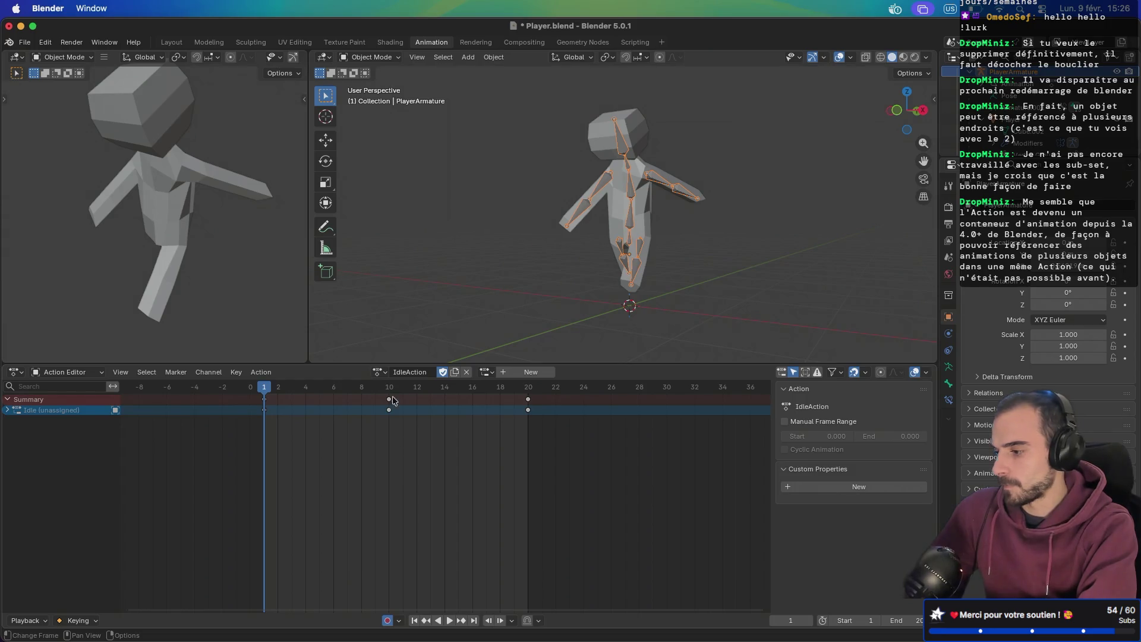
click(379, 372)
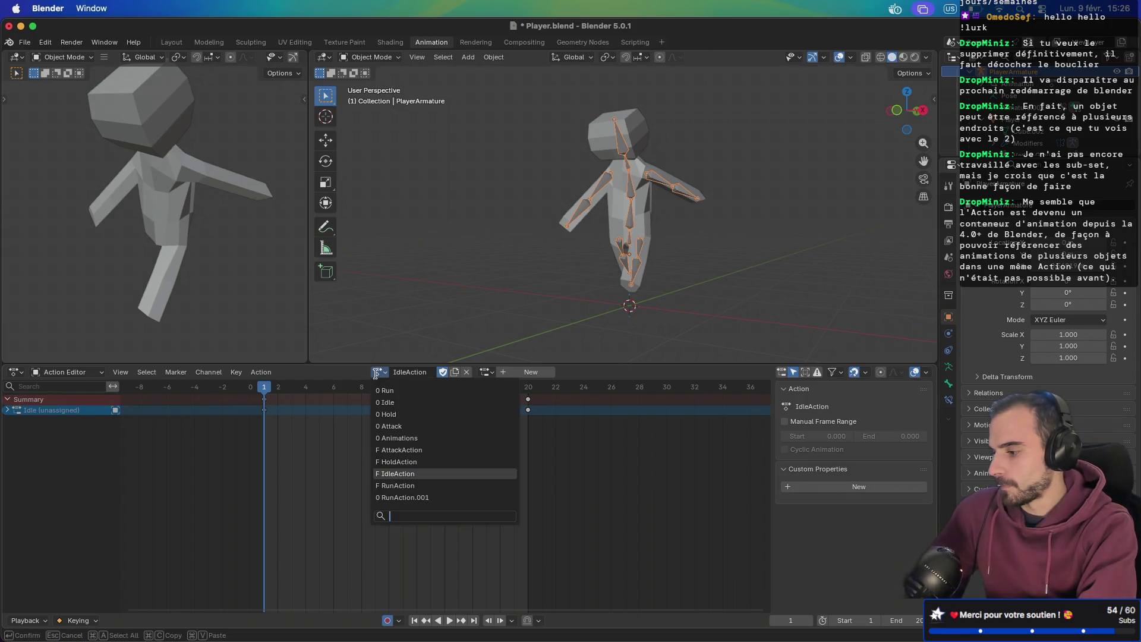
click(392, 450)
click(489, 373)
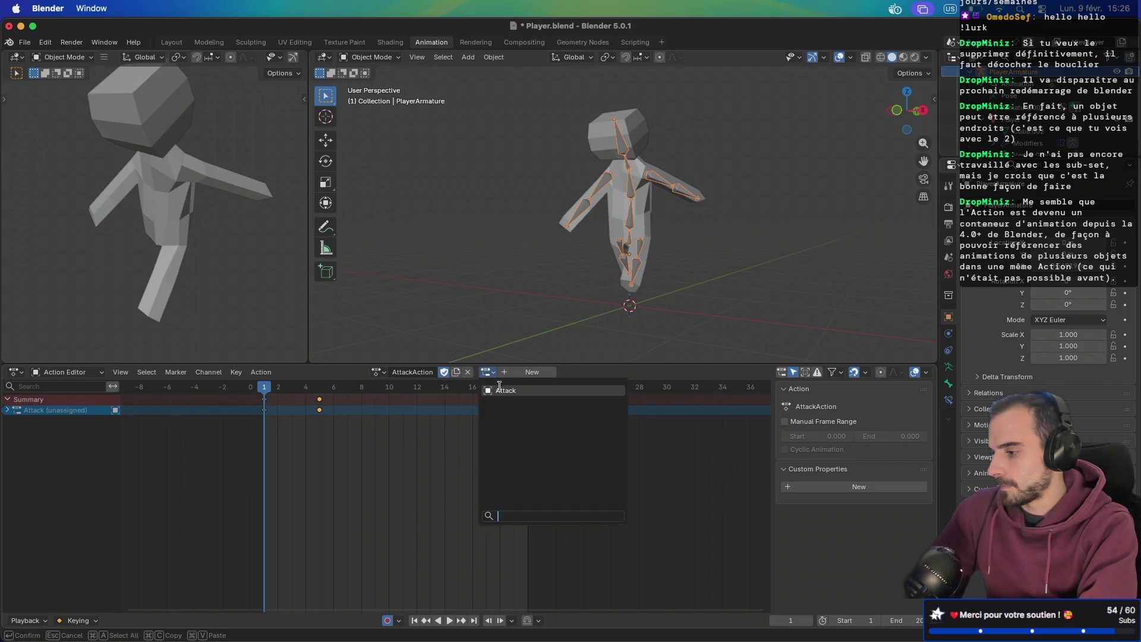
click(503, 390)
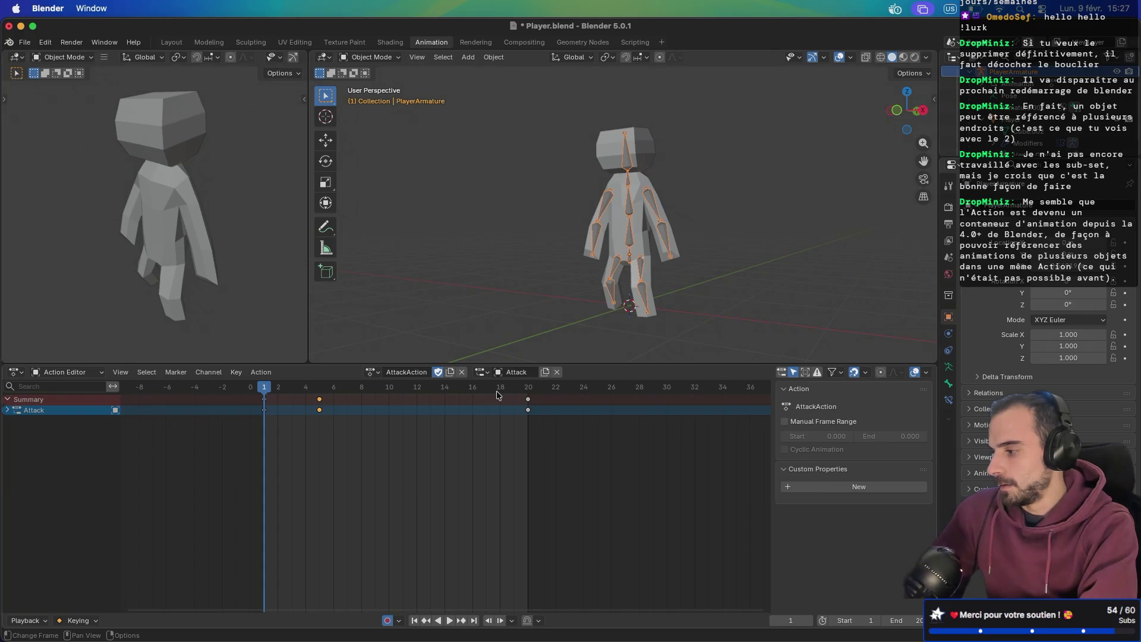
- Push AttackAction down into its own NLA strip, then return to the Action Editor
click(13, 375)
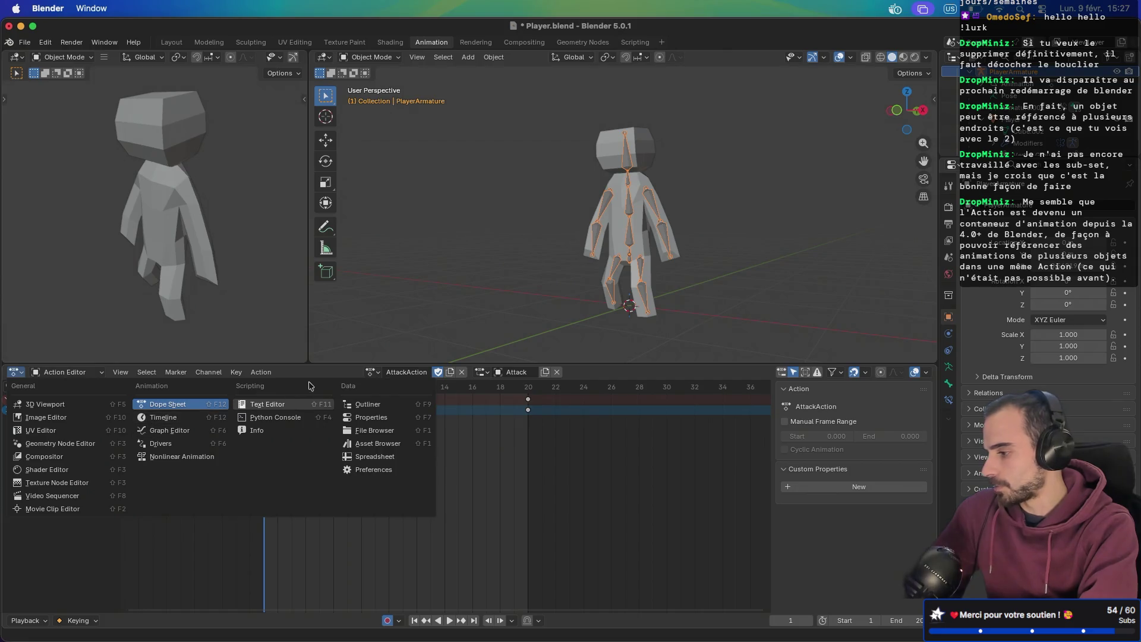
click(183, 459)
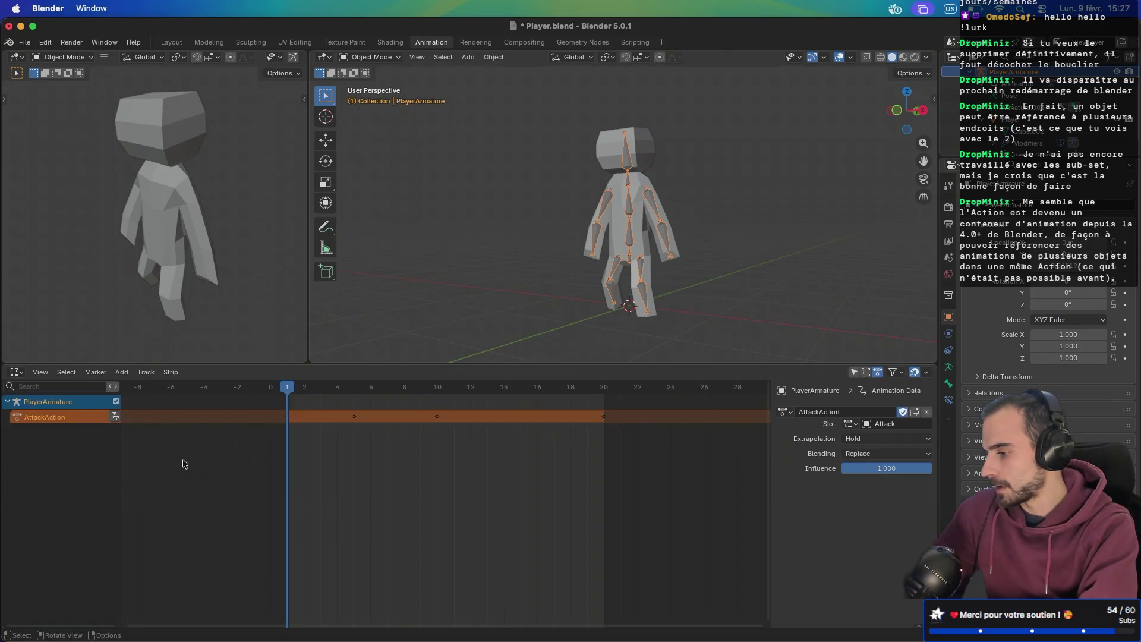
click(114, 416)
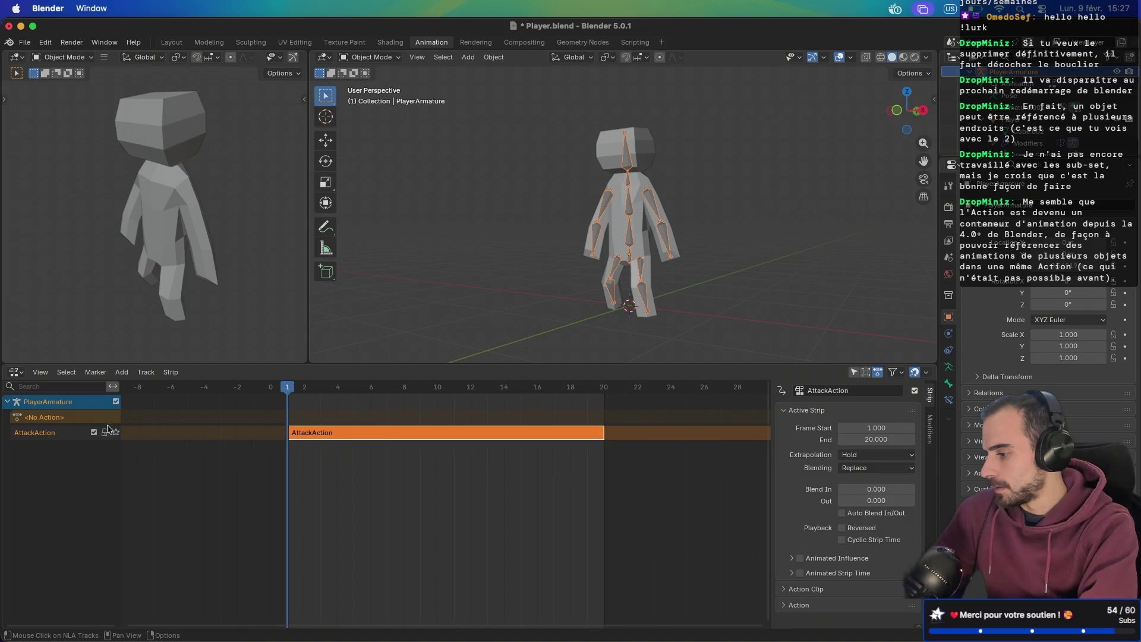
click(16, 373)
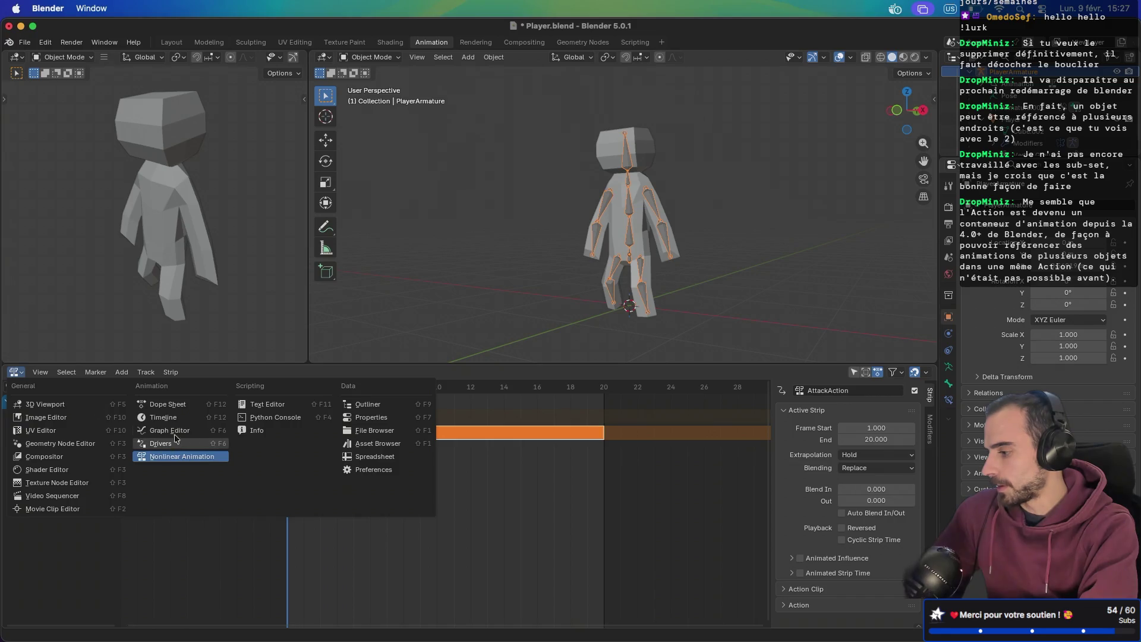
click(180, 409)
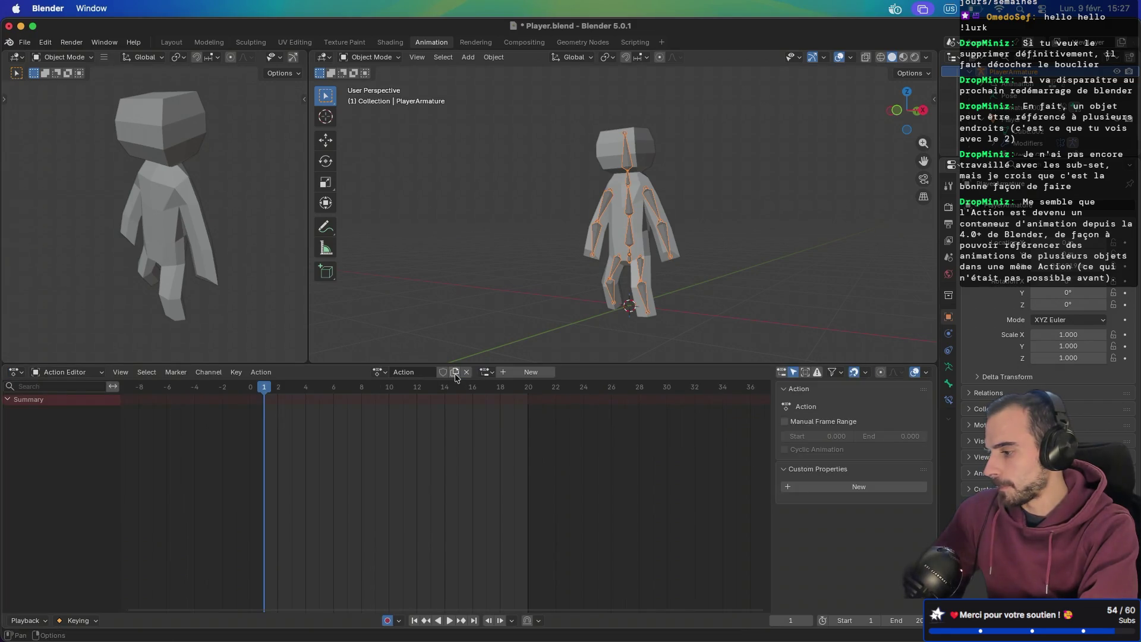
- Unlink the placeholder action and make HoldAction active with its Hold slot
click(467, 372)
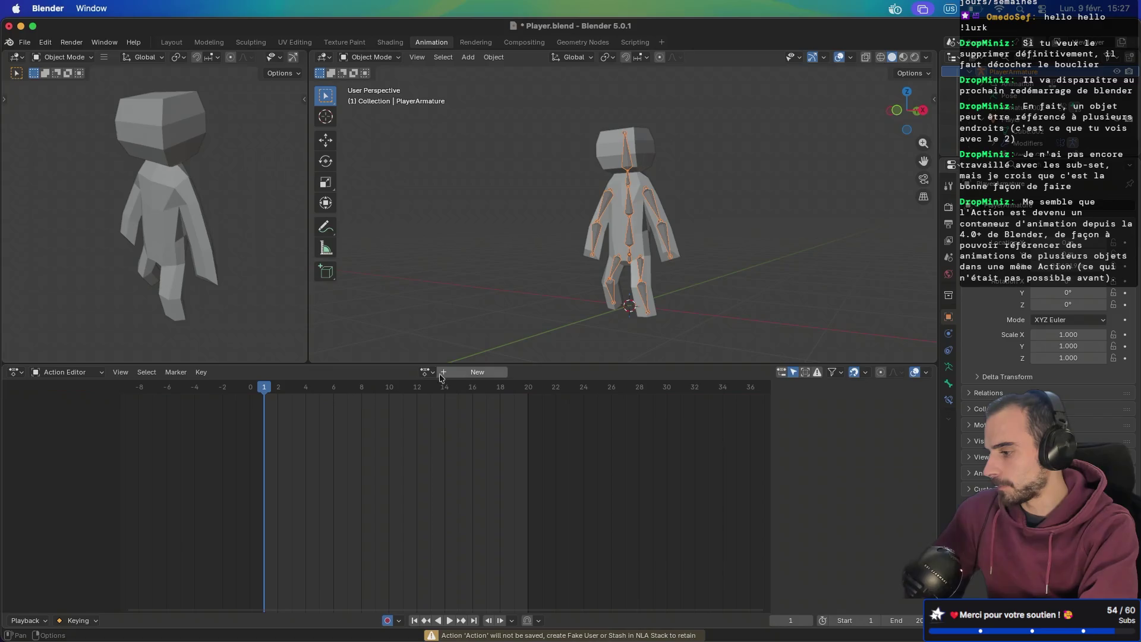
click(426, 372)
click(447, 474)
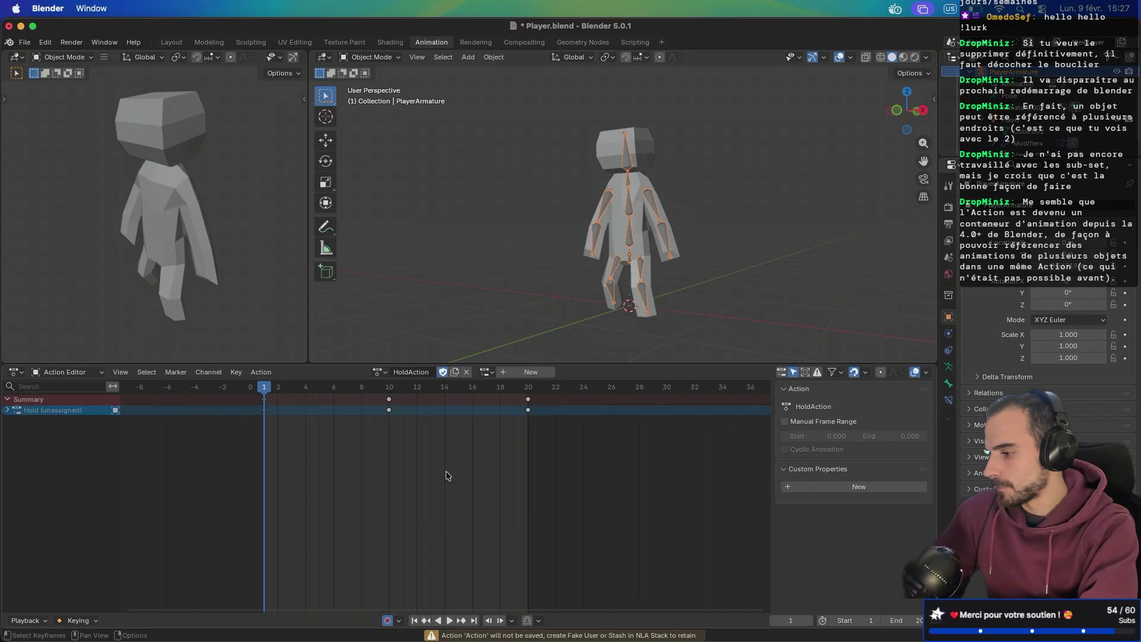
click(491, 372)
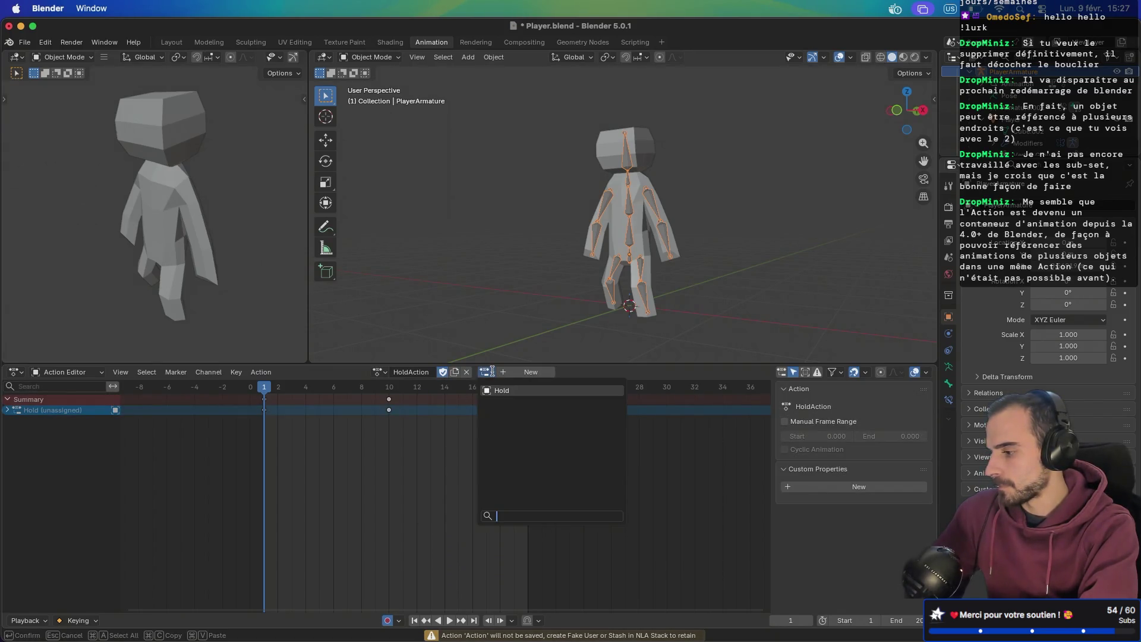
click(496, 391)
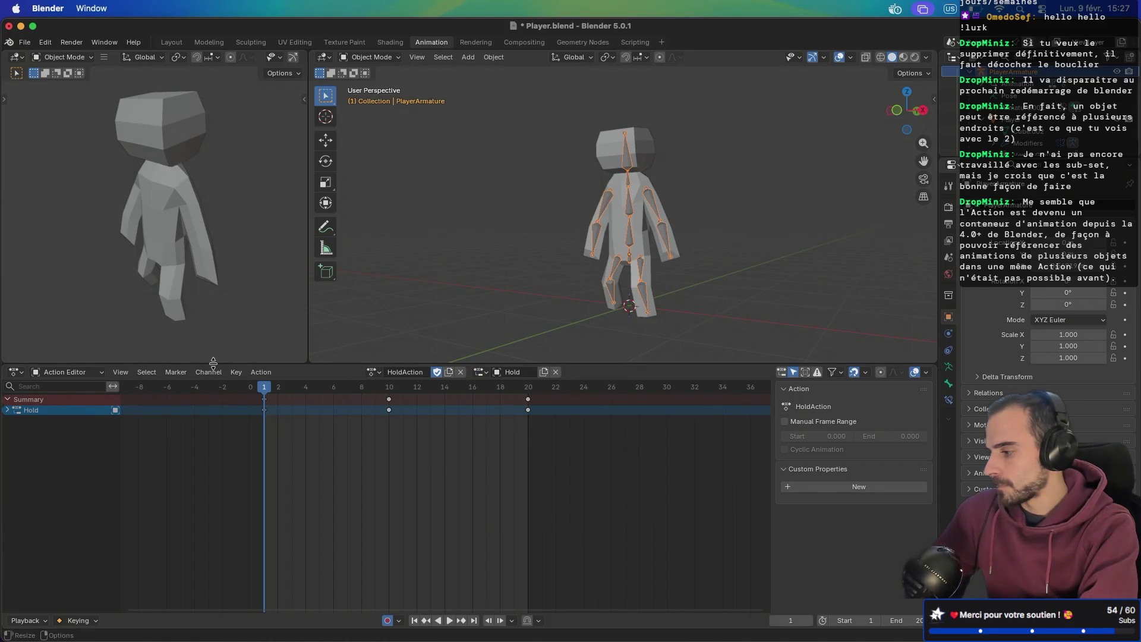
- Push HoldAction down into its own strip in the Nonlinear Animation editor
click(15, 373)
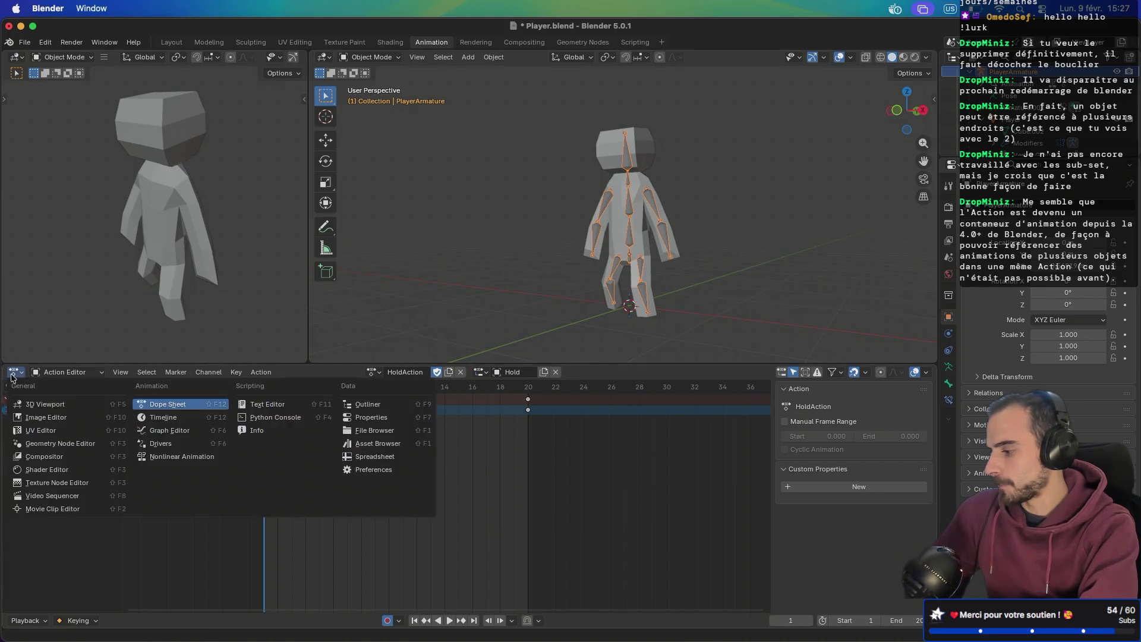
click(171, 461)
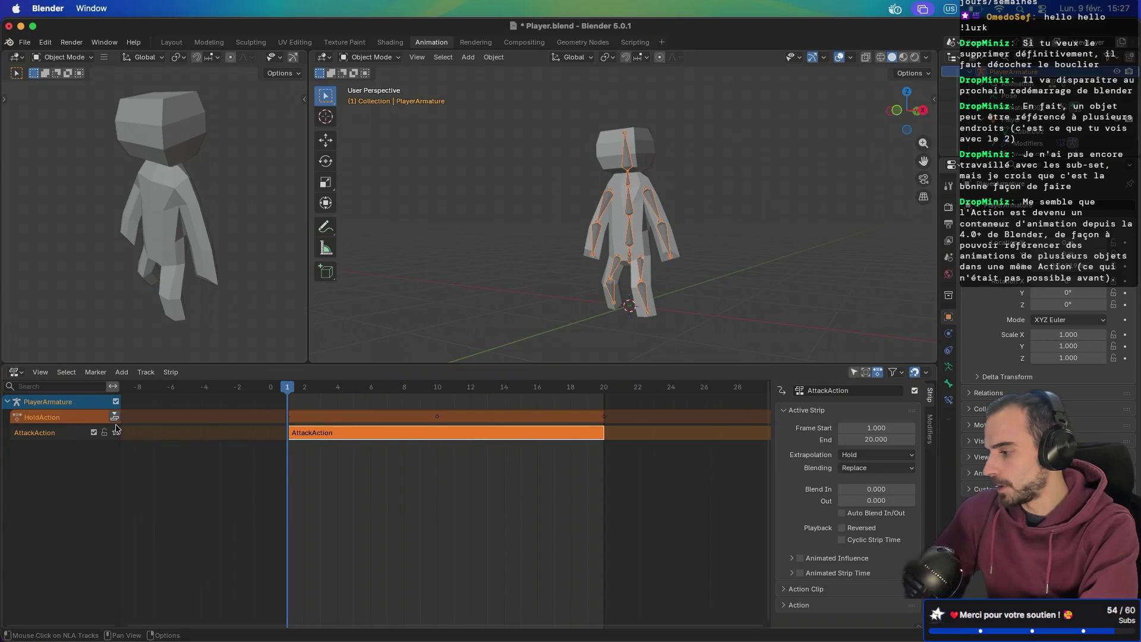
click(114, 416)
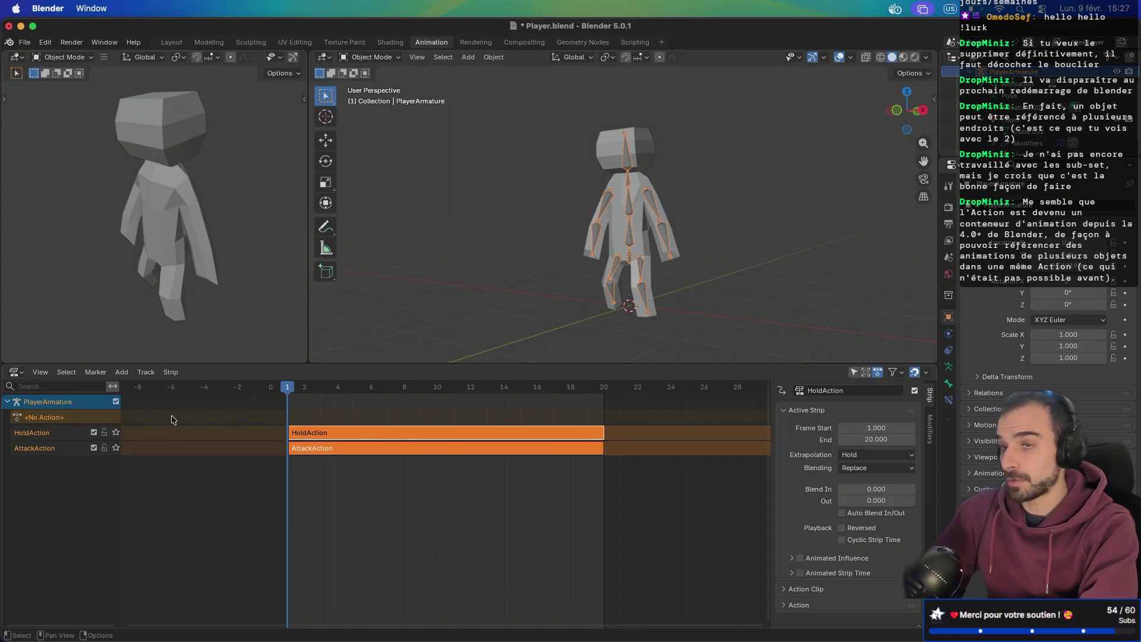
click(14, 372)
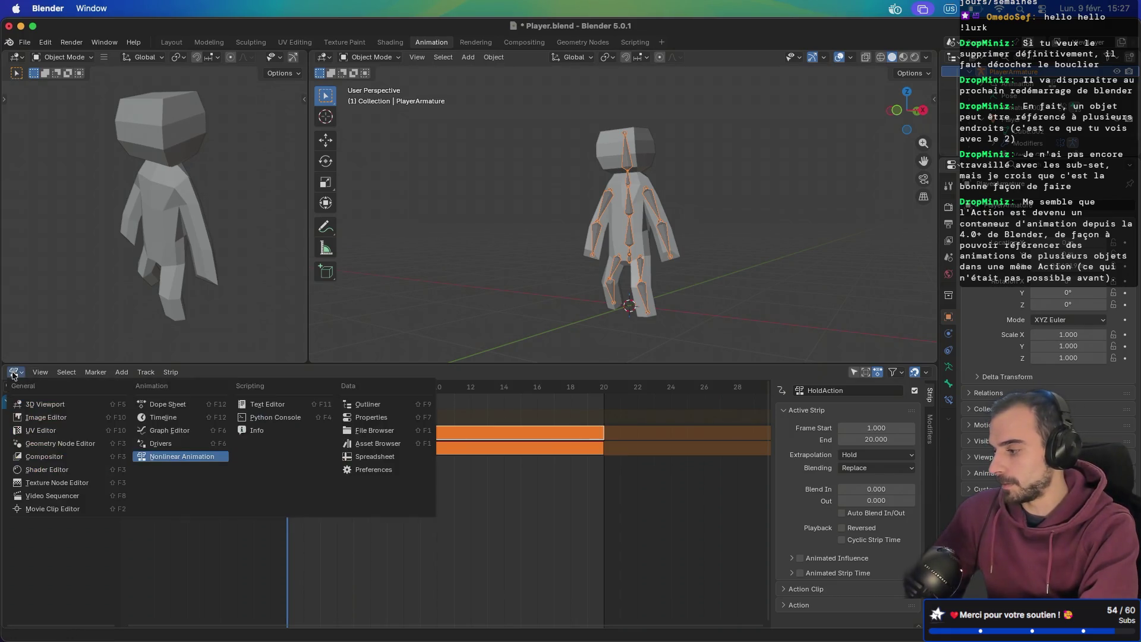
- Make IdleAction the active action, linked to its Idle slot
click(161, 404)
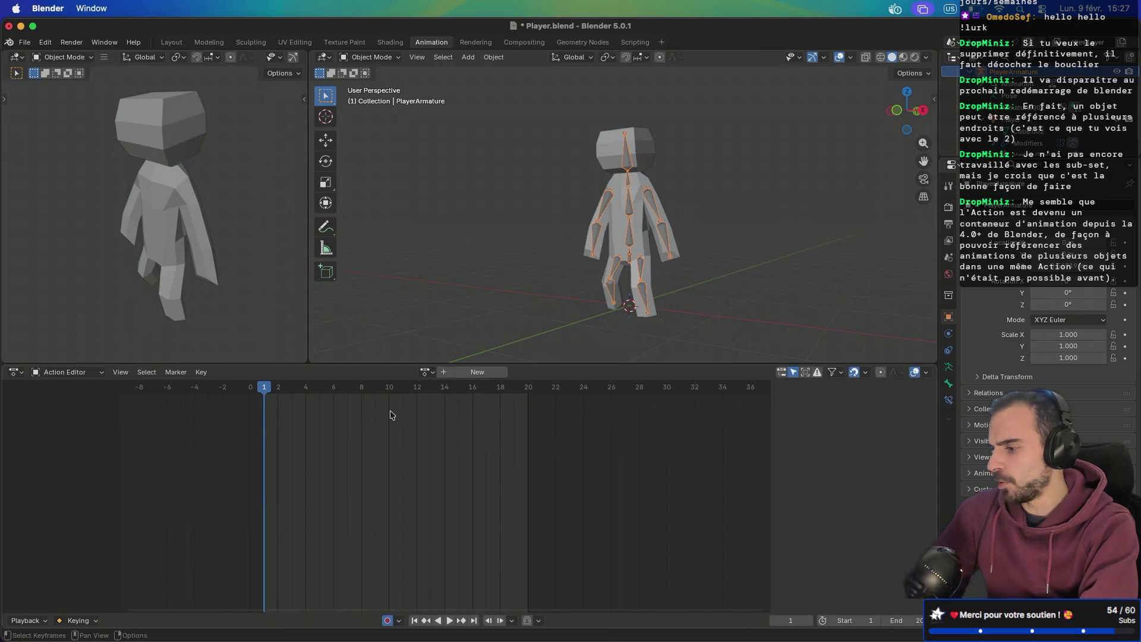
click(424, 374)
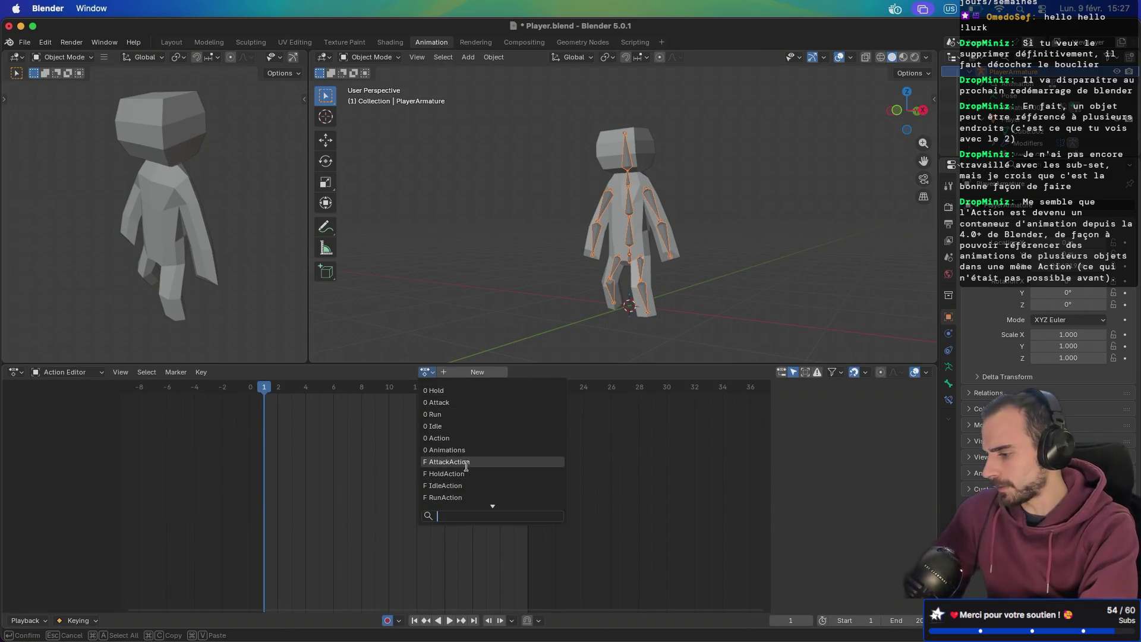
click(456, 484)
click(487, 372)
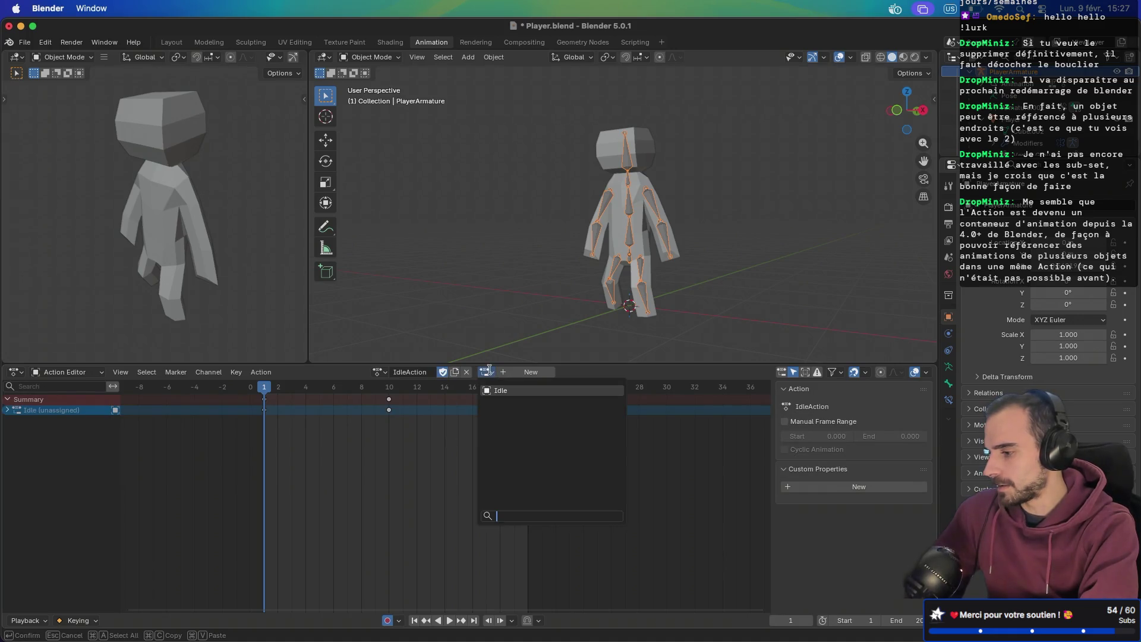
click(491, 391)
- Save Player.blend and view the stacked strips in the Nonlinear Animation editor
key(super+s)
click(16, 372)
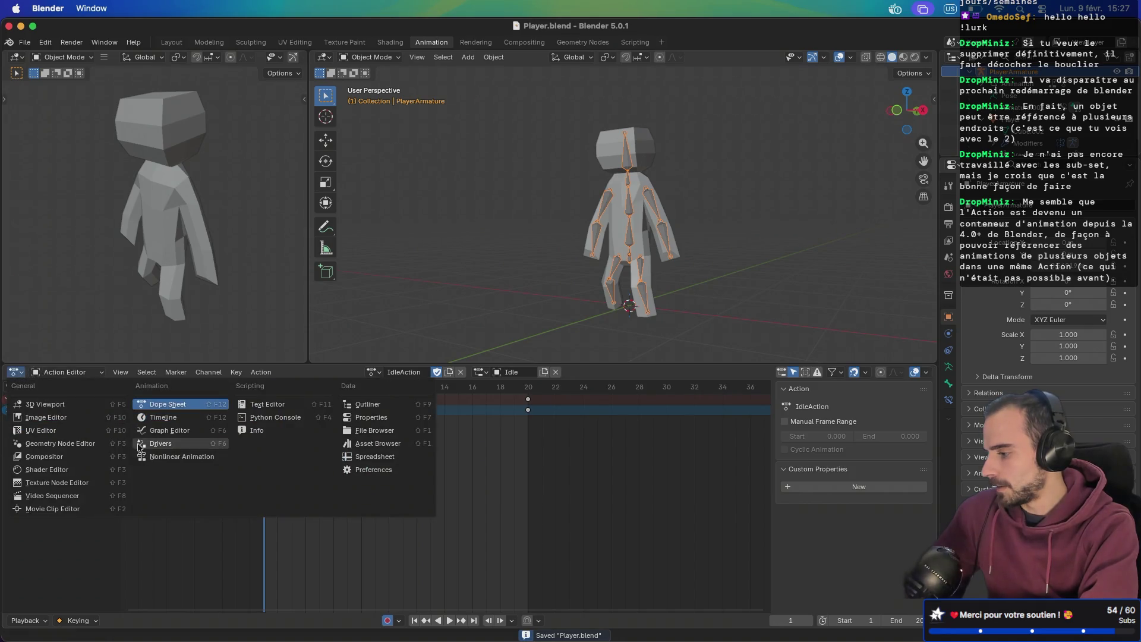
click(182, 456)
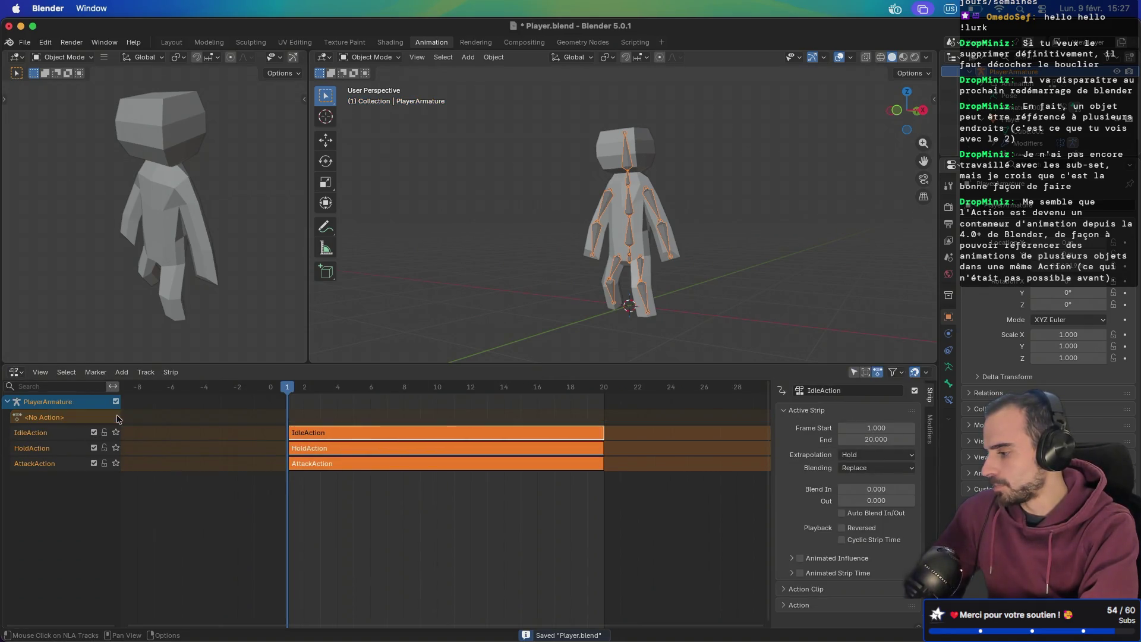
click(17, 373)
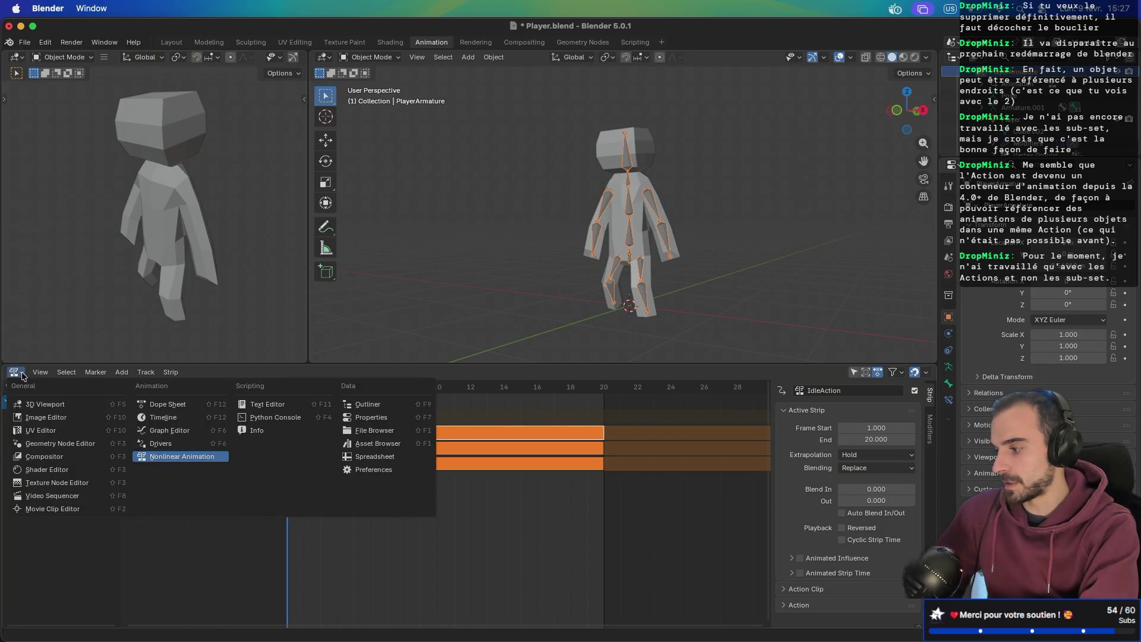
- Assign RunAction to the armature in the Action Editor and link its Run slot
click(23, 376)
click(21, 376)
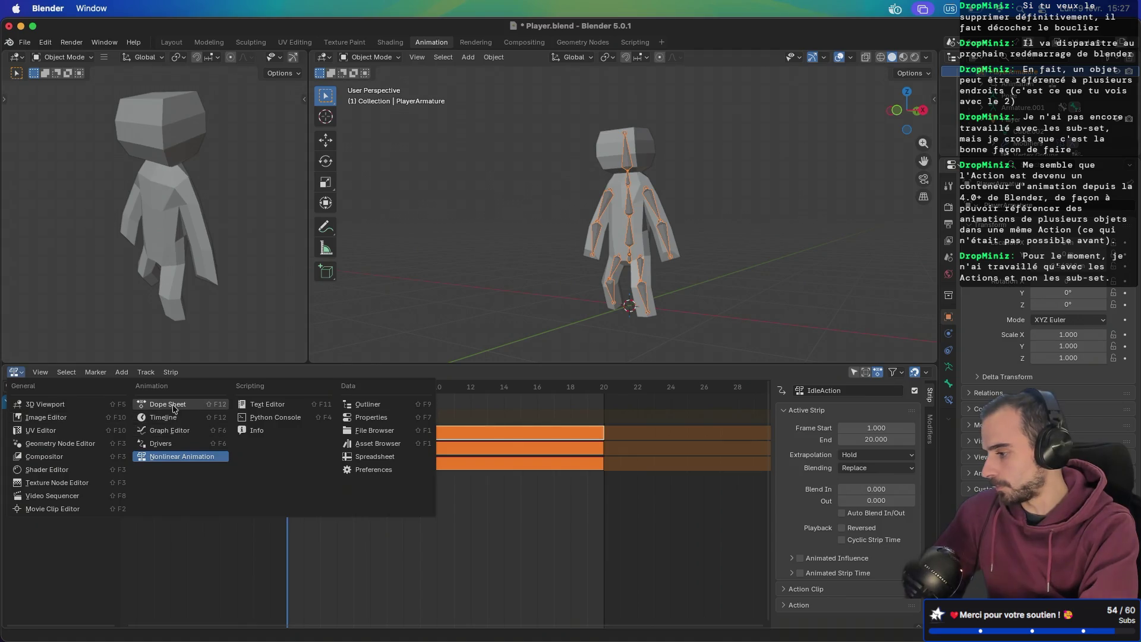
click(167, 404)
click(427, 372)
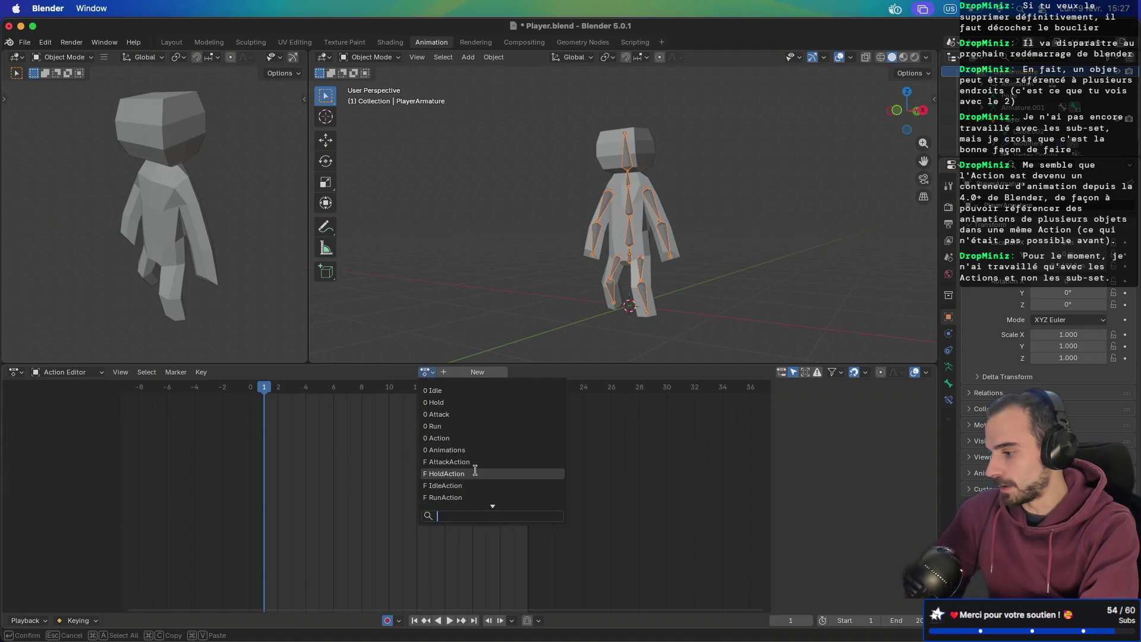
click(450, 498)
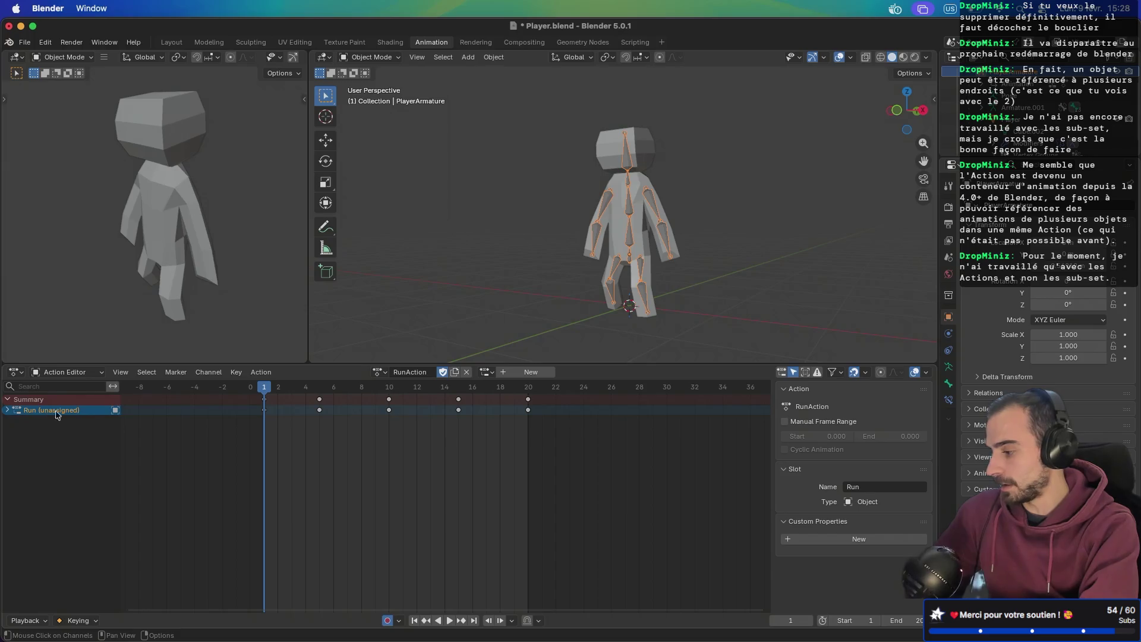
key(ctrl+space)
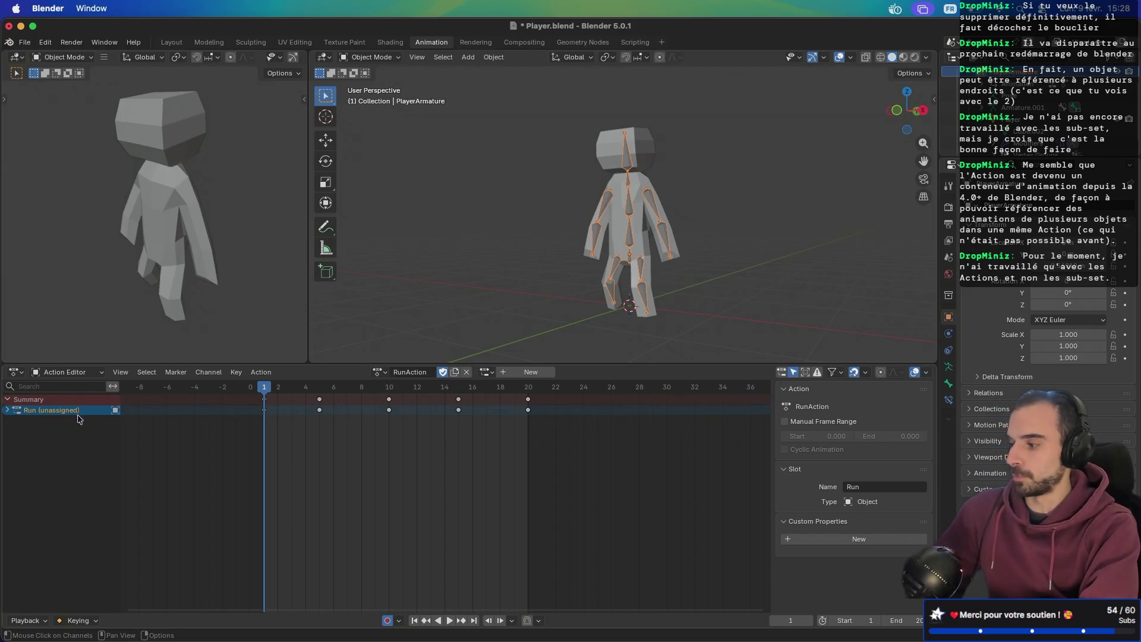
click(488, 372)
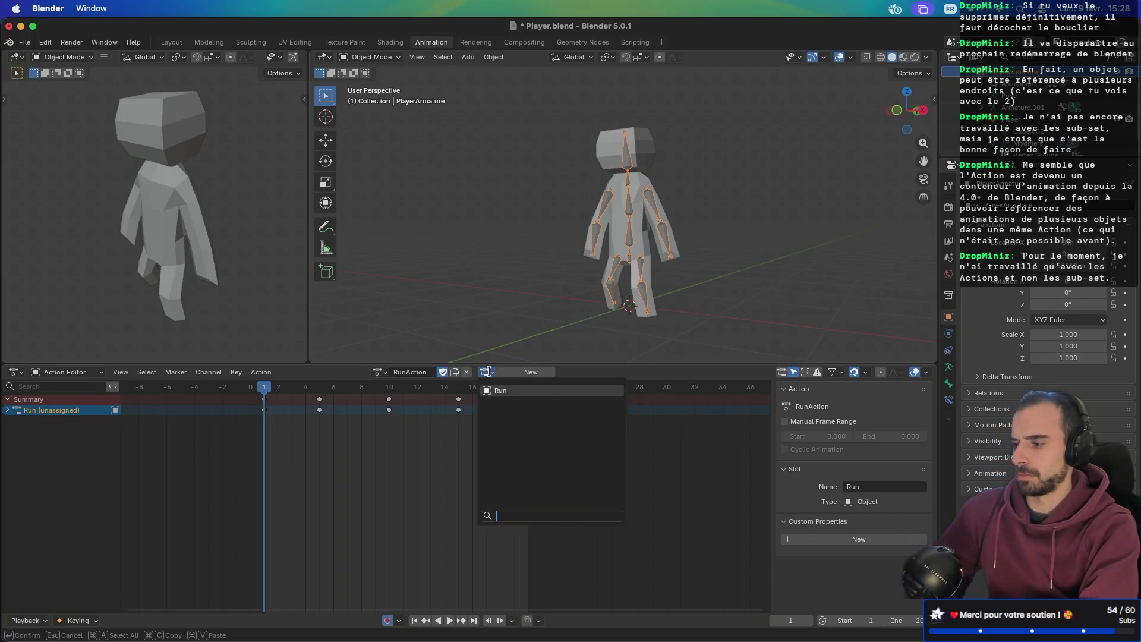
click(504, 391)
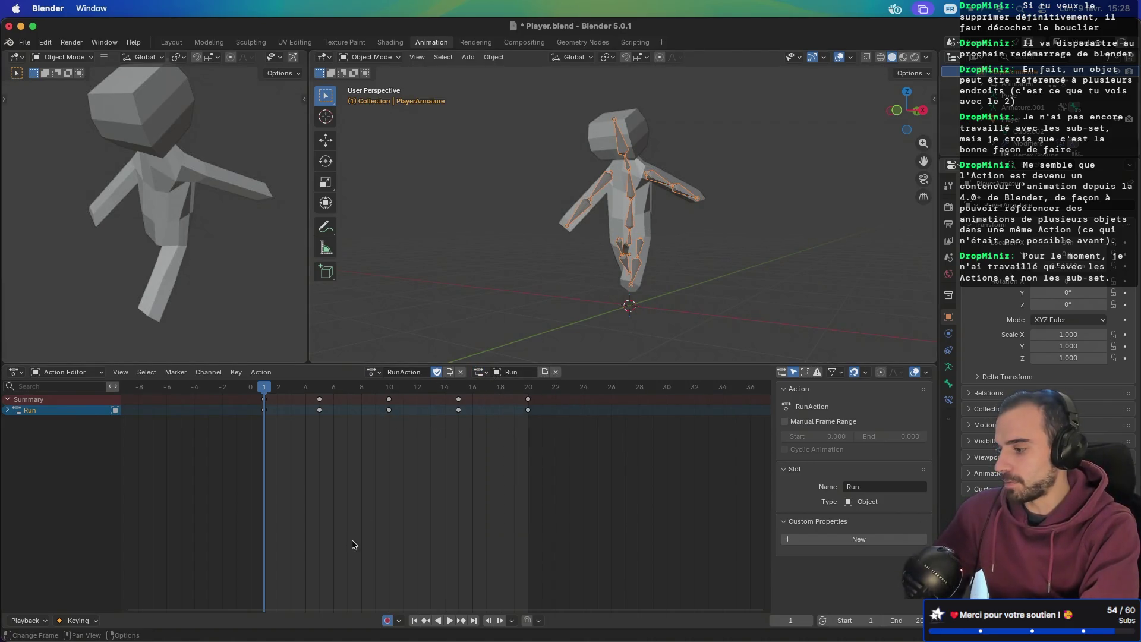
- Play the run cycle, then return to the Nonlinear Animation editor
click(450, 621)
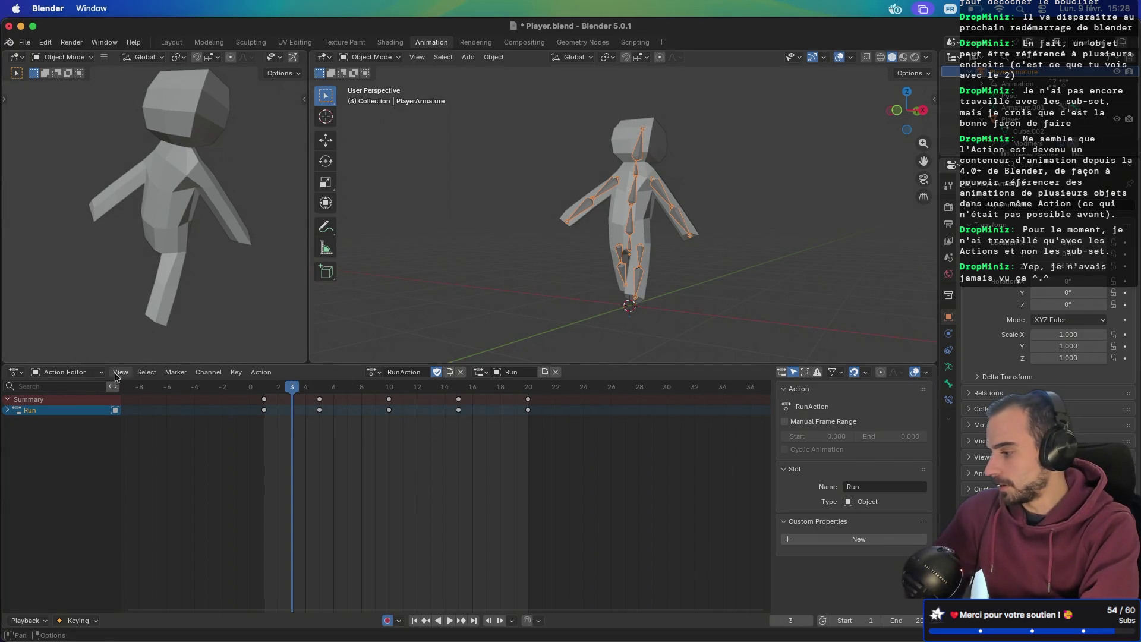
click(14, 372)
click(165, 461)
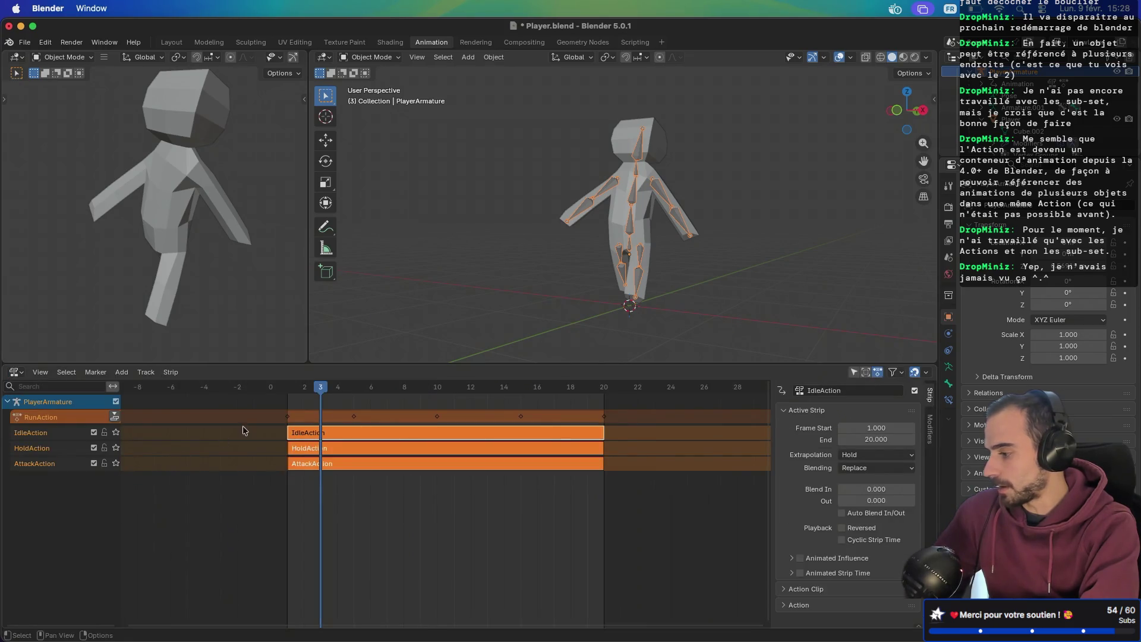
- Push RunAction to its own track, save, export Player.glb as glTF 2.0, and switch to Godot
click(117, 417)
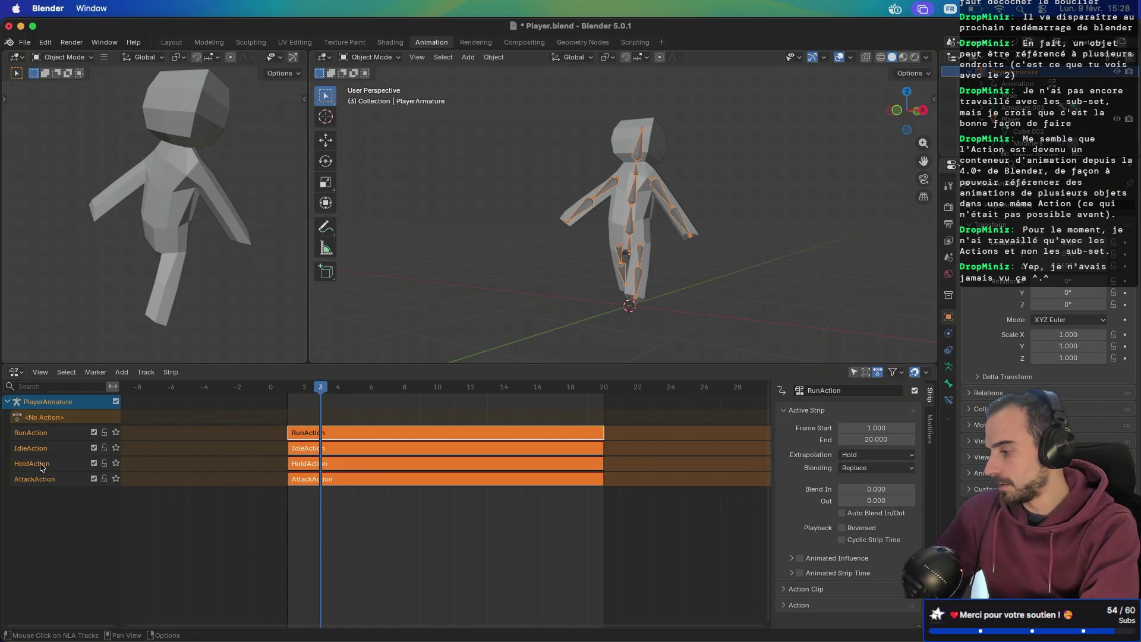
key(super+s)
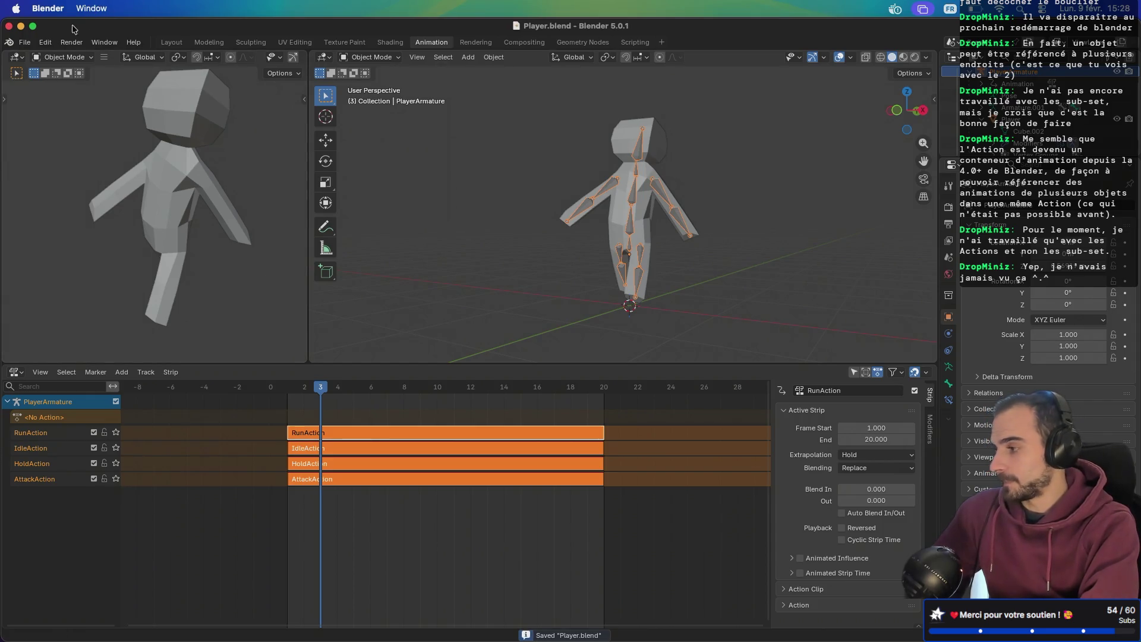
click(24, 42)
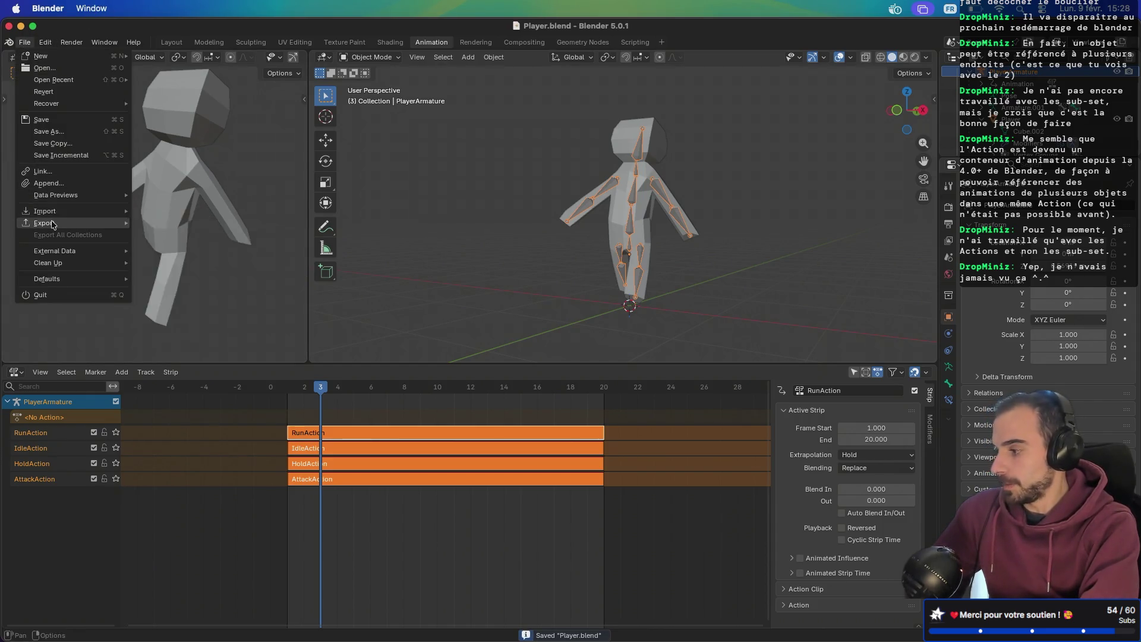
mouse_move(52, 224)
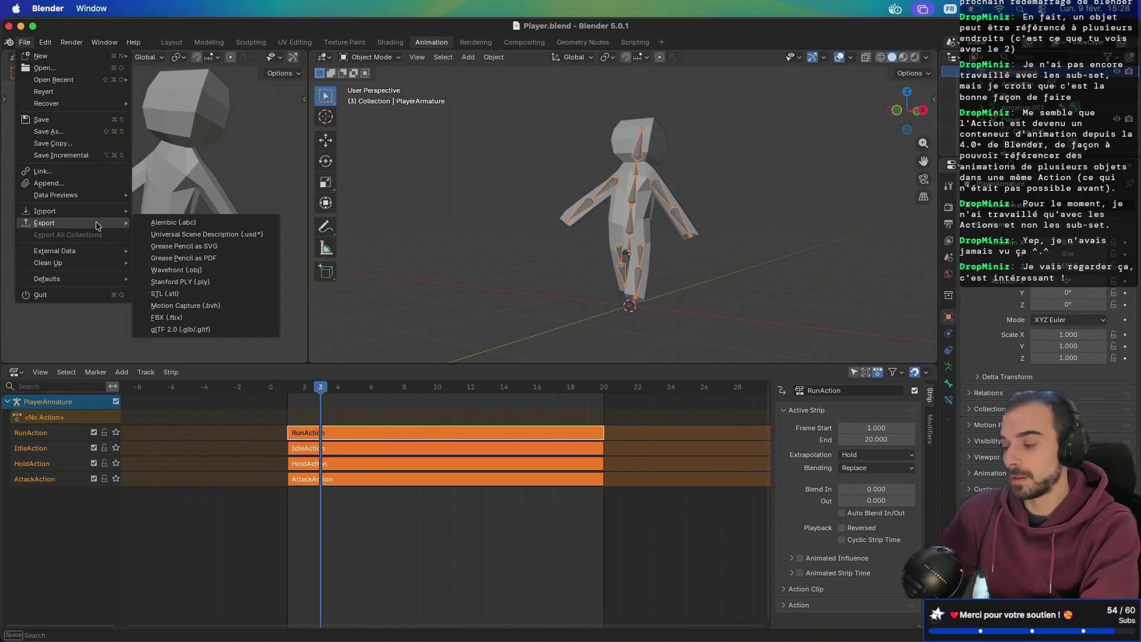
click(168, 330)
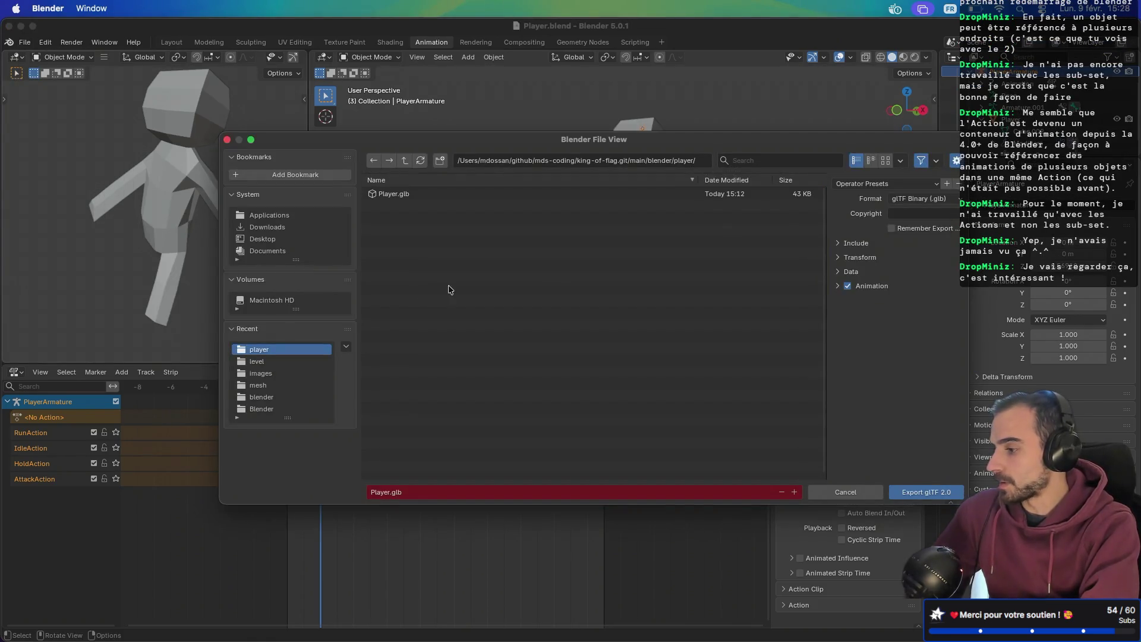
click(910, 494)
key(ctrl+Right)
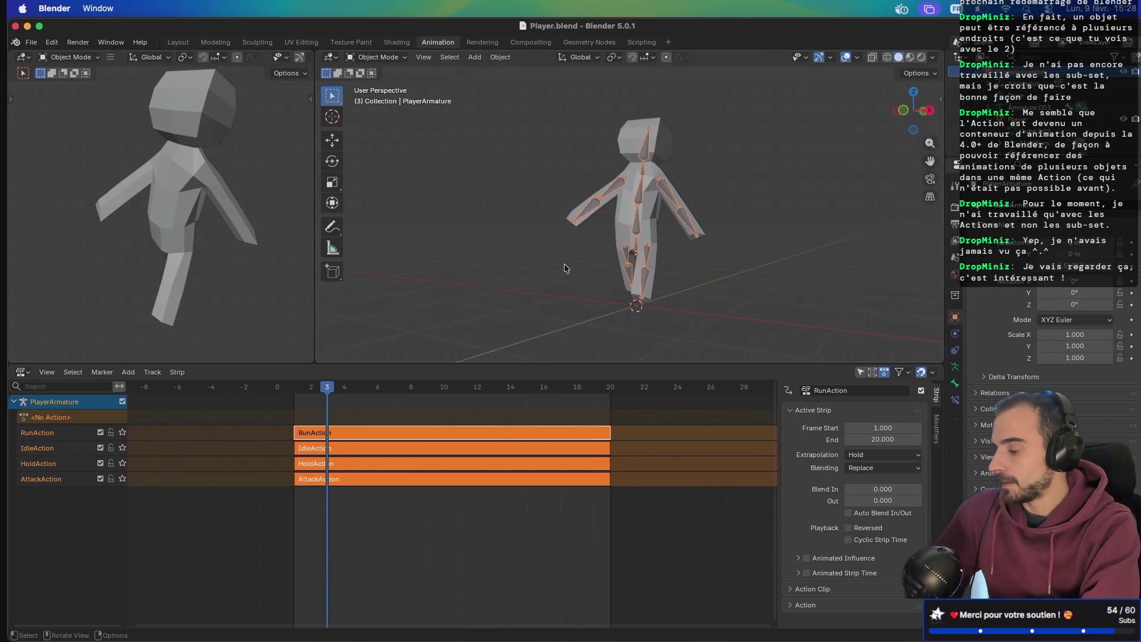
key(ctrl+Right)
key(ctrl+Right)
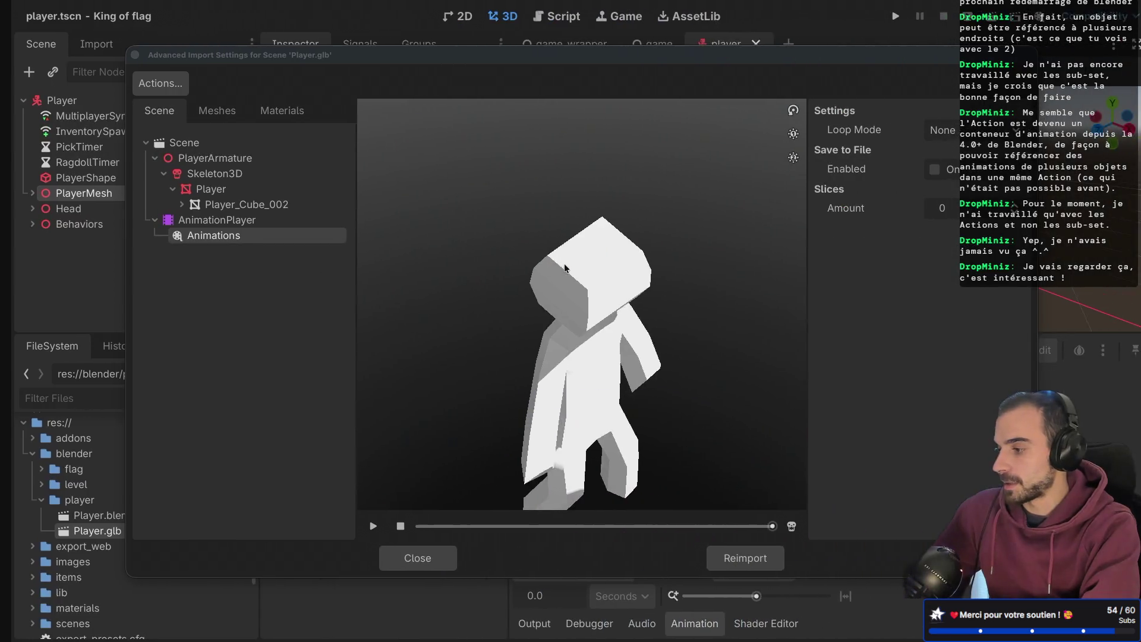
- Reimport Player.glb and preview the Hold-Attack, Hold-Hold and Hold-Idle clips
click(730, 559)
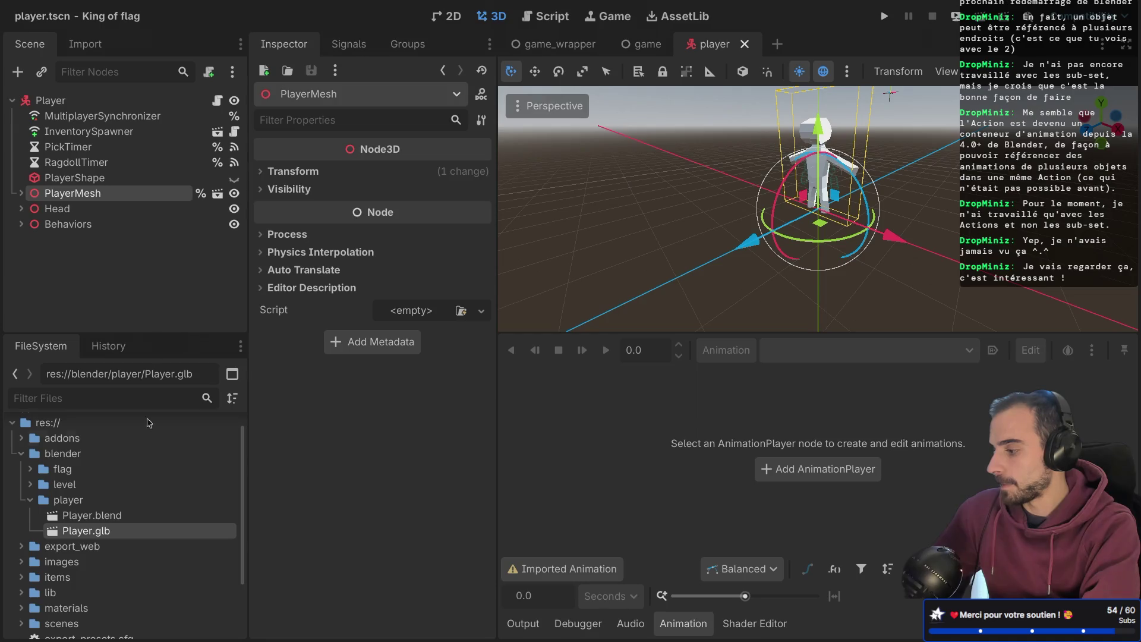
double_click(95, 532)
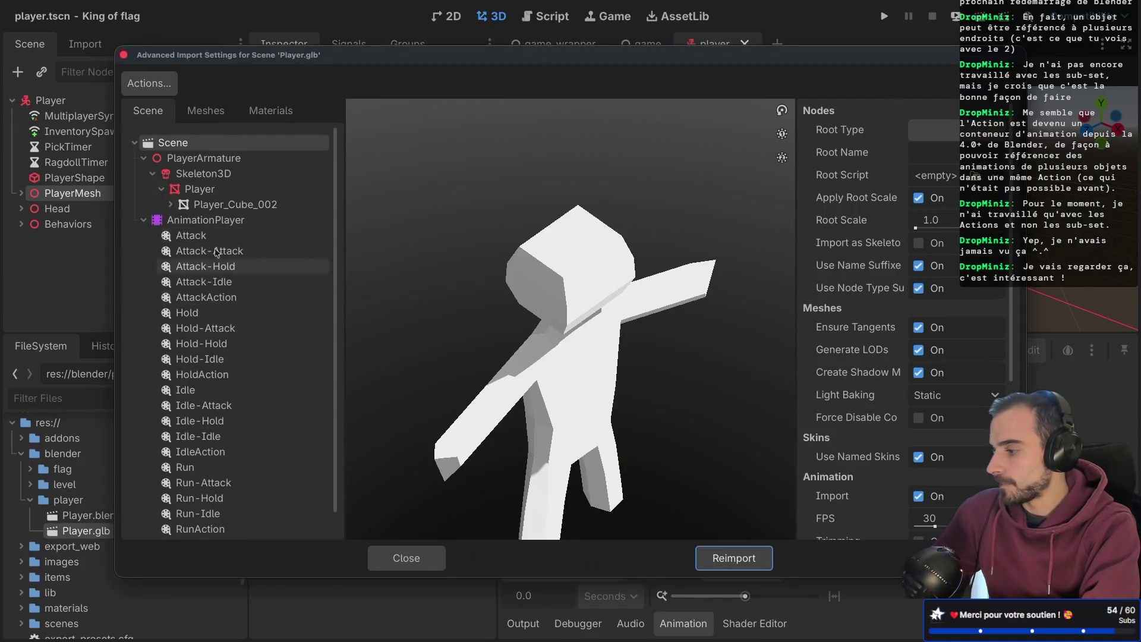
click(209, 335)
click(212, 346)
click(212, 361)
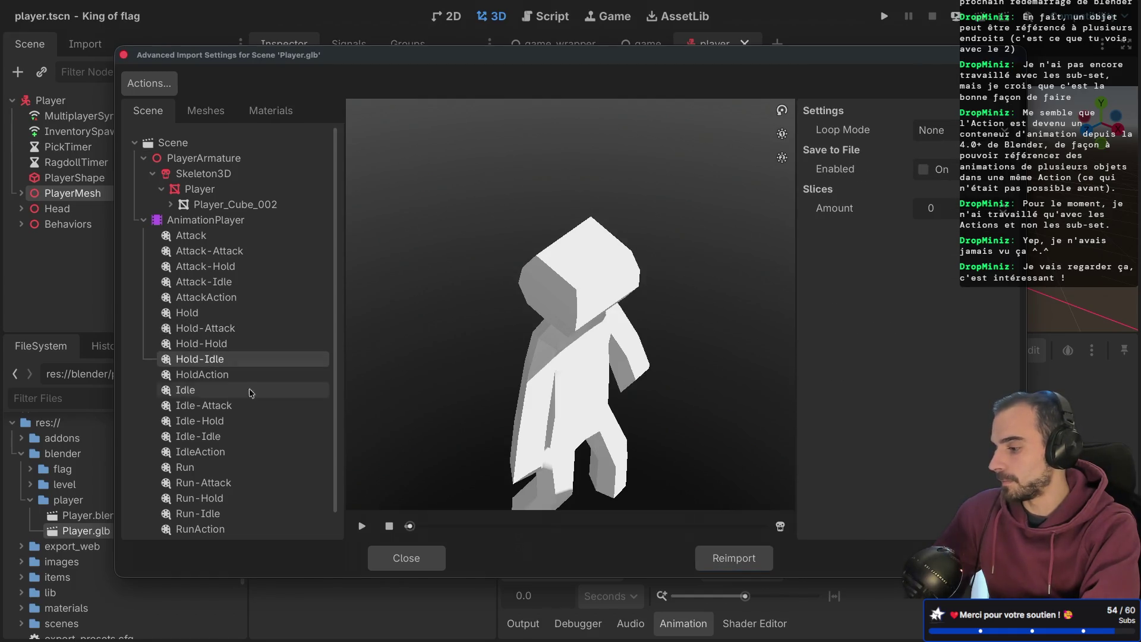
click(363, 525)
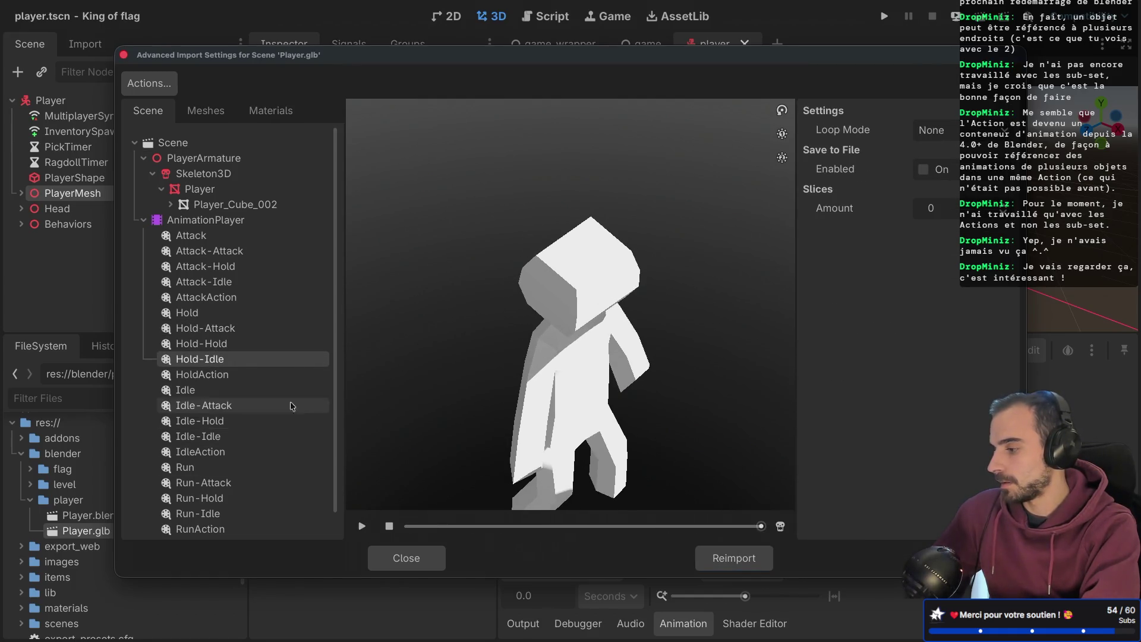
- Play the Hold-Hold and Hold animation previews
click(241, 346)
click(362, 526)
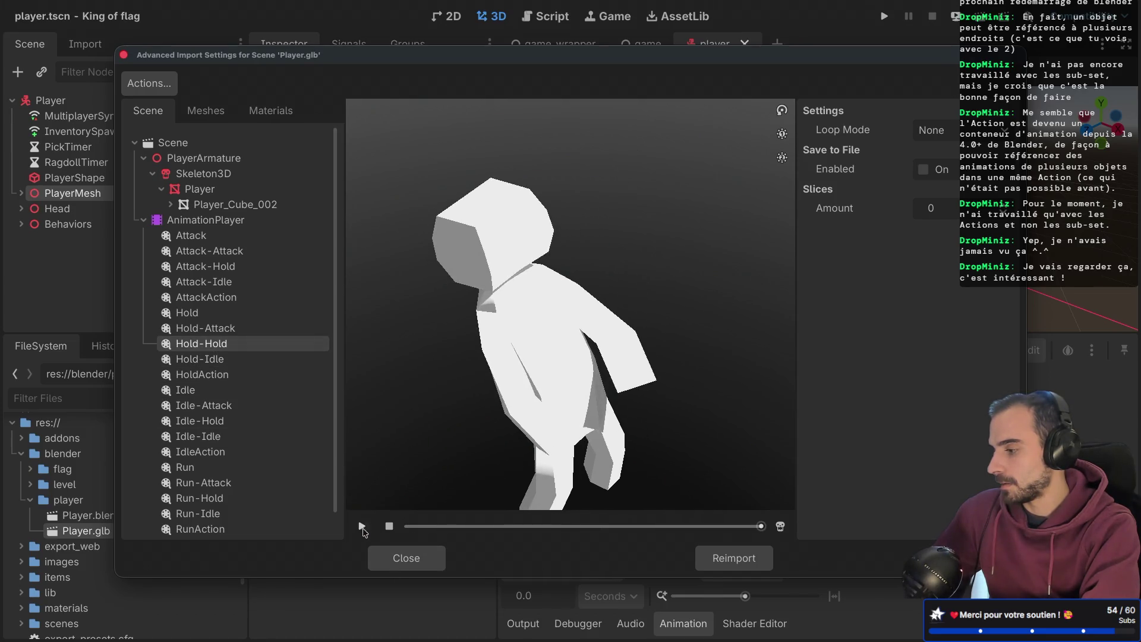
click(232, 313)
click(362, 526)
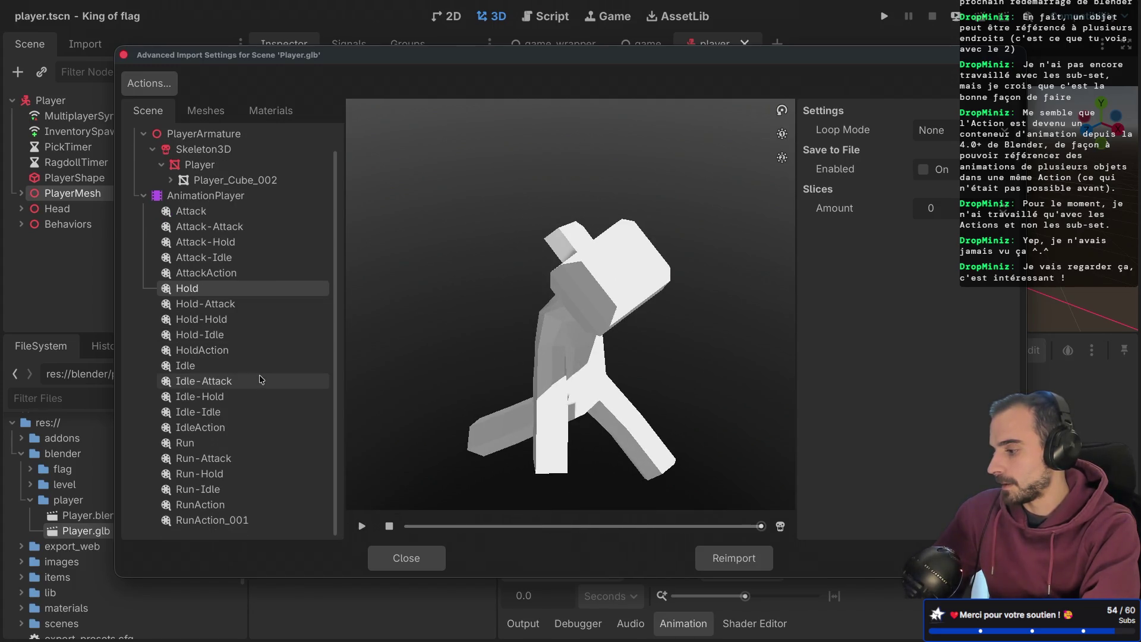
- Check the Run, Idle, Hold and Attack clips, then close the import settings
click(196, 442)
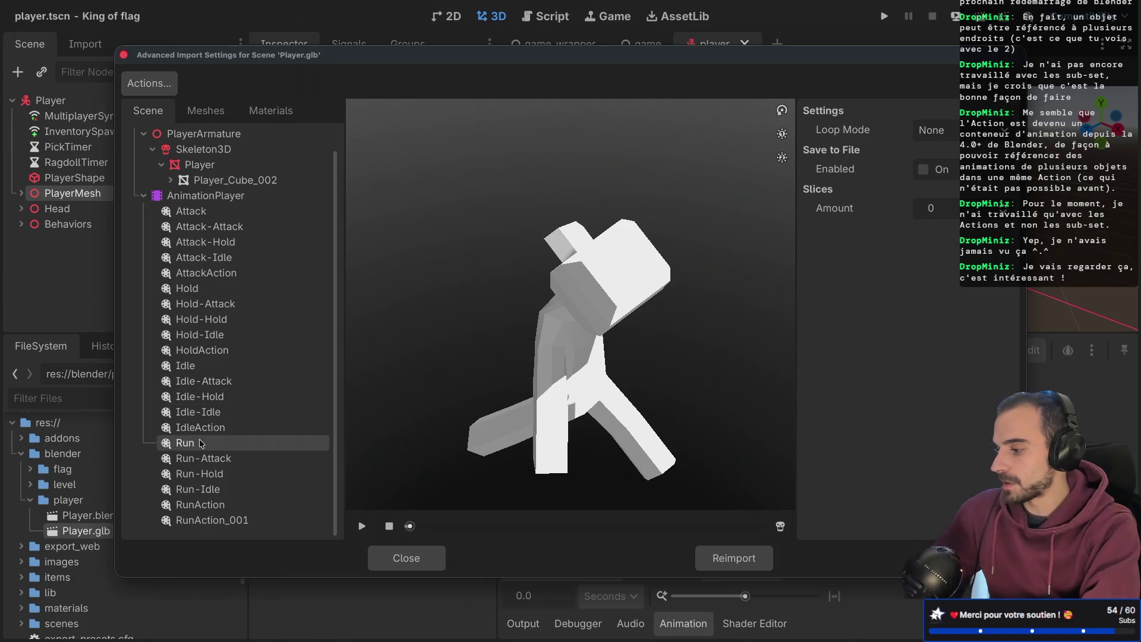
click(199, 365)
click(201, 290)
click(208, 215)
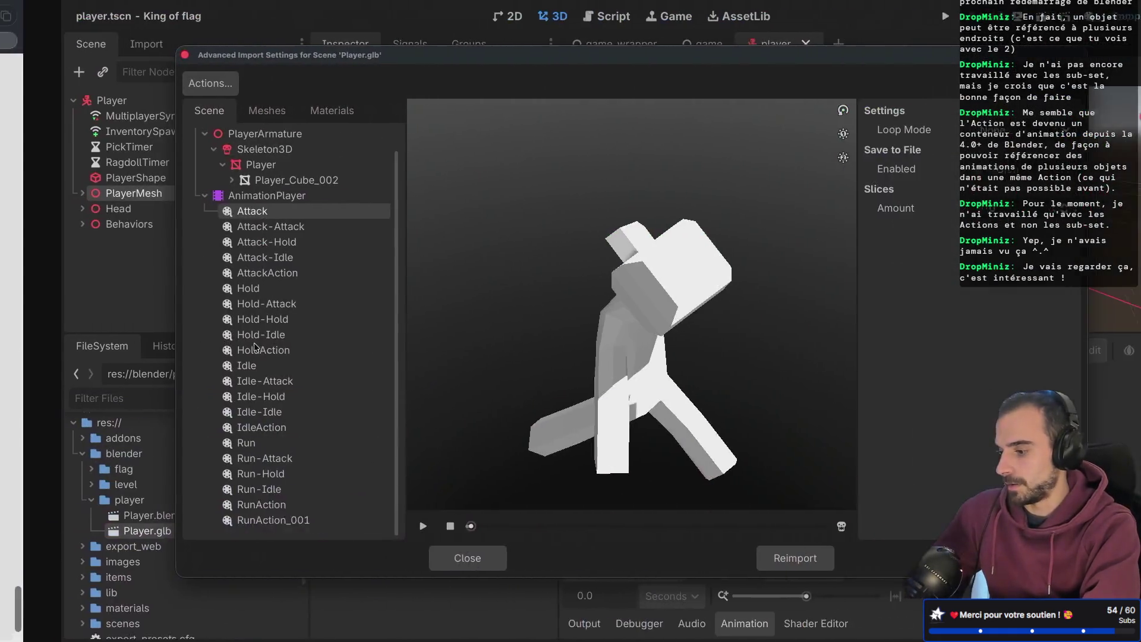
click(452, 558)
- Launch Blender through Spotlight and reopen Player.blend from the recent files
key(ctrl+Right)
key(ctrl+Right)
key(ctrl+Right)
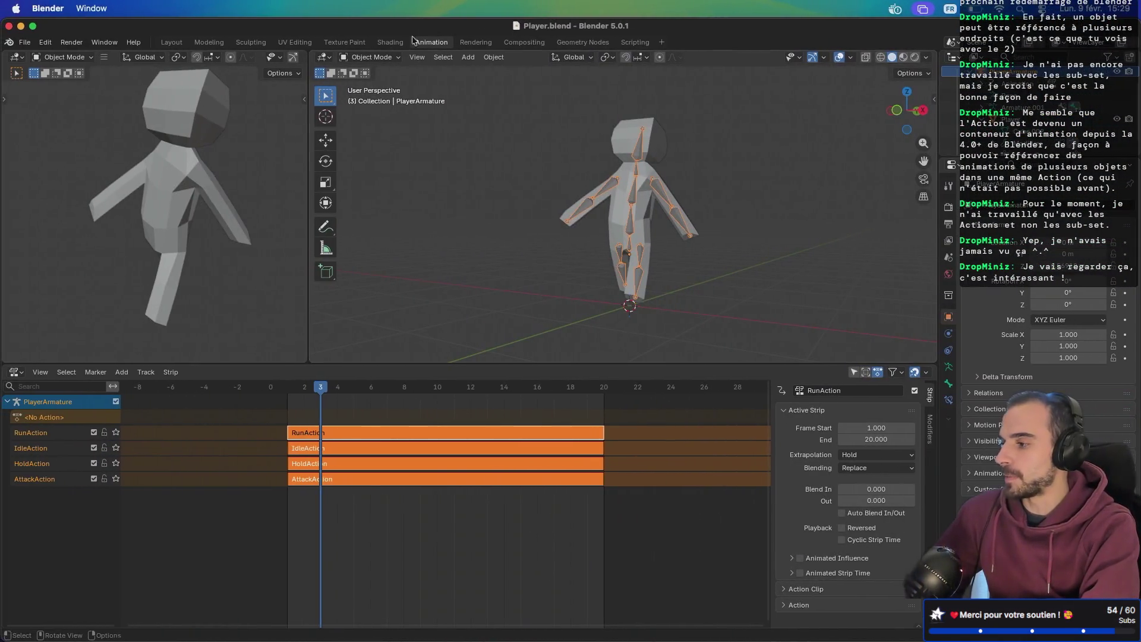
key(ctrl+Right)
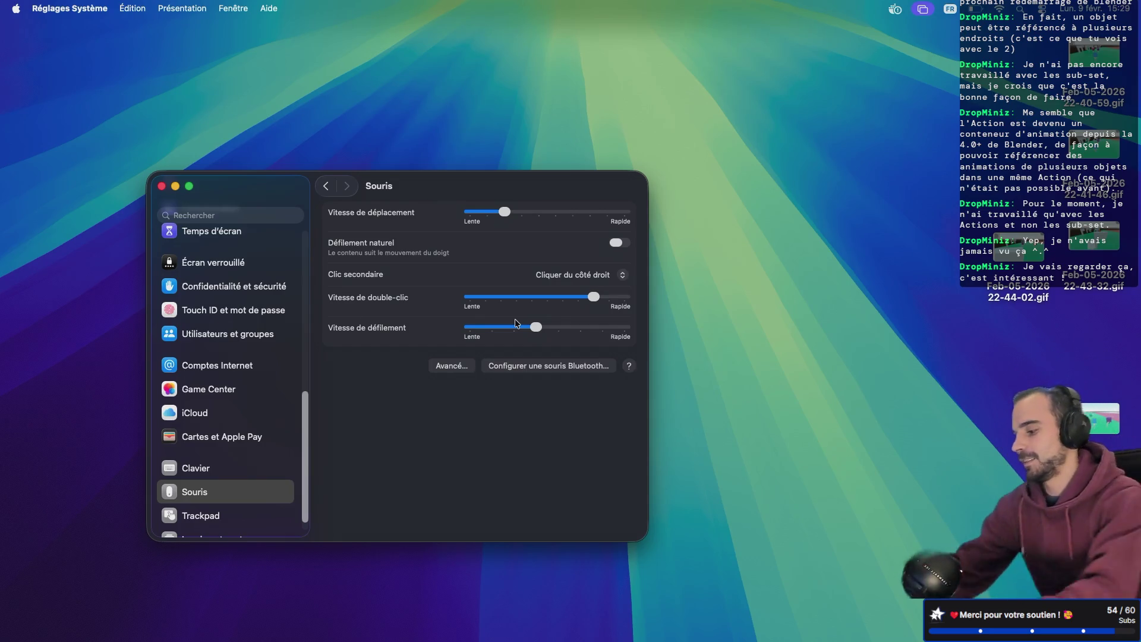
key(super+space)
text(blender)
key(Return)
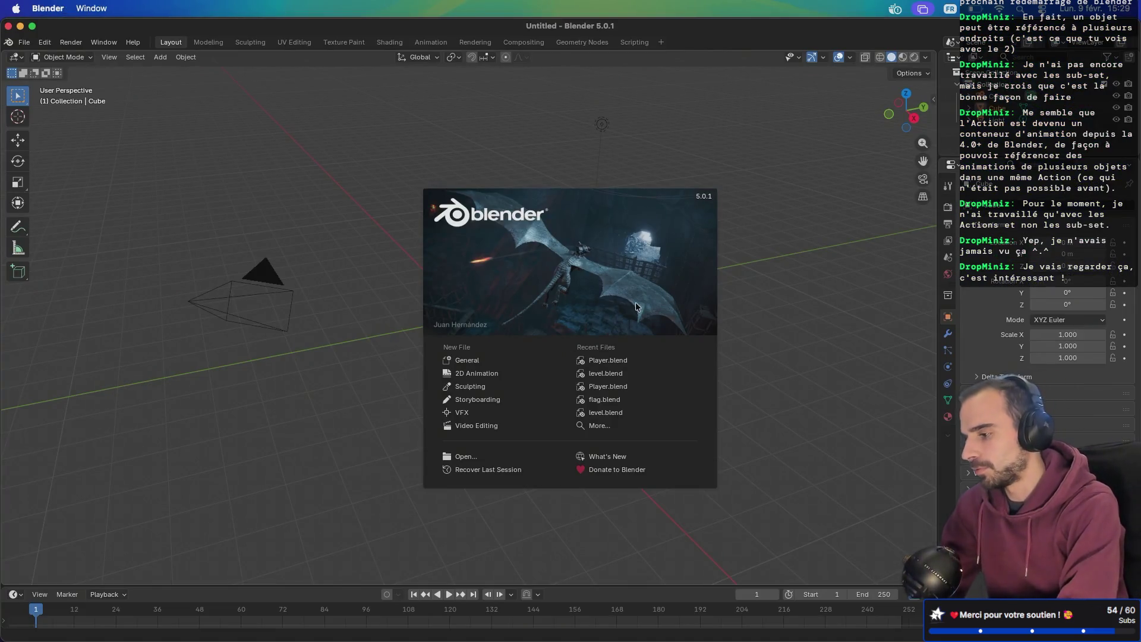
click(630, 360)
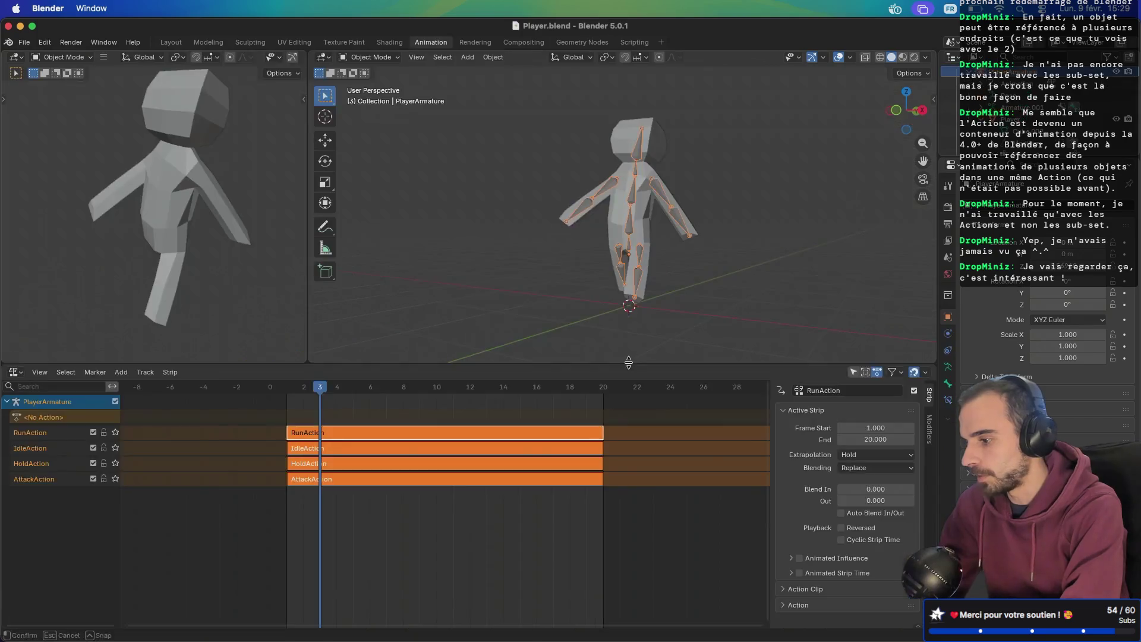
- Delete the RunAction, IdleAction, HoldAction and AttackAction NLA tracks, then switch to the Action Editor
click(53, 439)
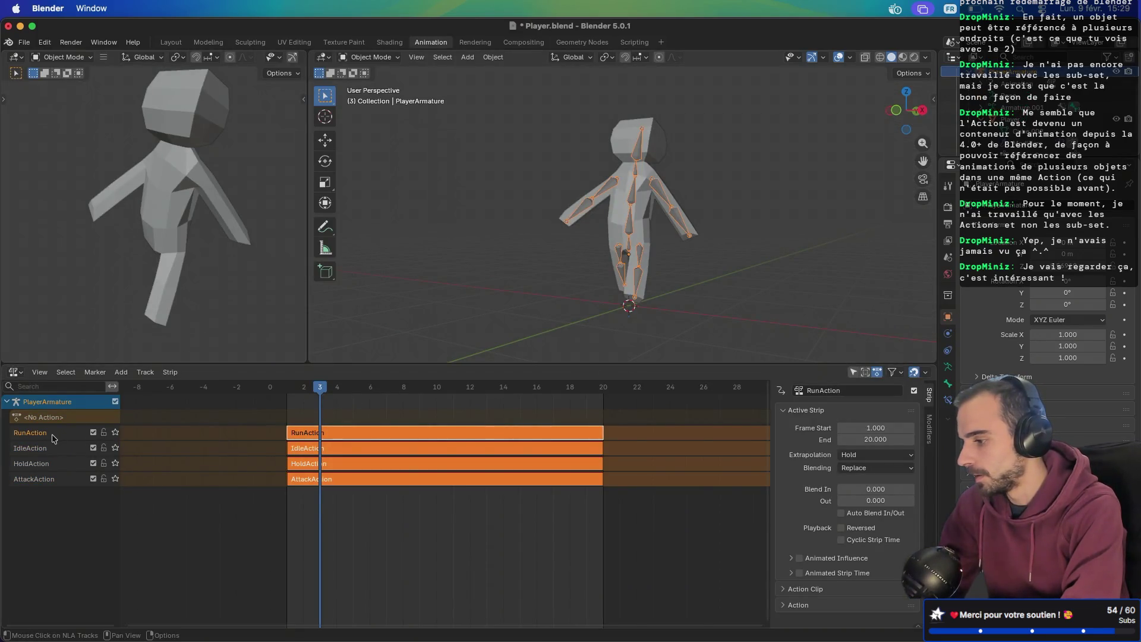
click(57, 481)
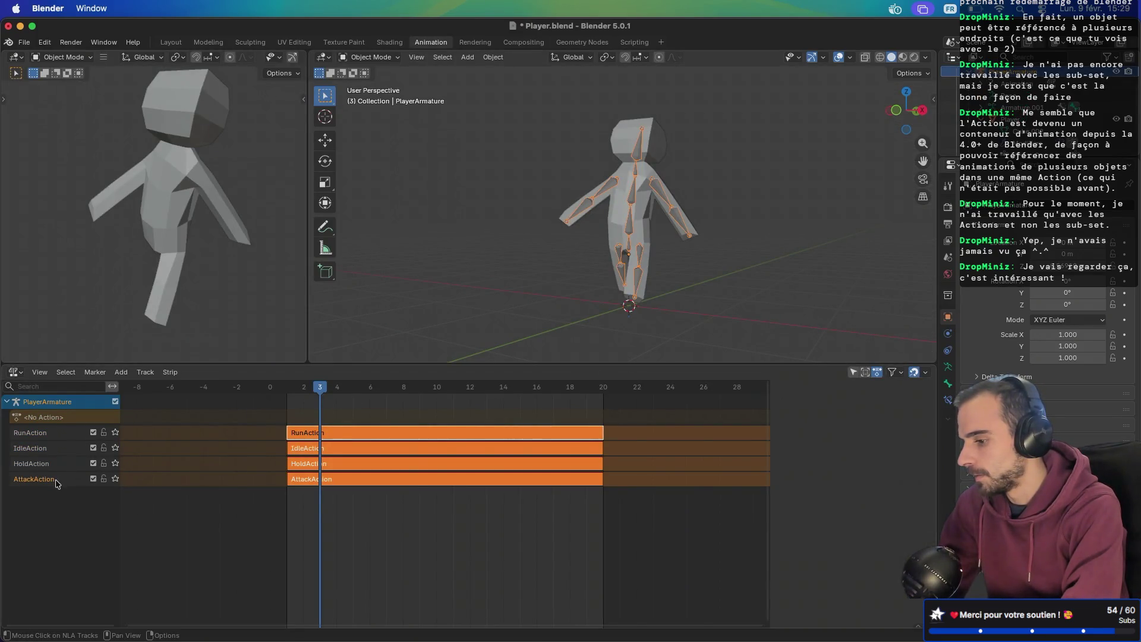
click(48, 435)
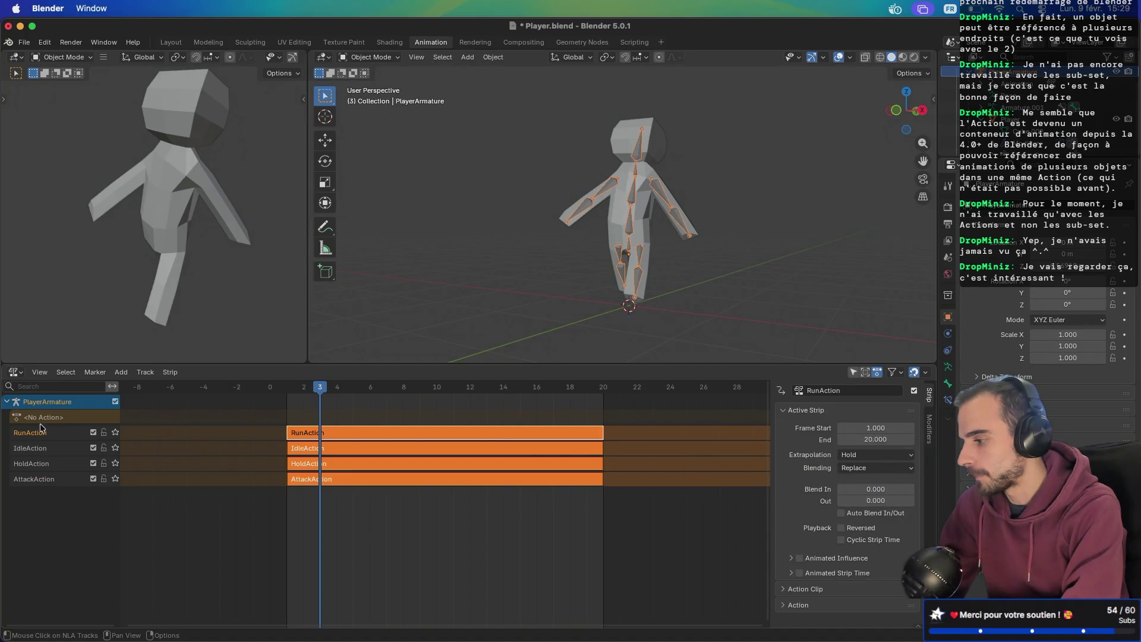
click(39, 372)
mouse_move(104, 373)
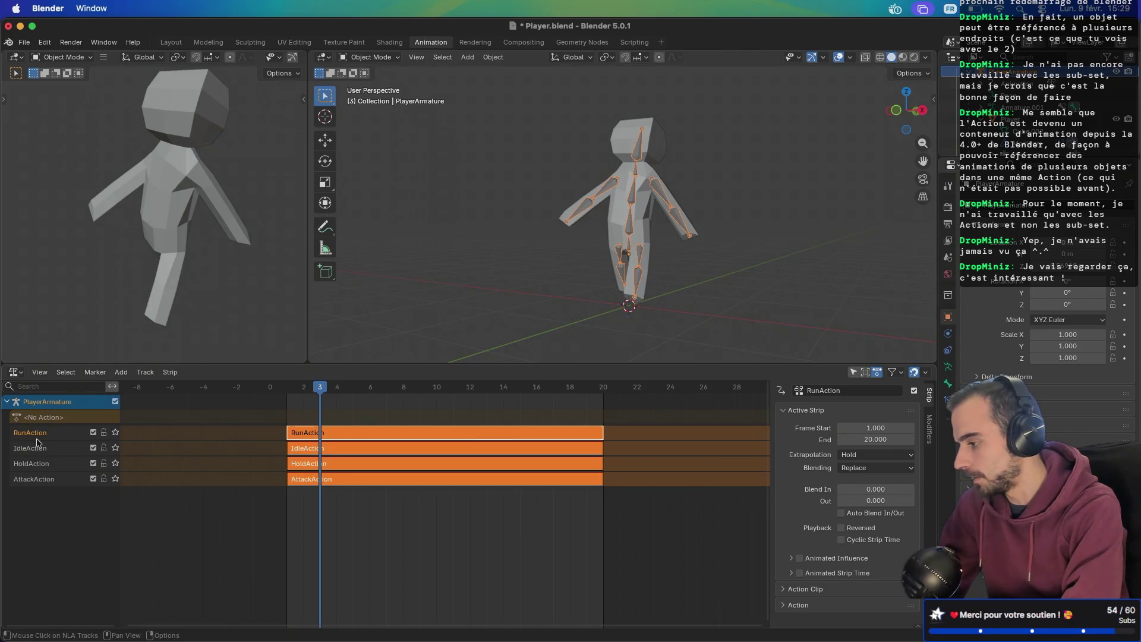
shift+click(37, 479)
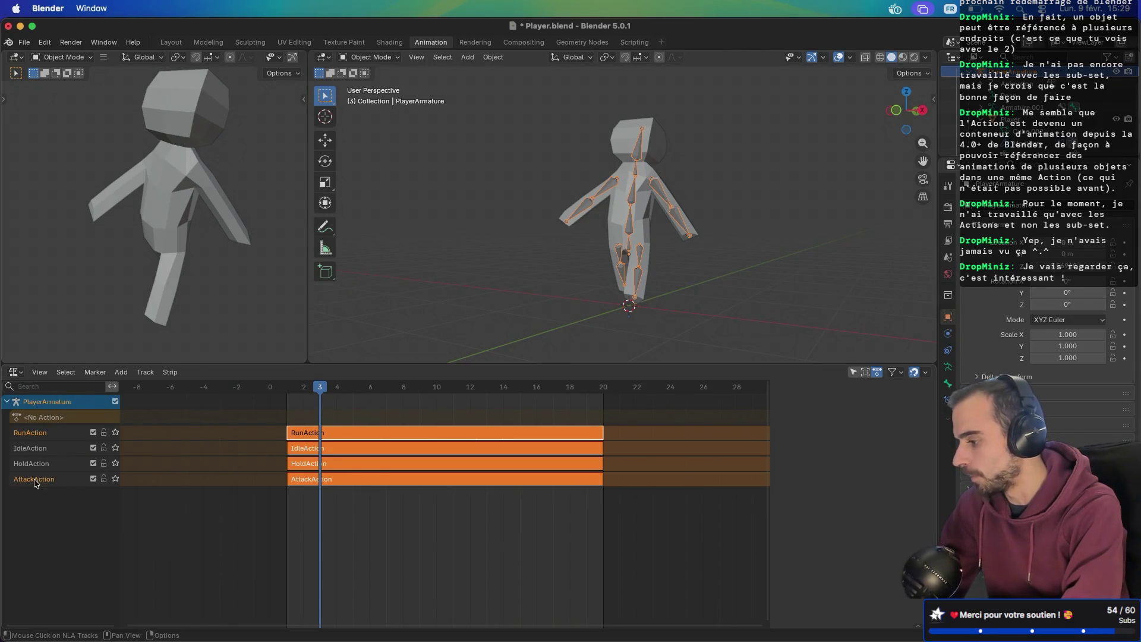
shift+click(37, 450)
right_click(55, 434)
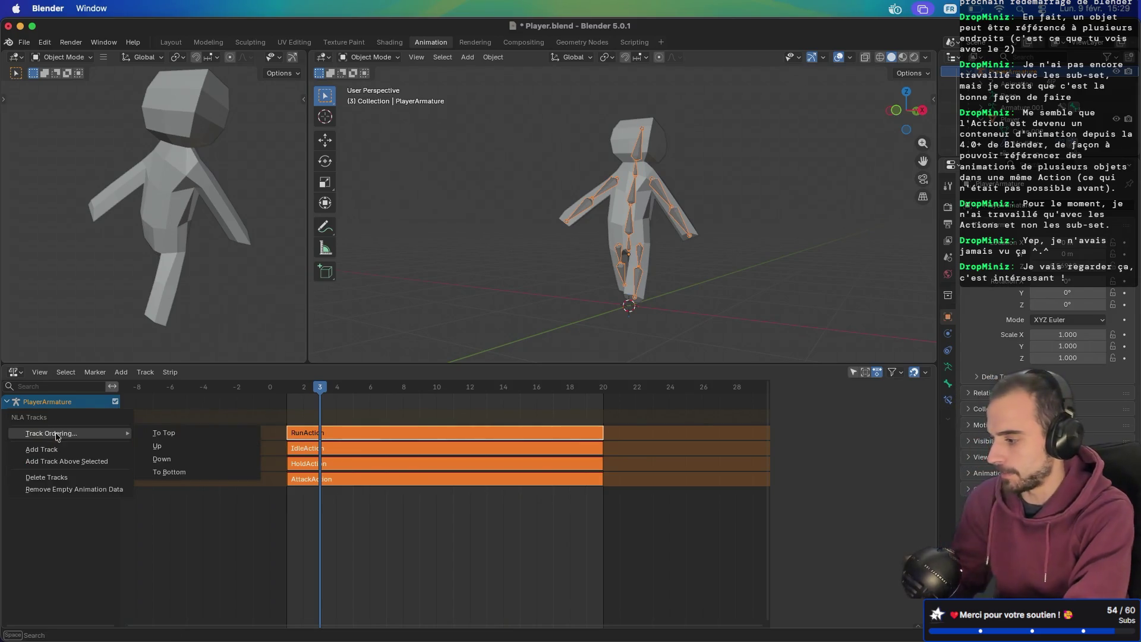
click(75, 476)
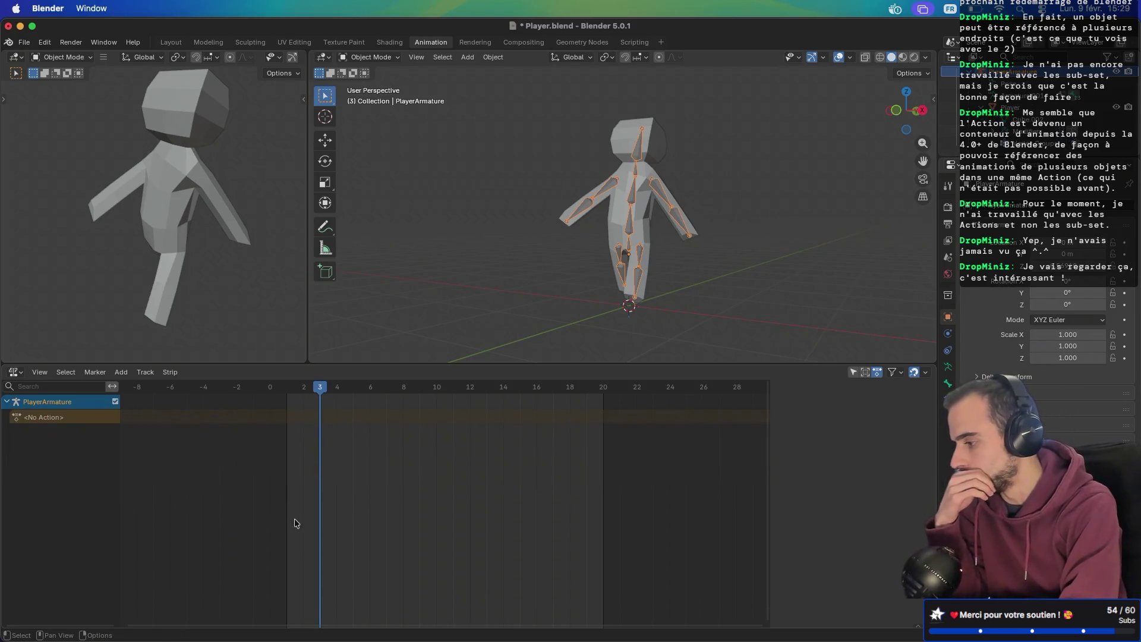
click(15, 372)
click(176, 408)
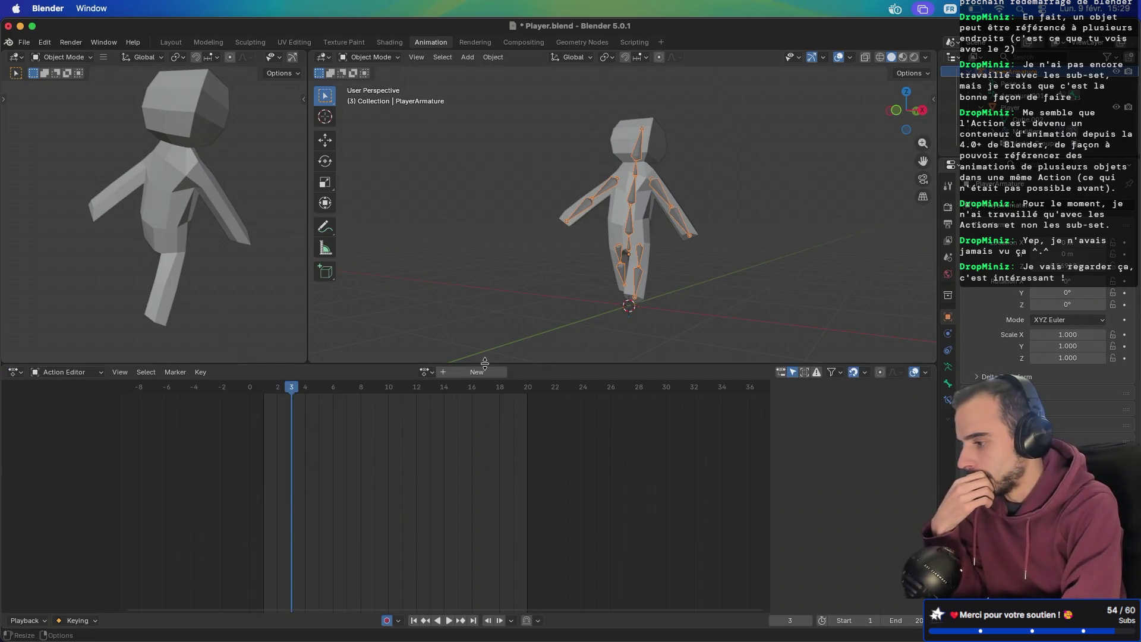
- Load AttackAction into the Action Editor and inspect its Attack channel
click(425, 372)
click(472, 389)
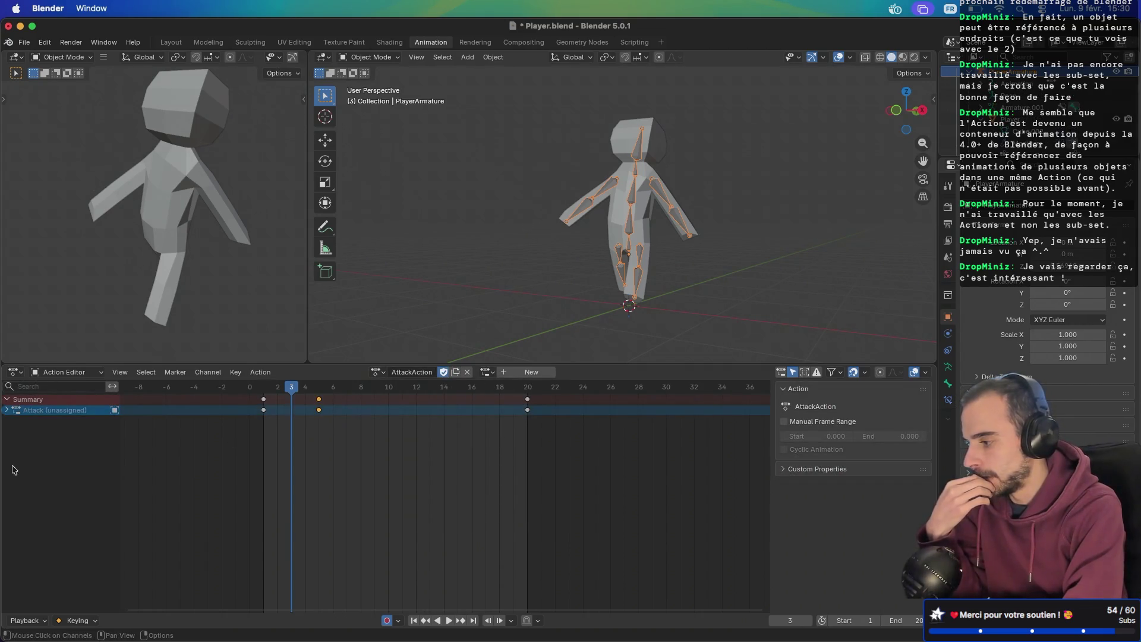
click(7, 410)
click(8, 410)
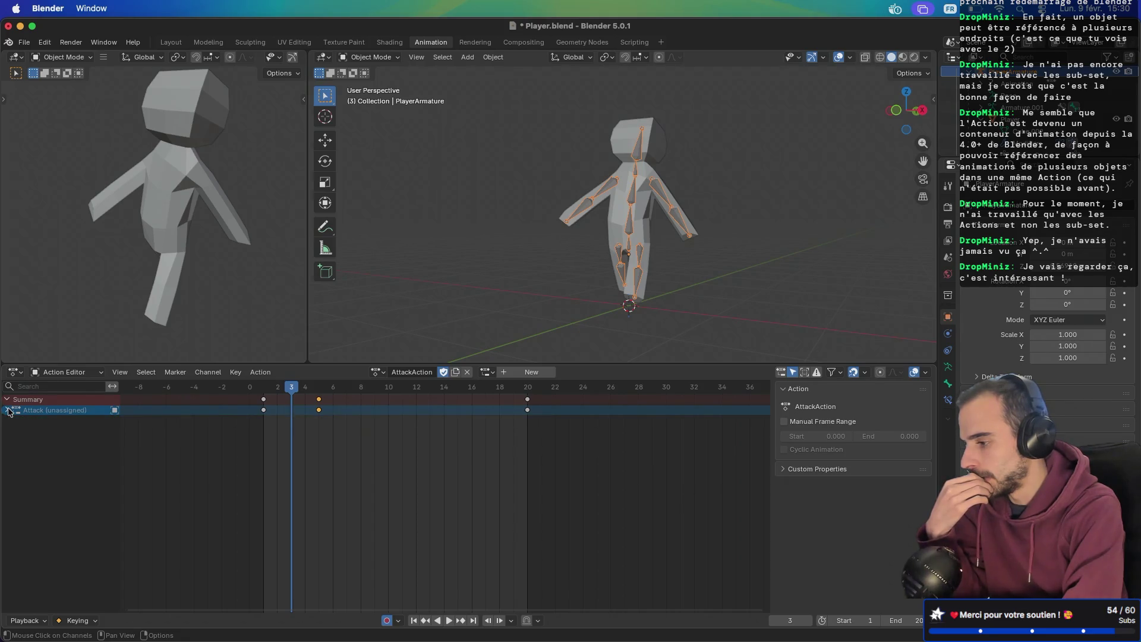
click(377, 373)
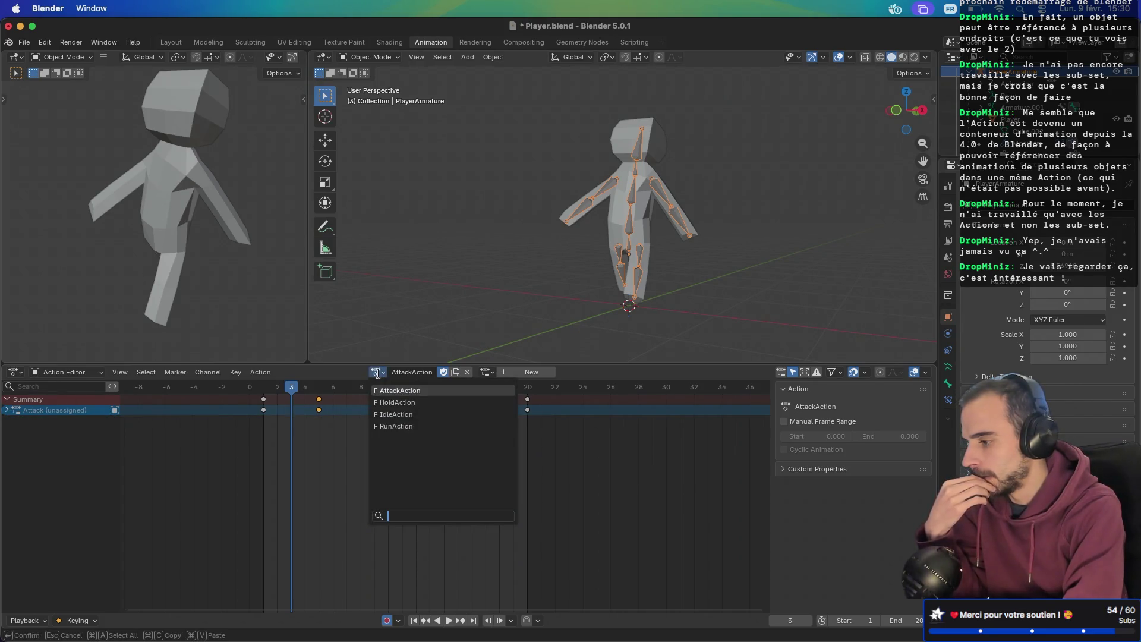
click(14, 373)
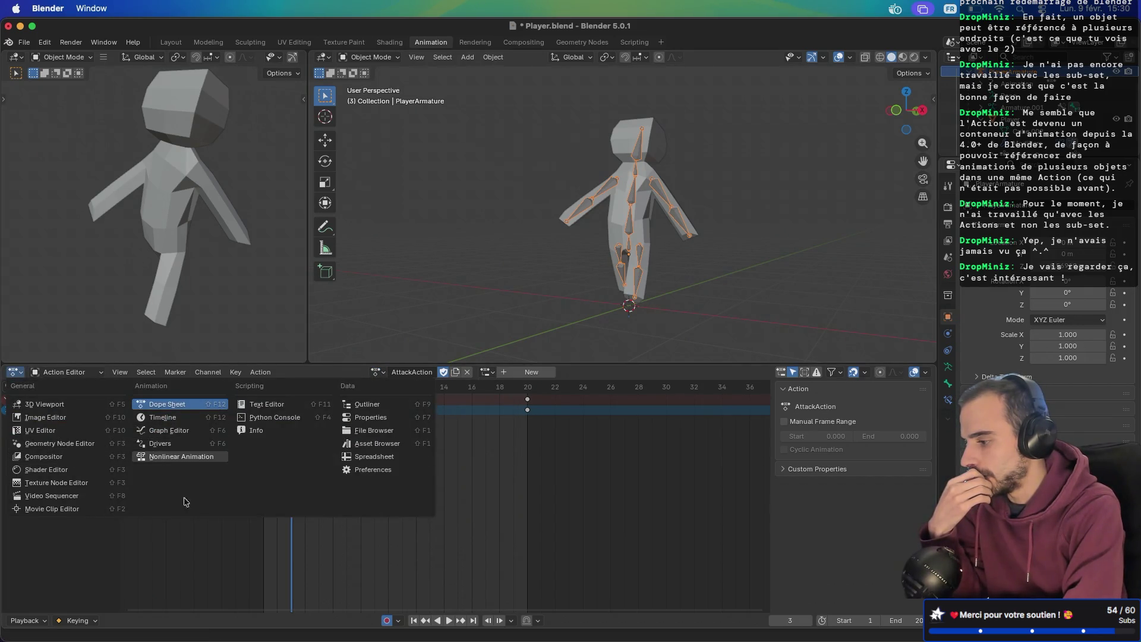
click(47, 572)
- Play the attack animation, stop at frame 7, and save Player.blend
click(51, 410)
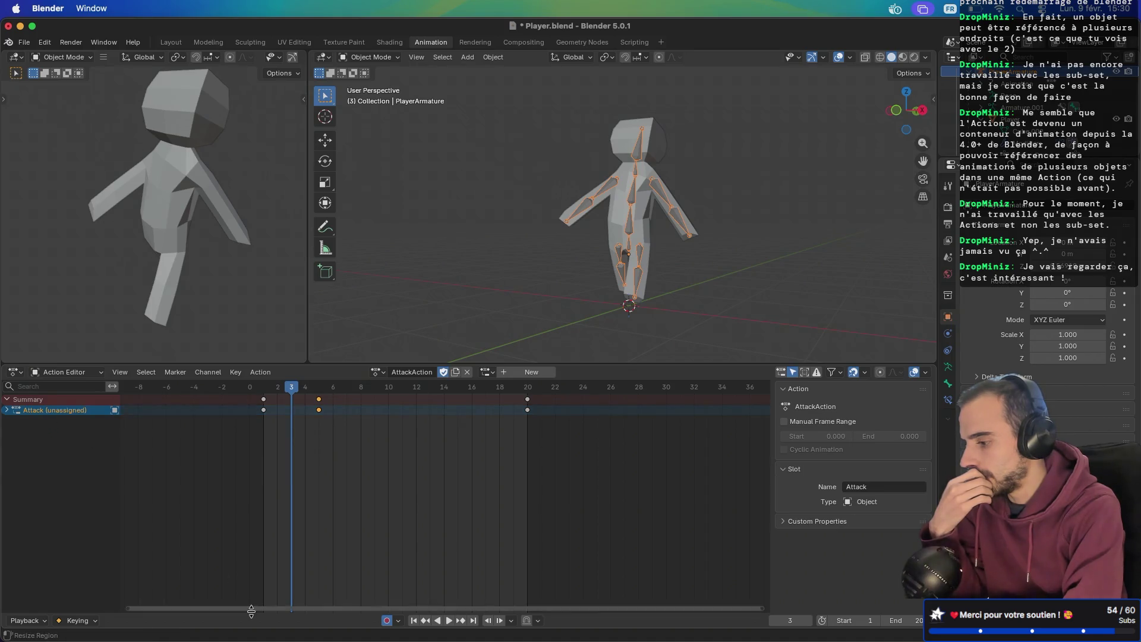
click(449, 621)
click(449, 620)
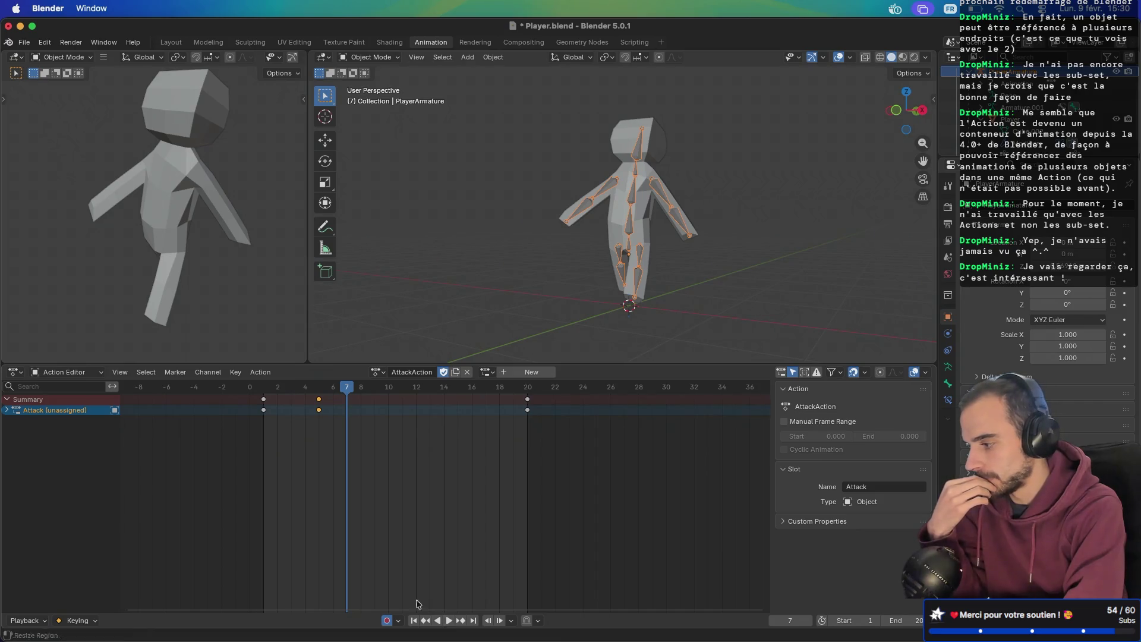
right_click(22, 415)
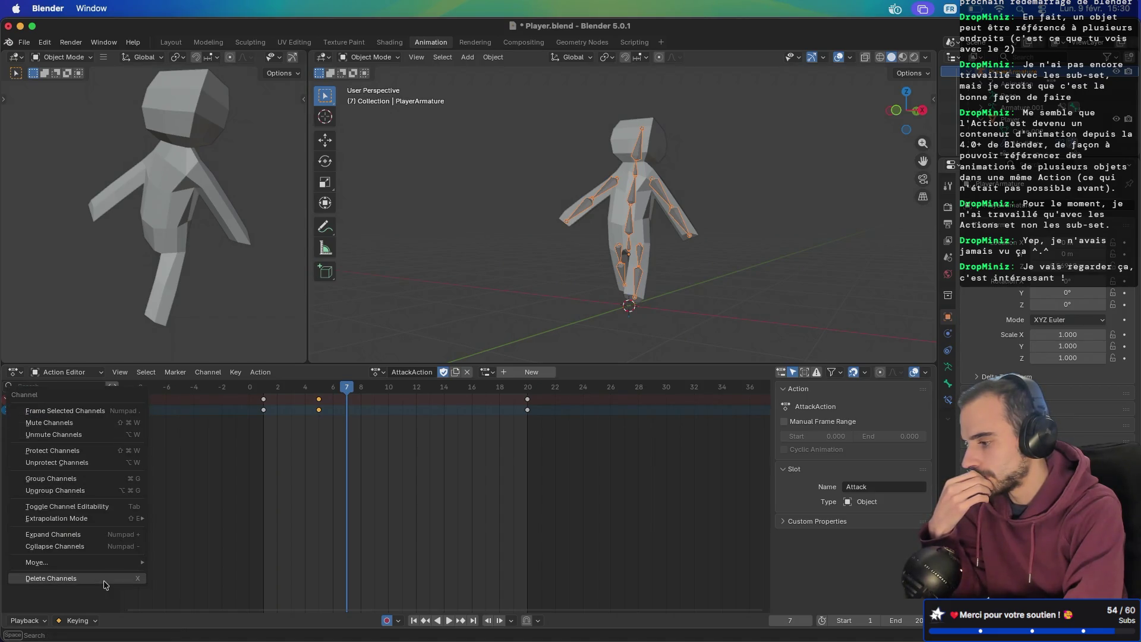
key(Escape)
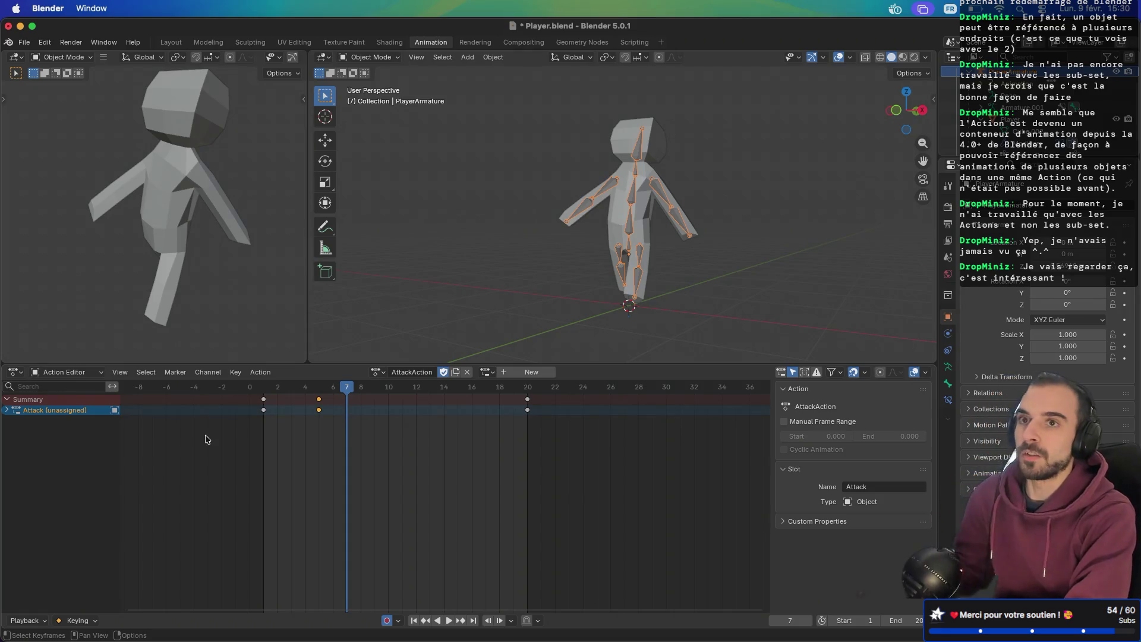
key(super+s)
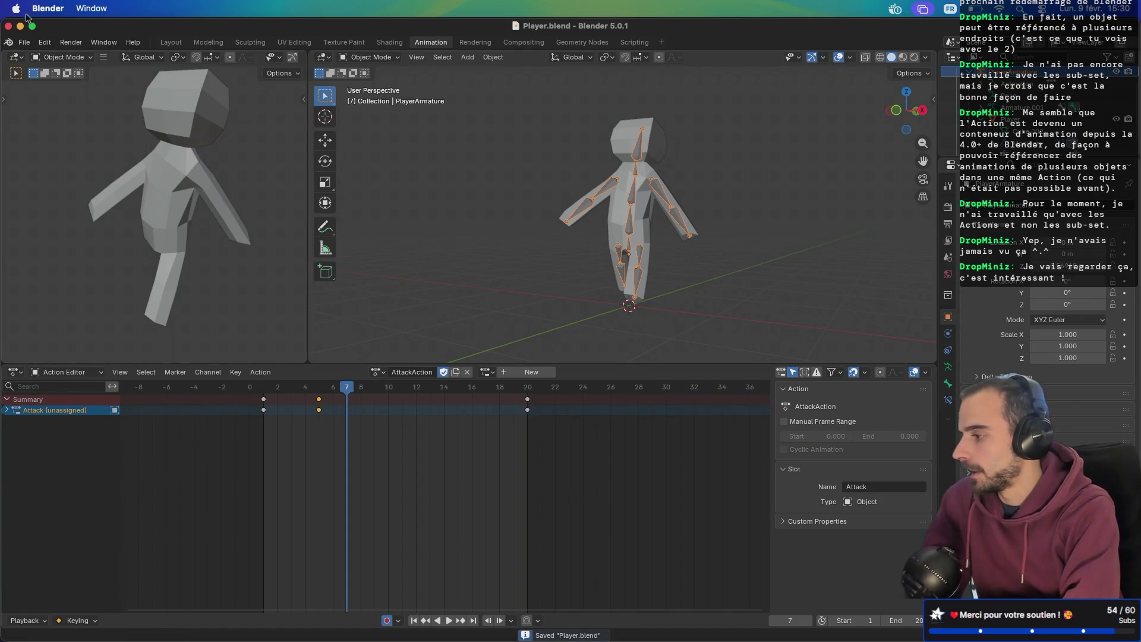
- Export Player.glb as glTF 2.0 into the player folder and switch to Godot
click(27, 44)
mouse_move(76, 221)
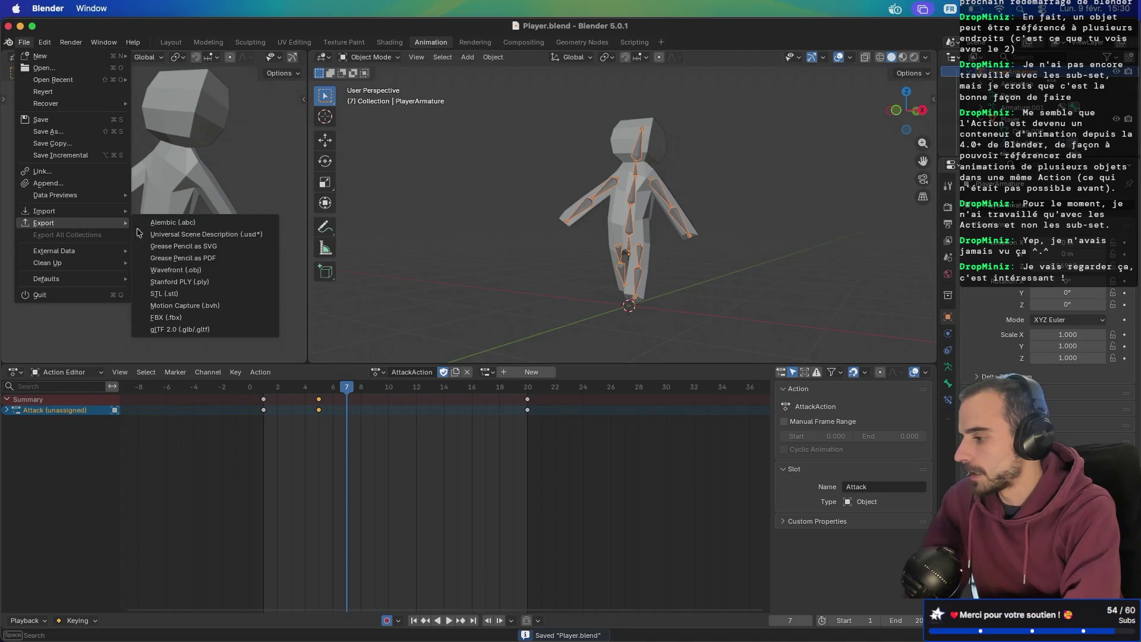
click(200, 329)
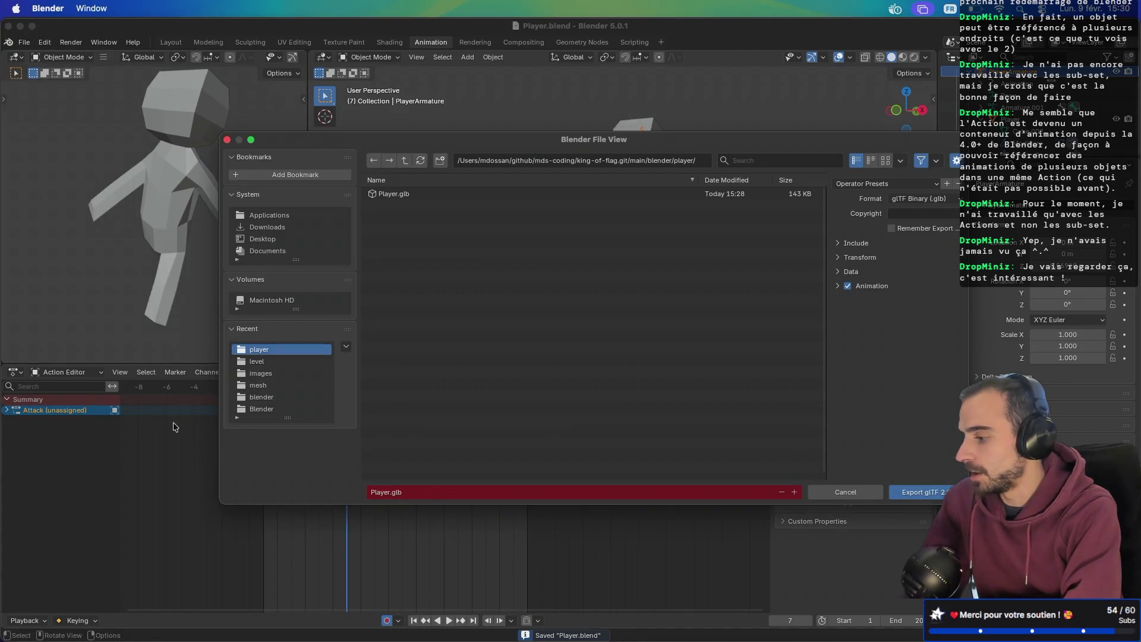
click(916, 493)
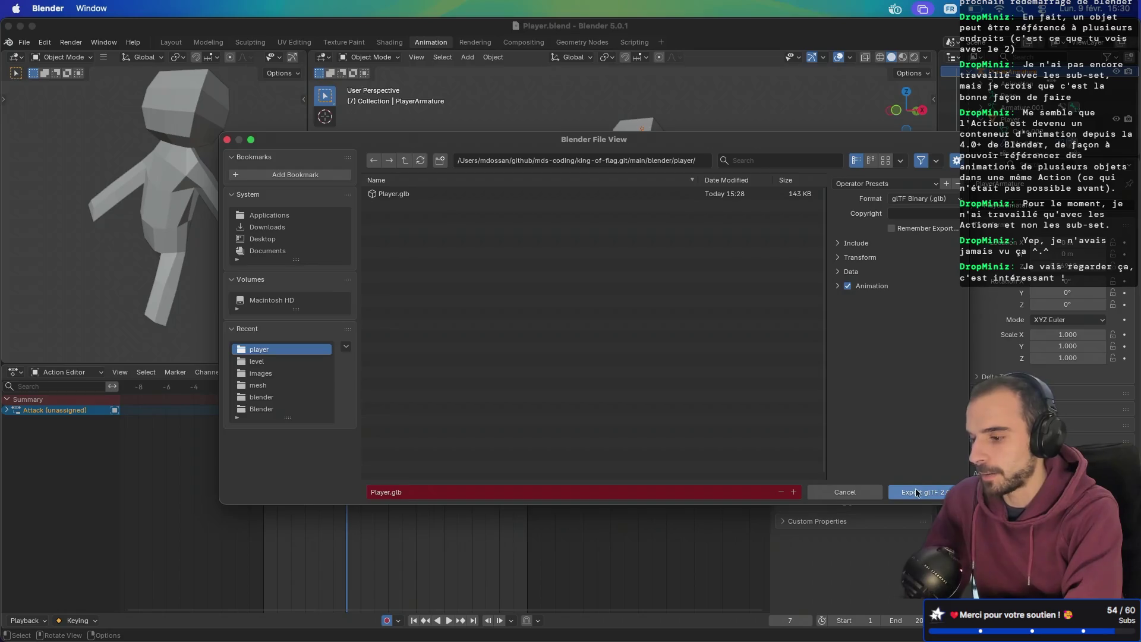
key(ctrl+Right)
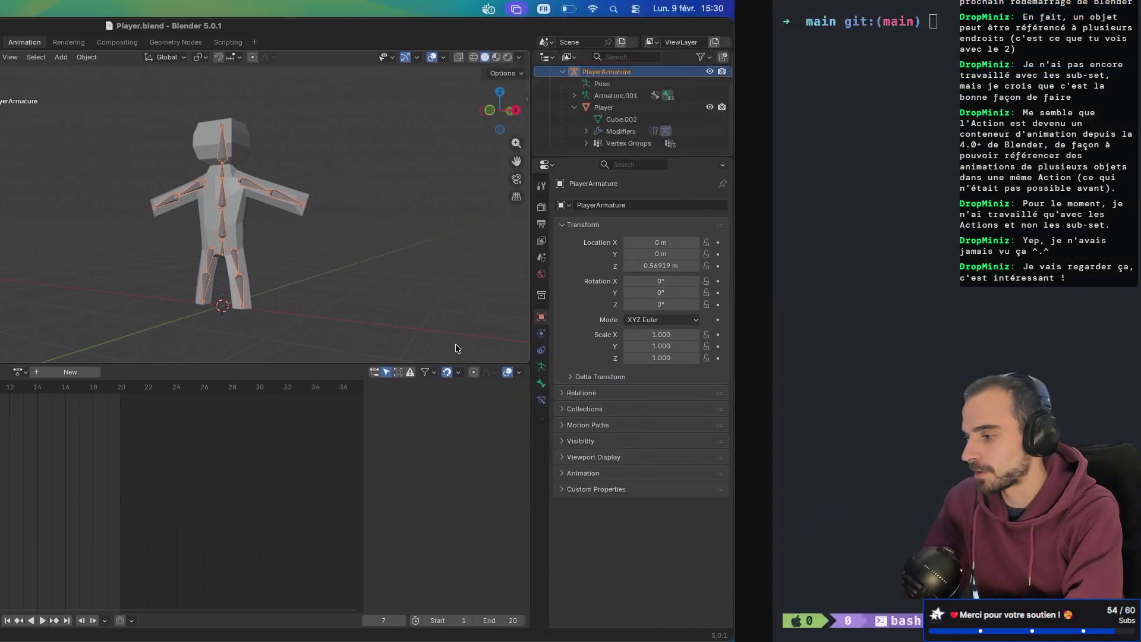
key(ctrl+Right)
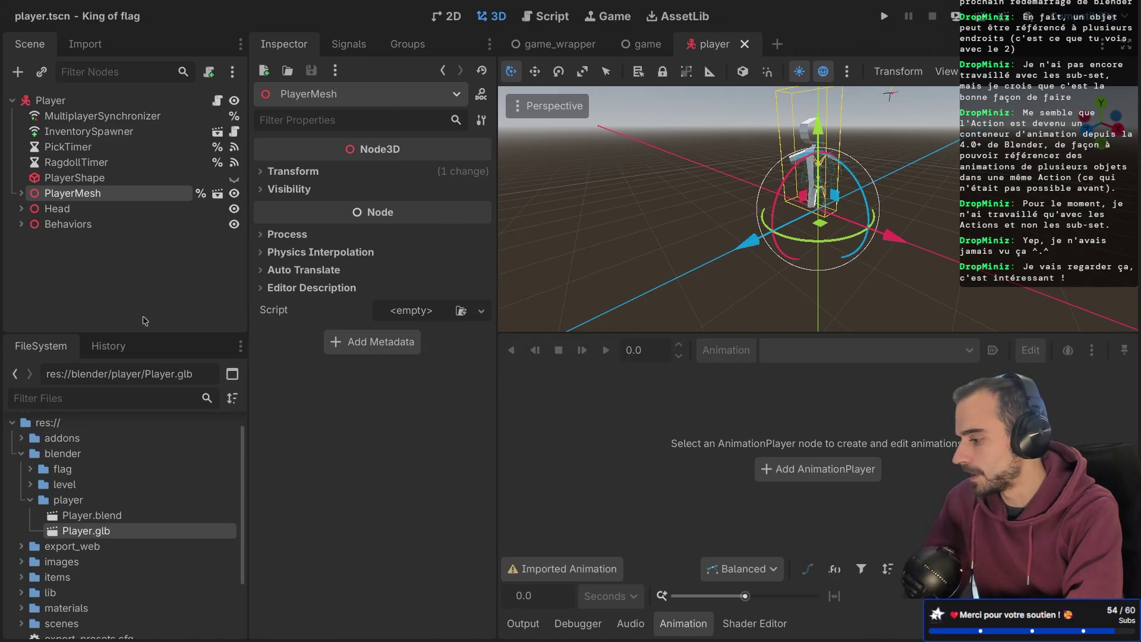
- Play the HoldAction, IdleAction and RunAction previews in Player.glb's advanced import settings
double_click(117, 531)
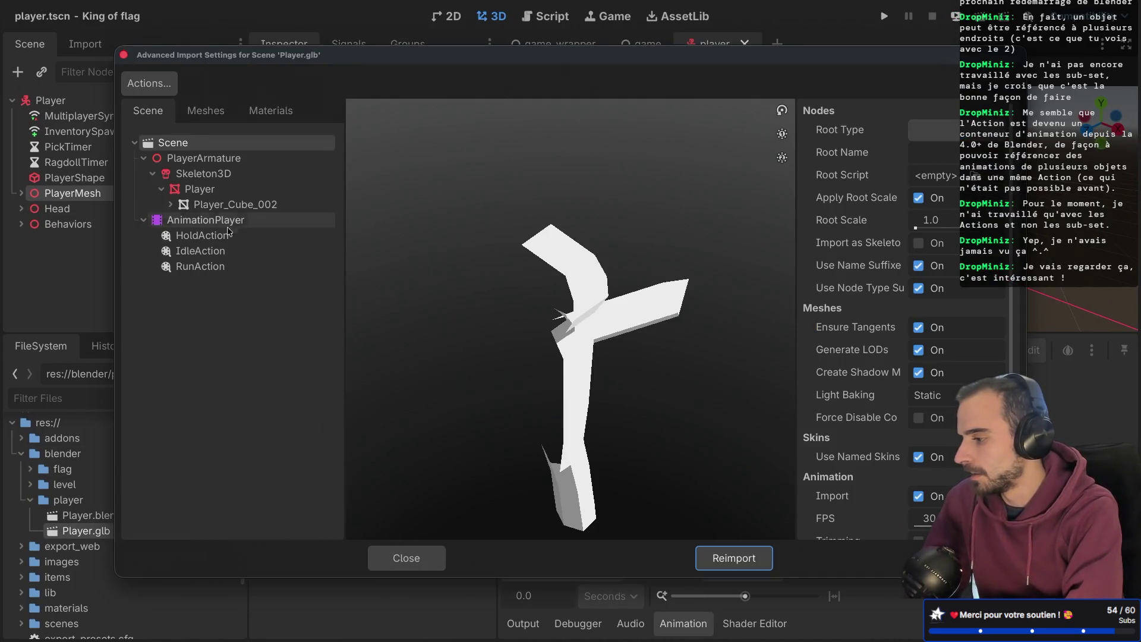
click(202, 236)
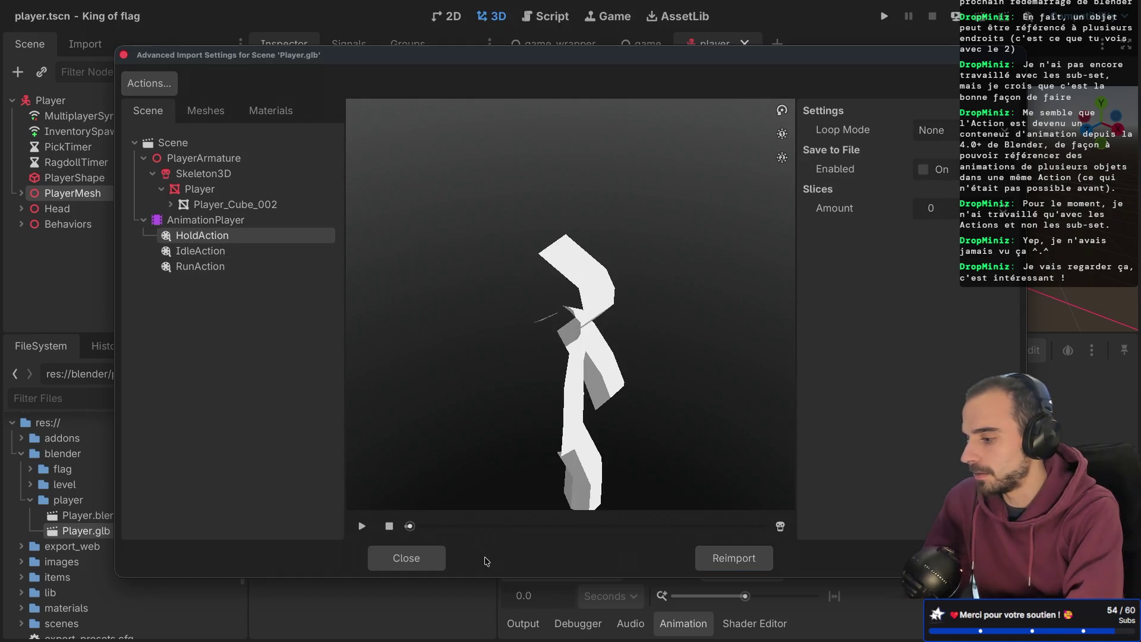
click(363, 527)
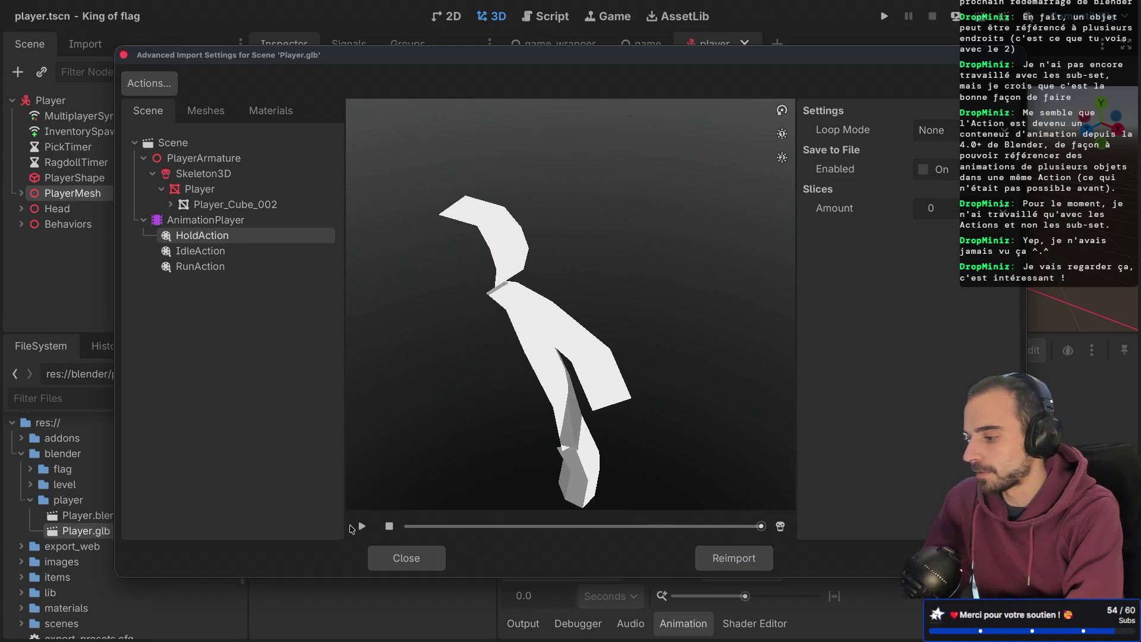
click(214, 252)
click(363, 528)
click(221, 267)
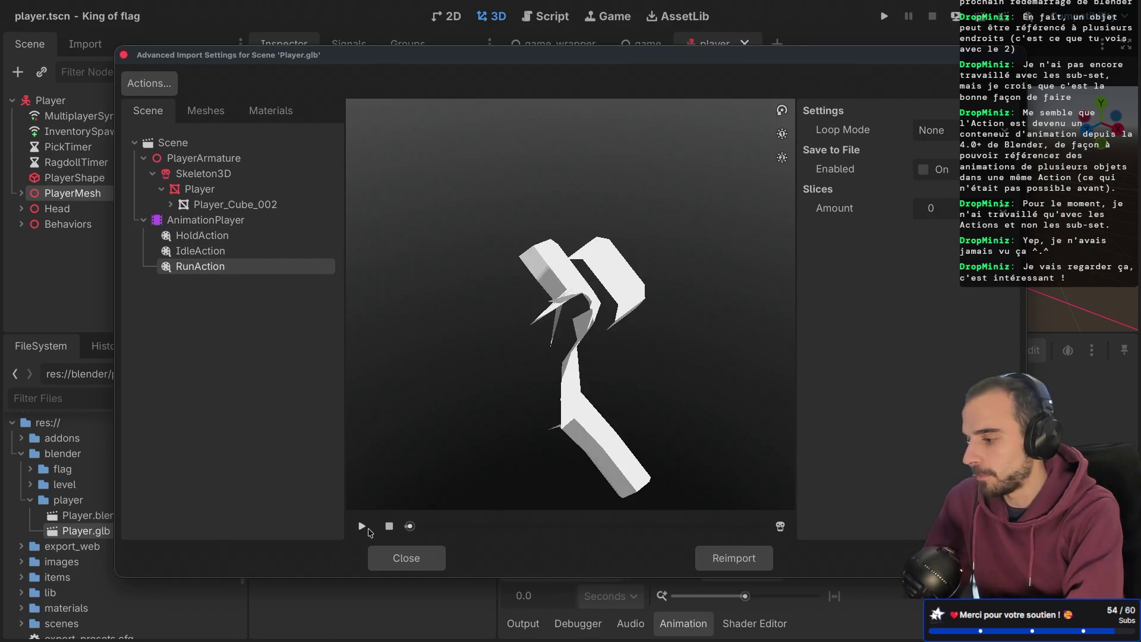
click(362, 526)
key(super+Left)
key(super+Left)
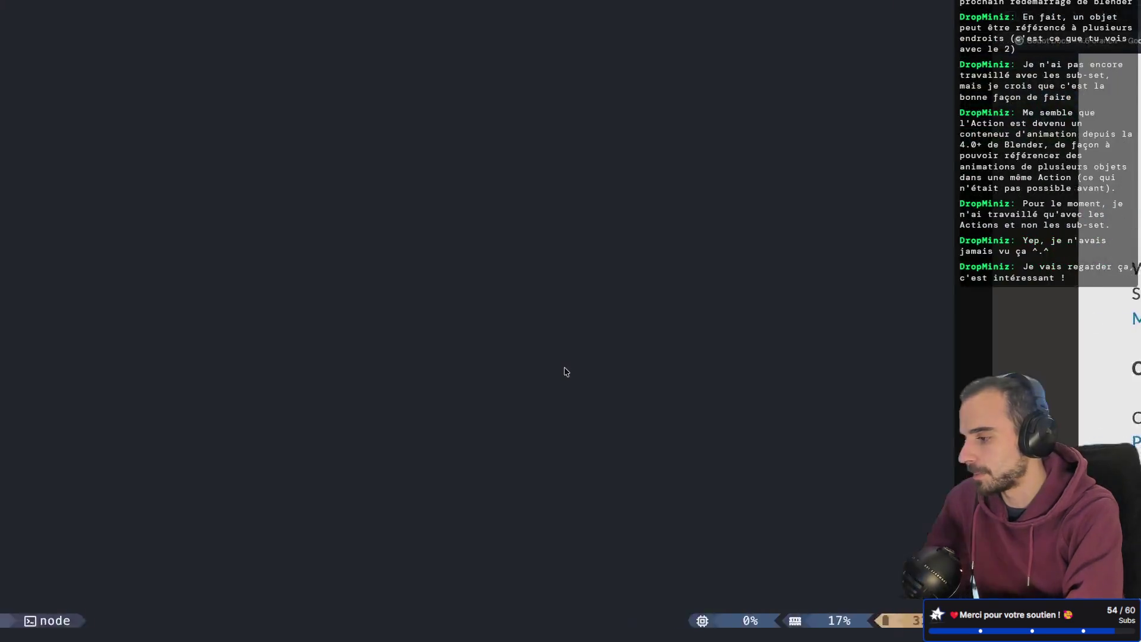
- Back in Blender, review the keyframes of AttackAction, HoldAction, IdleAction and RunAction
key(ctrl+Right)
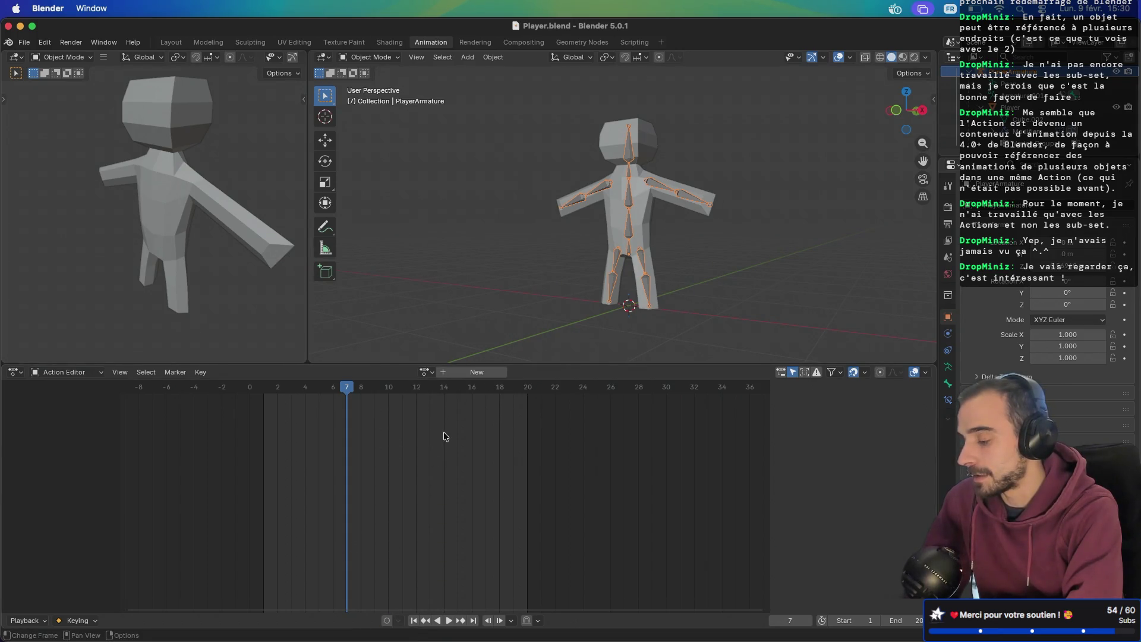
click(424, 372)
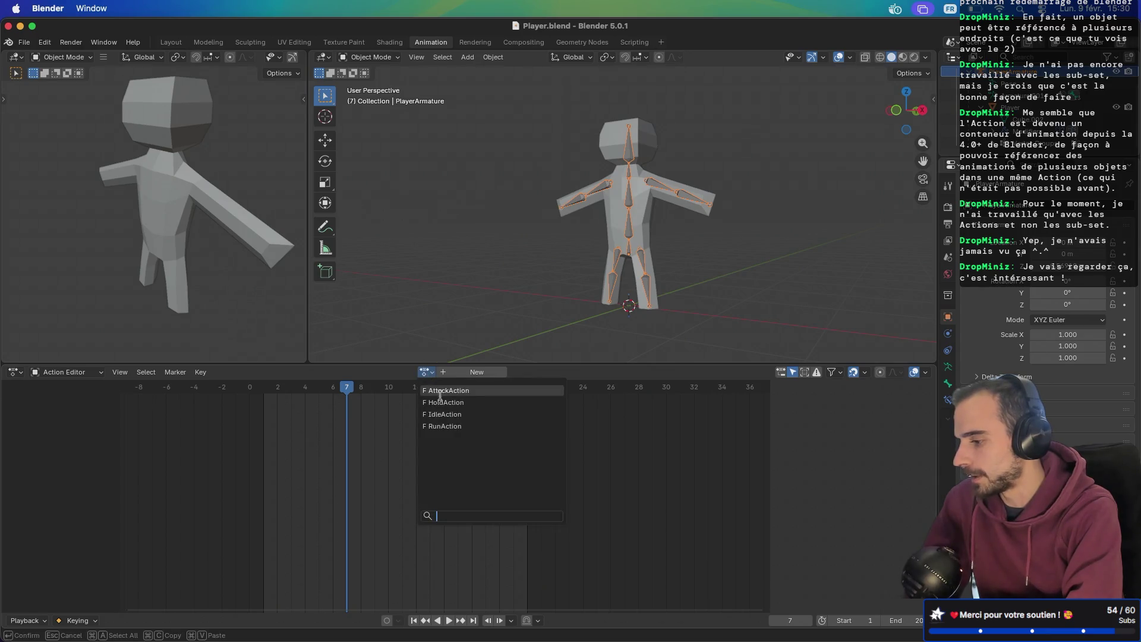
click(439, 391)
click(443, 390)
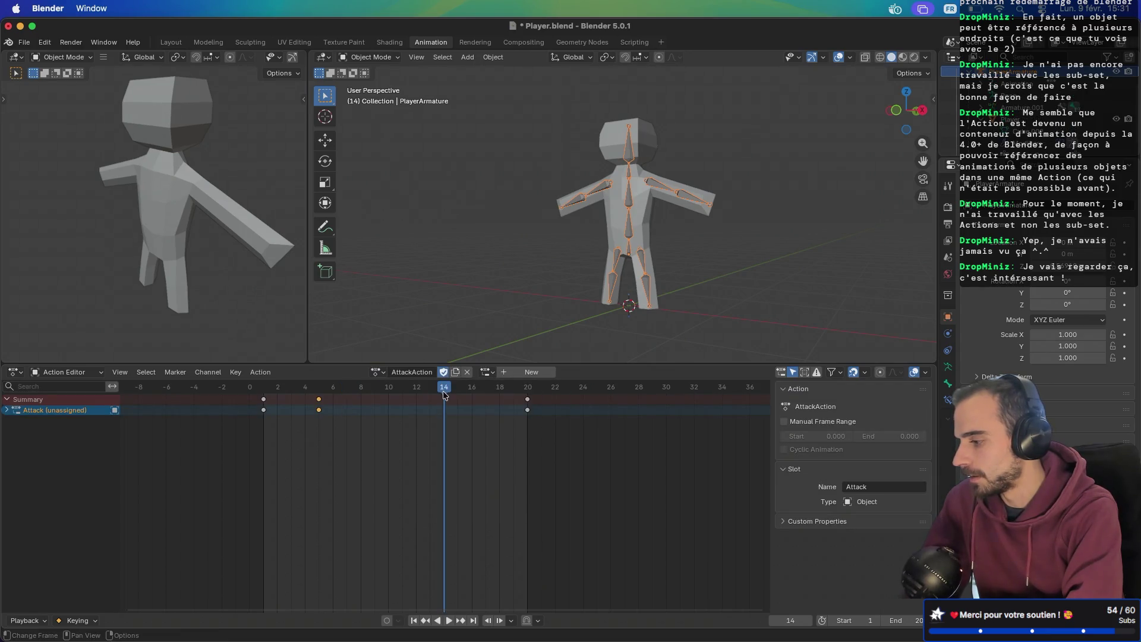
click(377, 372)
click(390, 401)
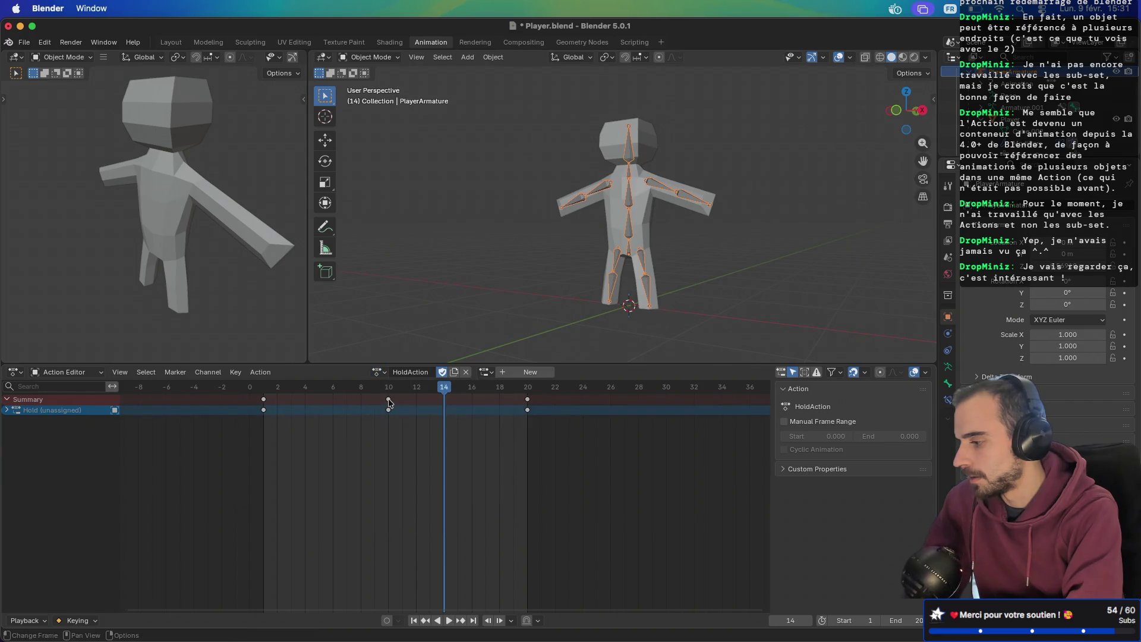
click(376, 372)
click(392, 412)
click(377, 372)
click(387, 430)
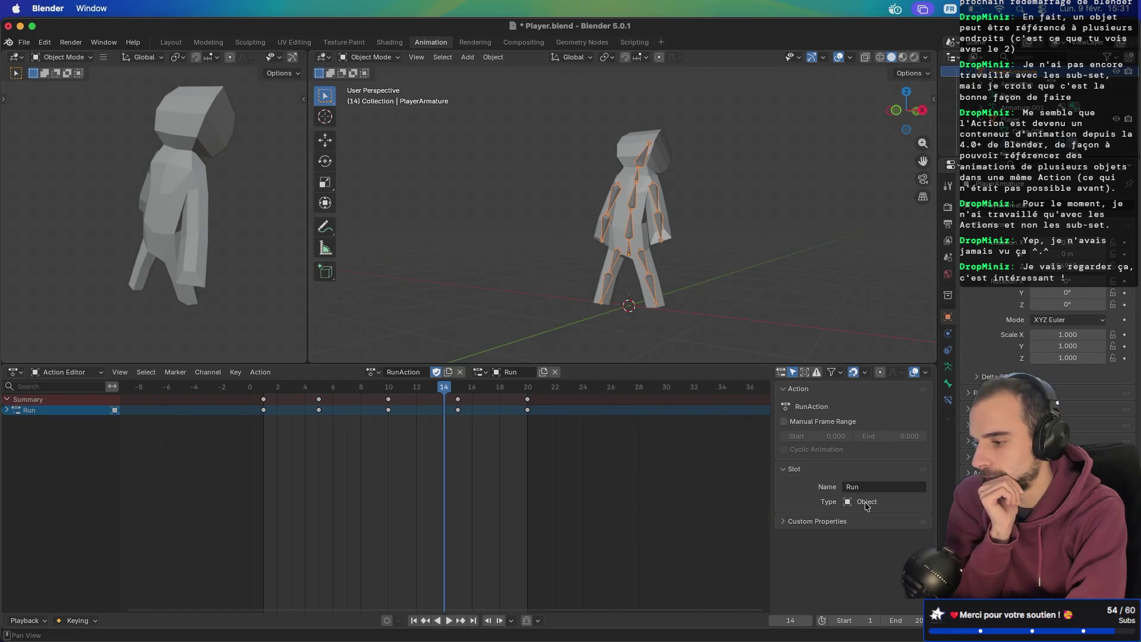
- Make IdleAction the armature's action with the Idle slot, and save Player.blend
click(374, 372)
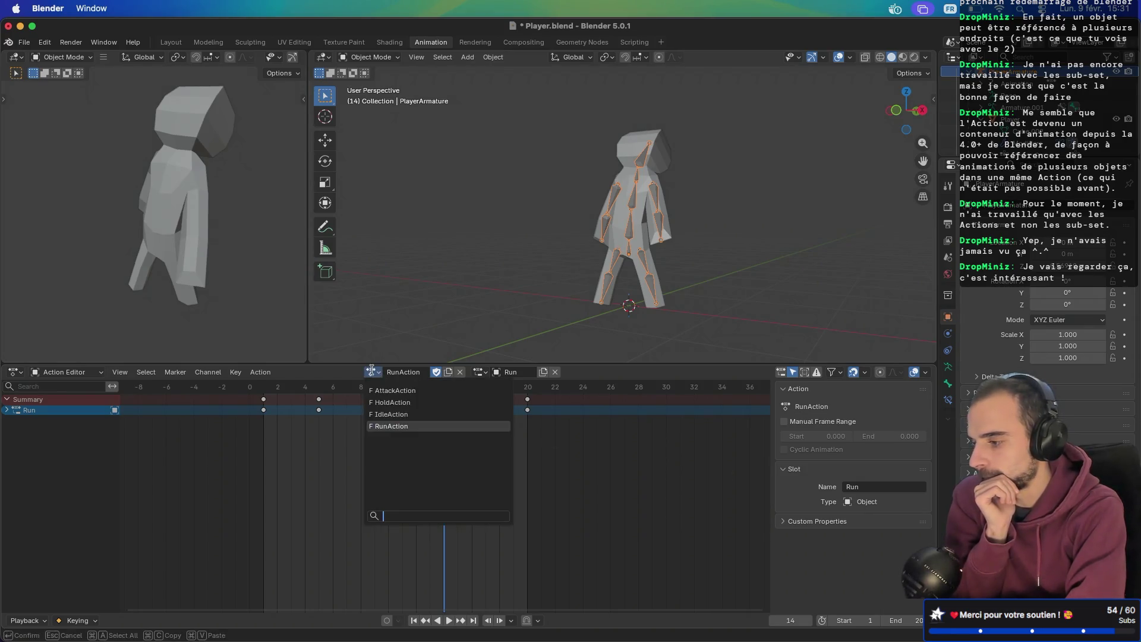
click(391, 411)
click(788, 469)
click(788, 469)
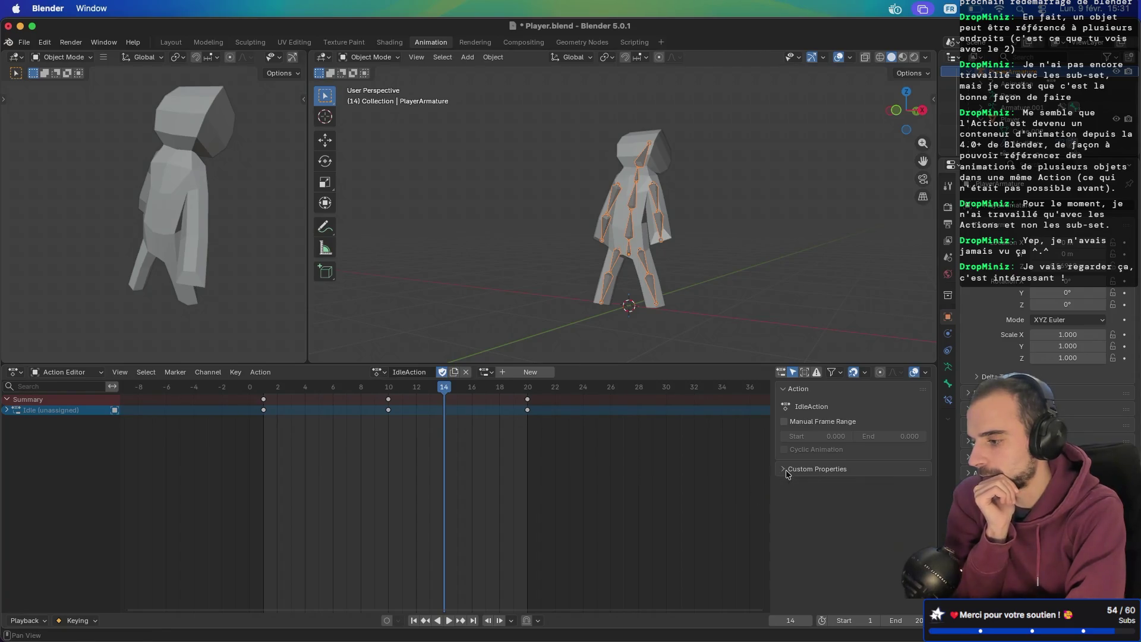
click(484, 372)
click(498, 391)
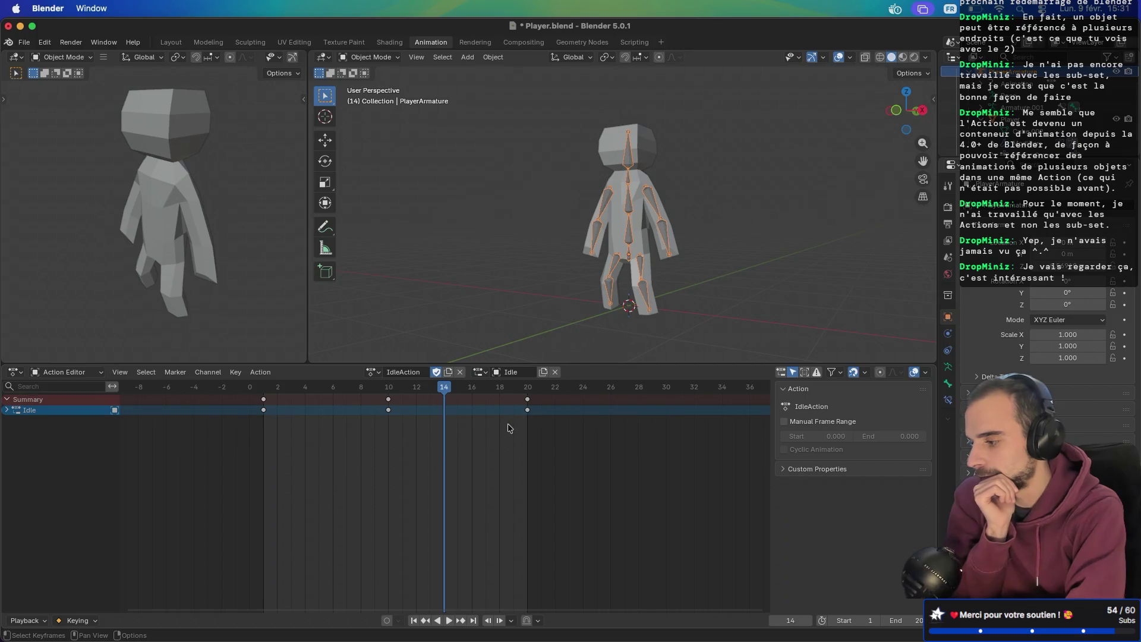
key(ctrl+s)
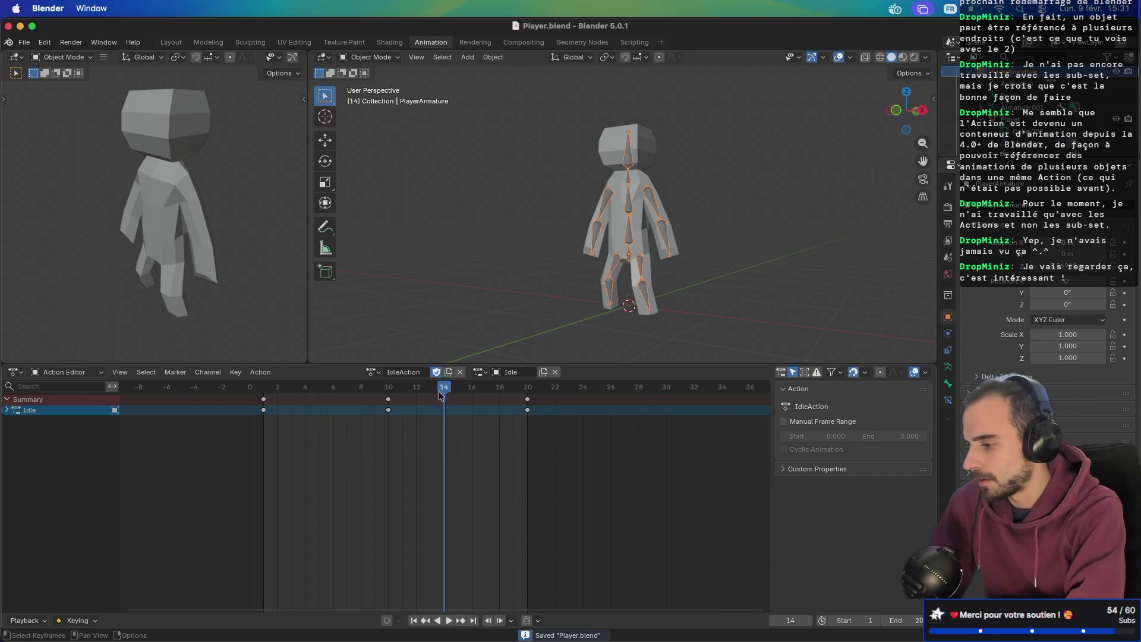
click(373, 378)
click(389, 428)
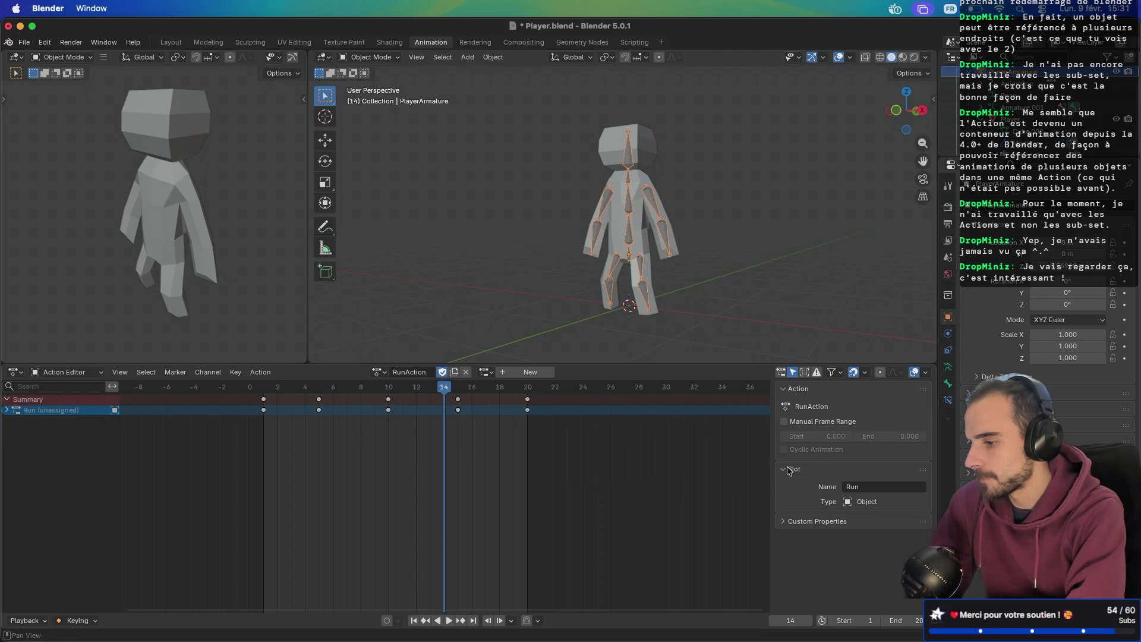
click(378, 373)
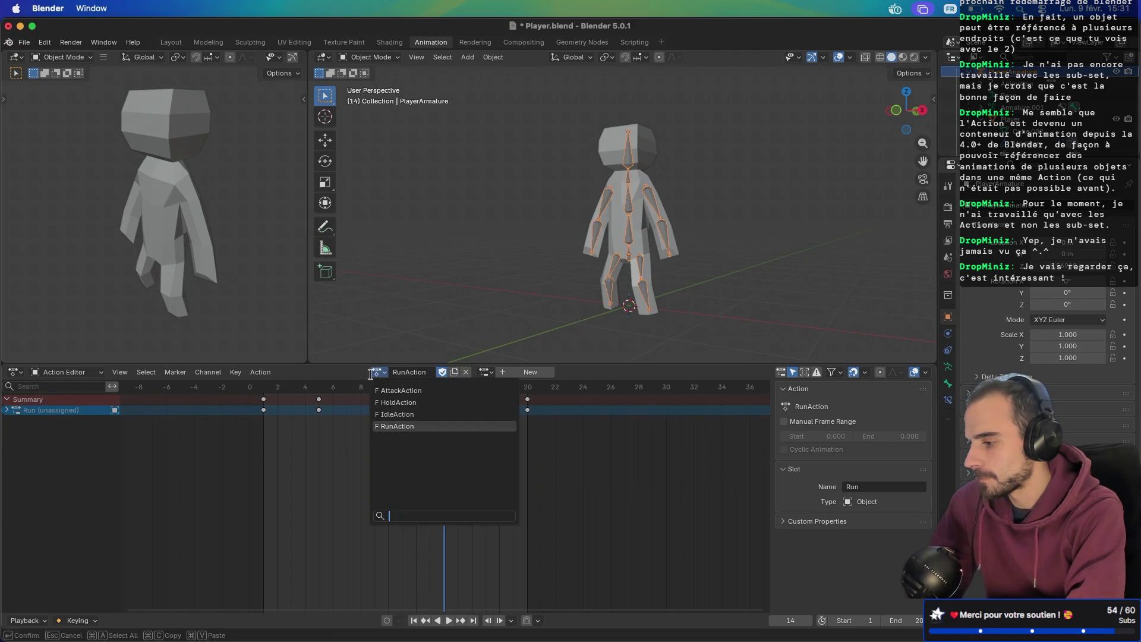
click(395, 414)
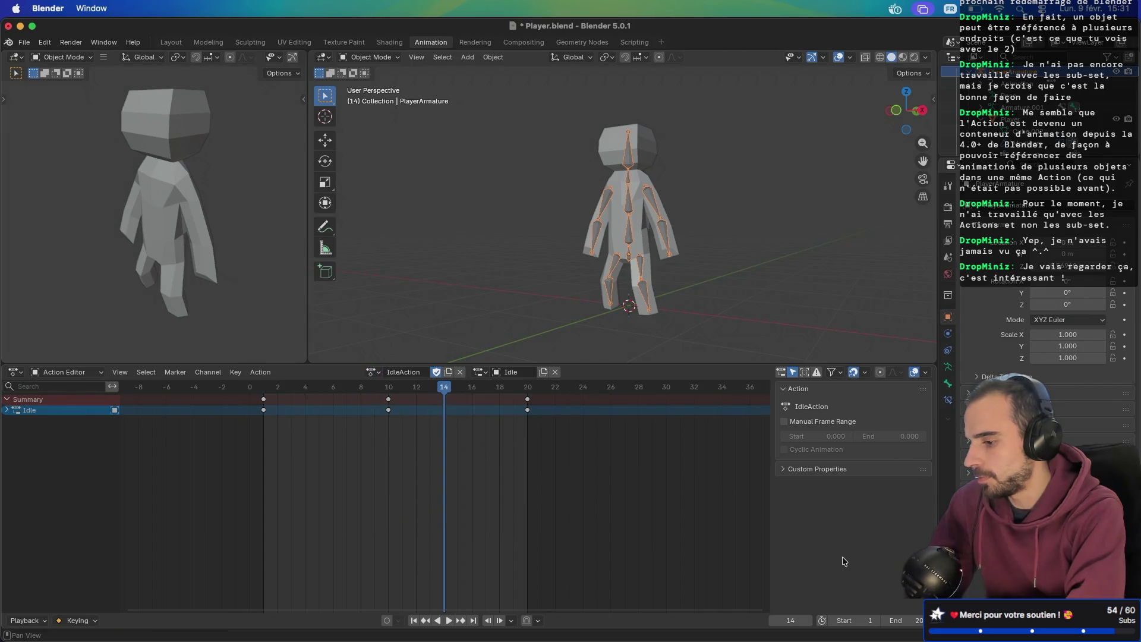
click(121, 374)
mouse_move(272, 373)
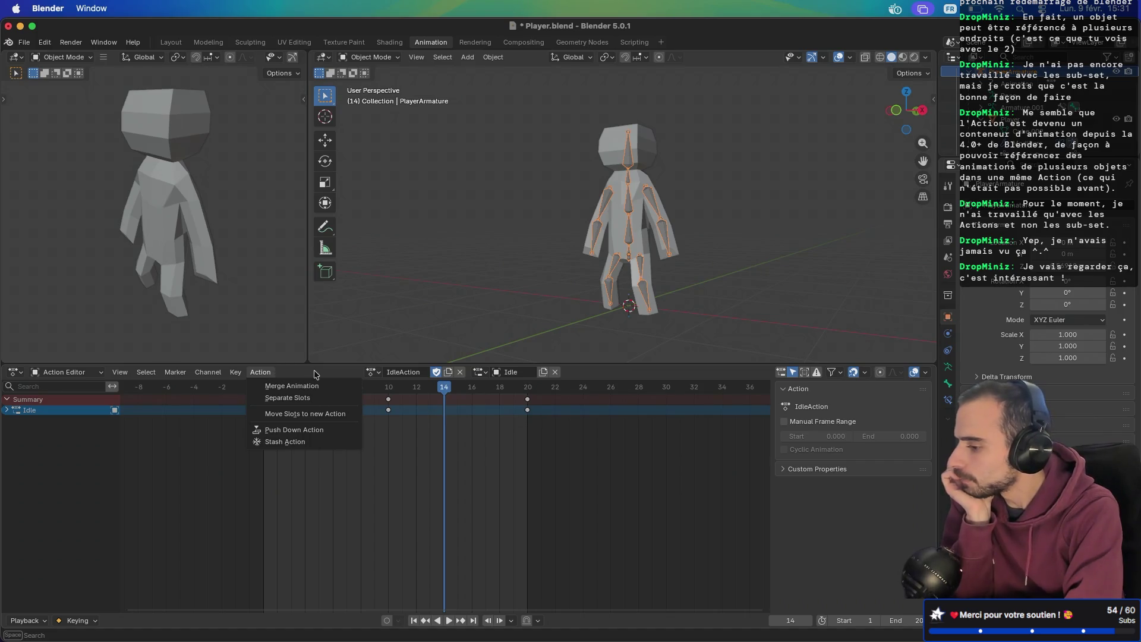
key(Escape)
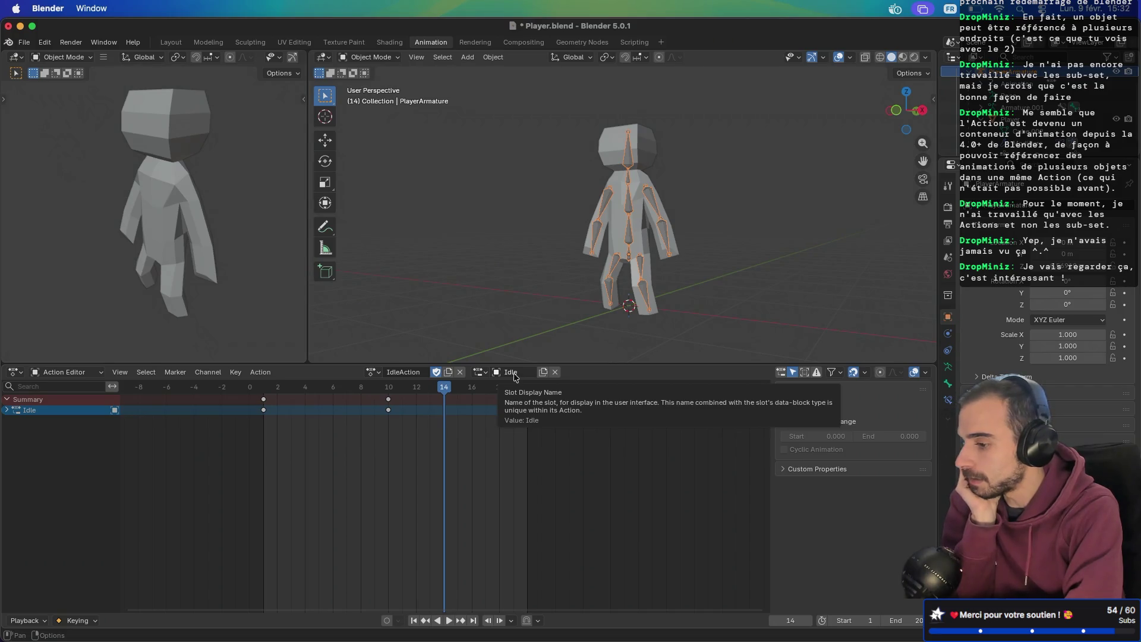
click(783, 376)
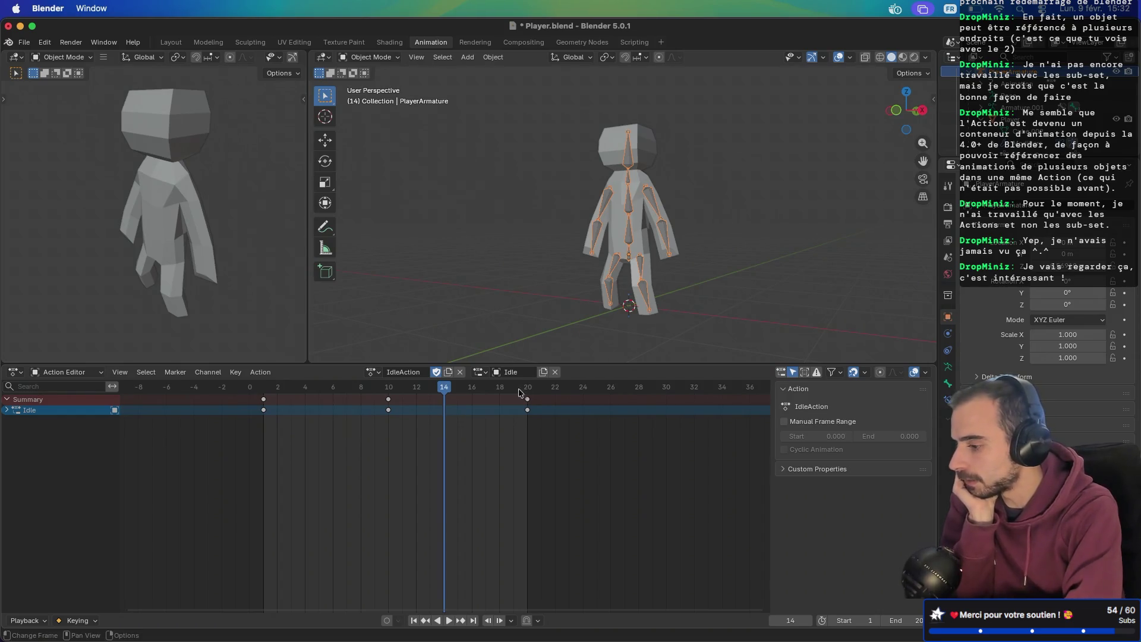
click(146, 373)
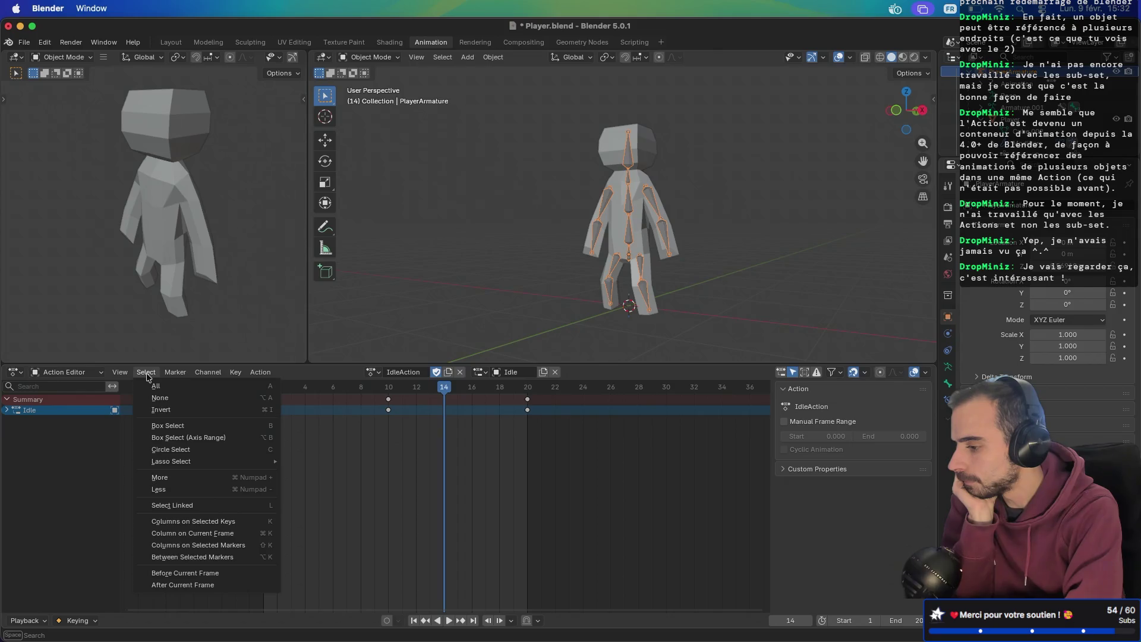
click(146, 376)
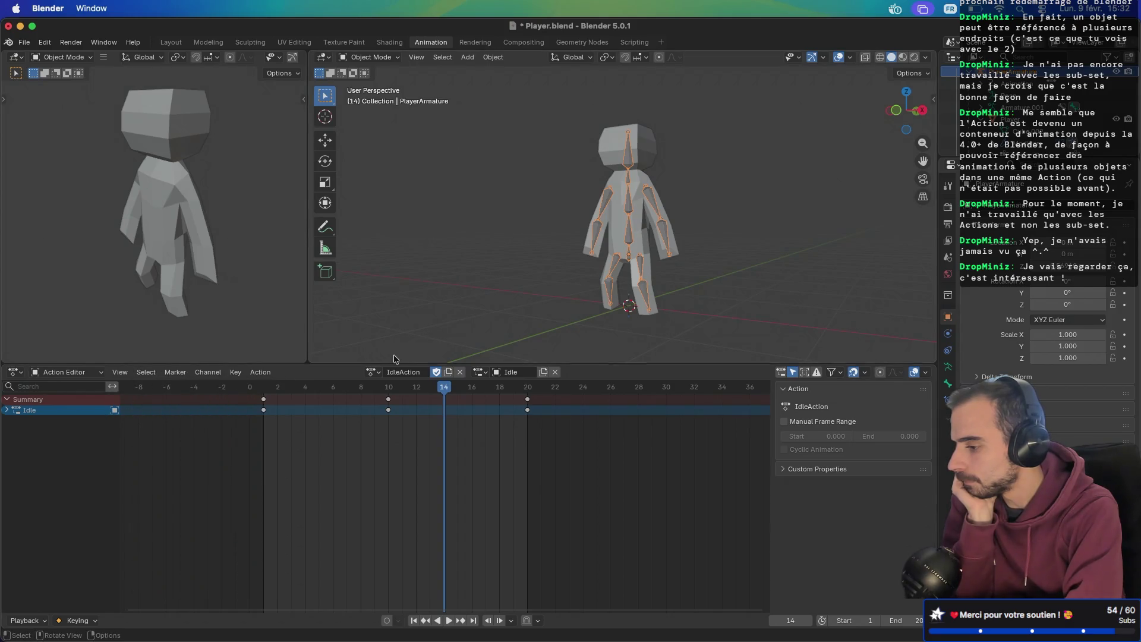
click(373, 372)
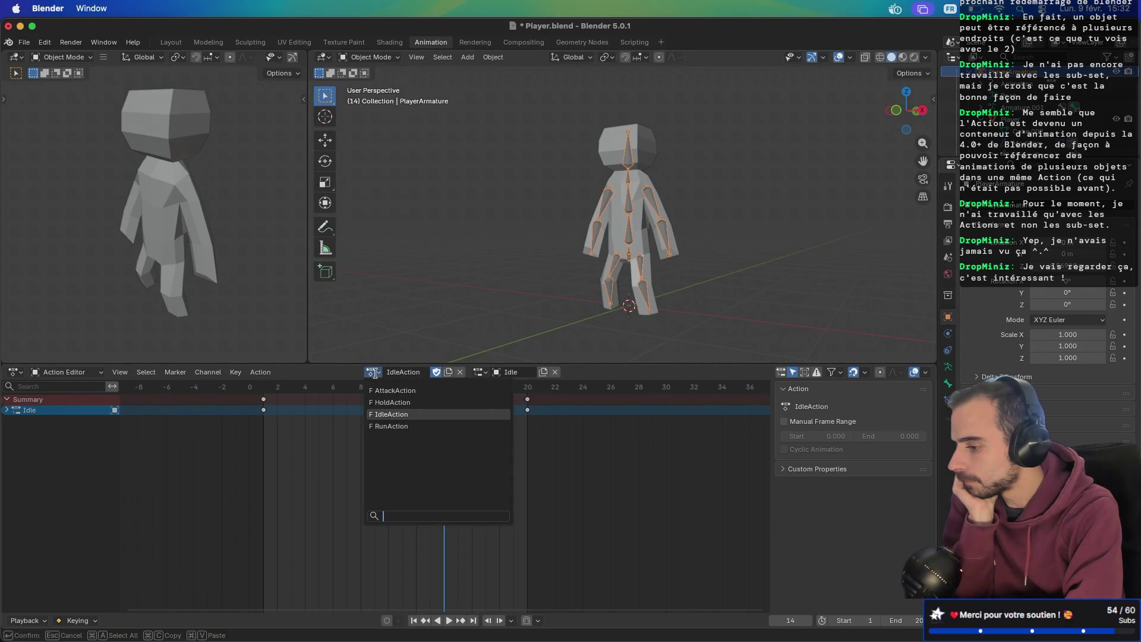
click(385, 426)
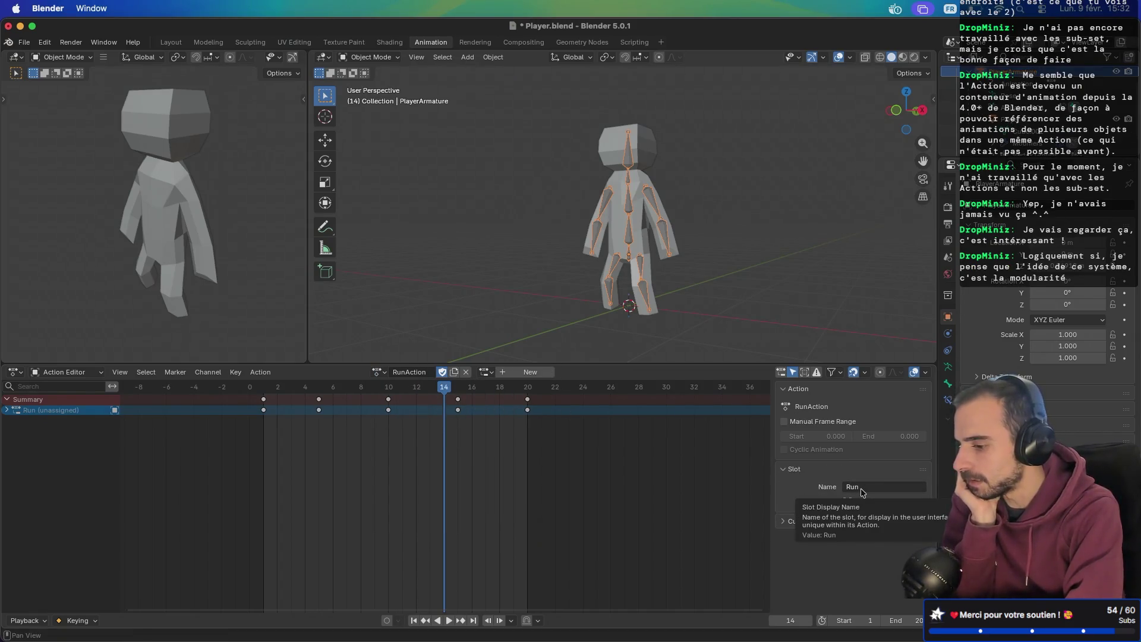
click(782, 469)
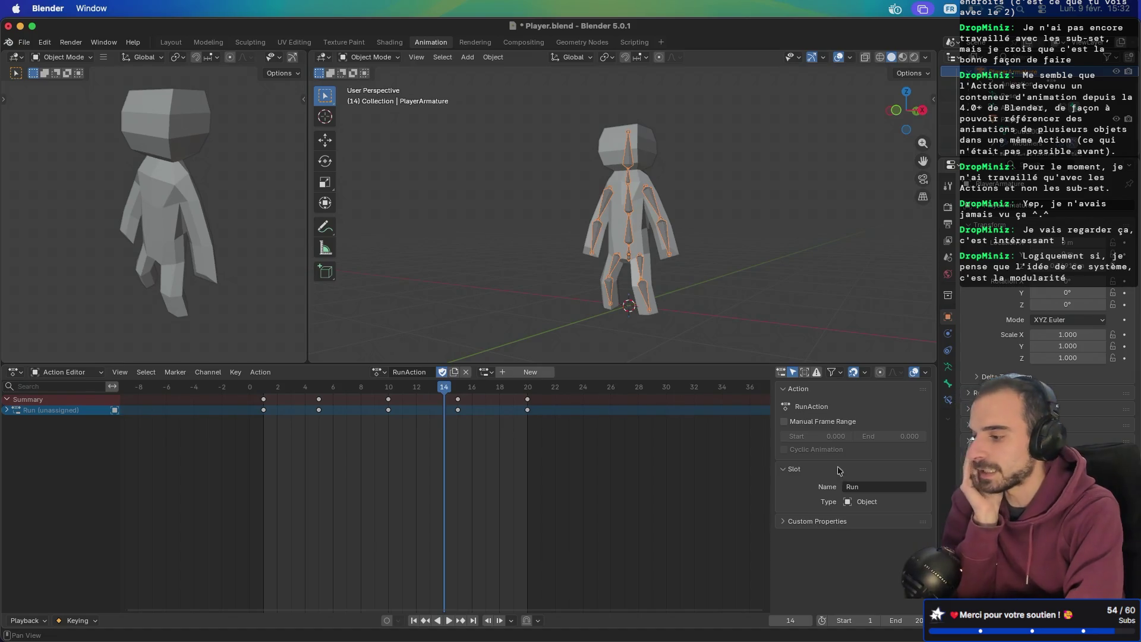
click(485, 374)
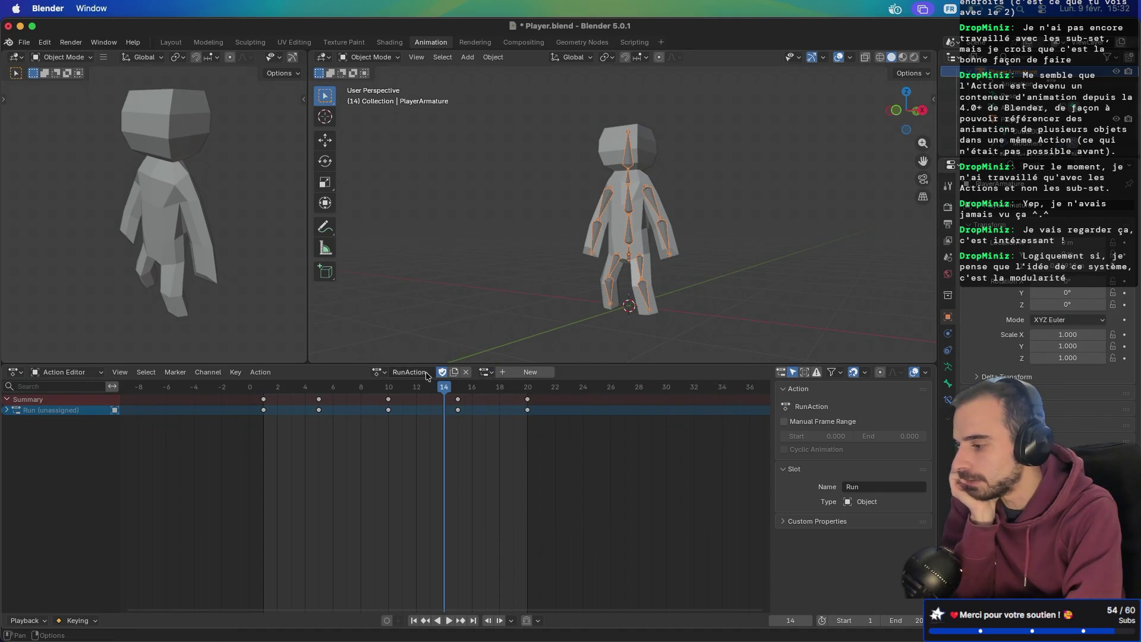
click(378, 372)
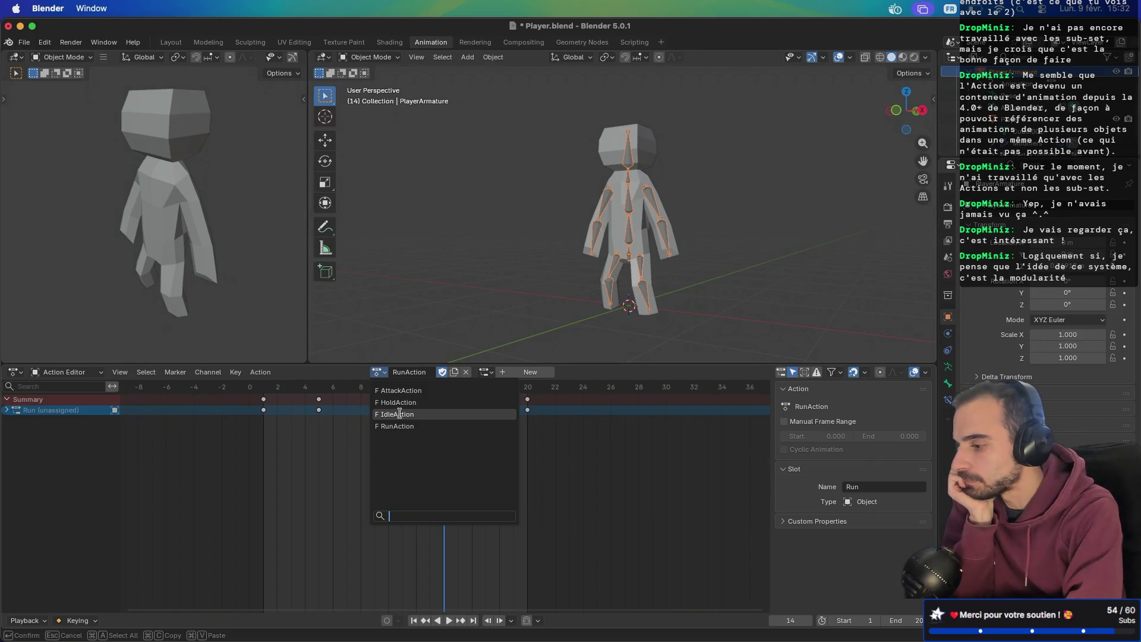
click(400, 414)
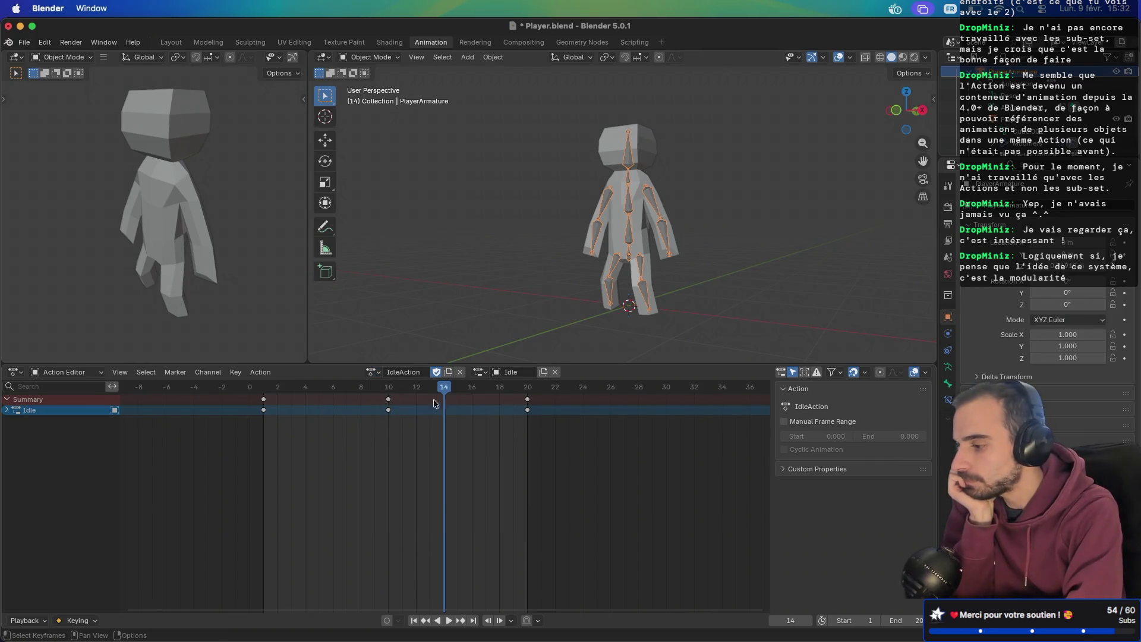
click(542, 373)
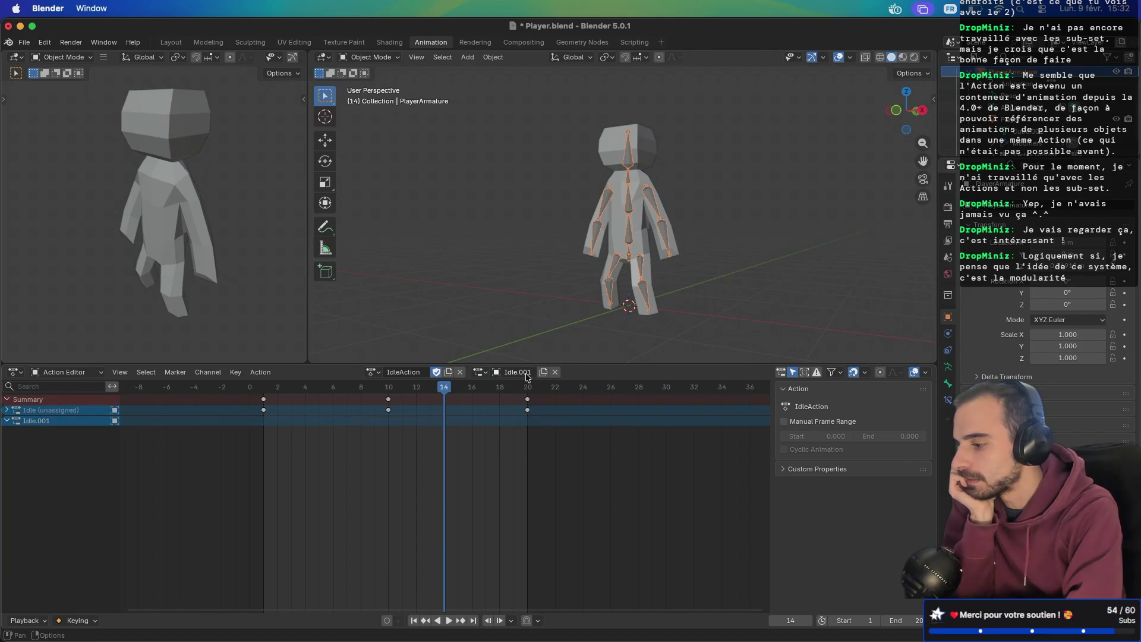
- Unassign the Idle.001 slot, delete the animation channels and bring up the close prompt
click(555, 372)
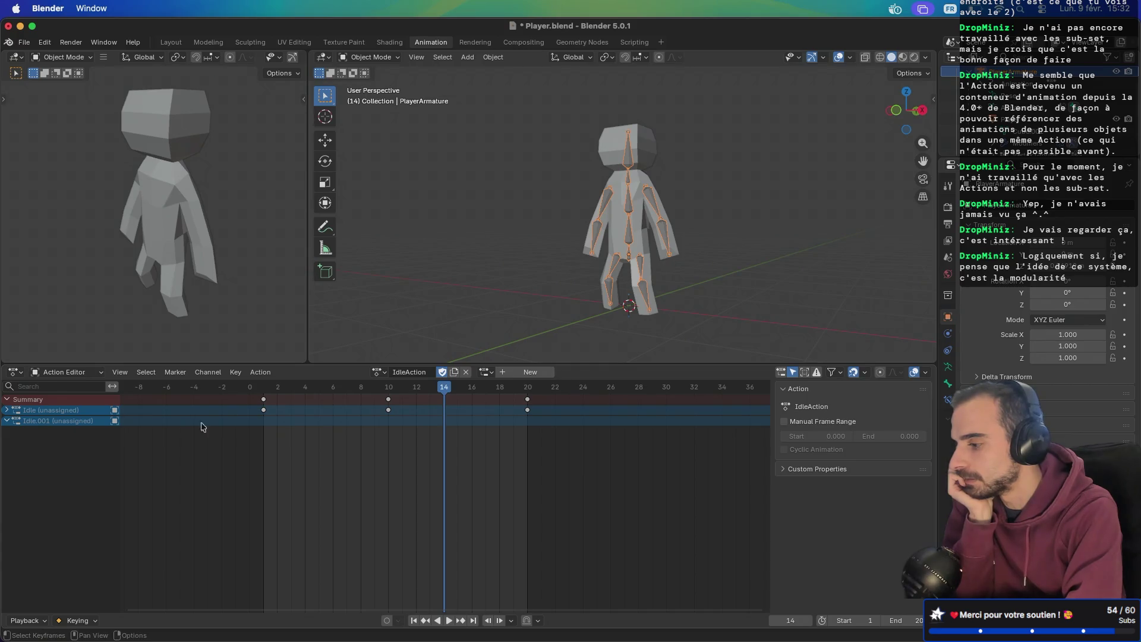
right_click(37, 424)
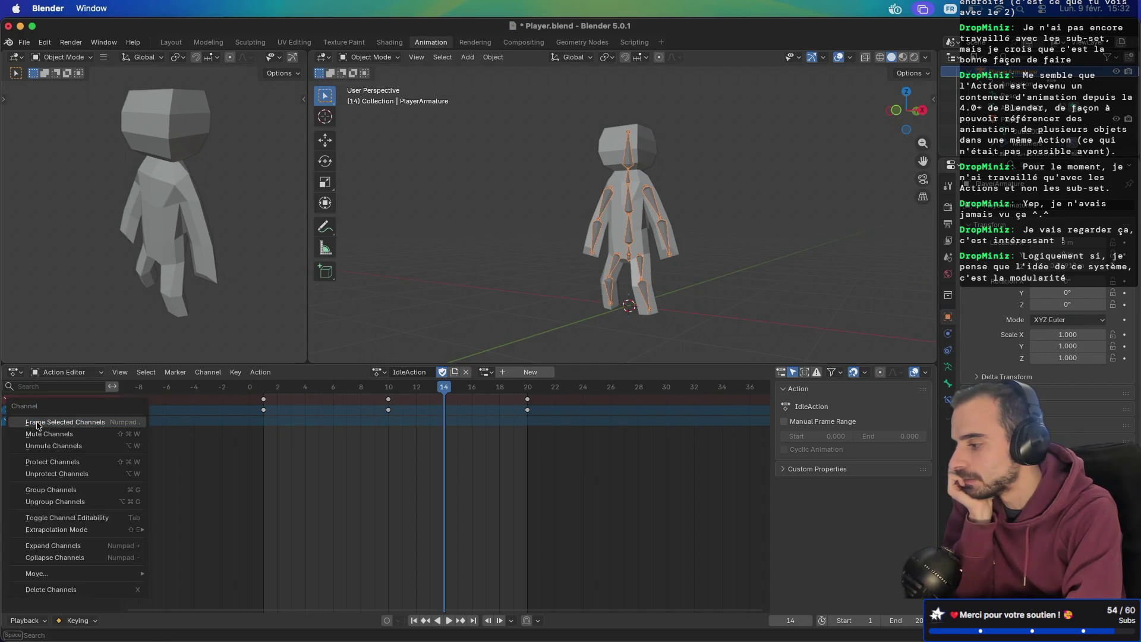
click(71, 591)
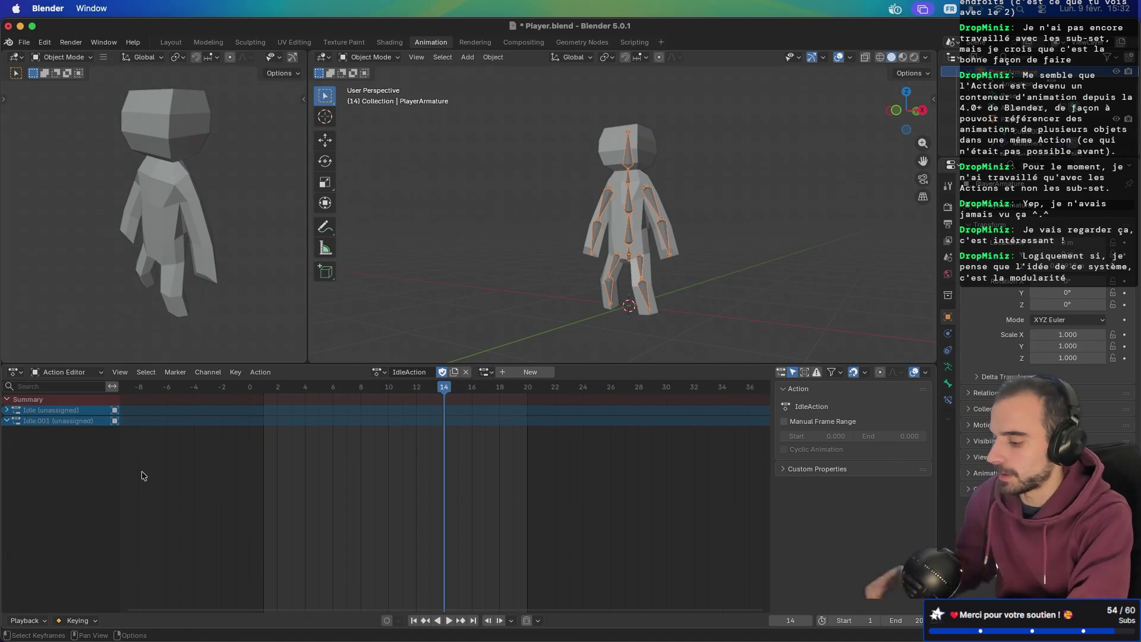
key(super+q)
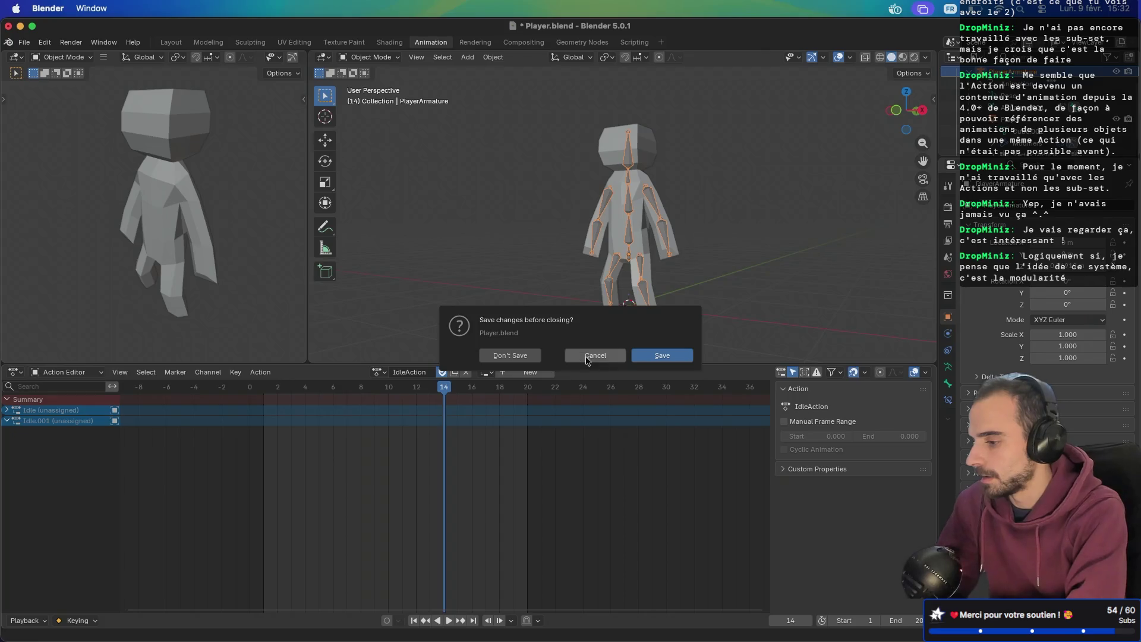
click(588, 357)
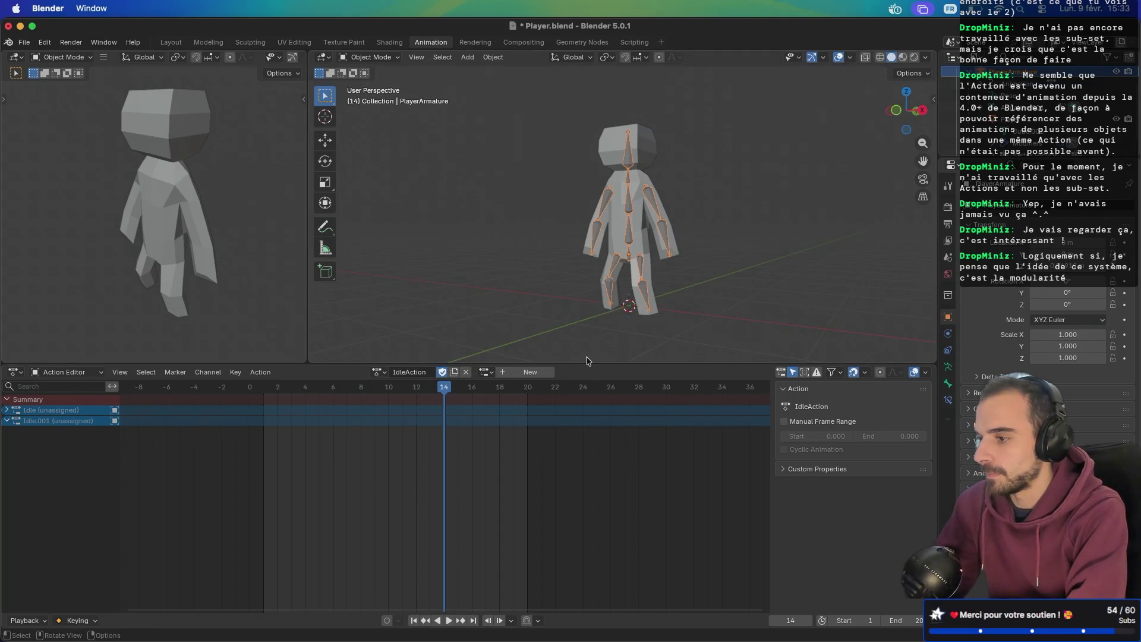
key(ctrl+space)
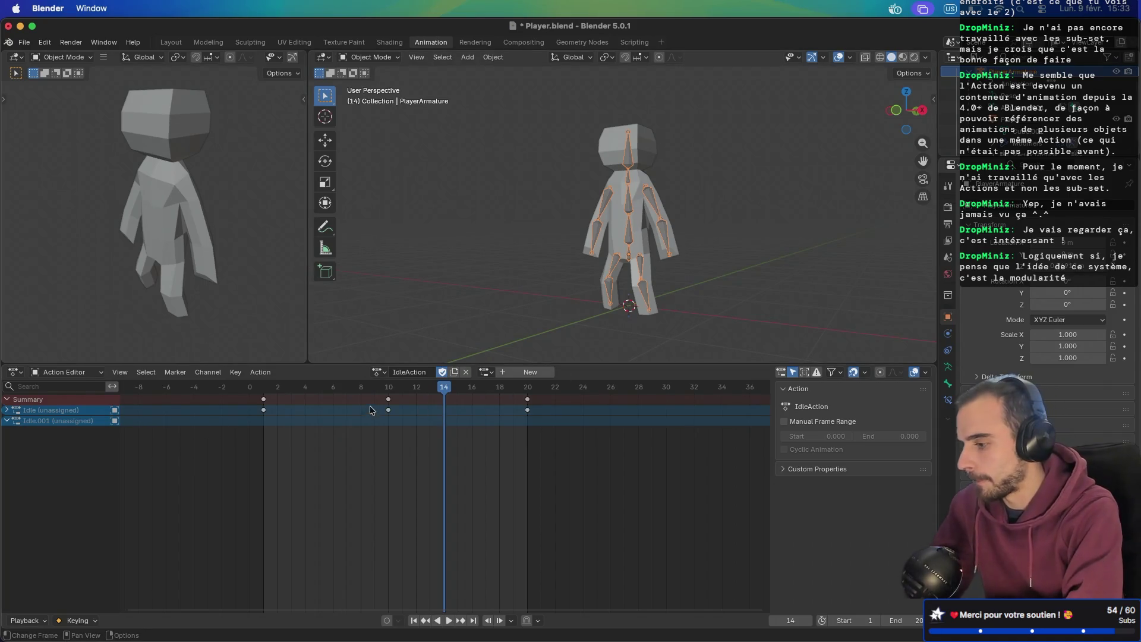
click(487, 372)
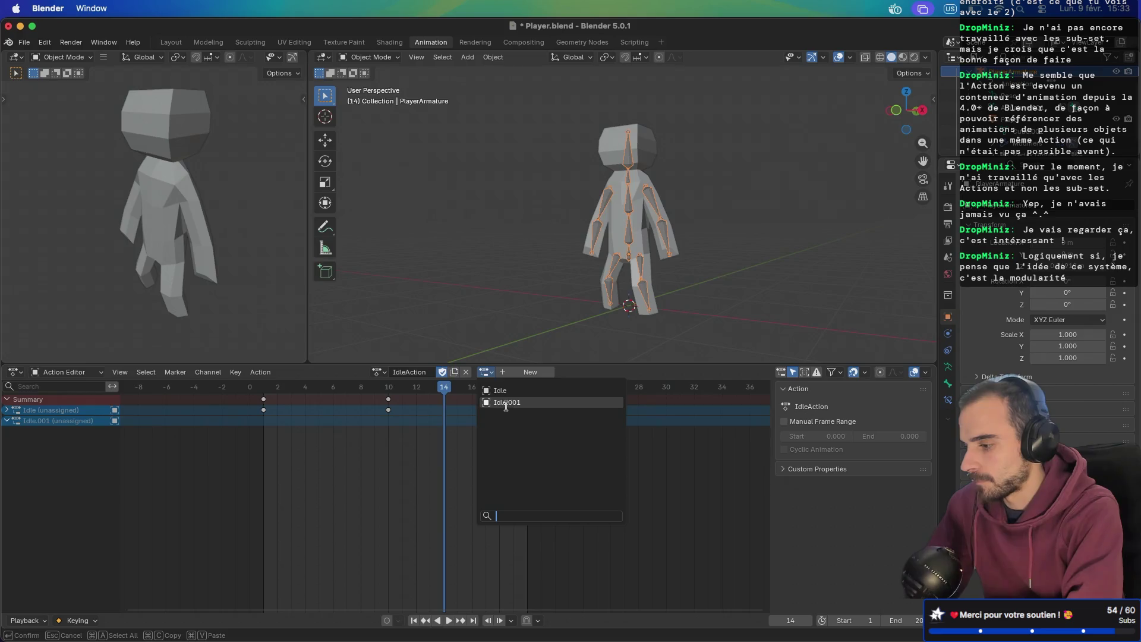
key(Escape)
click(485, 371)
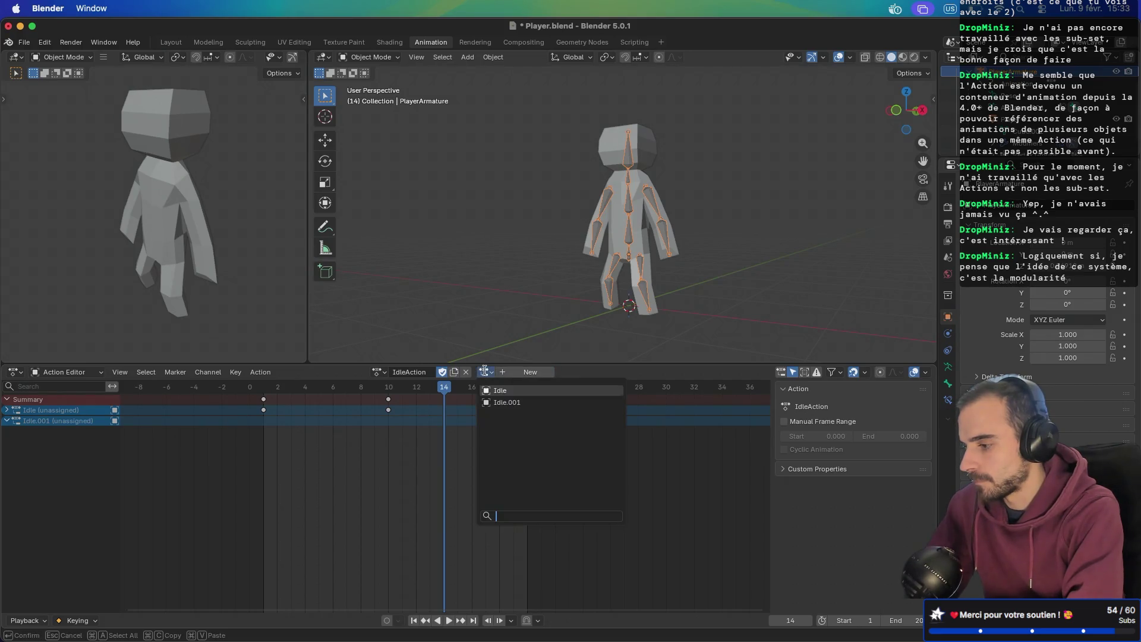
click(498, 391)
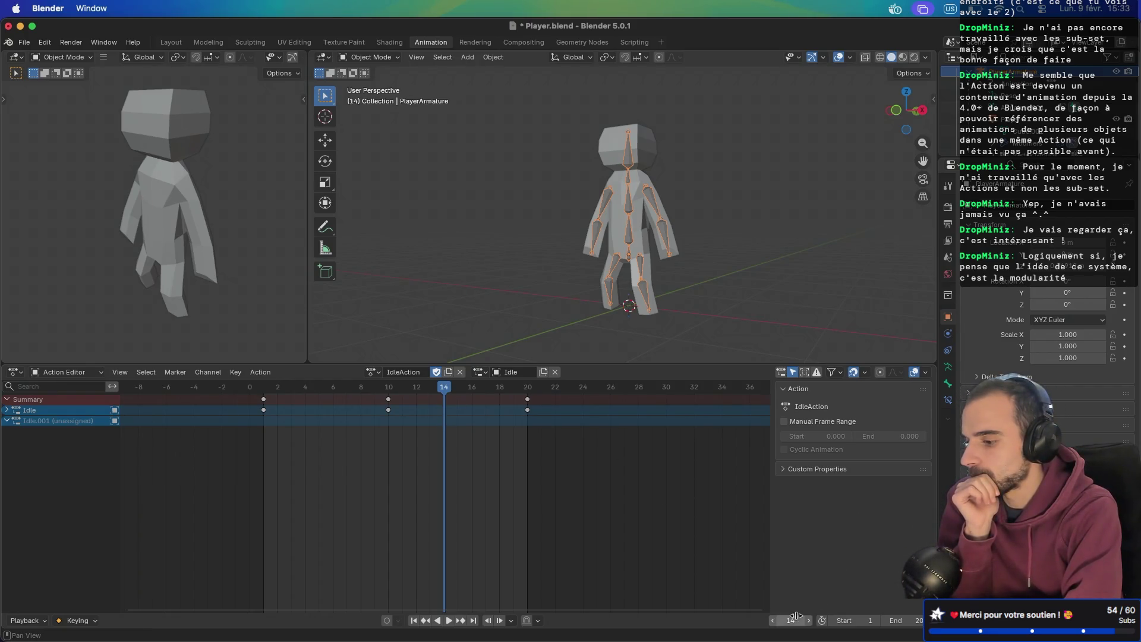
click(926, 373)
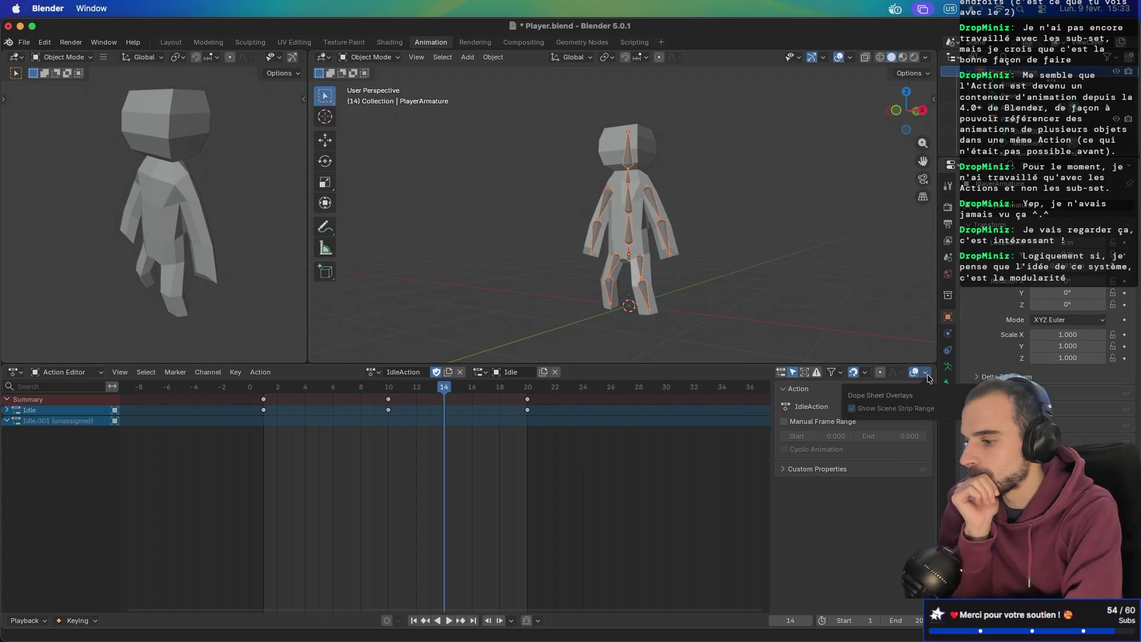
click(866, 373)
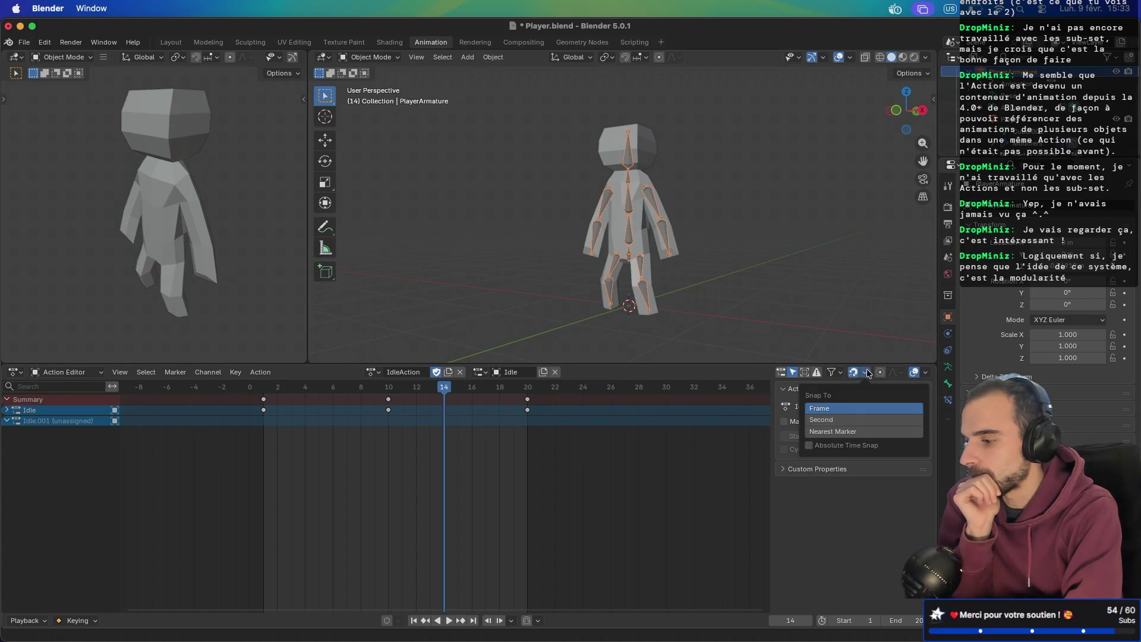
click(782, 372)
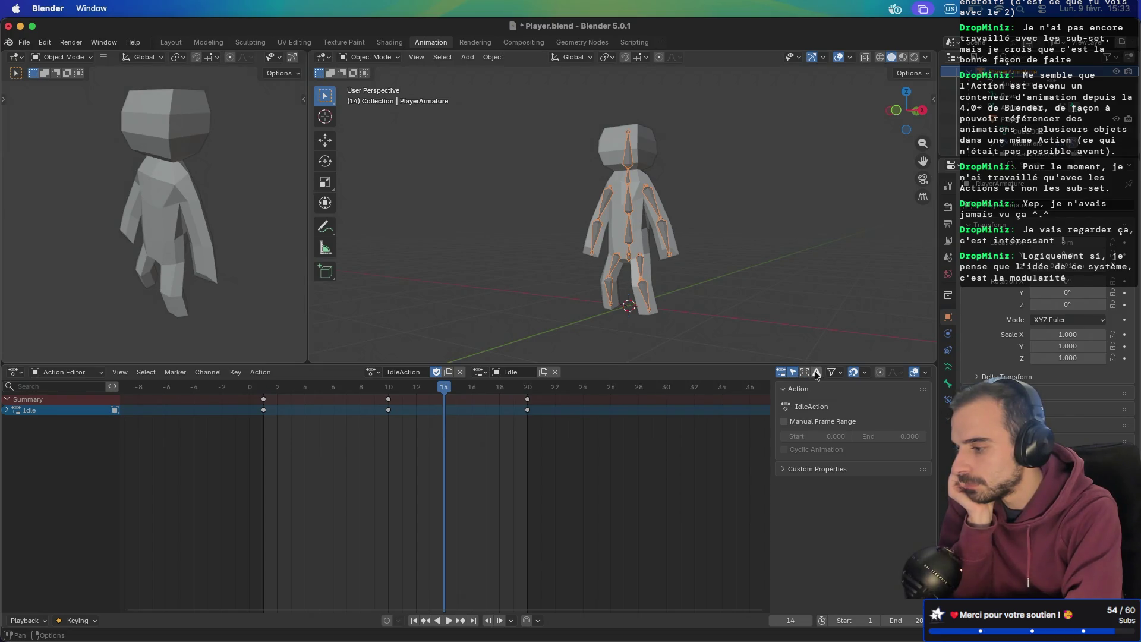
click(374, 372)
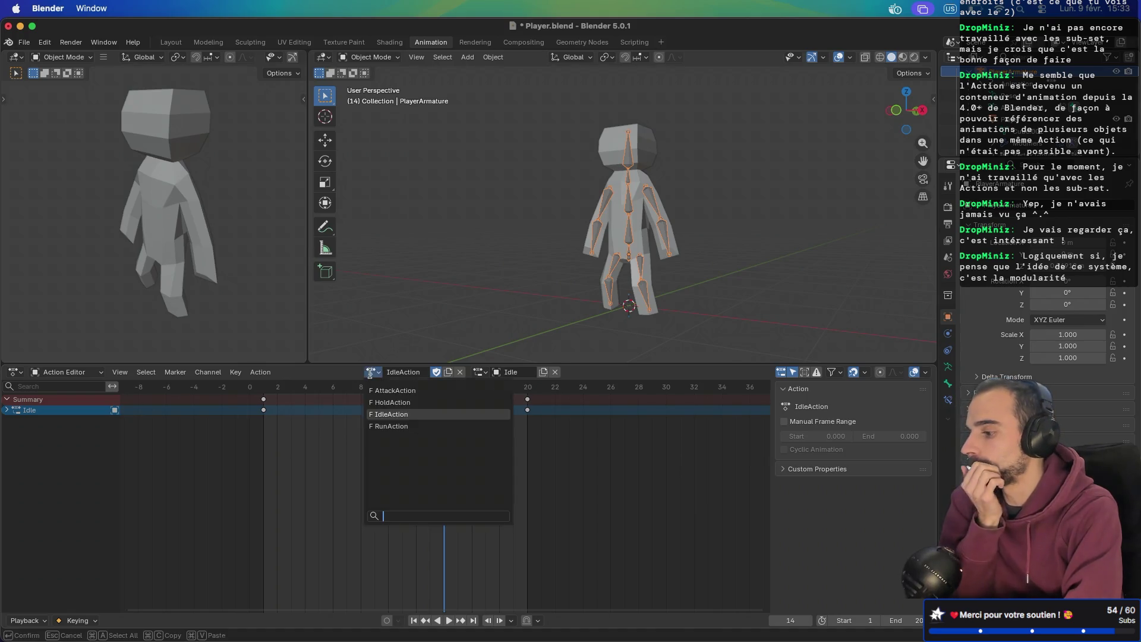
click(394, 428)
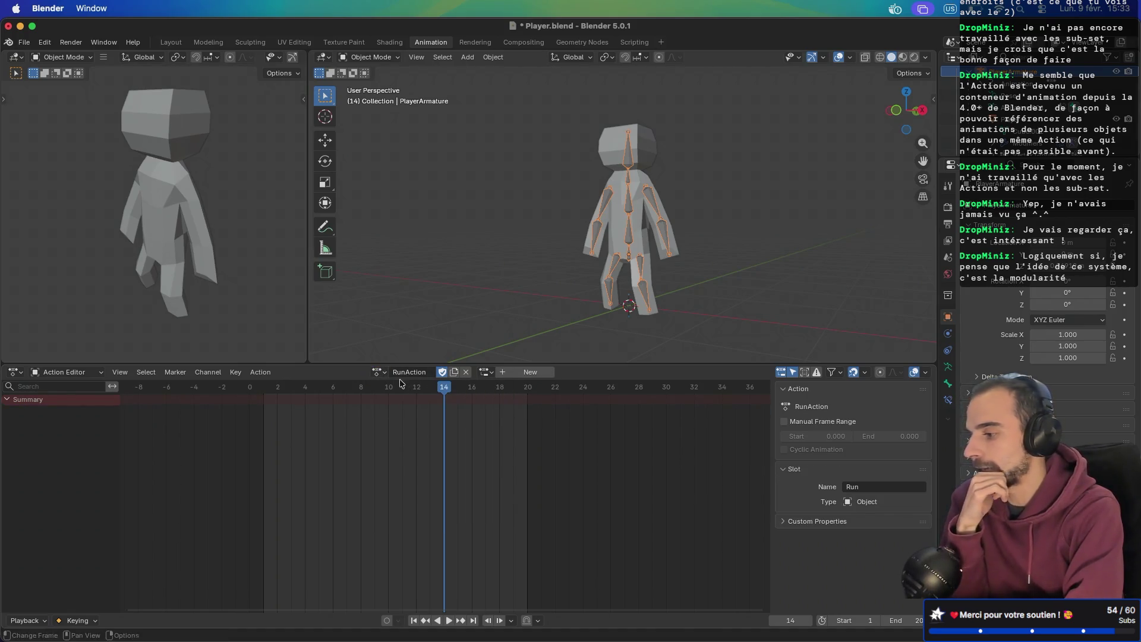
click(377, 373)
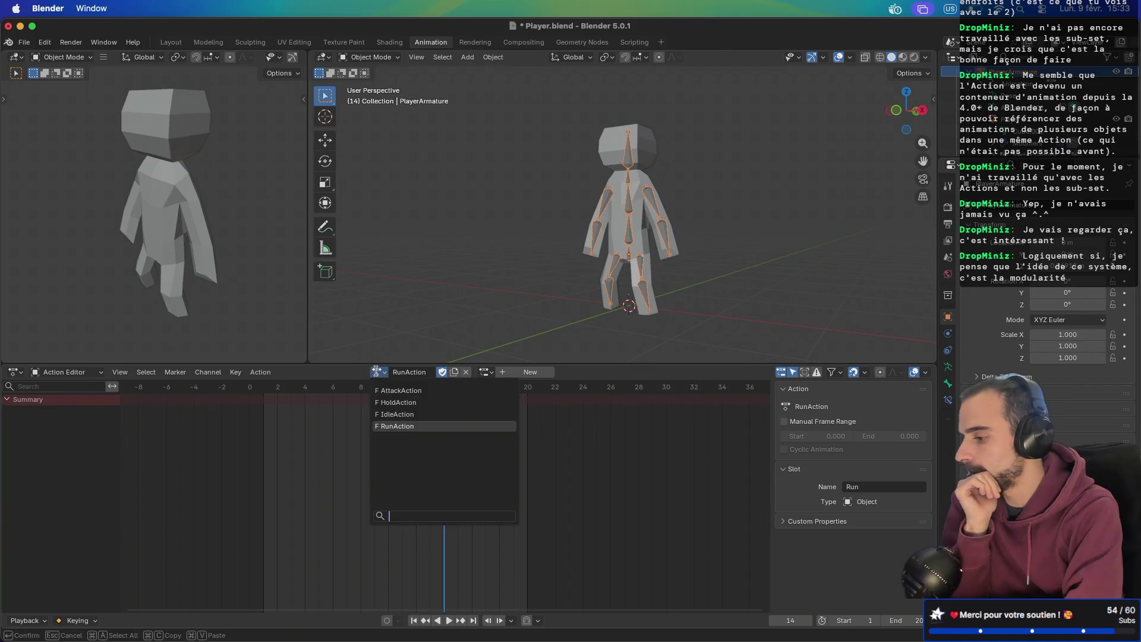
click(392, 419)
click(252, 374)
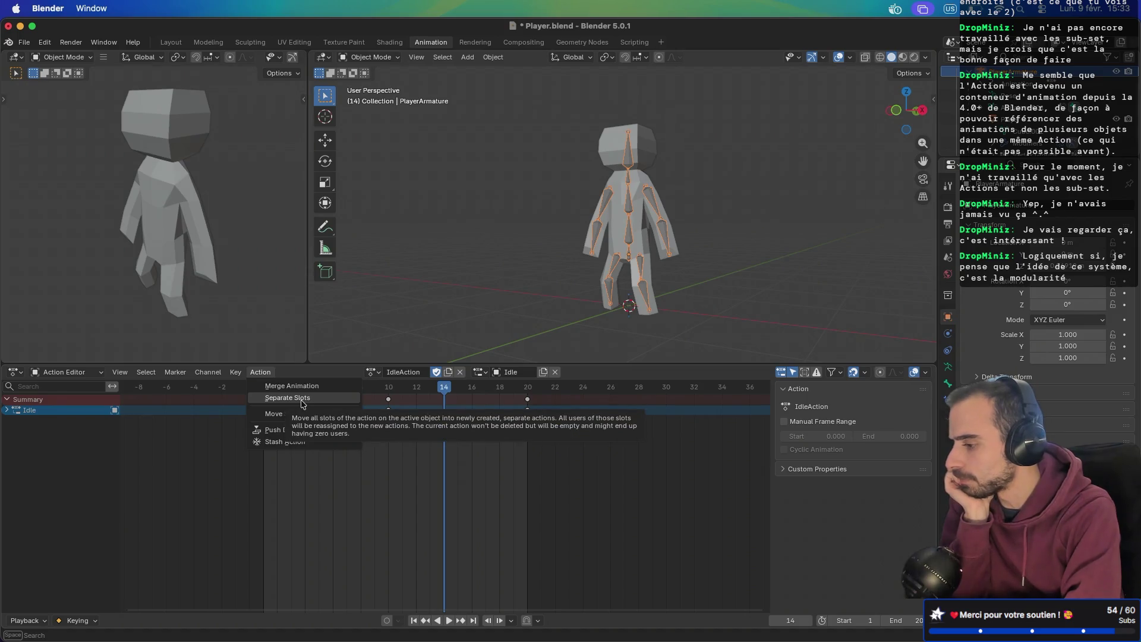
click(202, 372)
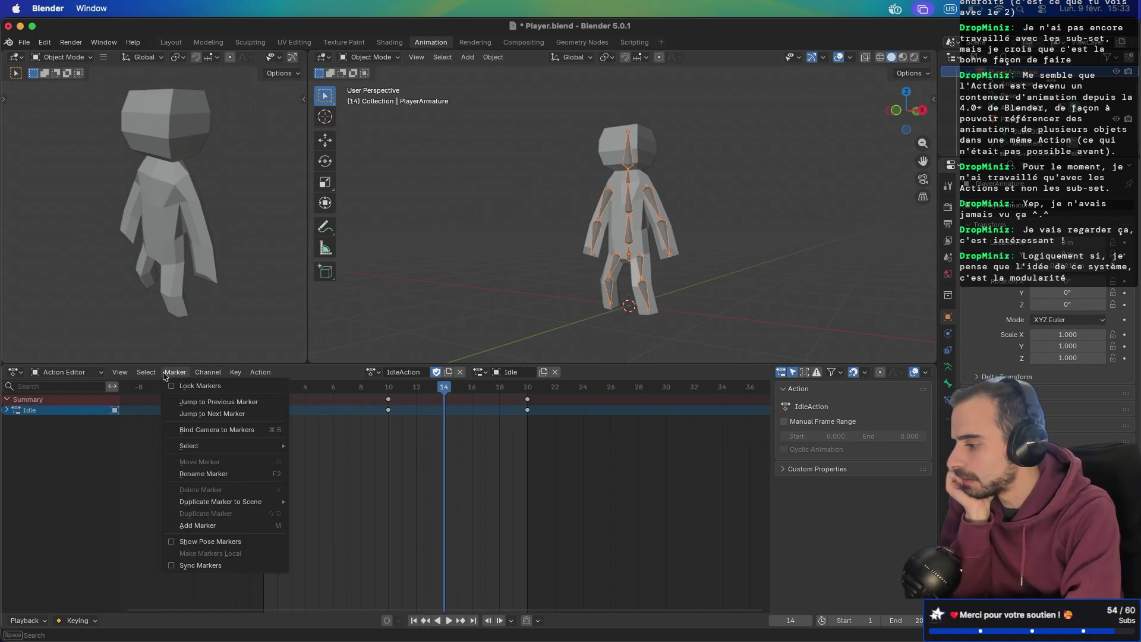
mouse_move(154, 376)
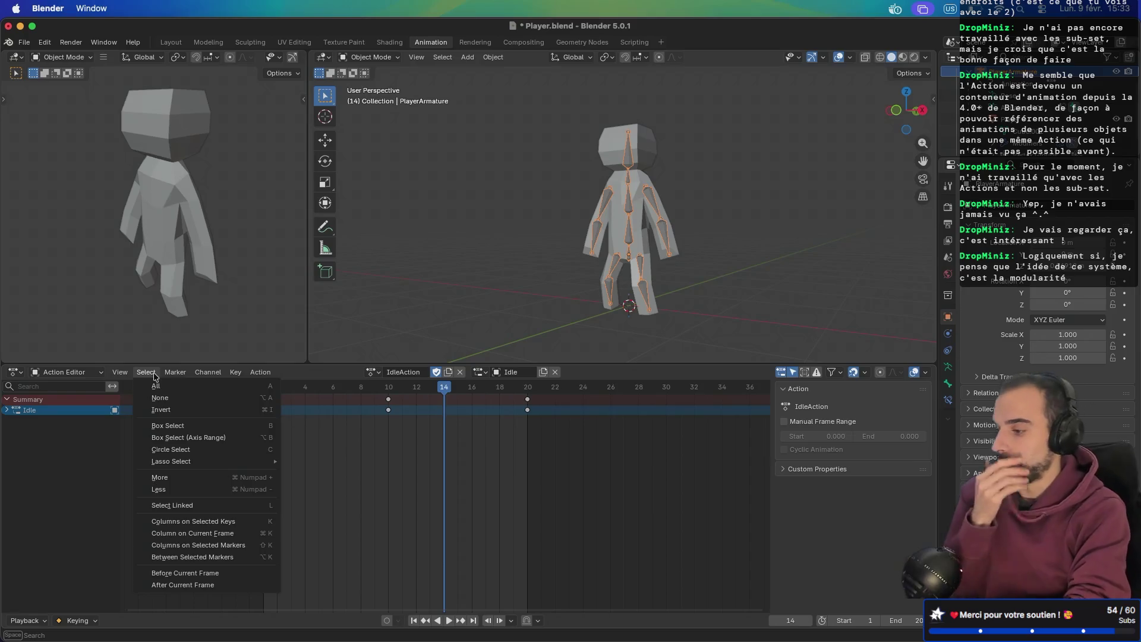
click(376, 372)
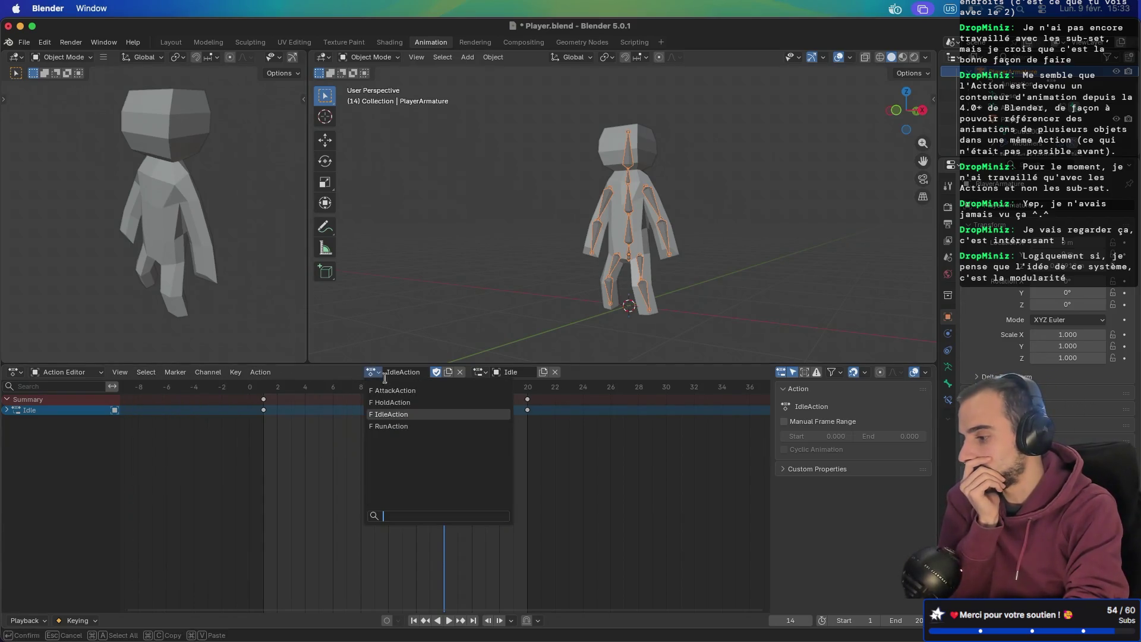
- Load HoldAction and then AttackAction on the armature to compare their keyframes
click(391, 402)
click(379, 372)
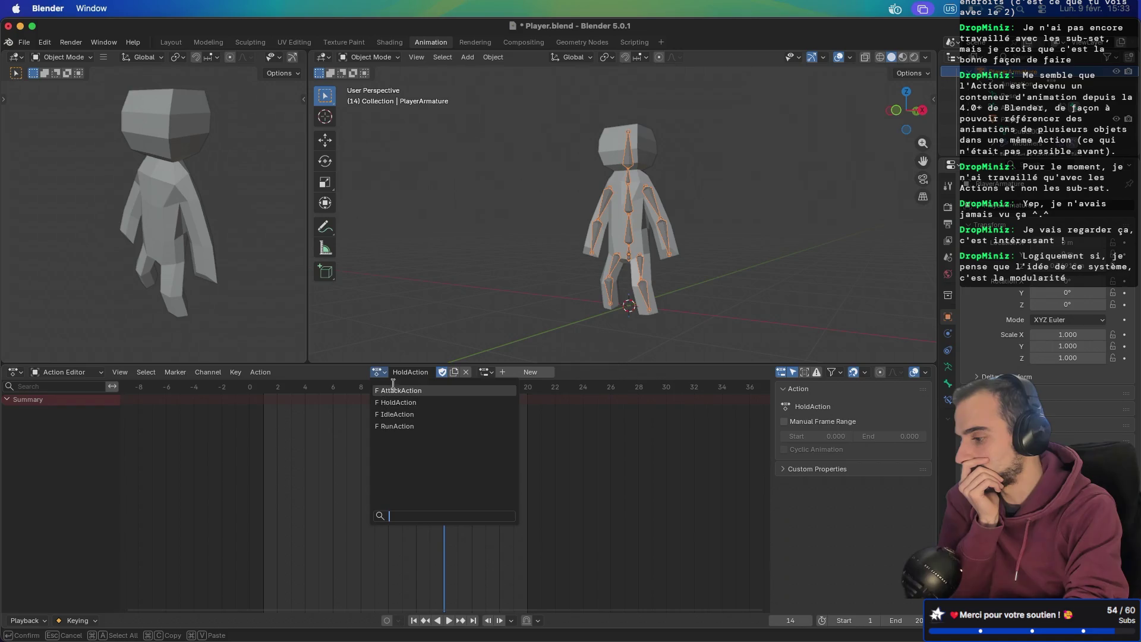
click(392, 390)
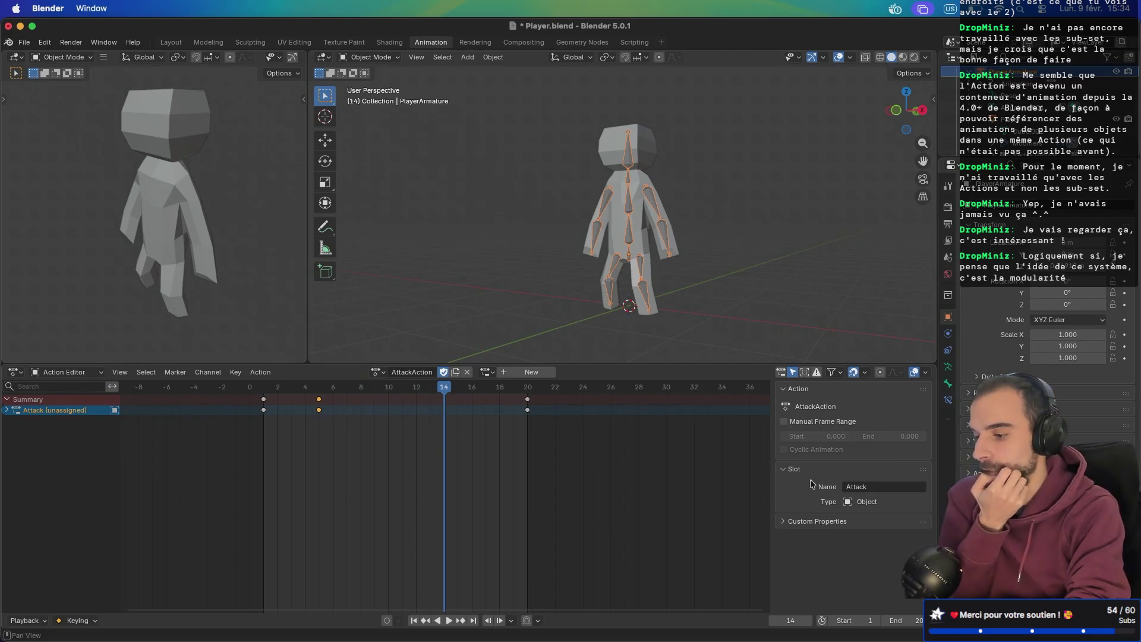
click(378, 372)
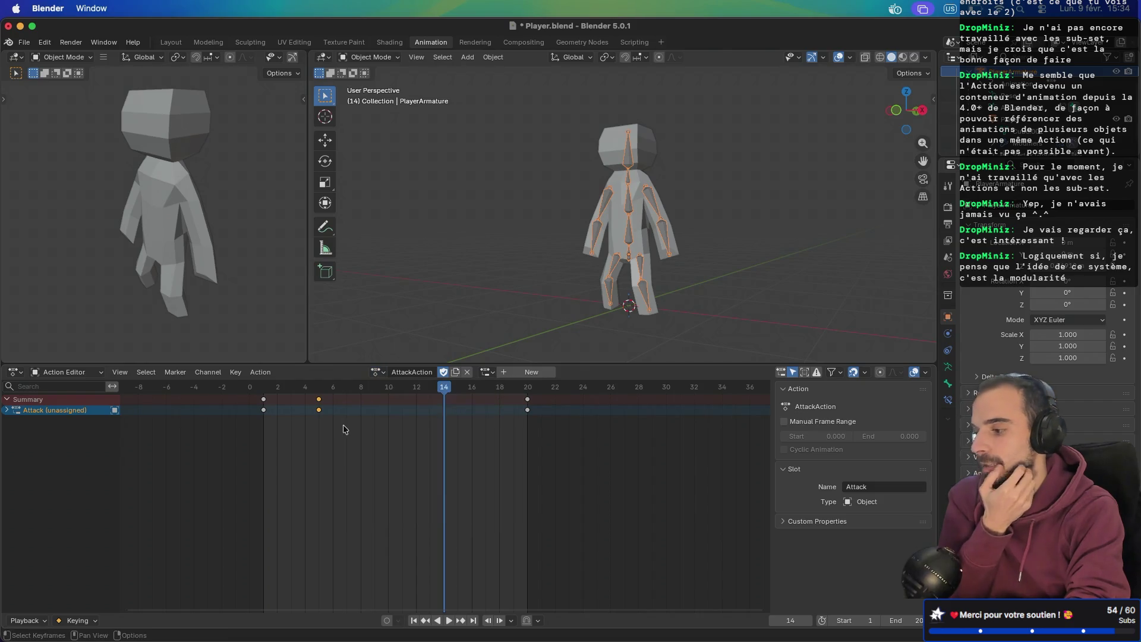
click(379, 372)
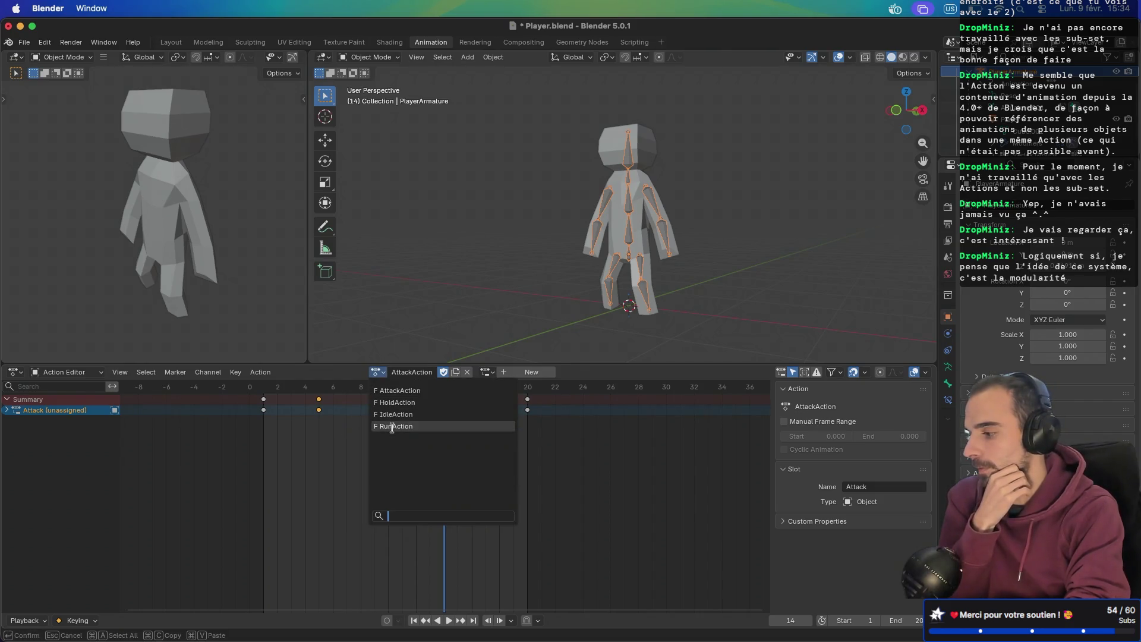
- Cycle through RunAction, IdleAction and HoldAction keyframes, finishing with AttackAction assigned
click(392, 426)
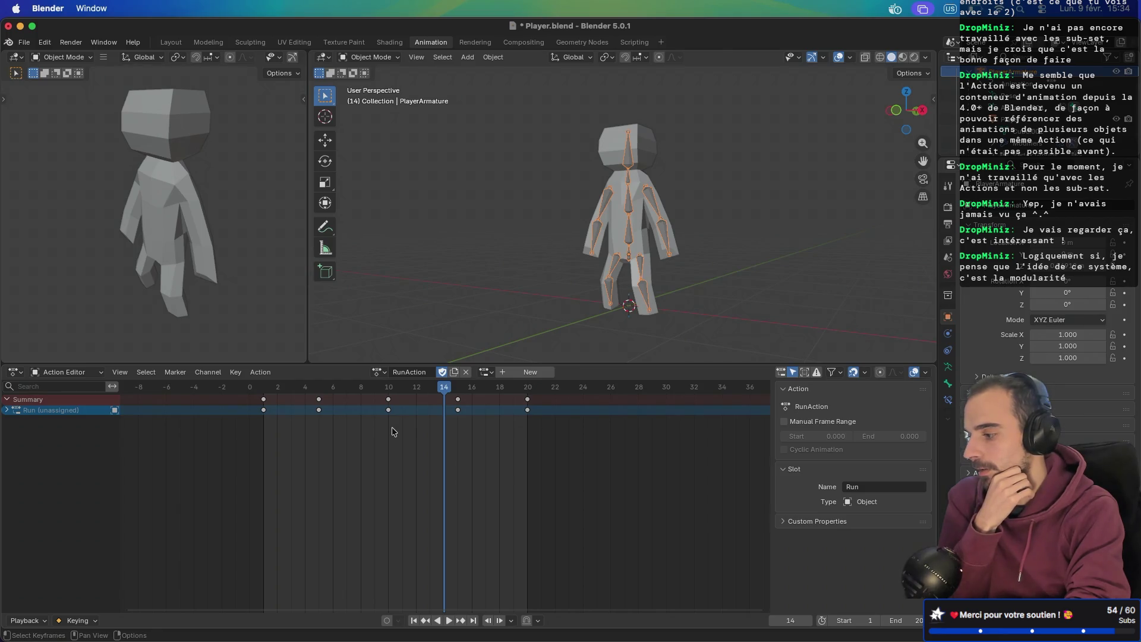
click(378, 372)
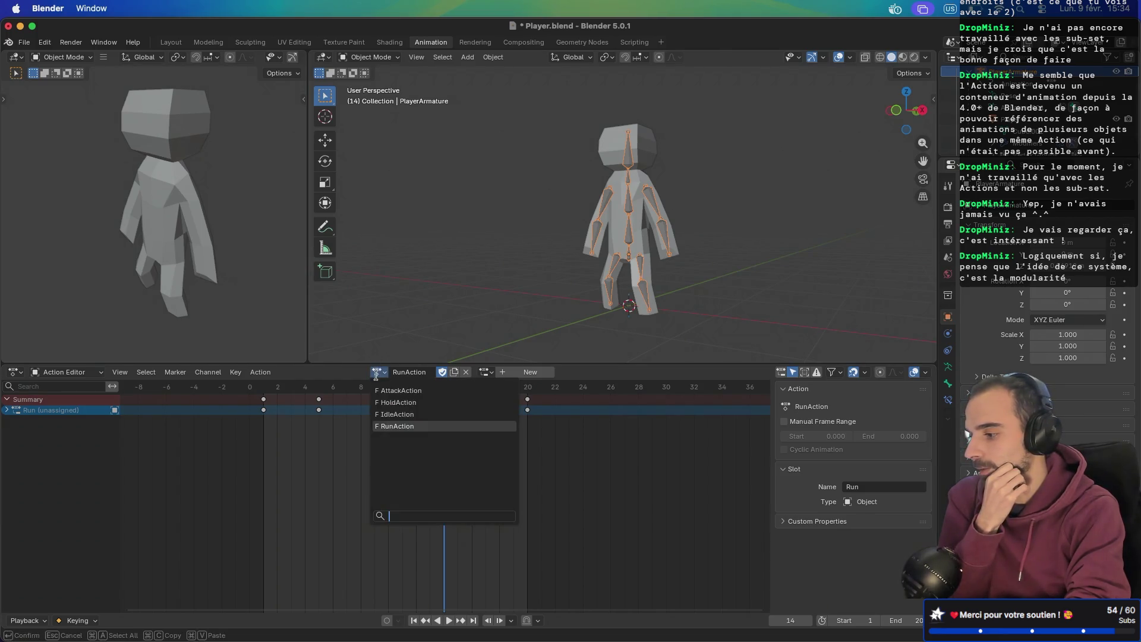
click(384, 414)
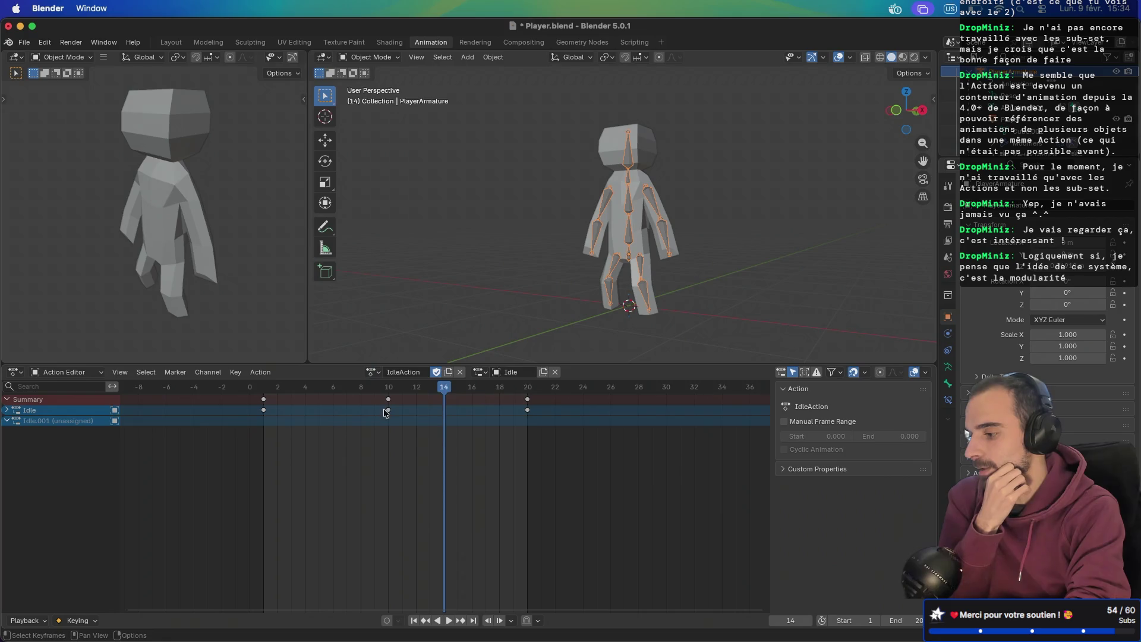
click(376, 372)
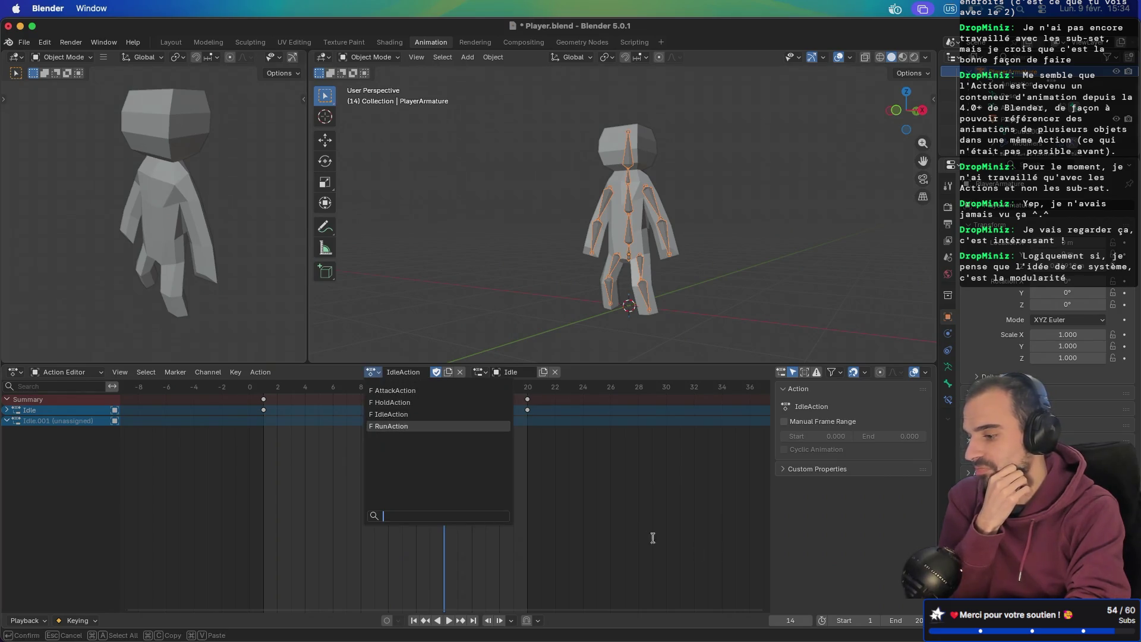
click(383, 402)
click(376, 373)
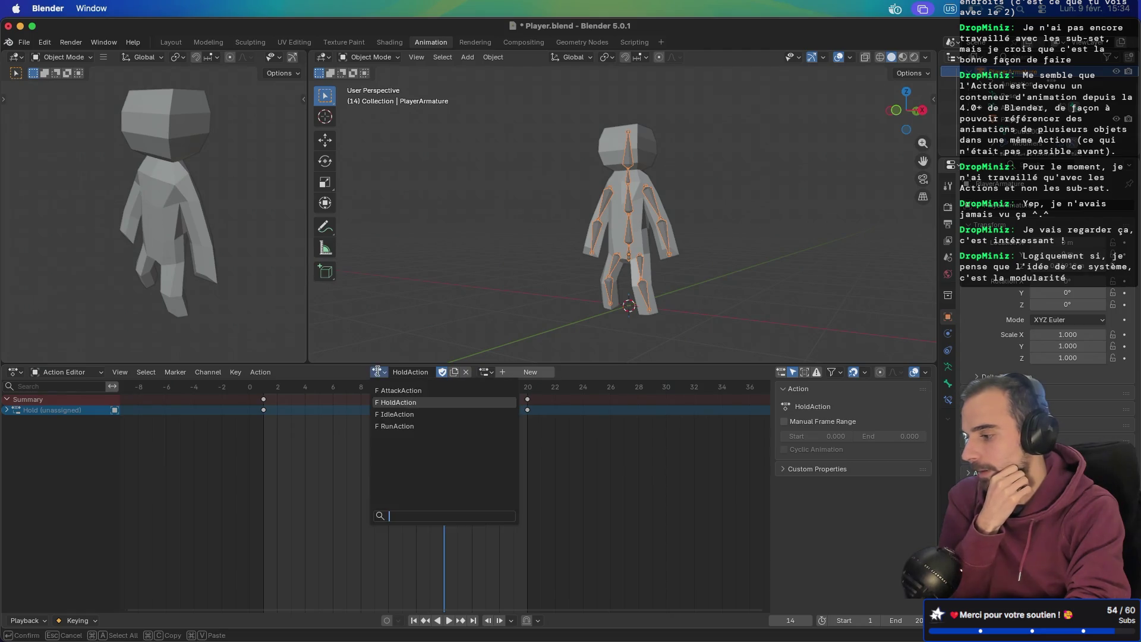
click(383, 391)
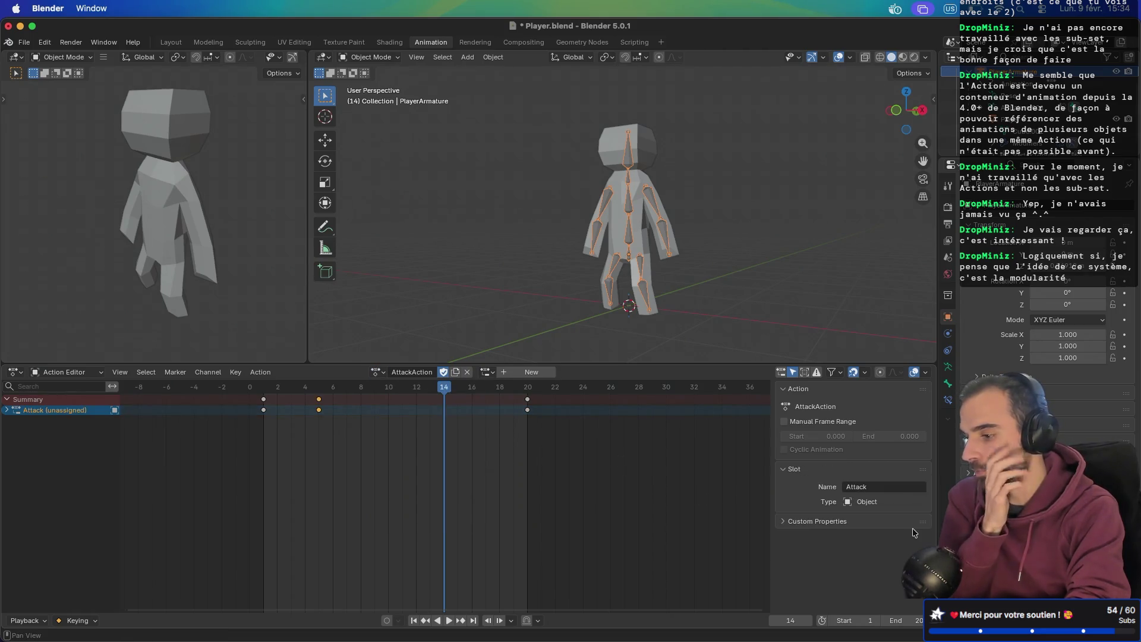
click(15, 372)
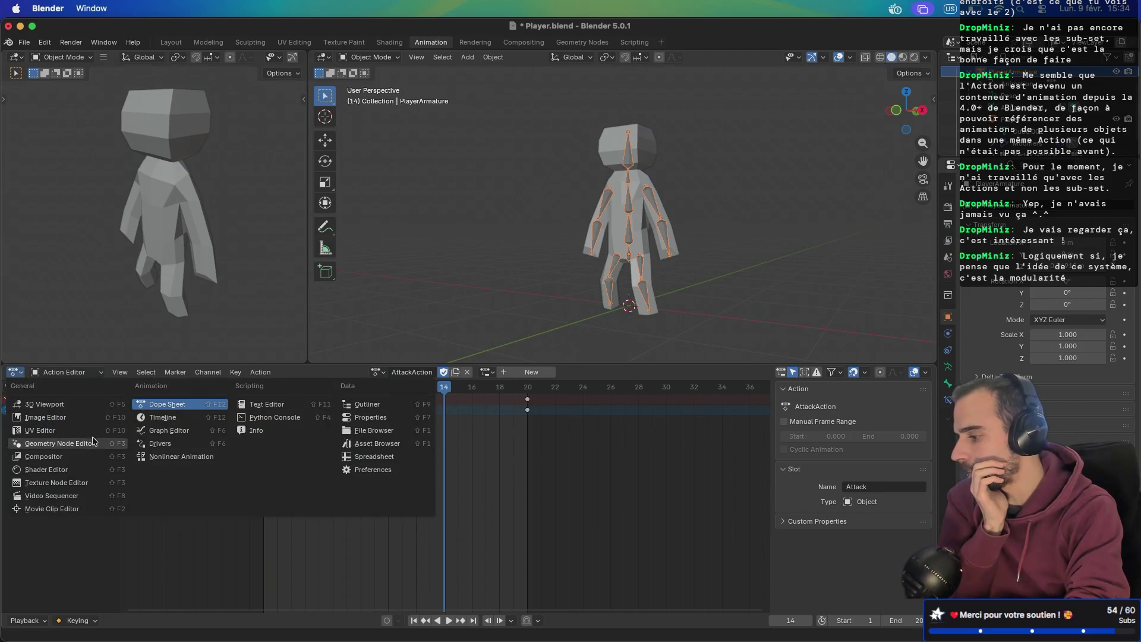
- Switch the editor to Nonlinear Animation and back to the Action Editor
click(165, 456)
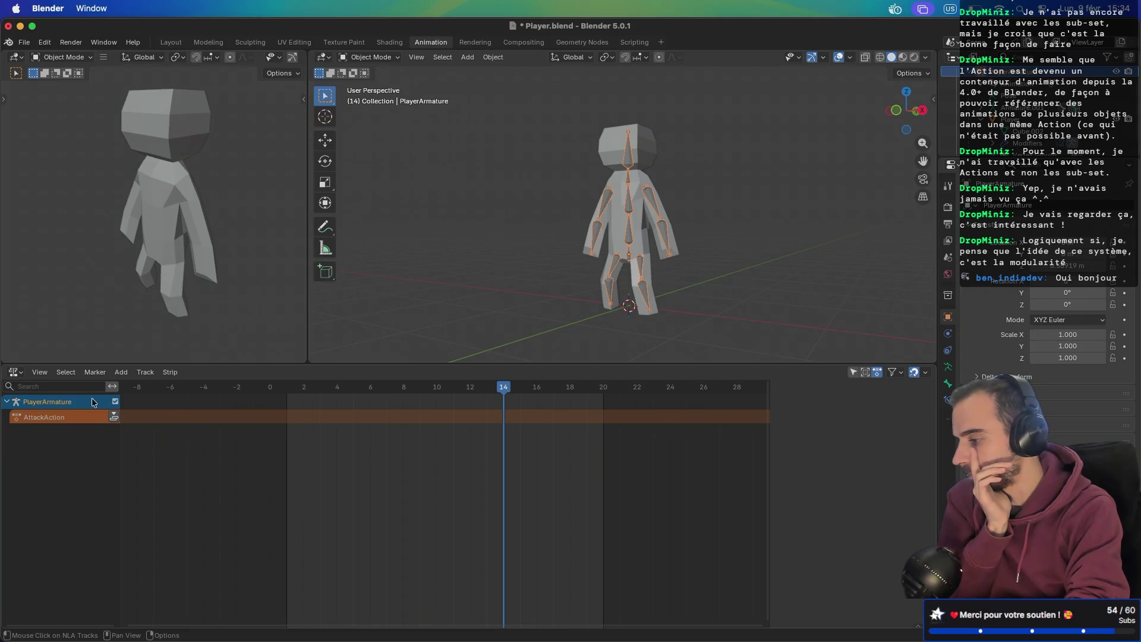
click(15, 372)
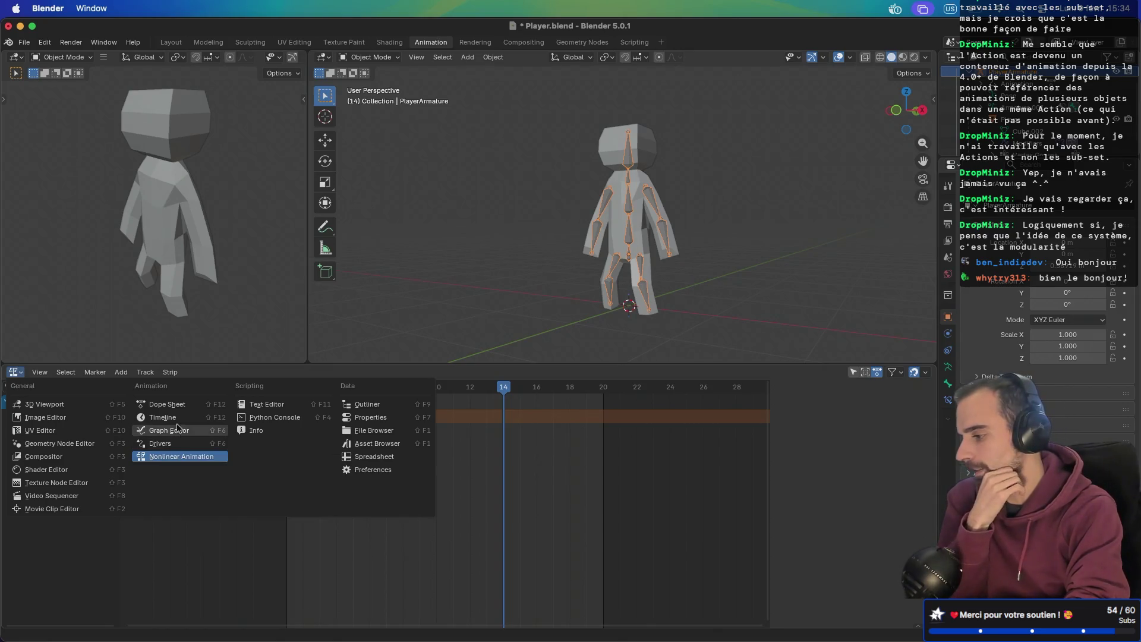
click(172, 405)
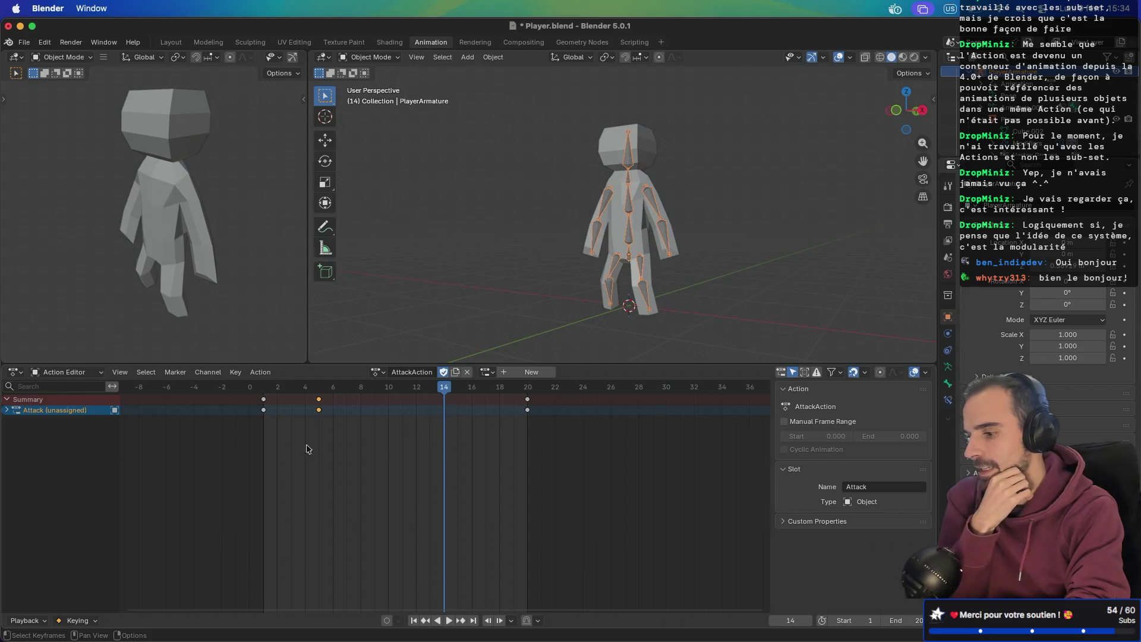
- Look through the Key and Channel menus, then drag the Action Editor's top border up
click(236, 373)
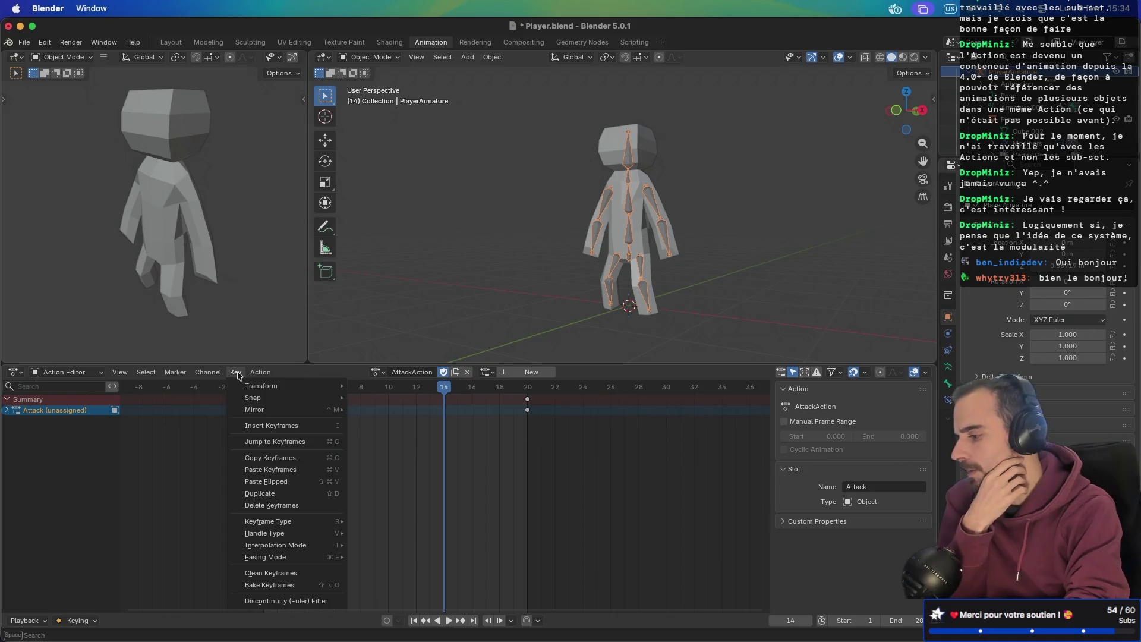
mouse_move(209, 372)
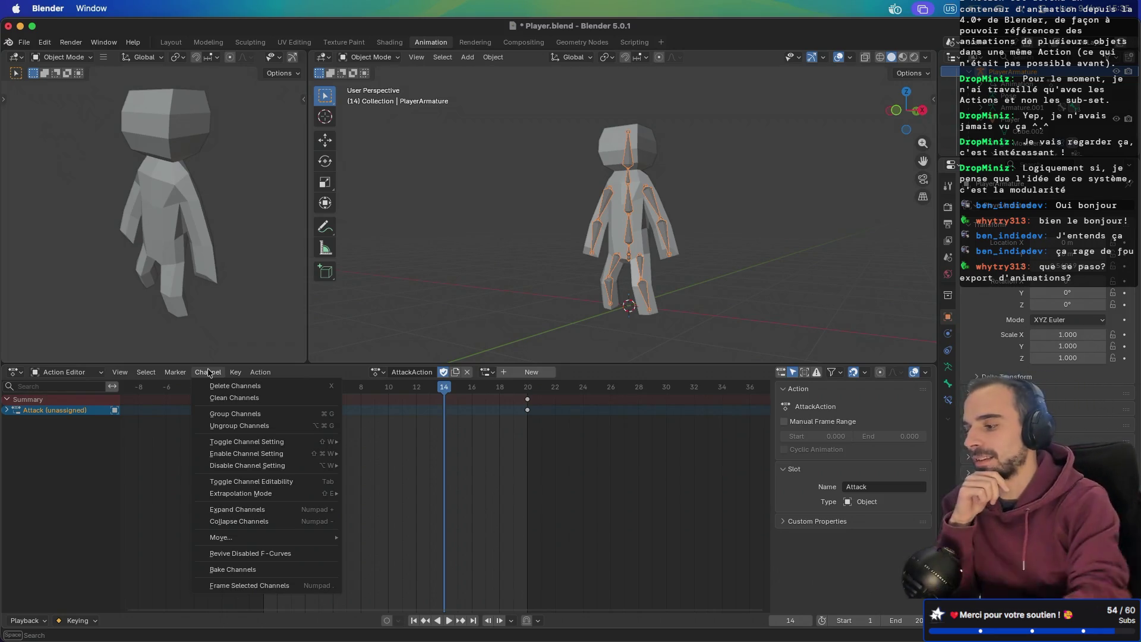
key(Escape)
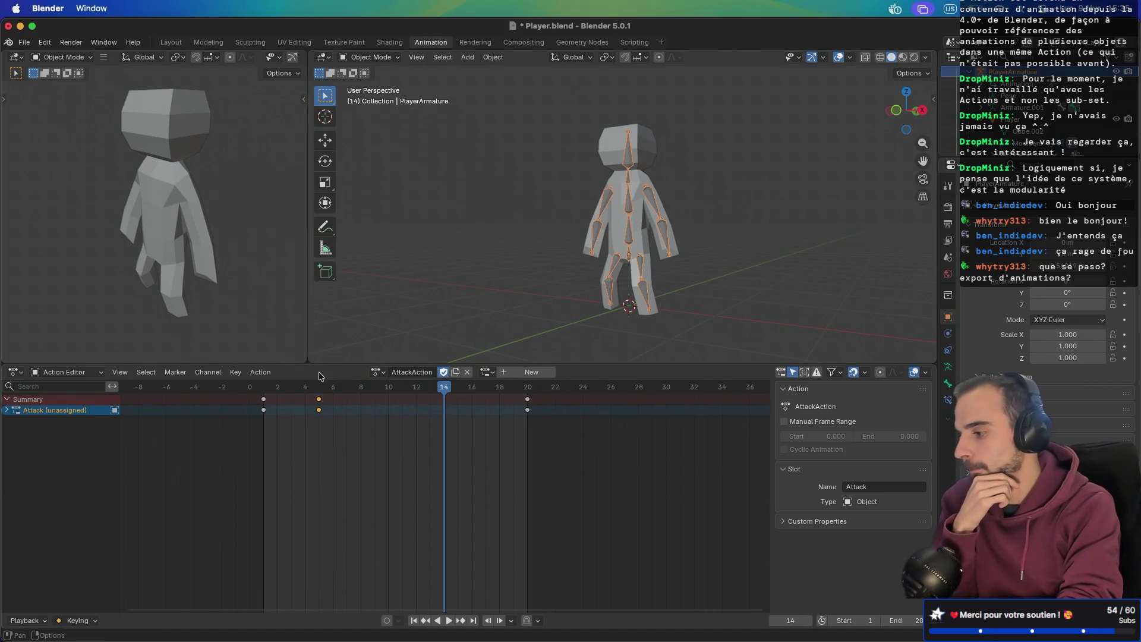
drag(307, 364, 306, 349)
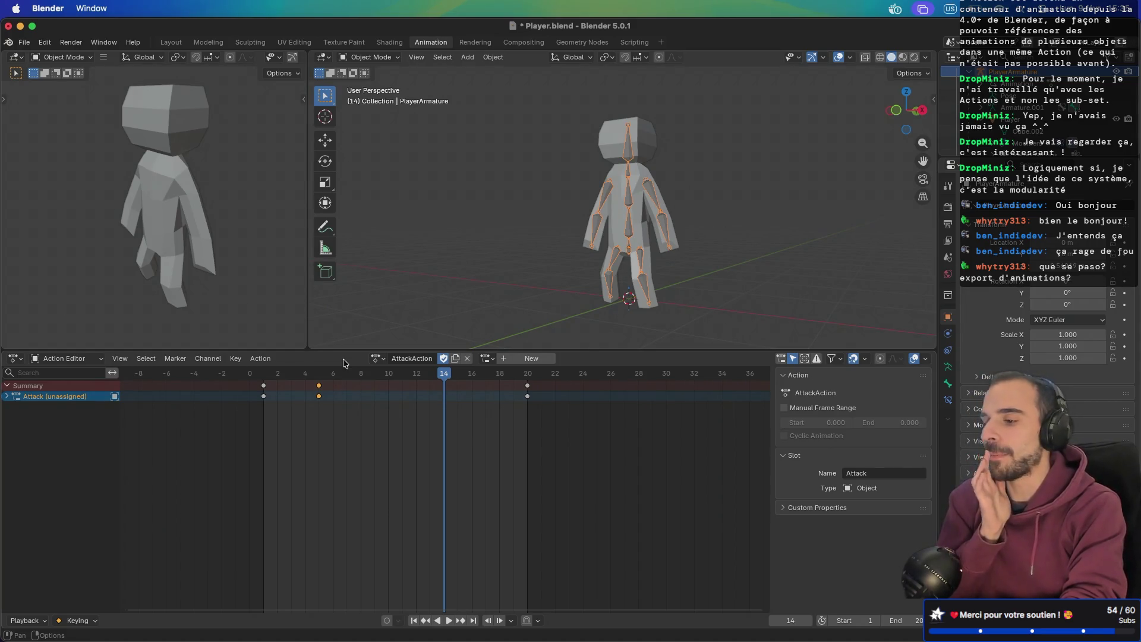
click(374, 359)
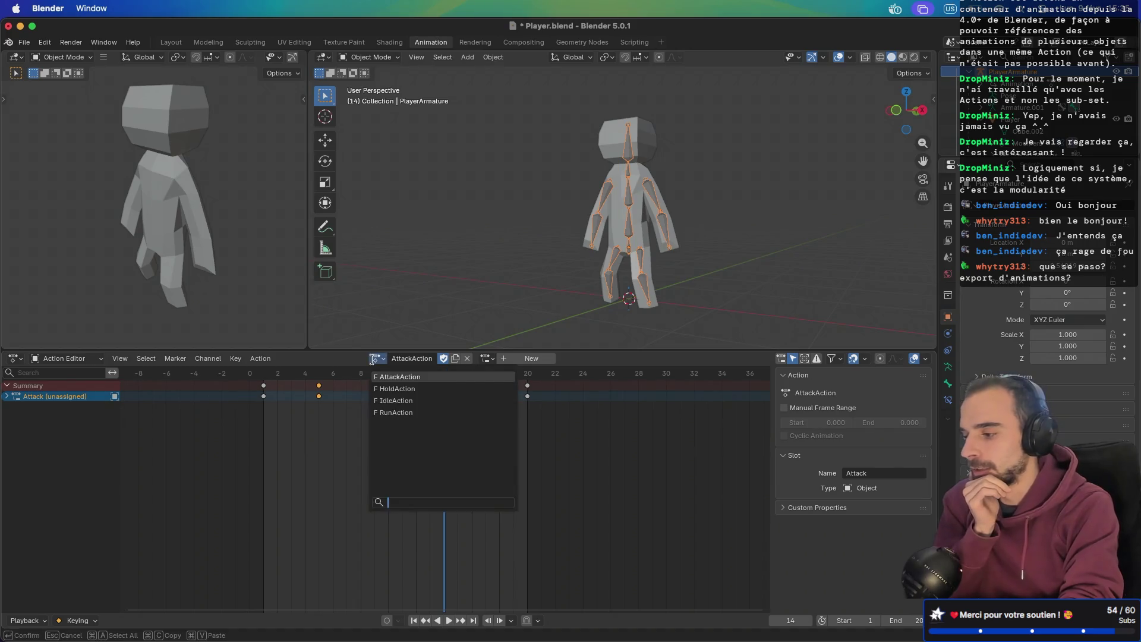
- Push AttackAction down onto its own NLA track
click(260, 359)
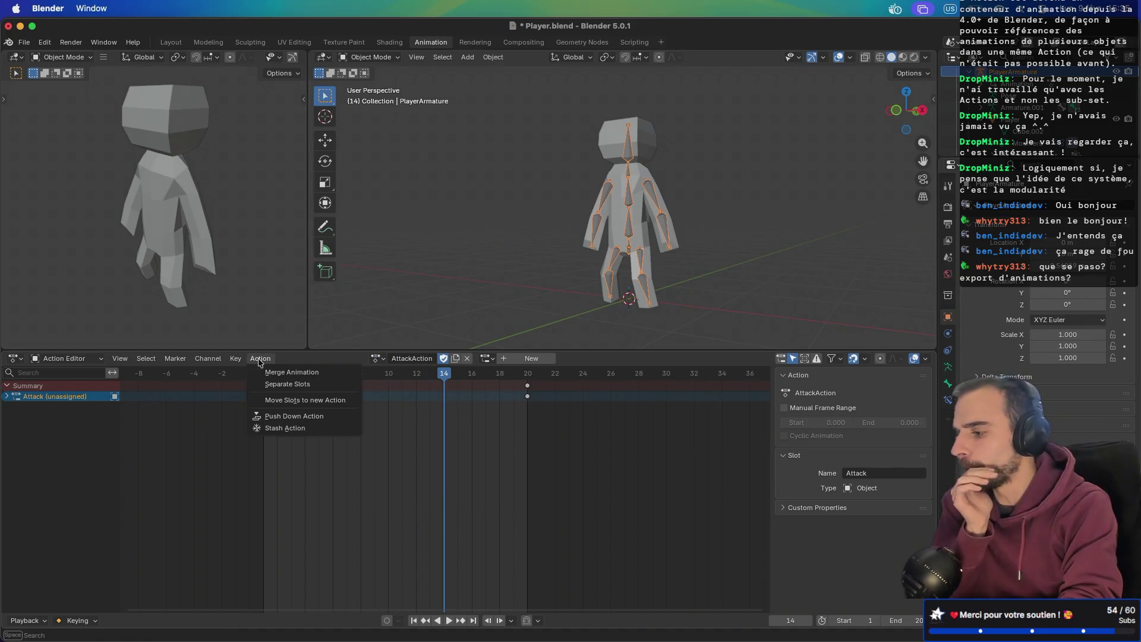
click(283, 418)
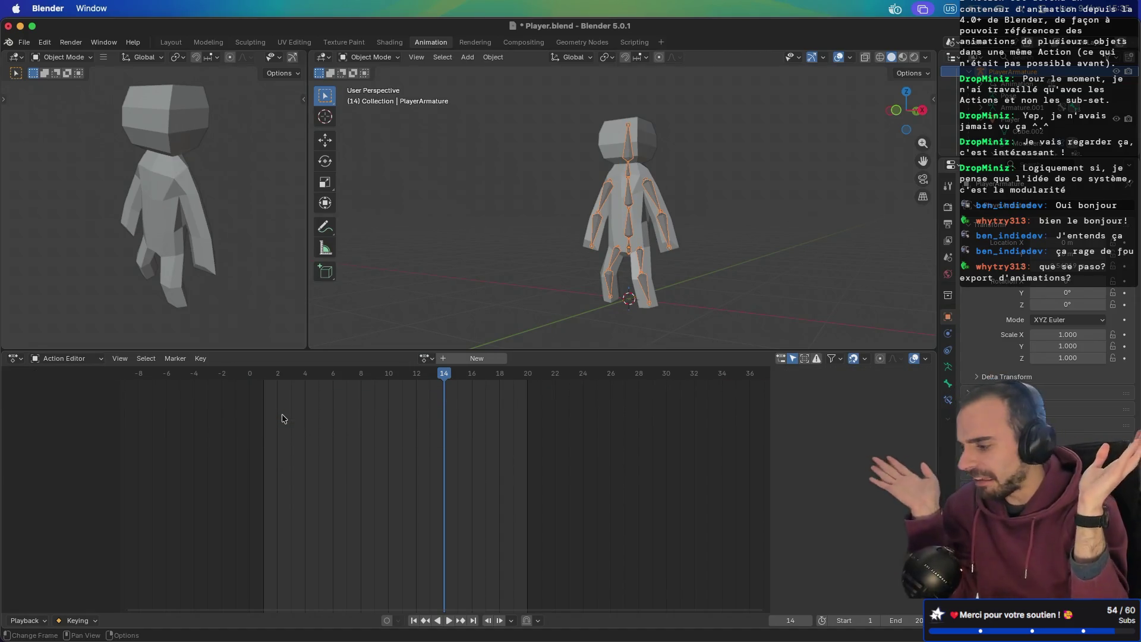
click(427, 358)
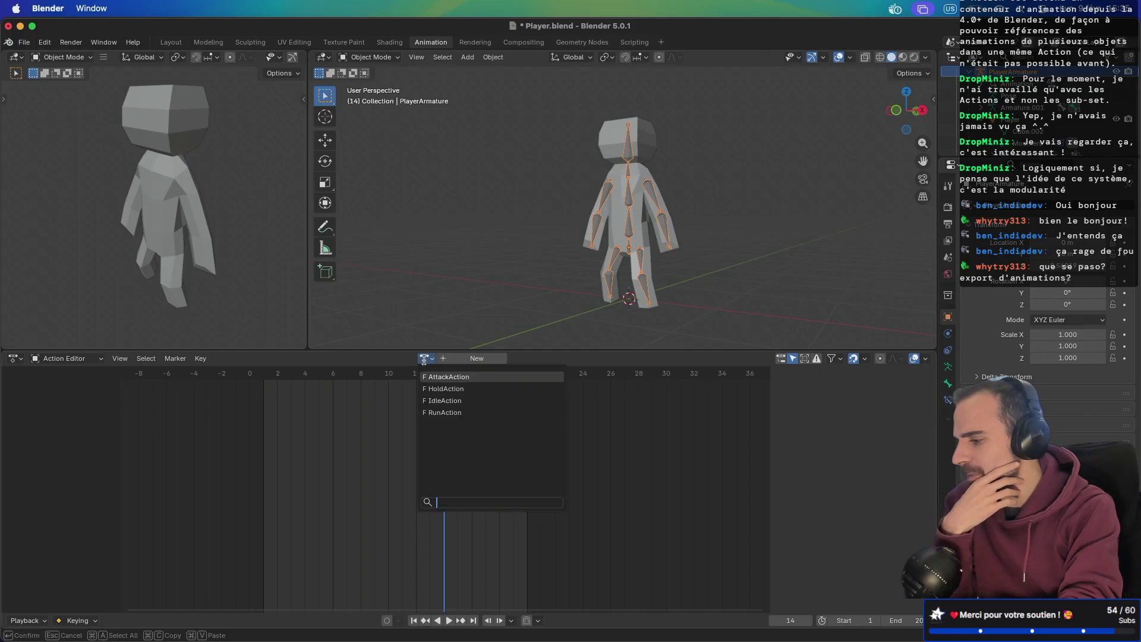
- In the NLA editor, delete the AttackAction track and return to the Action Editor
click(15, 358)
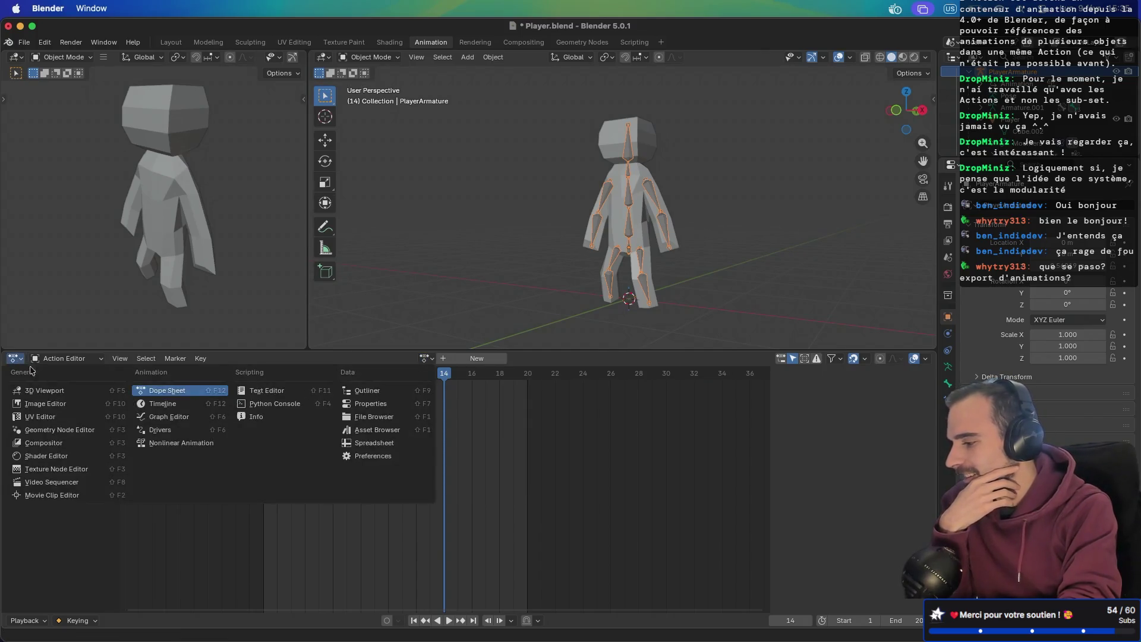
click(173, 446)
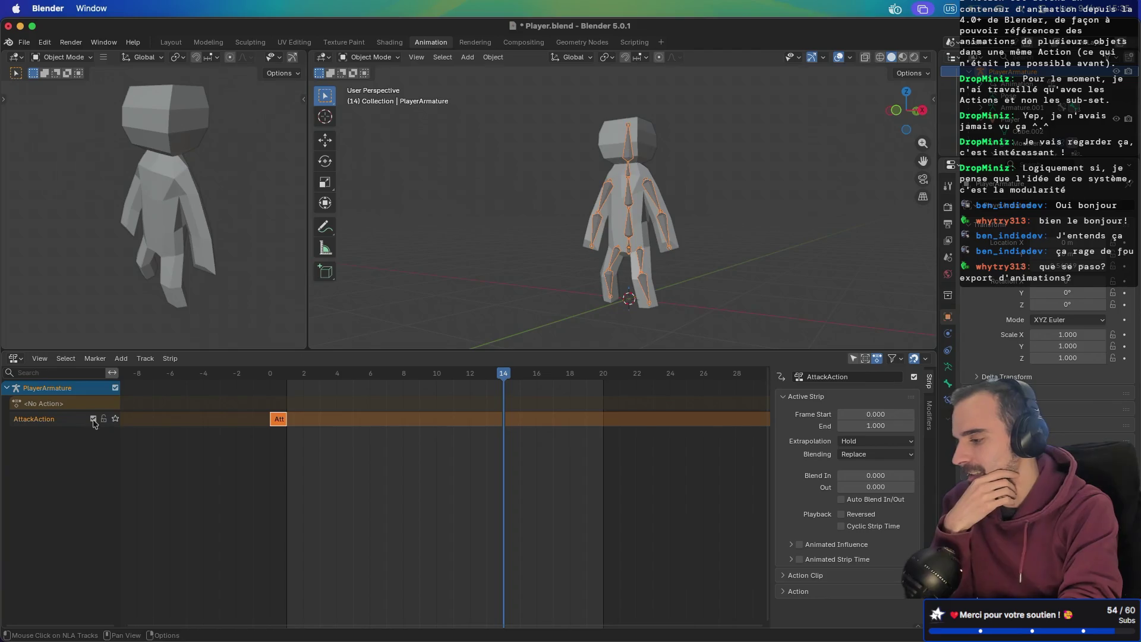
drag(305, 374, 279, 379)
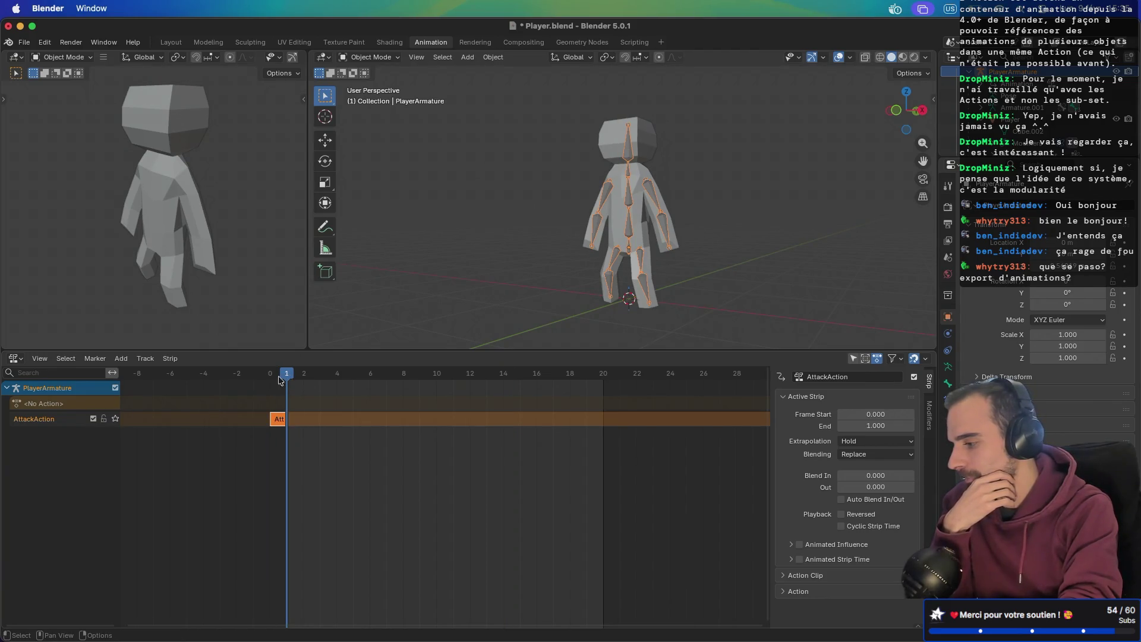
right_click(46, 425)
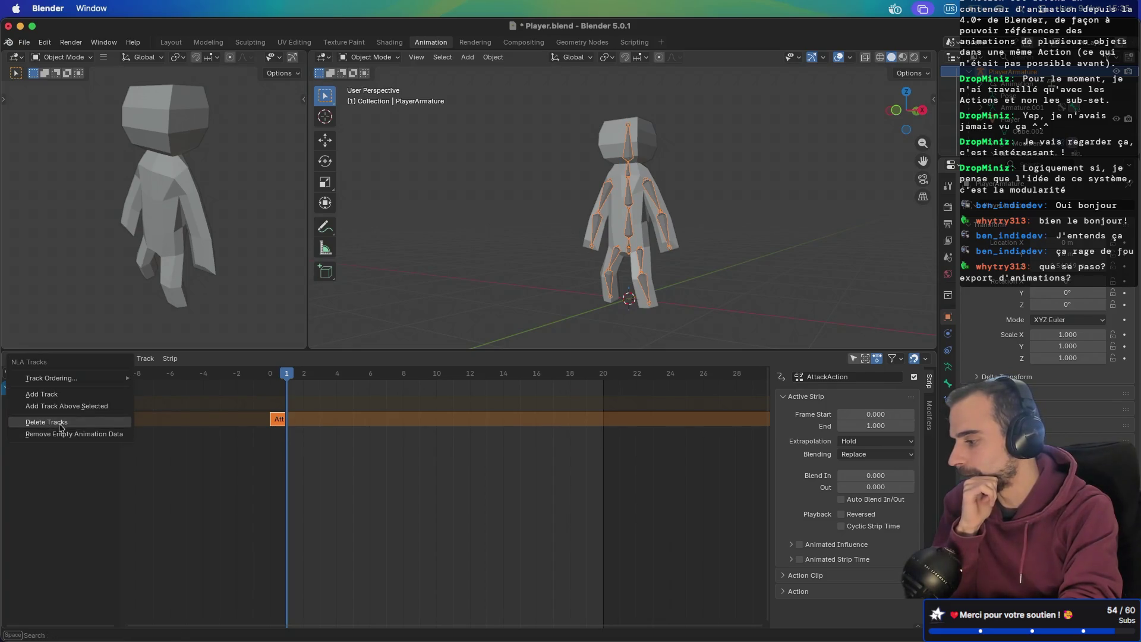
click(60, 428)
click(13, 362)
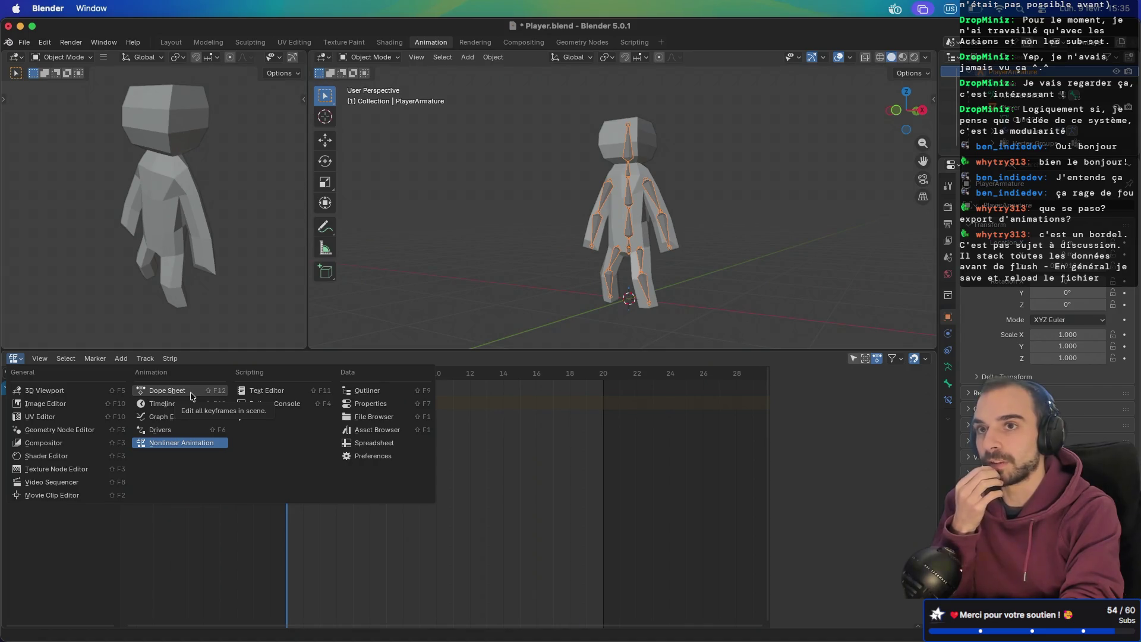
click(190, 397)
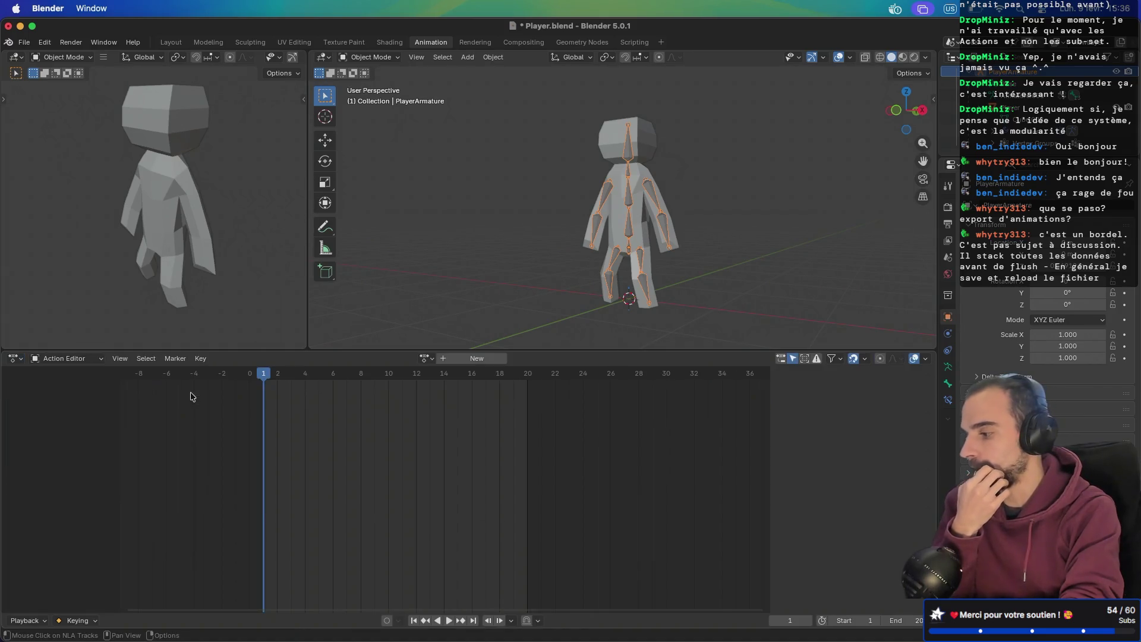
- Assign AttackAction to the armature with its Attack slot
click(426, 357)
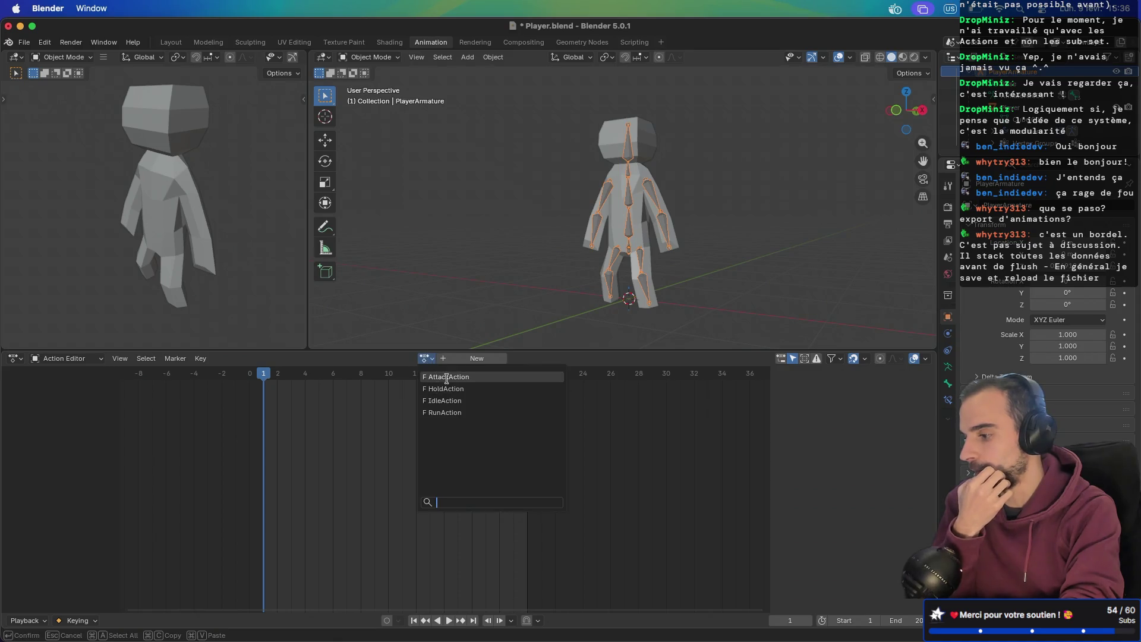
click(448, 378)
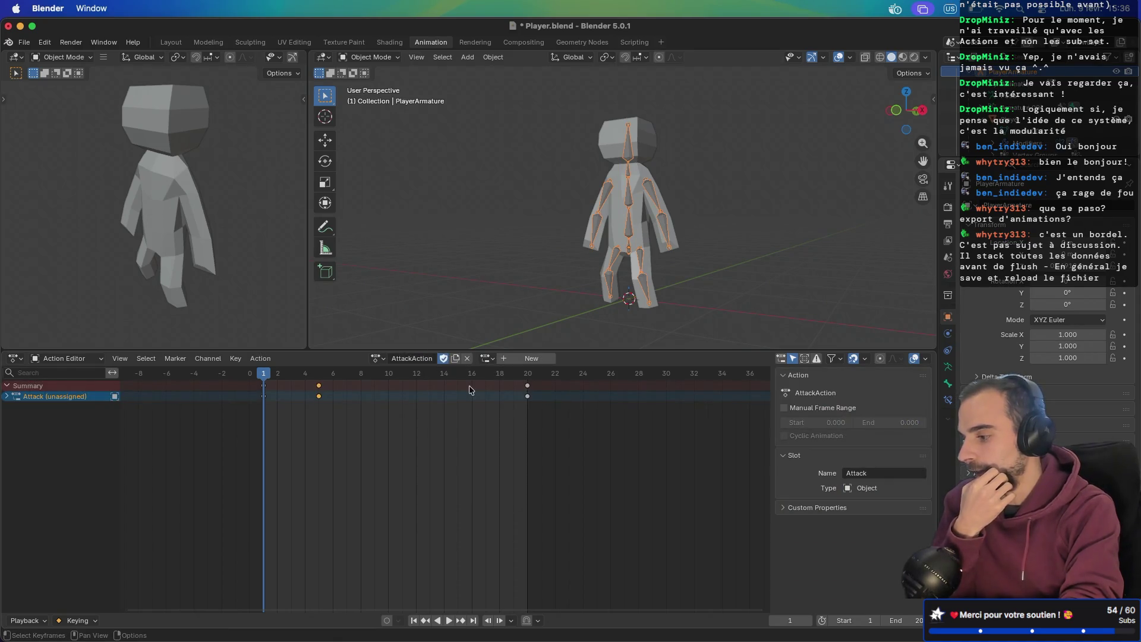
click(487, 358)
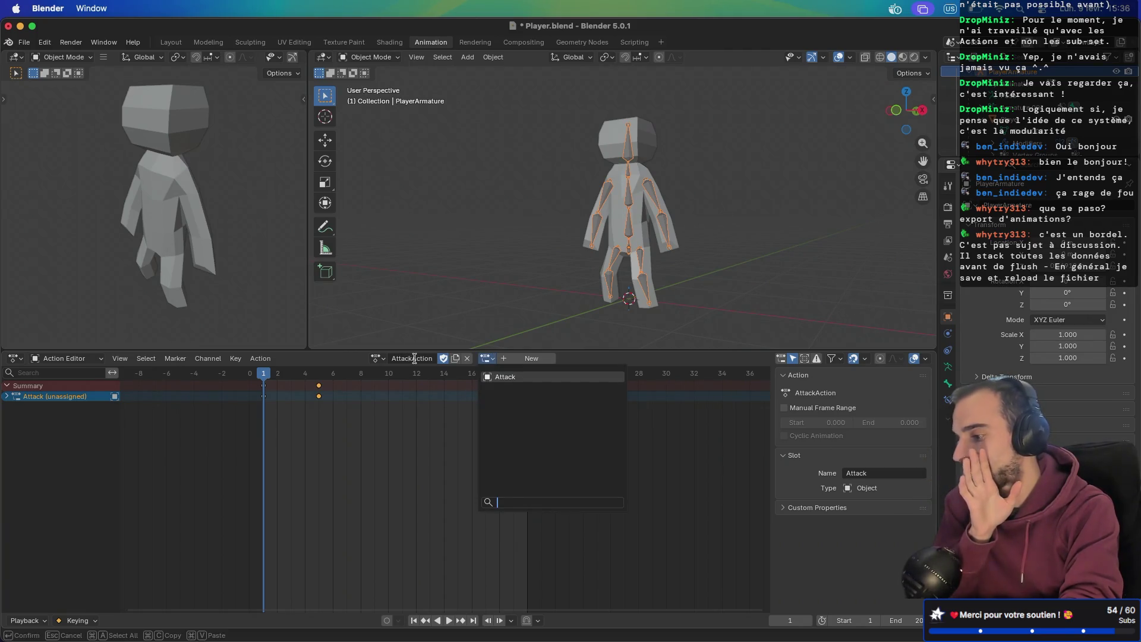
click(511, 378)
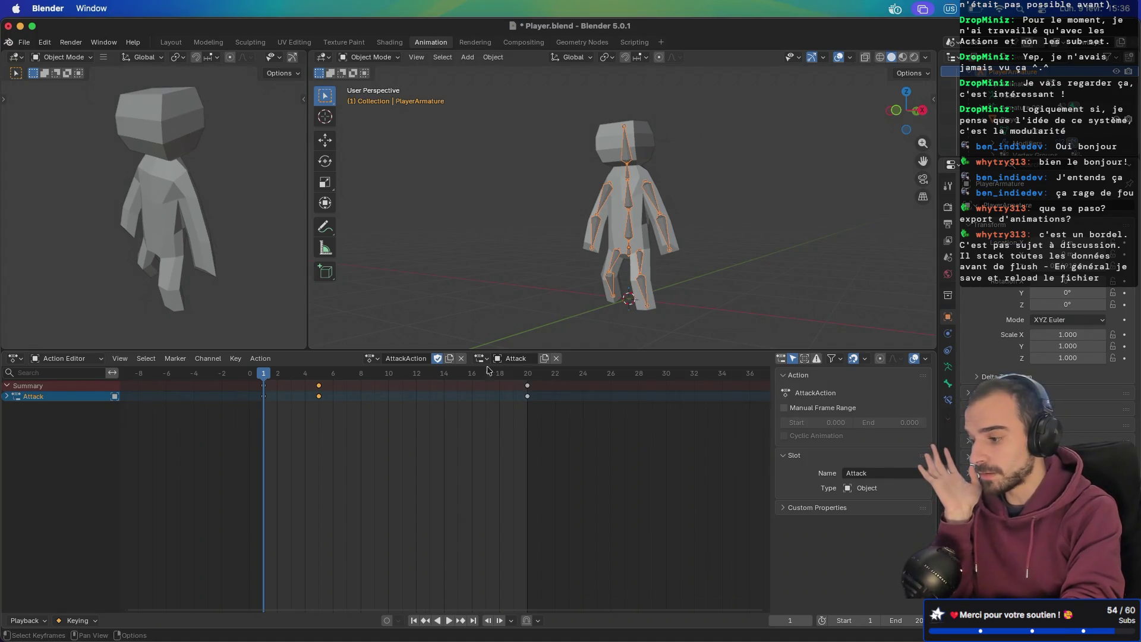
click(6, 397)
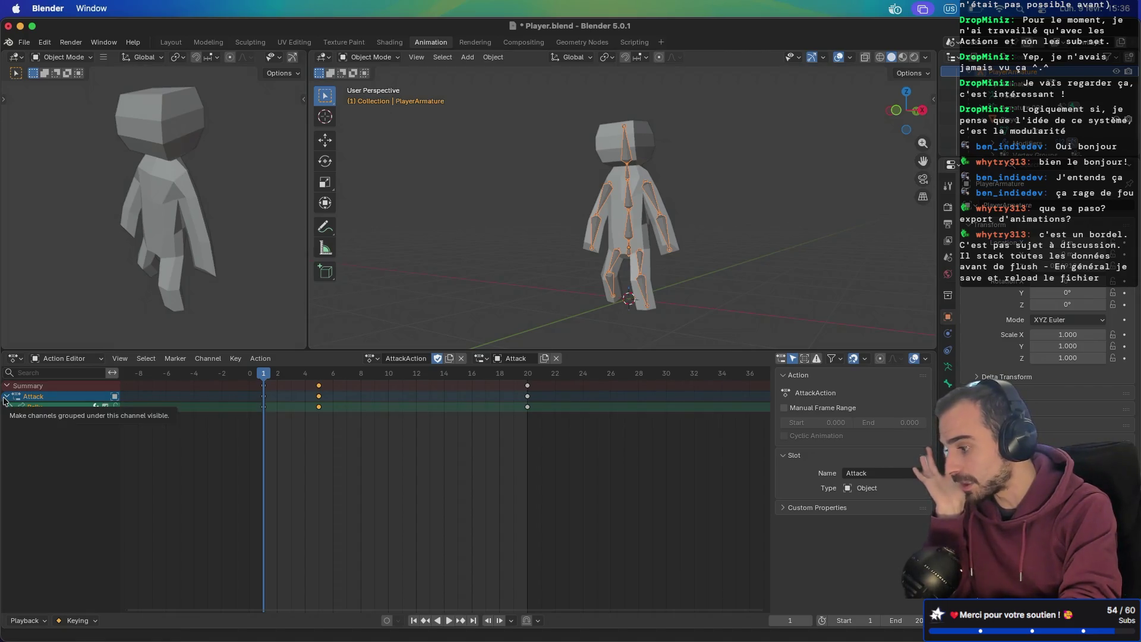
click(6, 397)
- Play the attack animation twice, stopping back at frame 1 each time
key(space)
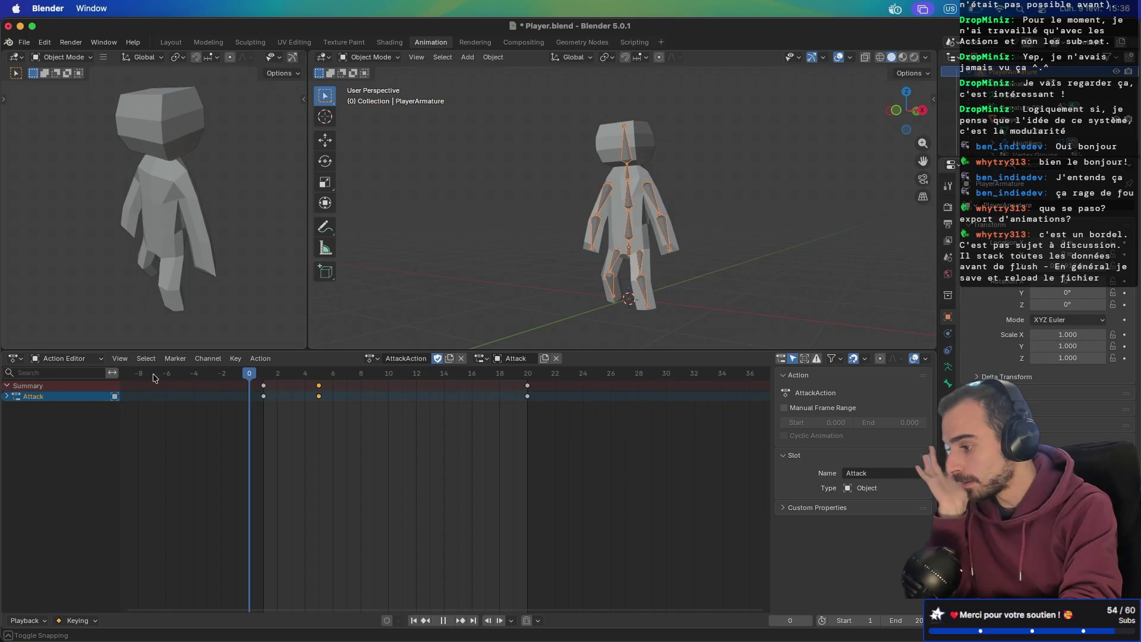
key(Escape)
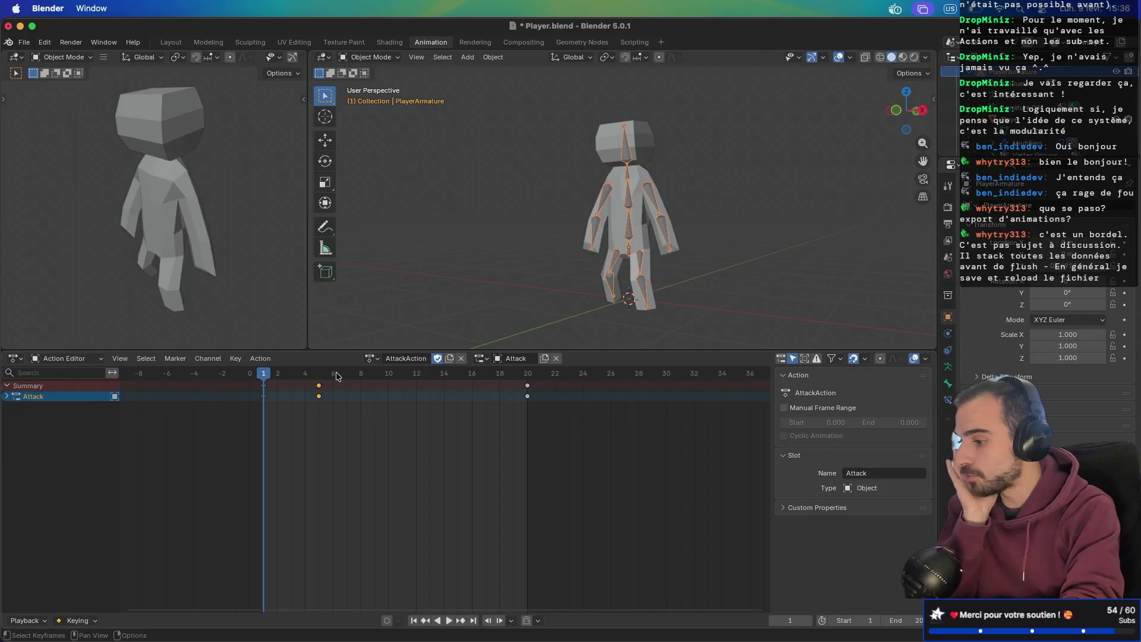
key(space)
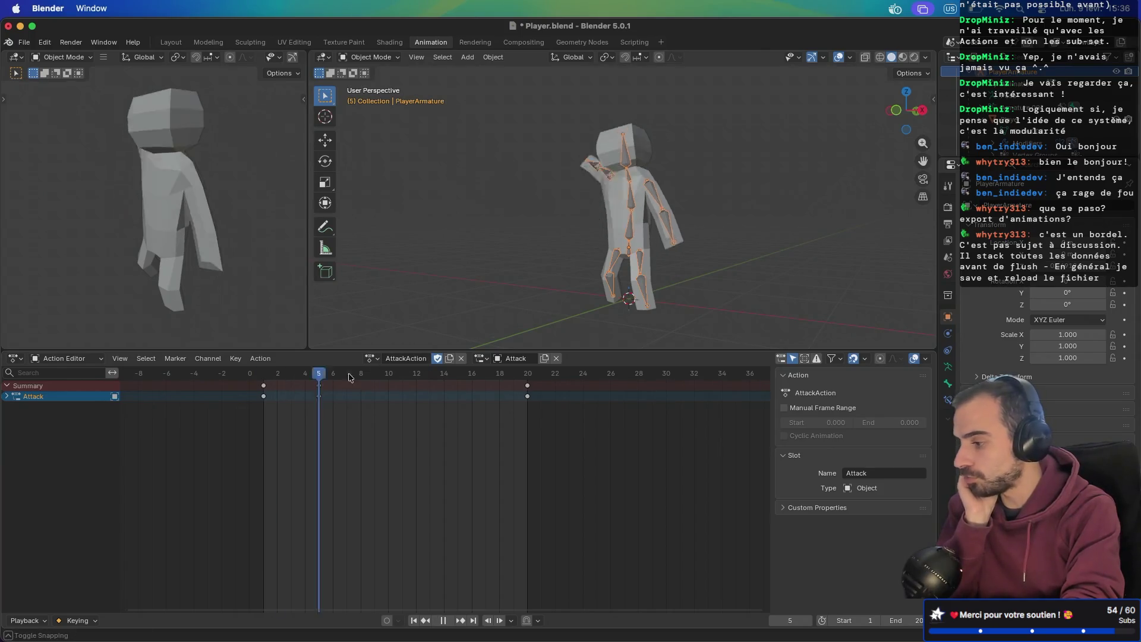
key(Escape)
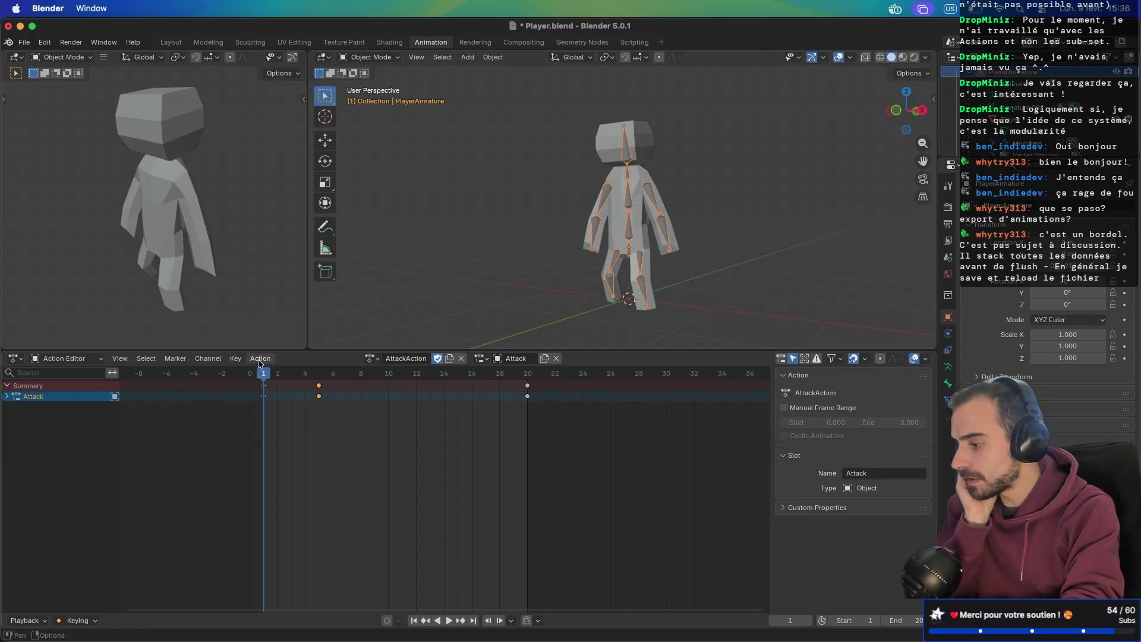
click(260, 359)
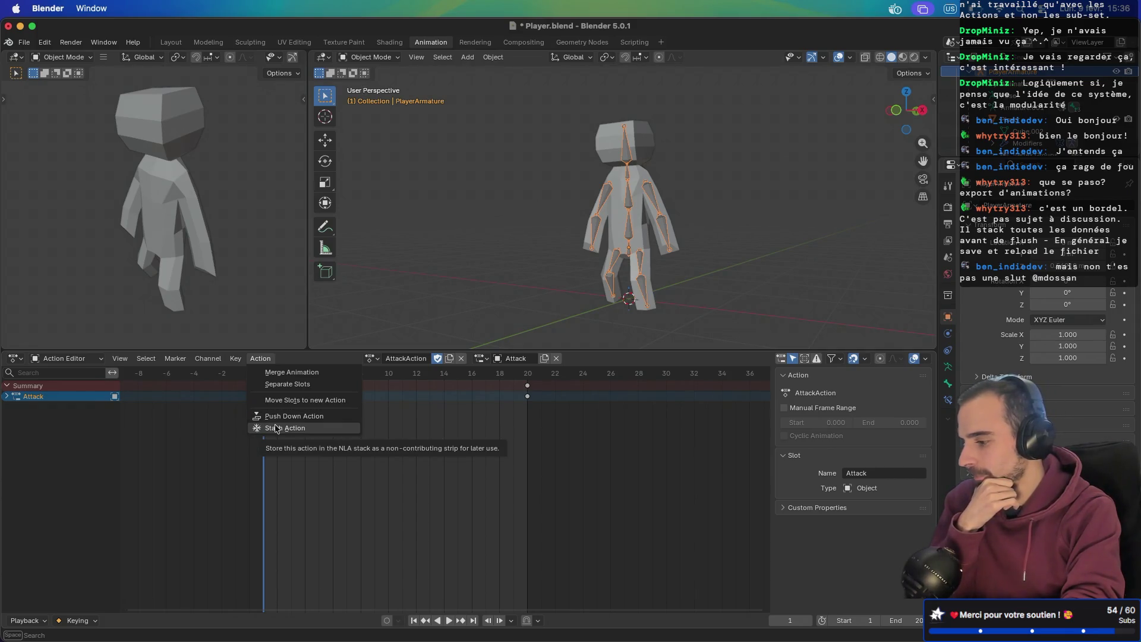
- Stash AttackAction and check the stashed strip in the NLA editor
click(277, 429)
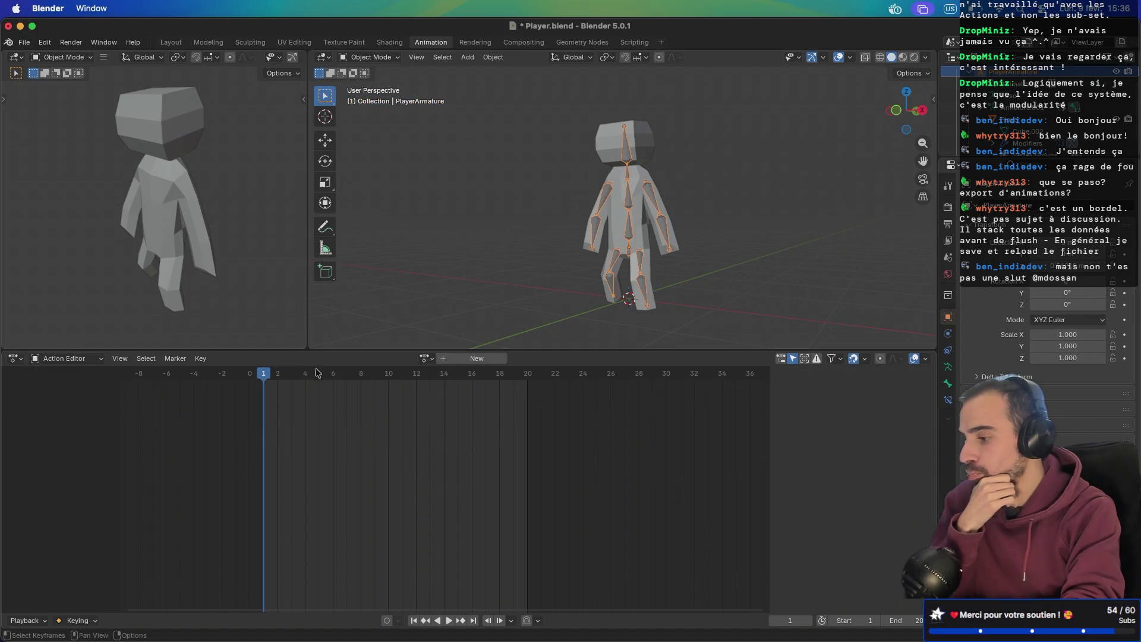
click(15, 359)
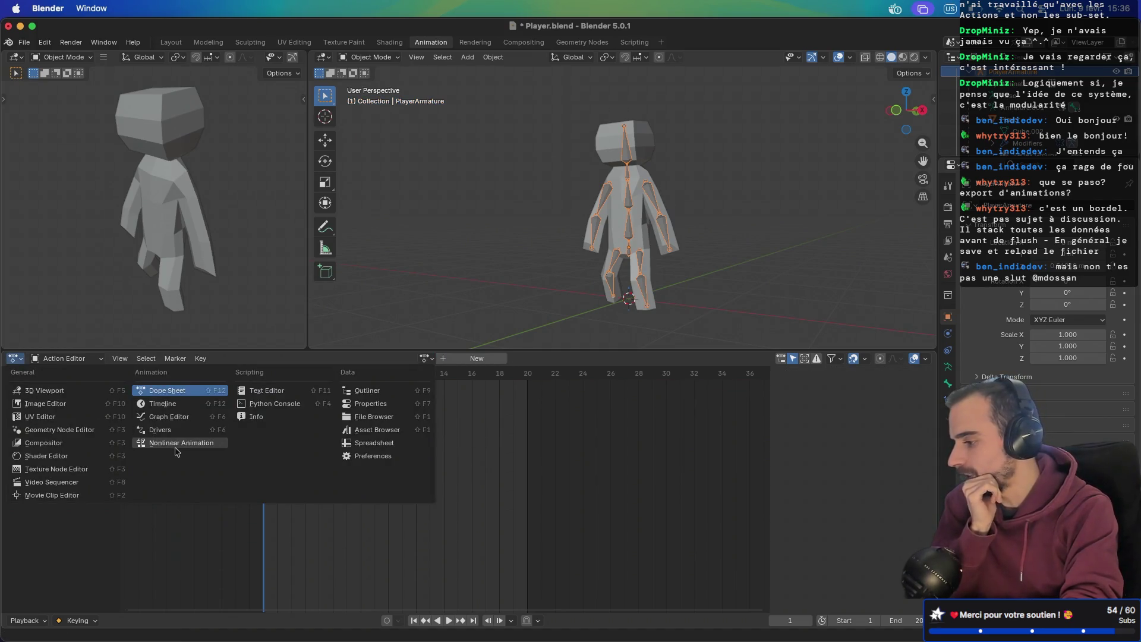
click(177, 444)
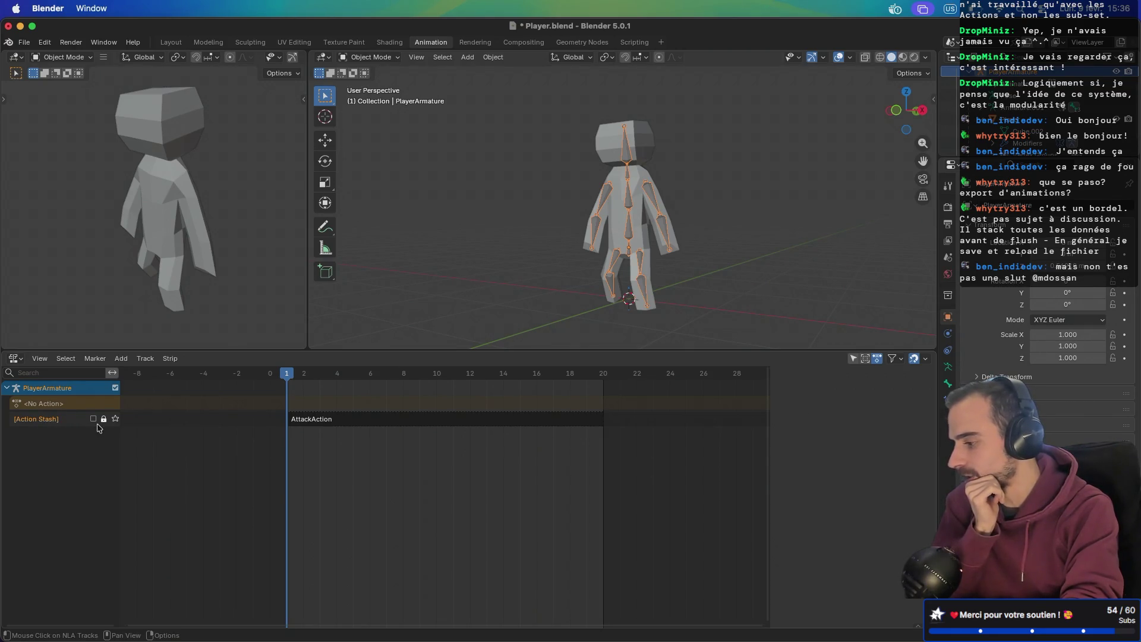
mouse_move(288, 375)
mouse_down()
mouse_move(303, 375)
mouse_move(288, 373)
mouse_up()
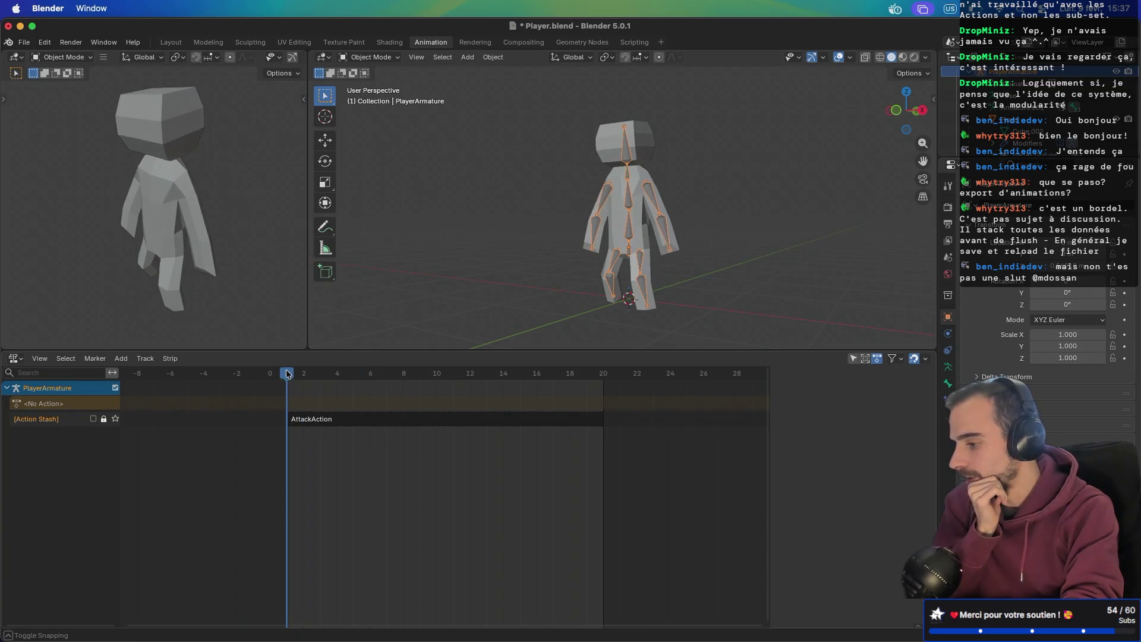
- In the Action Editor, assign HoldAction with its Hold slot, play it and rewind to frame 1
click(15, 357)
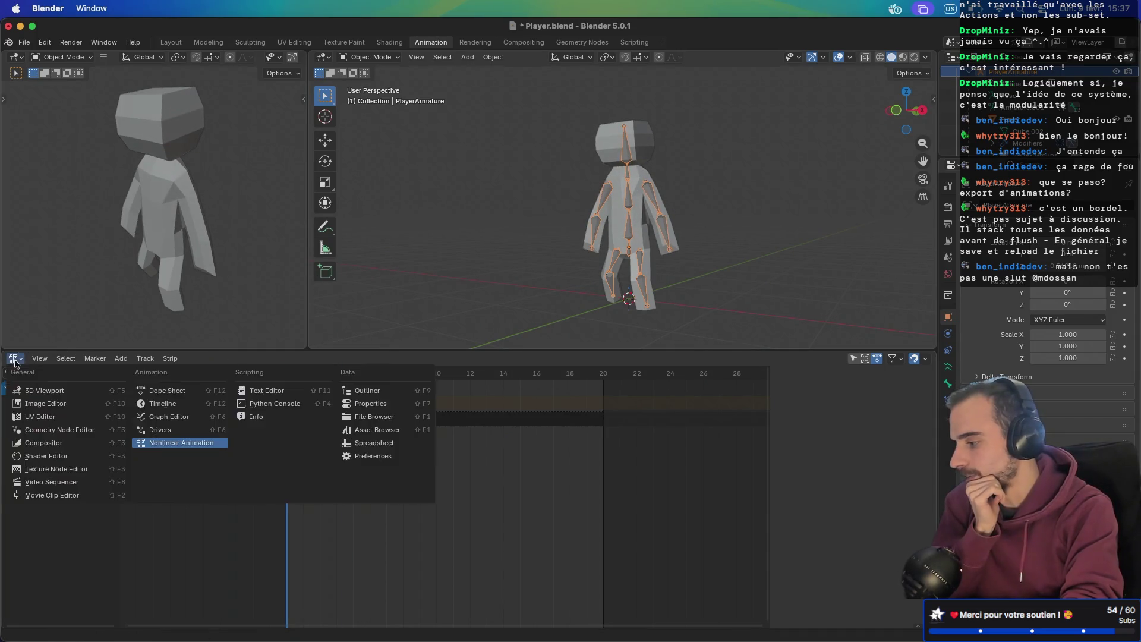
click(172, 394)
click(426, 359)
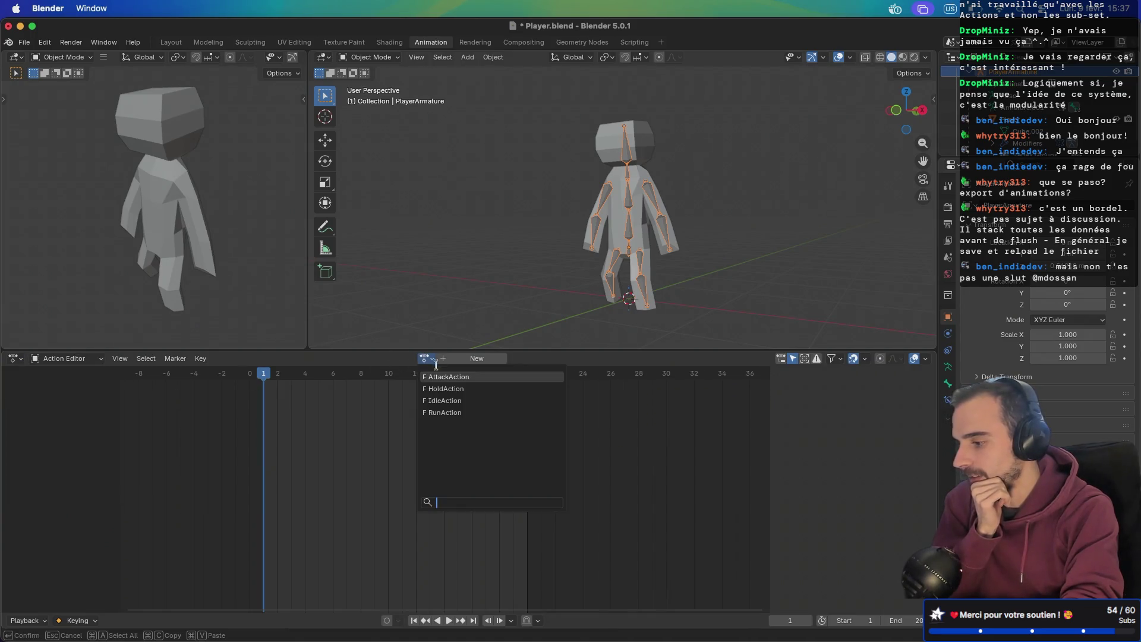
click(456, 389)
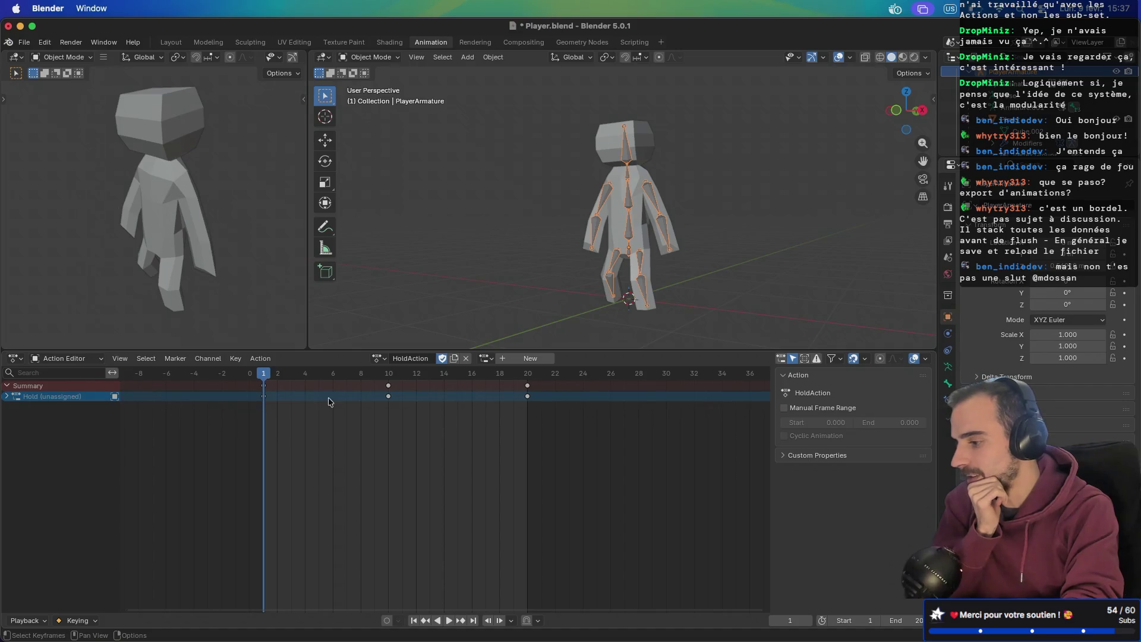
click(448, 621)
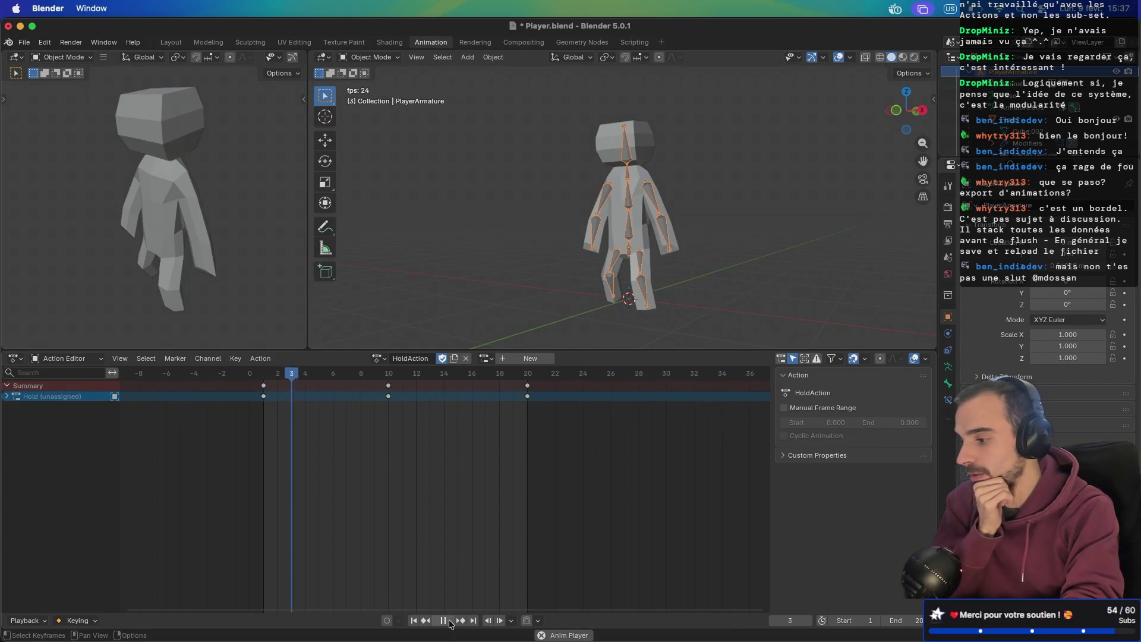
click(449, 620)
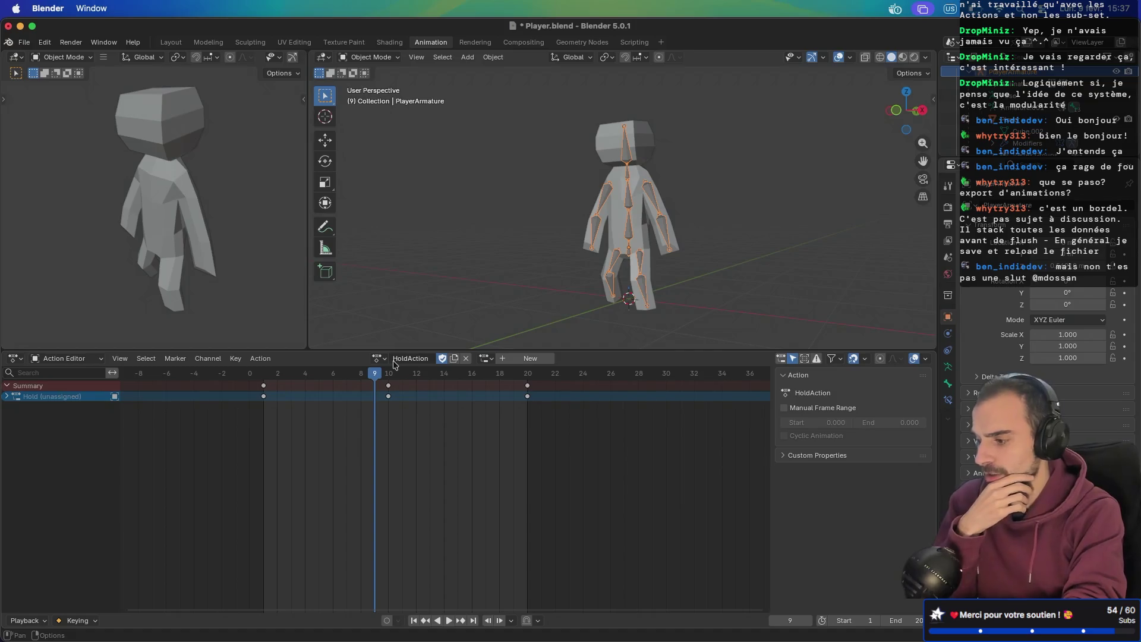
click(486, 358)
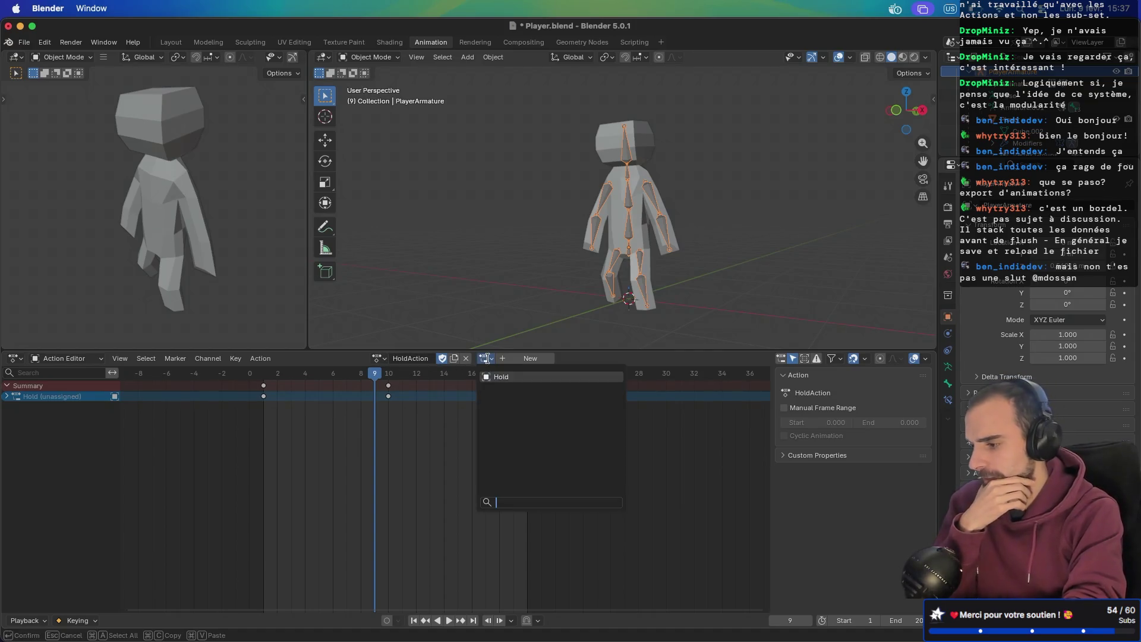
click(495, 379)
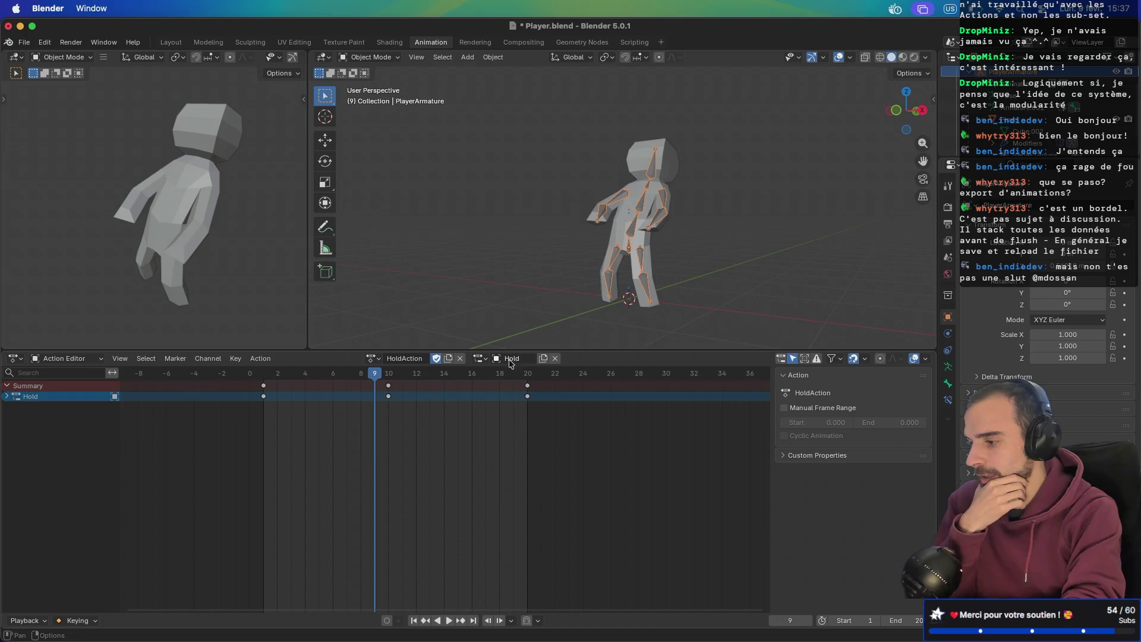
drag(380, 376, 263, 377)
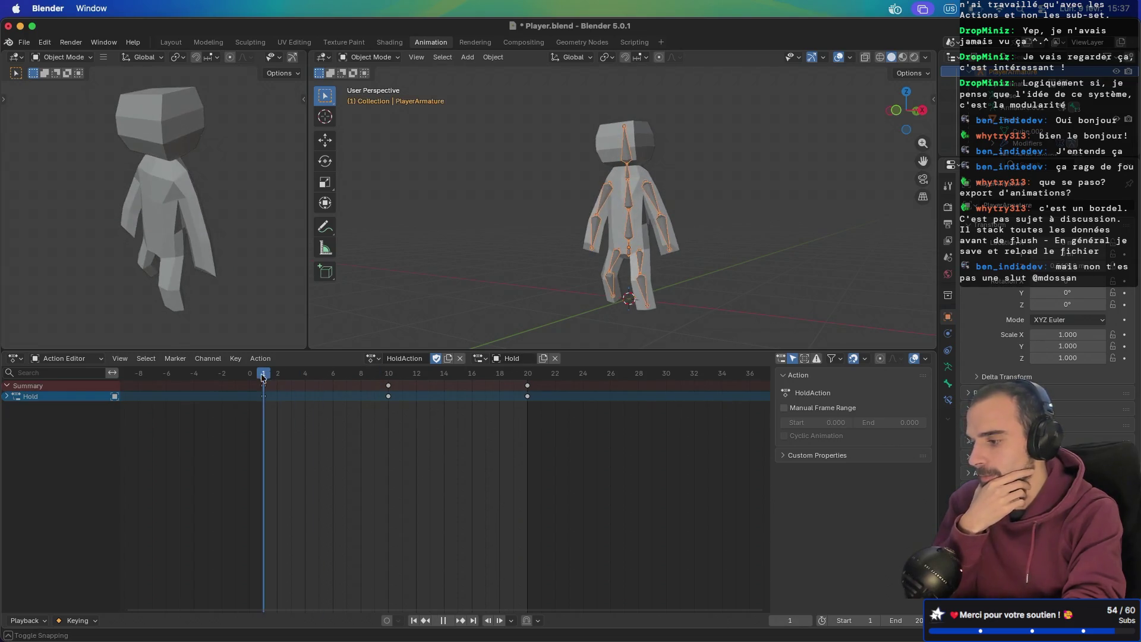
key(Escape)
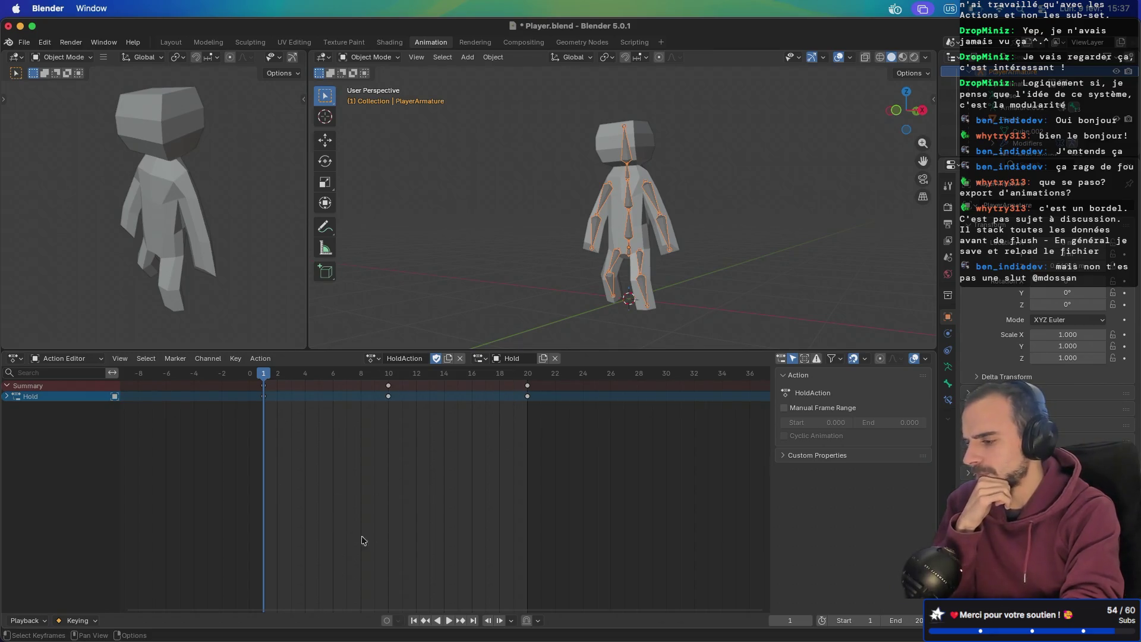
click(260, 358)
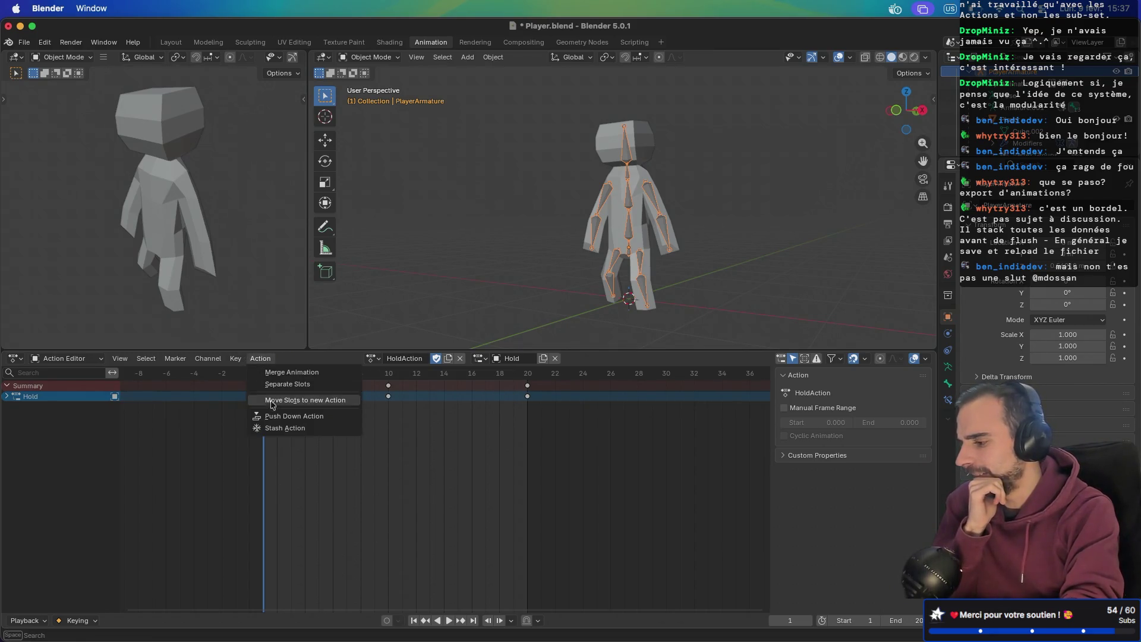
- Stash HoldAction, then select and play the HoldAction and AttackAction strips in the NLA editor
click(273, 428)
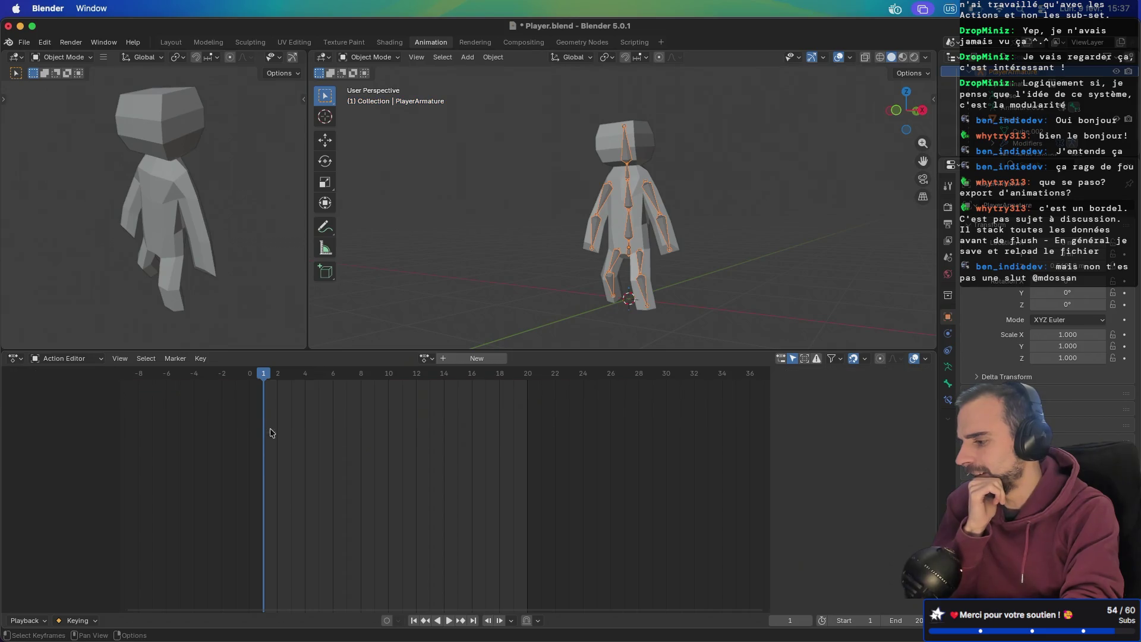
click(15, 358)
click(196, 444)
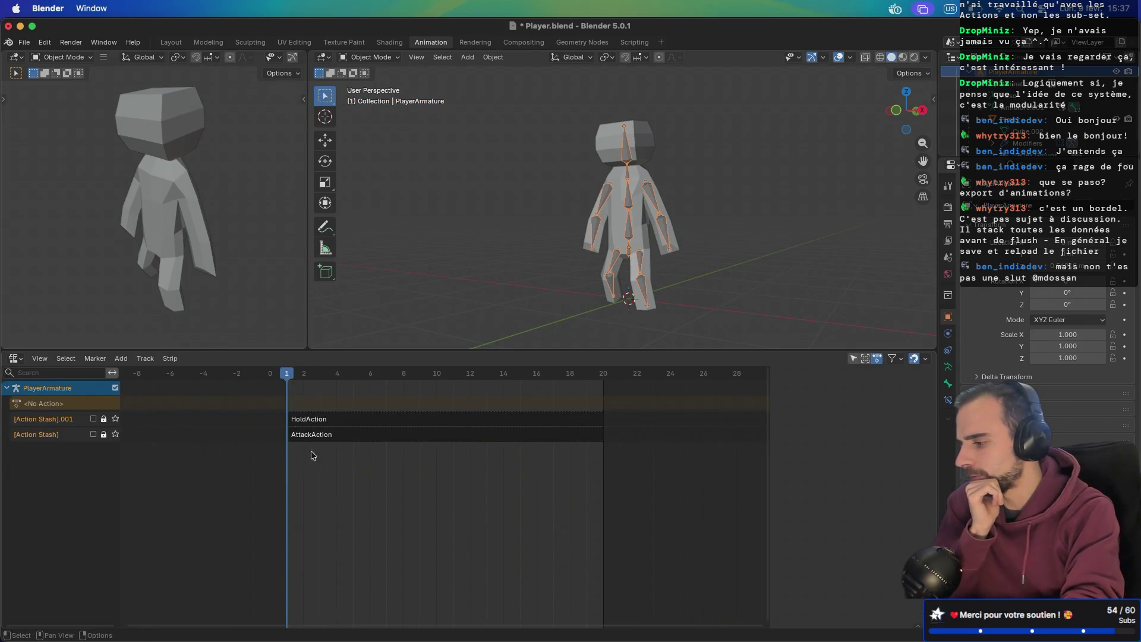
click(330, 422)
click(330, 437)
key(space)
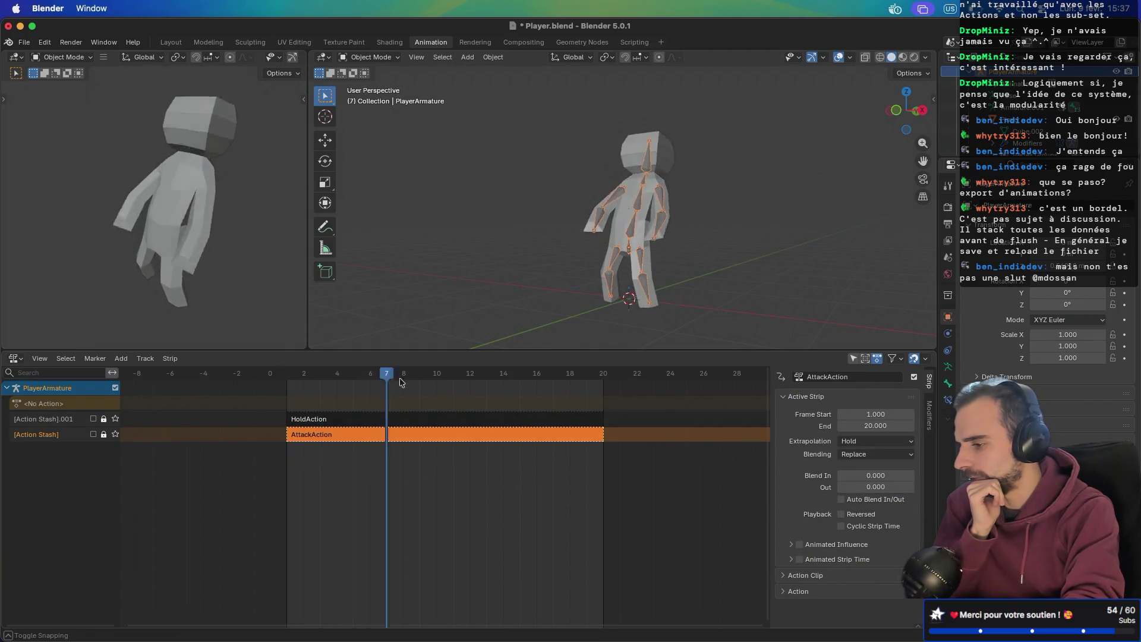
click(336, 424)
drag(436, 371, 287, 372)
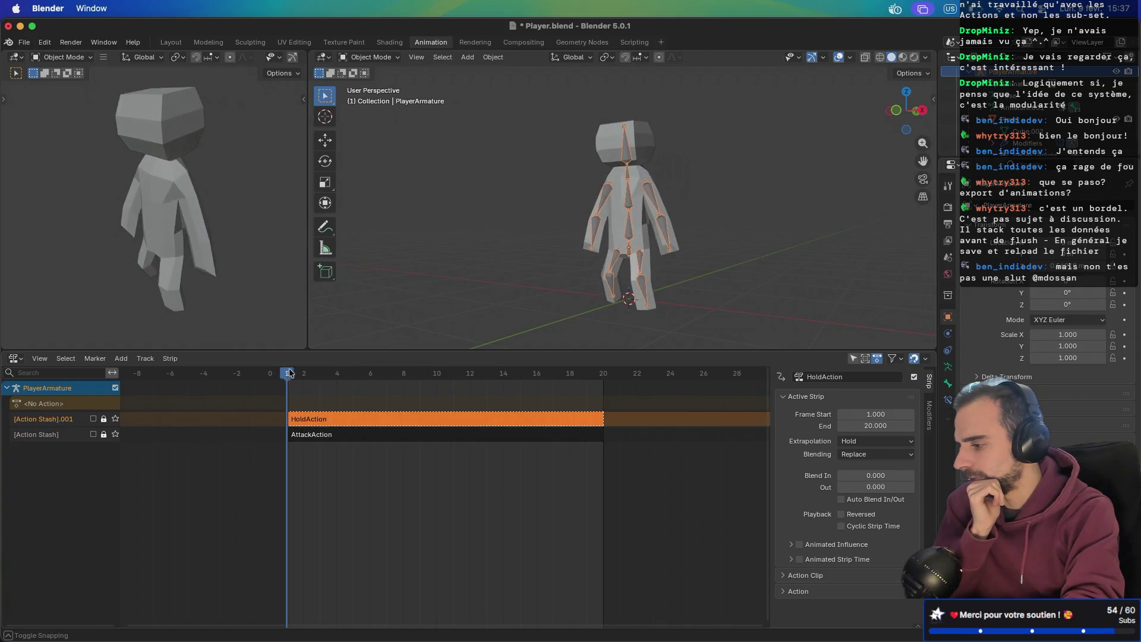
click(41, 434)
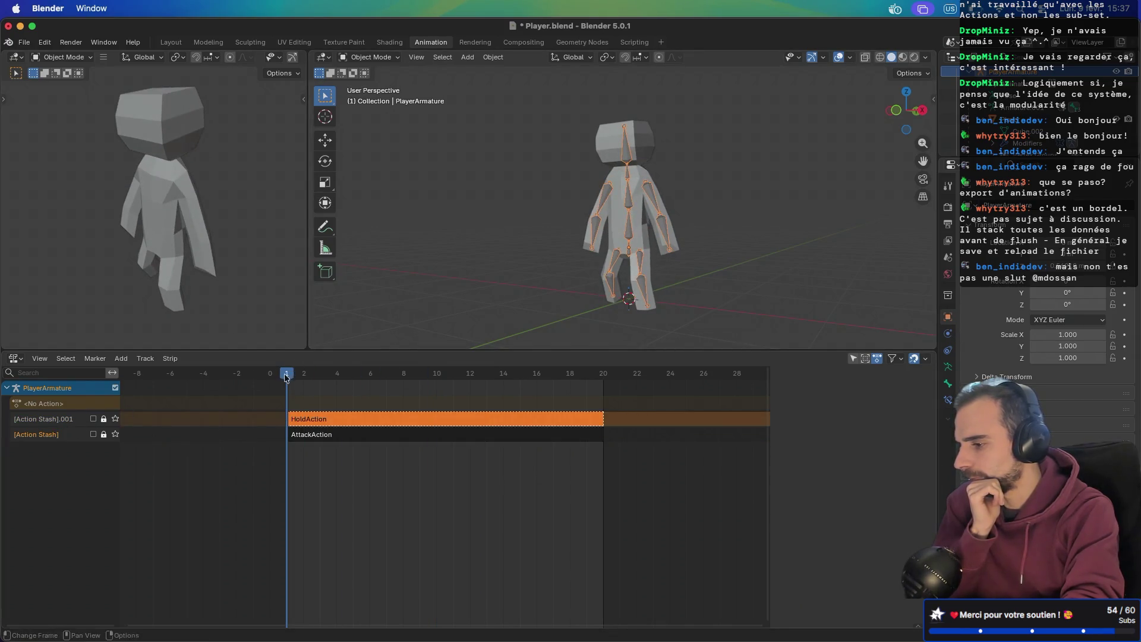
key(space)
key(space)
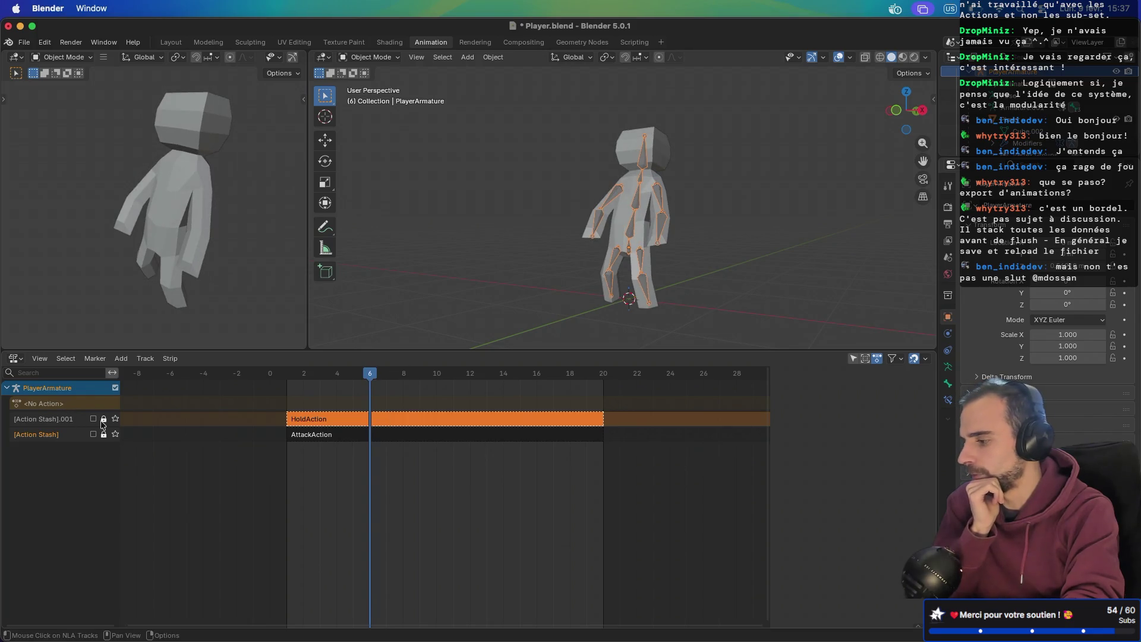
- Enable both [Action Stash] tracks and play back the combined motion, scrubbing to frame 5
click(92, 434)
click(93, 419)
click(70, 419)
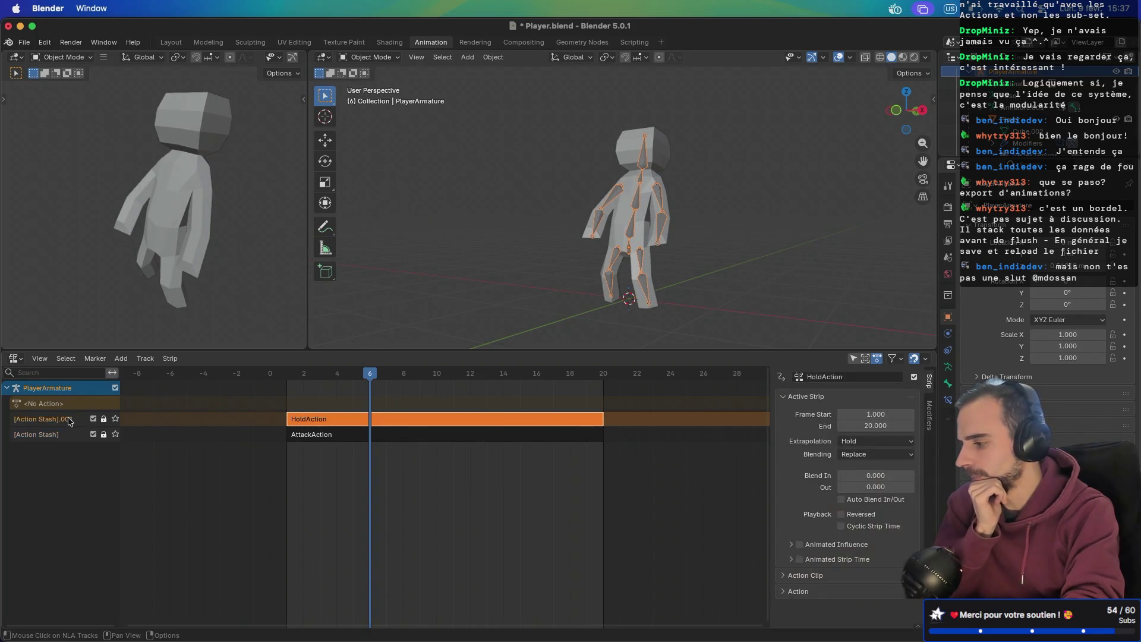
key(space)
key(space)
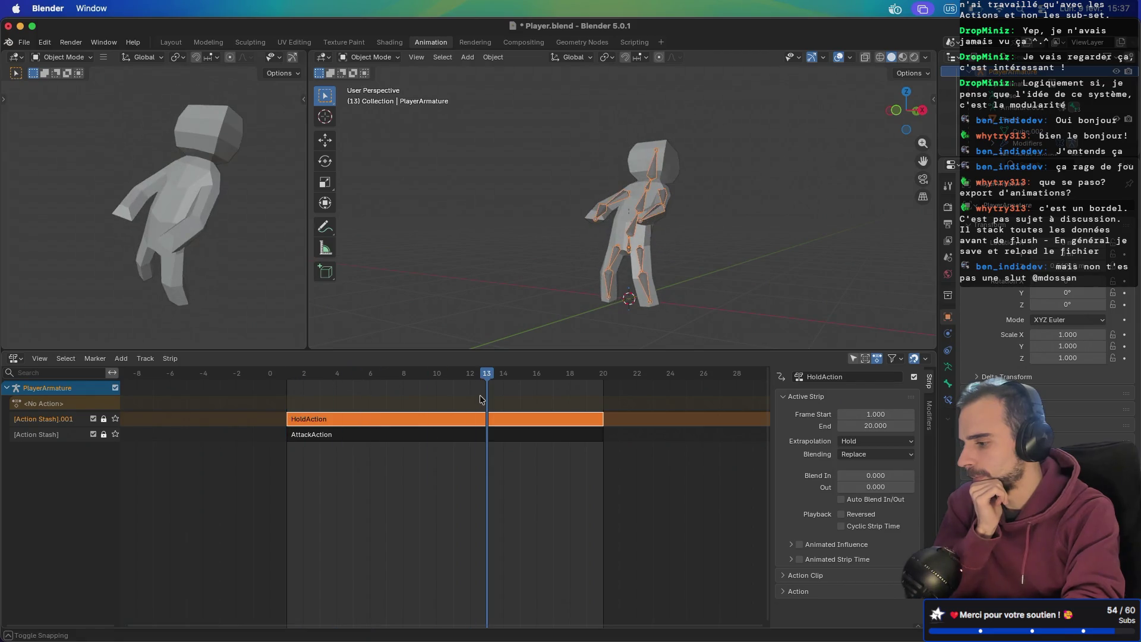
click(215, 439)
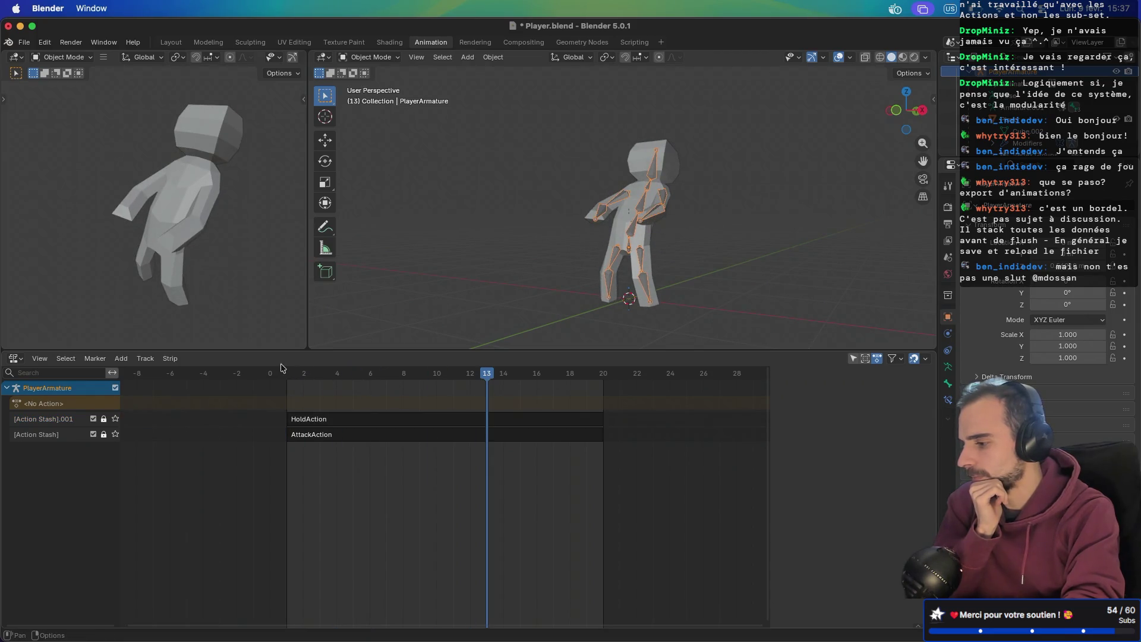
mouse_move(320, 374)
mouse_down()
mouse_move(285, 374)
mouse_move(436, 374)
mouse_move(352, 374)
mouse_up()
click(43, 419)
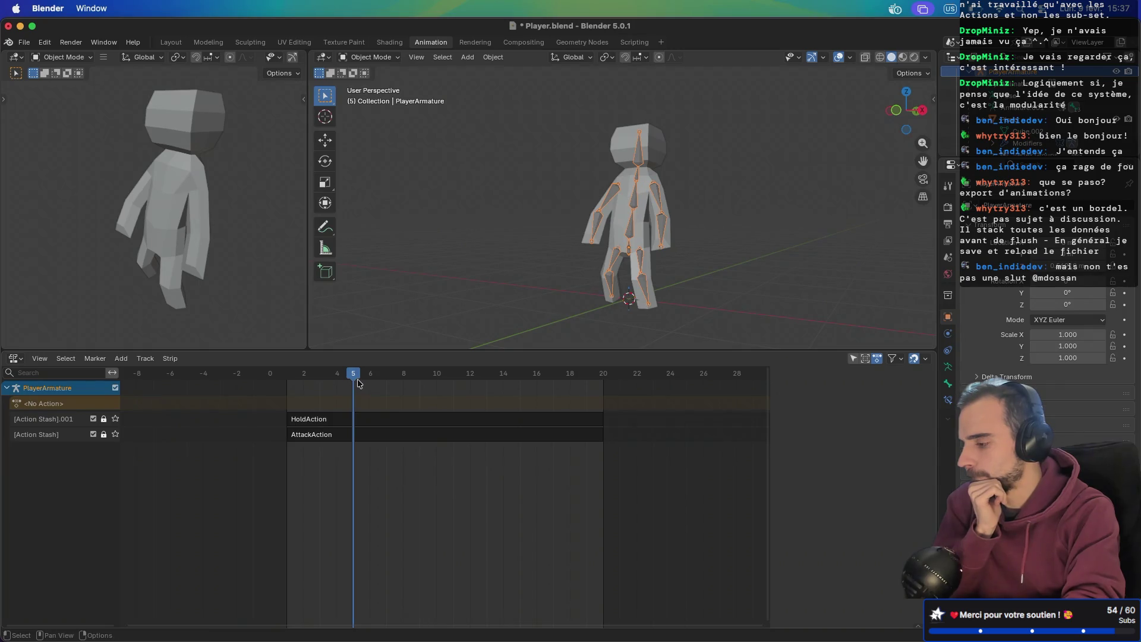
click(15, 357)
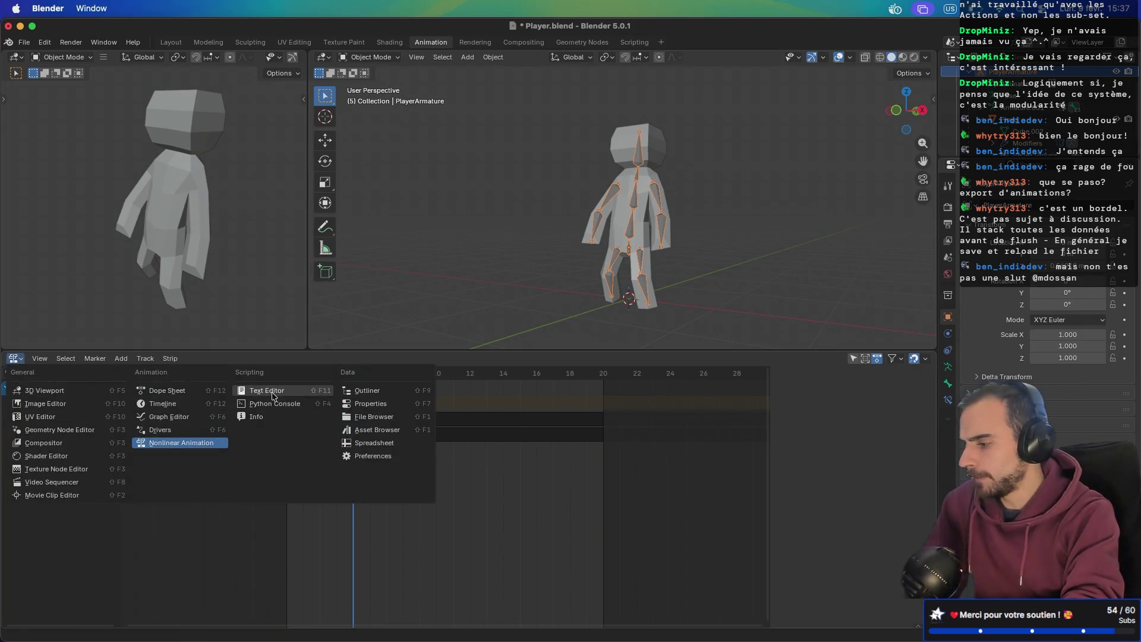
- Return the bottom area to the Action Editor at frame 1 and check the dope sheet modes
click(184, 397)
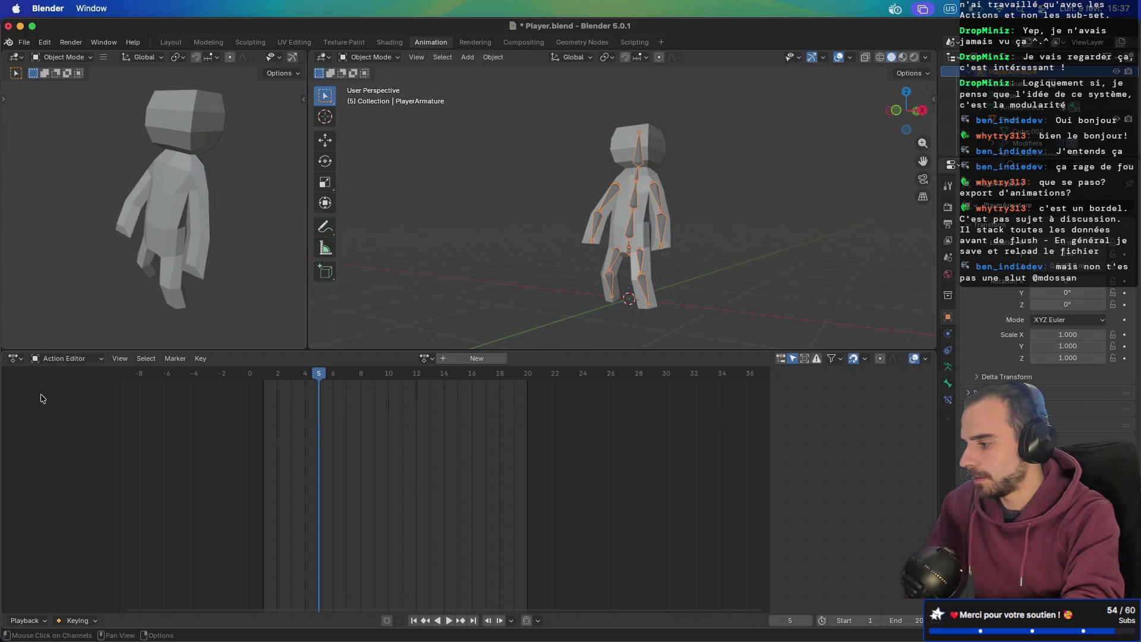
click(15, 357)
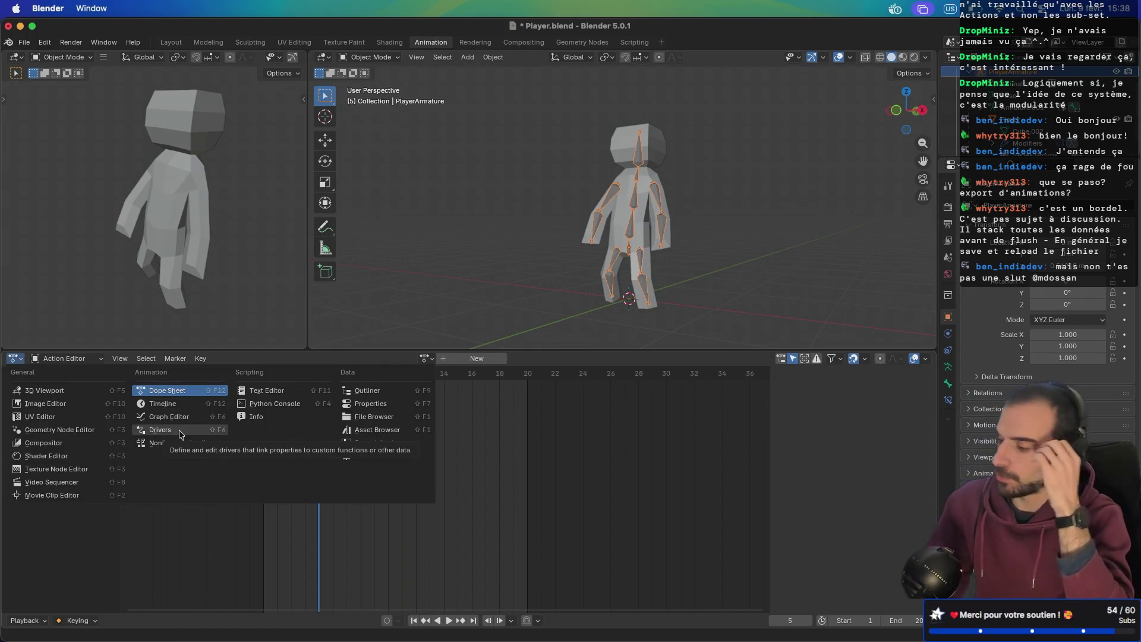
click(186, 442)
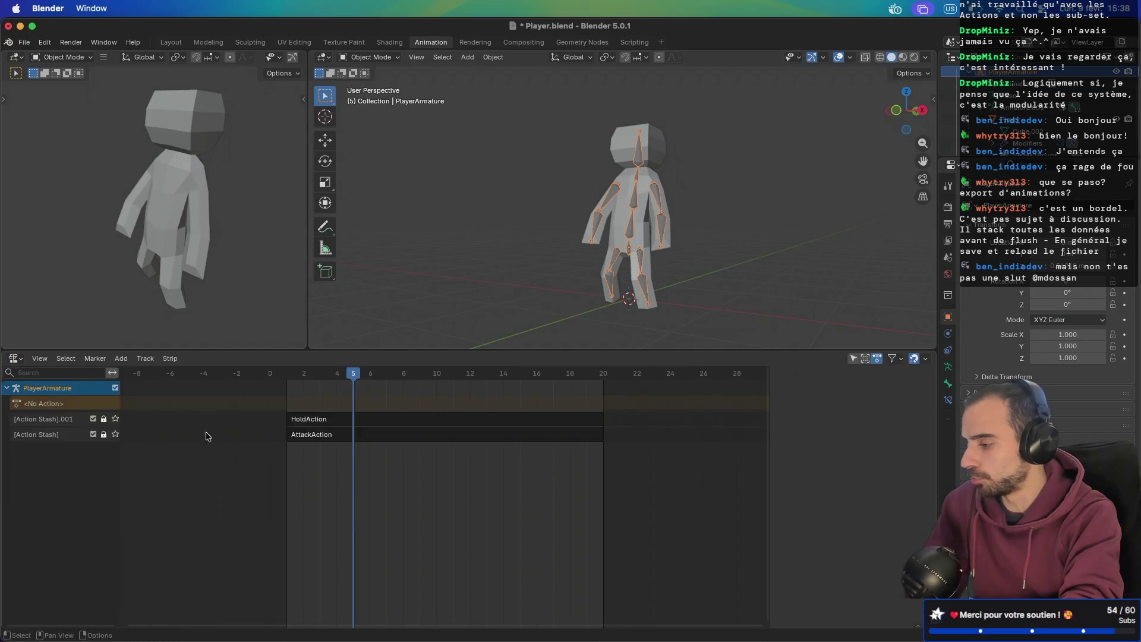
click(14, 358)
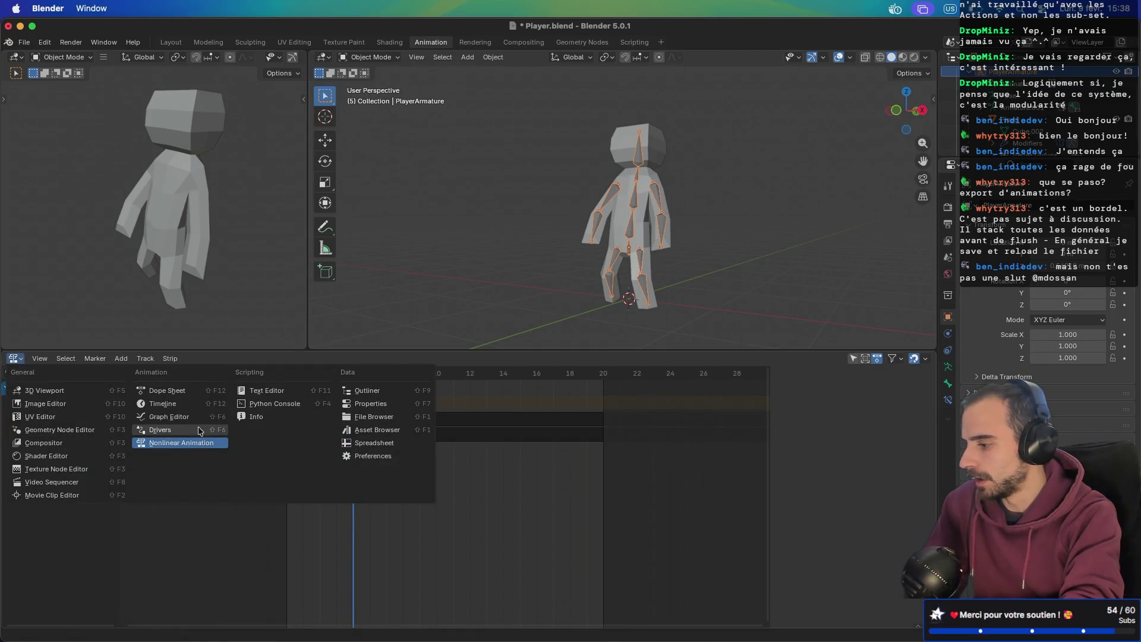
click(167, 391)
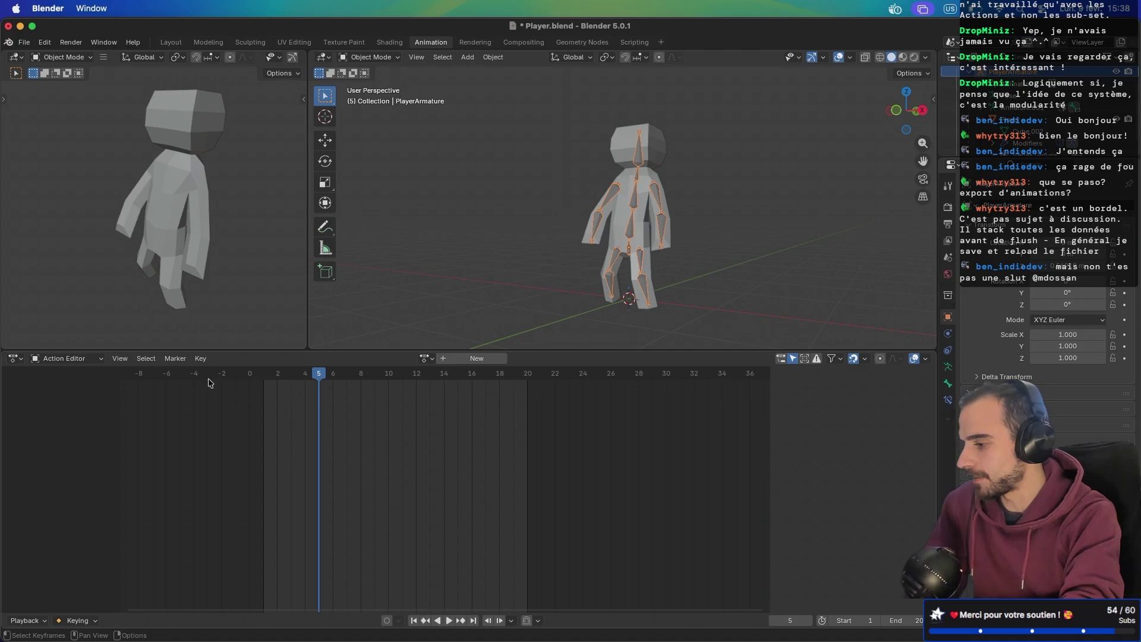
drag(321, 375, 263, 375)
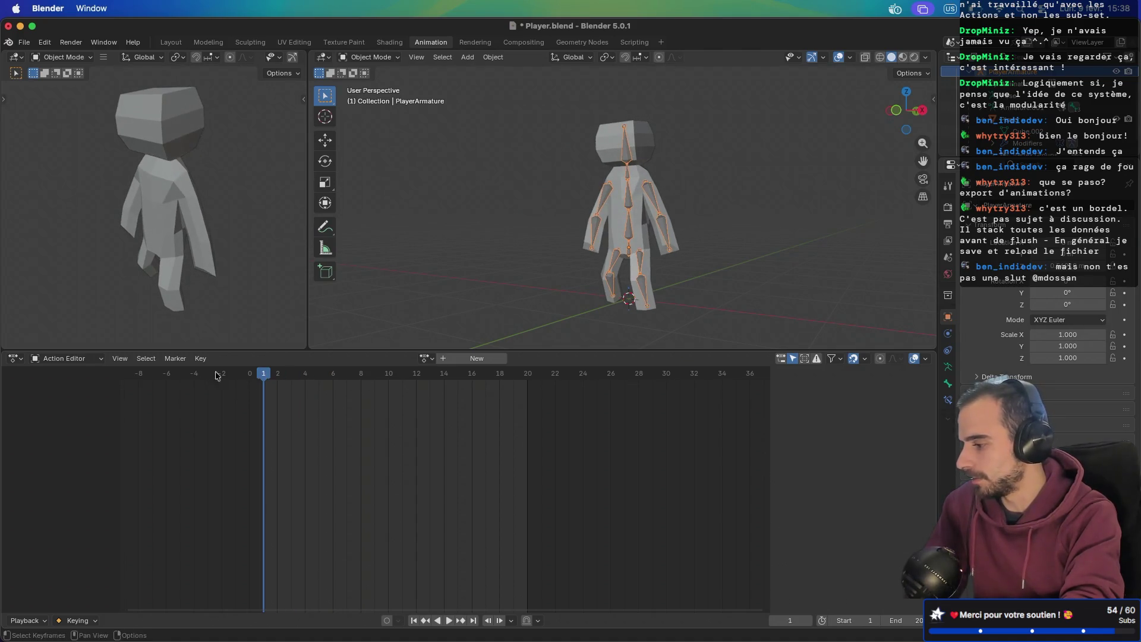
click(87, 360)
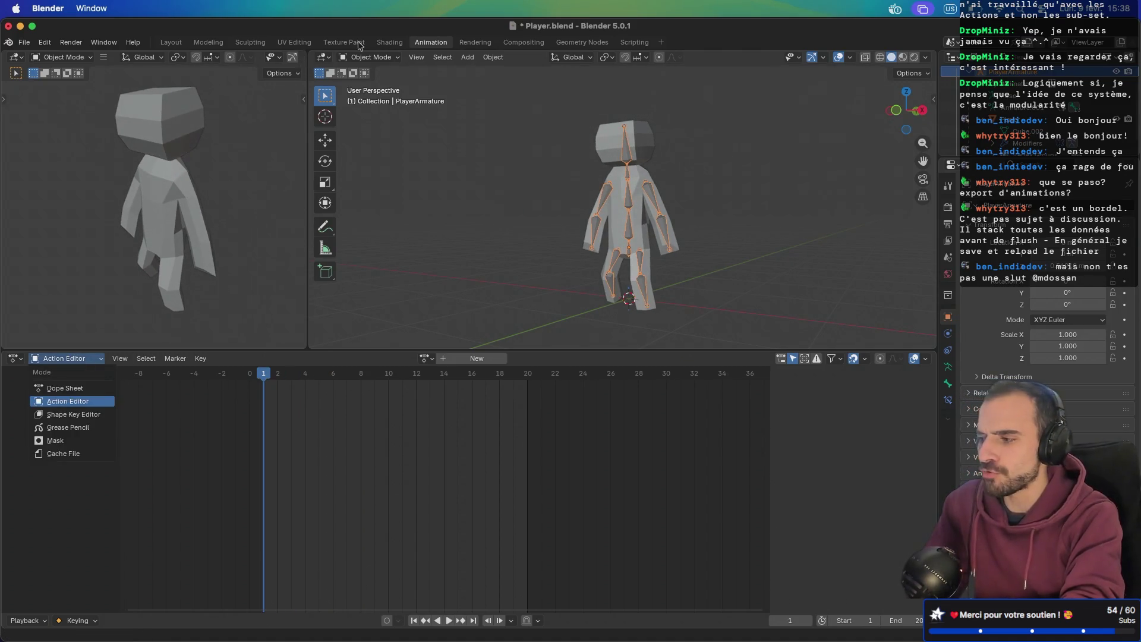
mouse_move(146, 358)
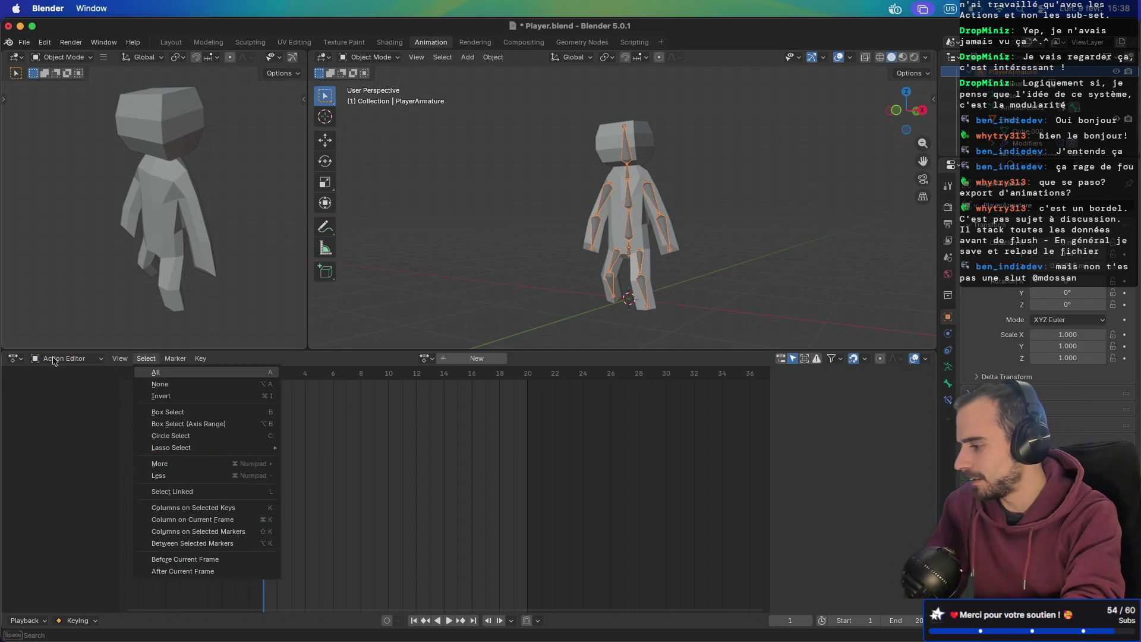
click(83, 359)
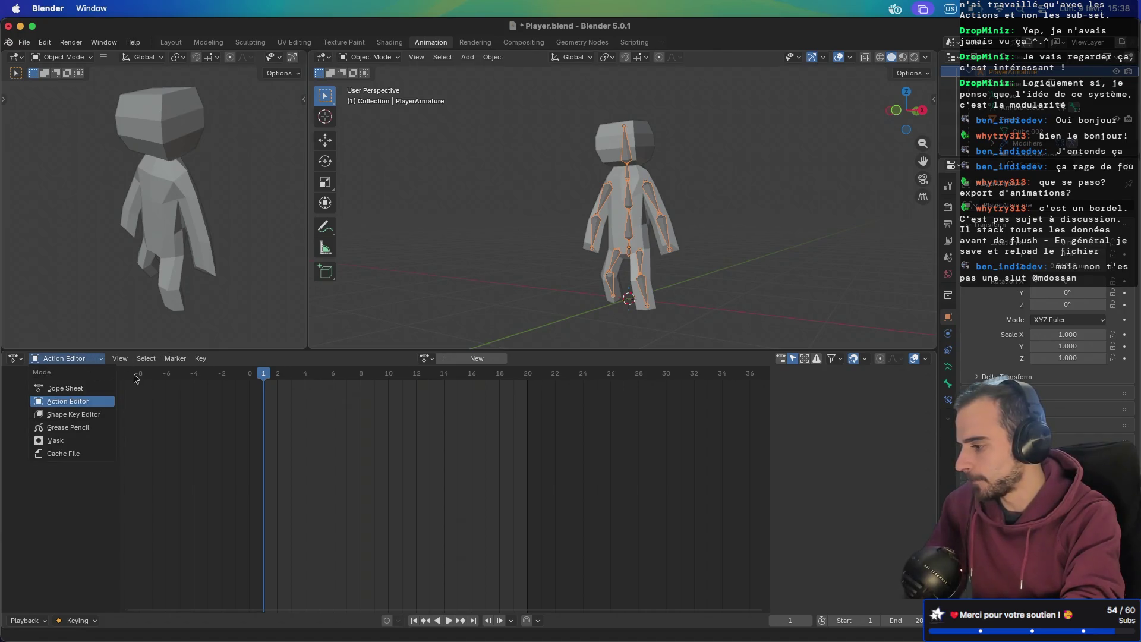
click(120, 359)
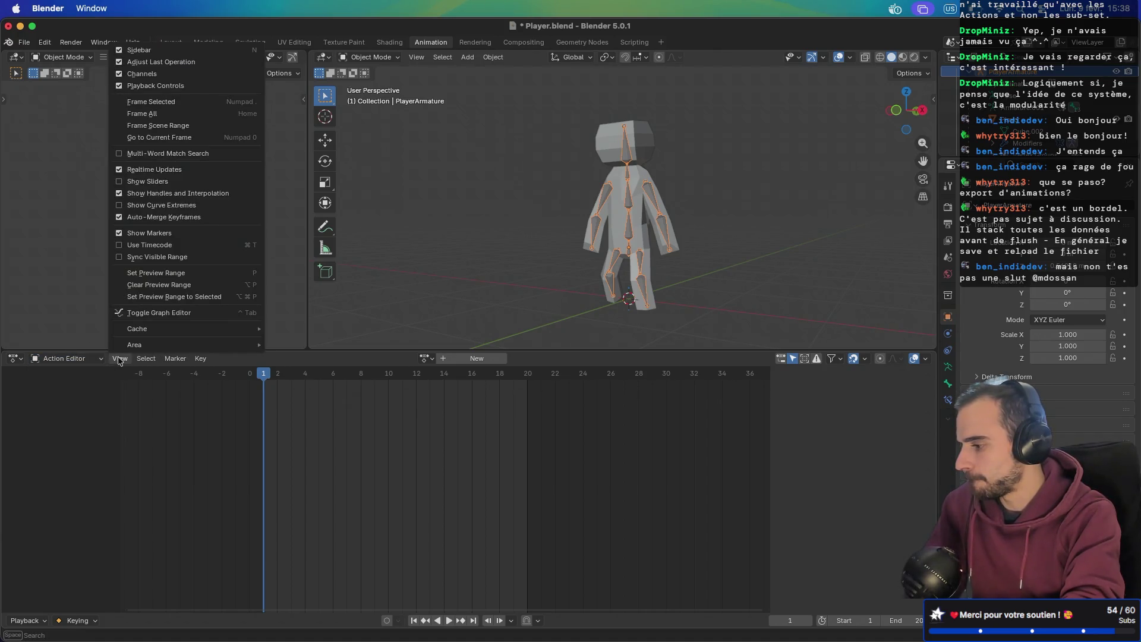
- Load IdleAction and delete its duplicate Idle.001 channel
click(425, 358)
click(447, 399)
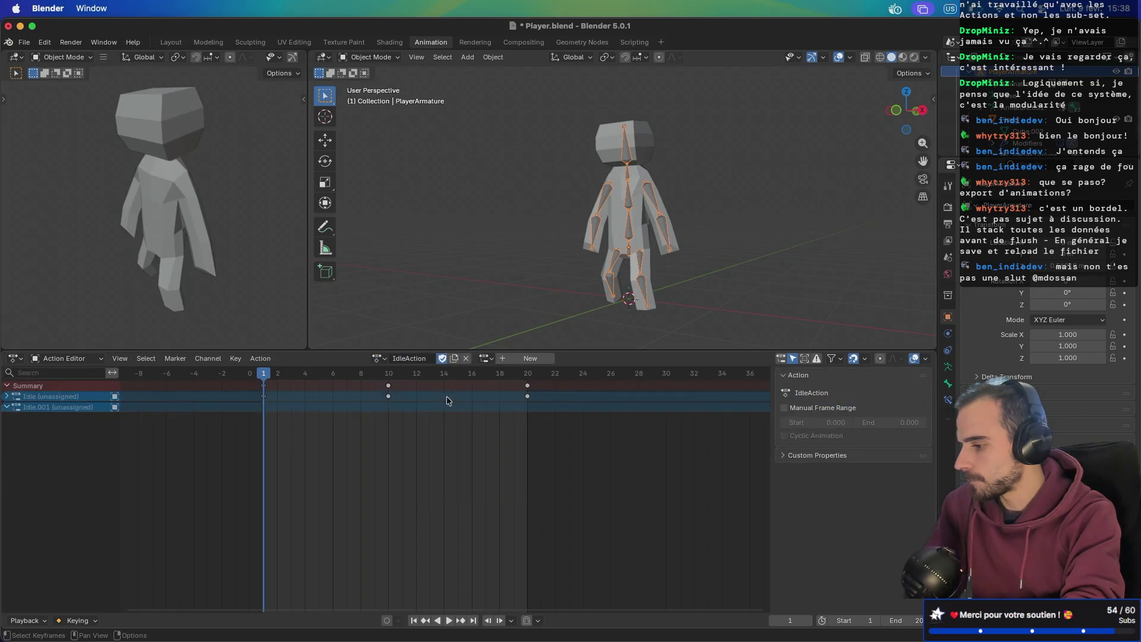
click(74, 408)
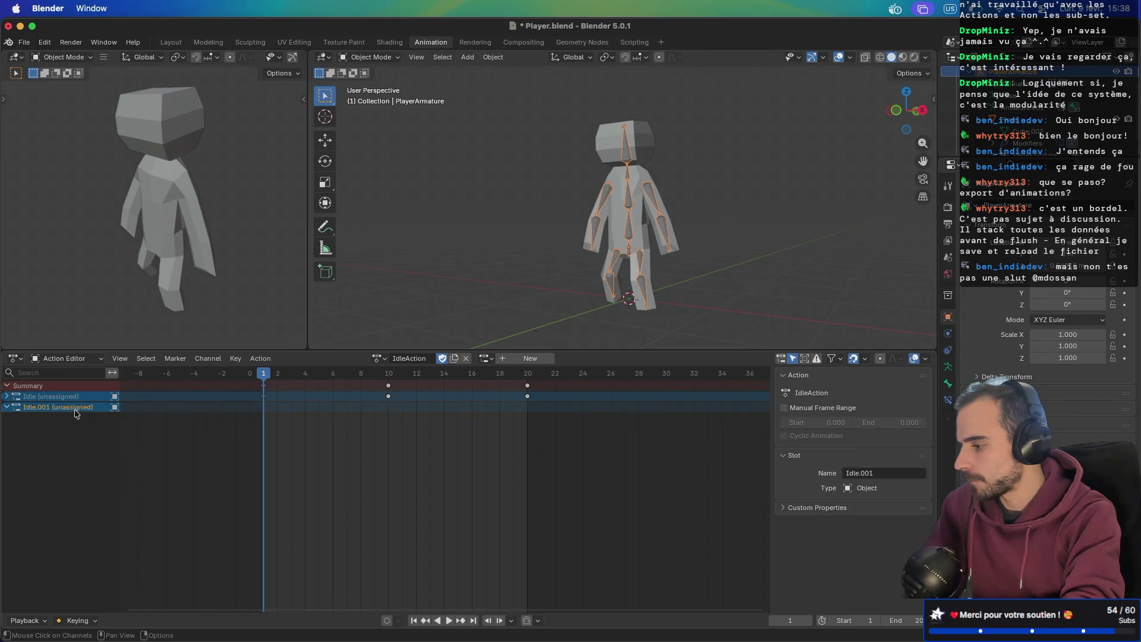
right_click(76, 410)
click(76, 411)
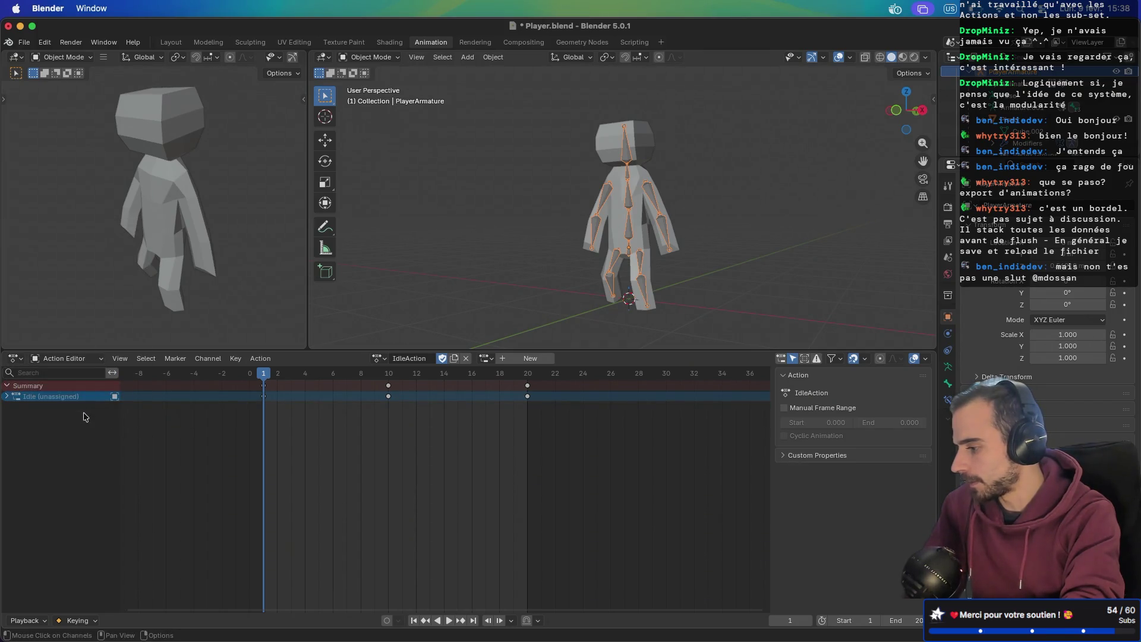
- Toggle the remaining Idle channel's editability and reopen its channel options
click(50, 397)
right_click(50, 397)
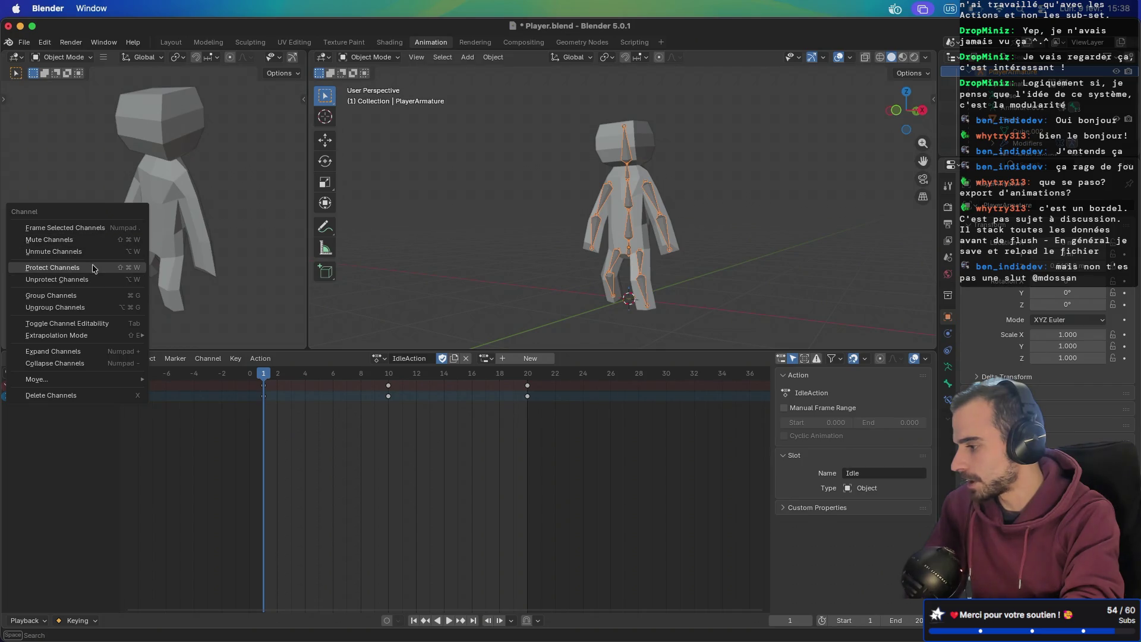
click(95, 328)
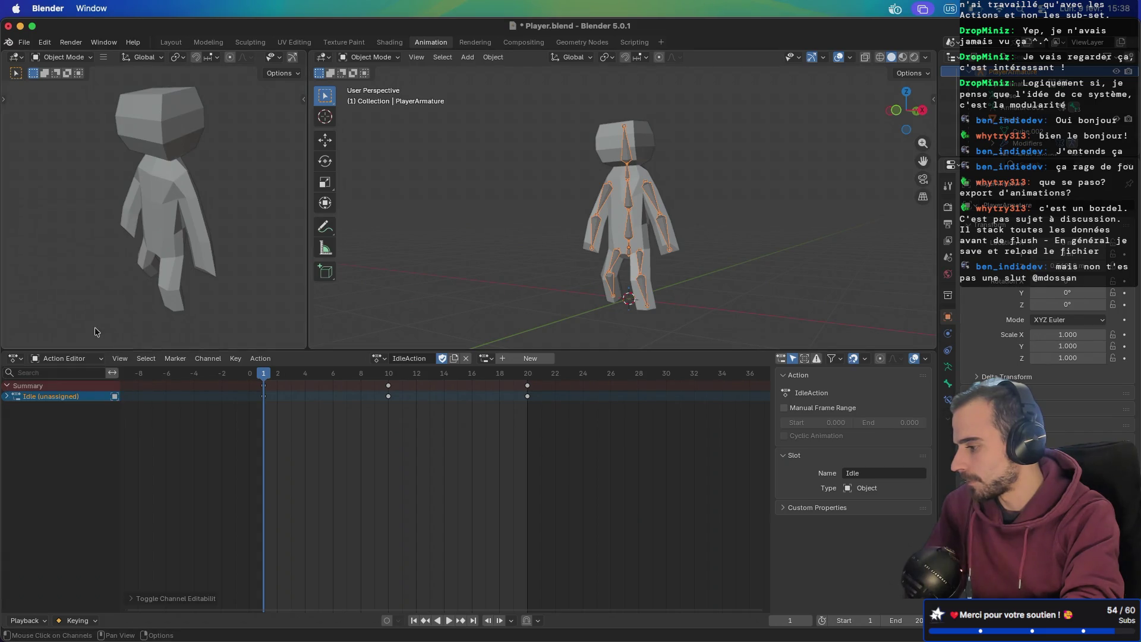
right_click(68, 398)
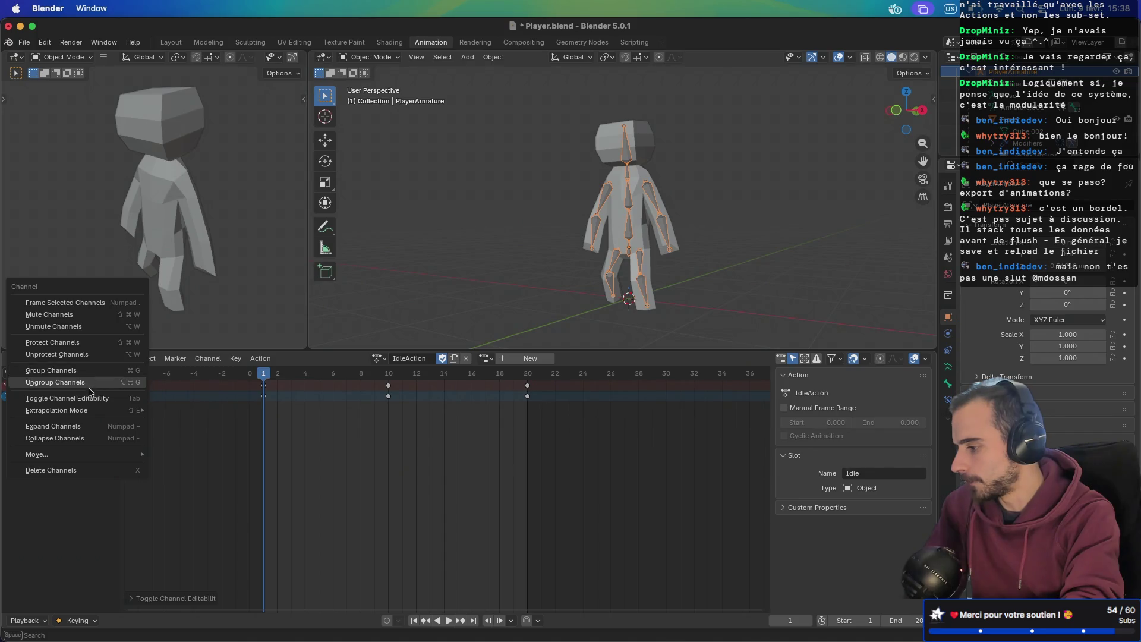
click(91, 403)
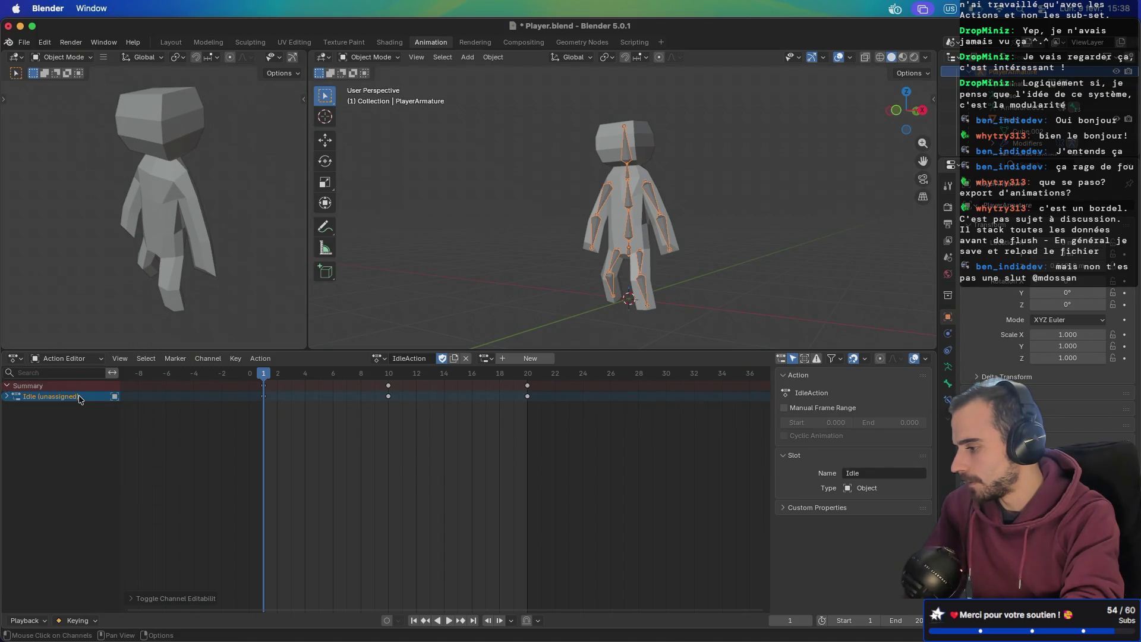
right_click(81, 399)
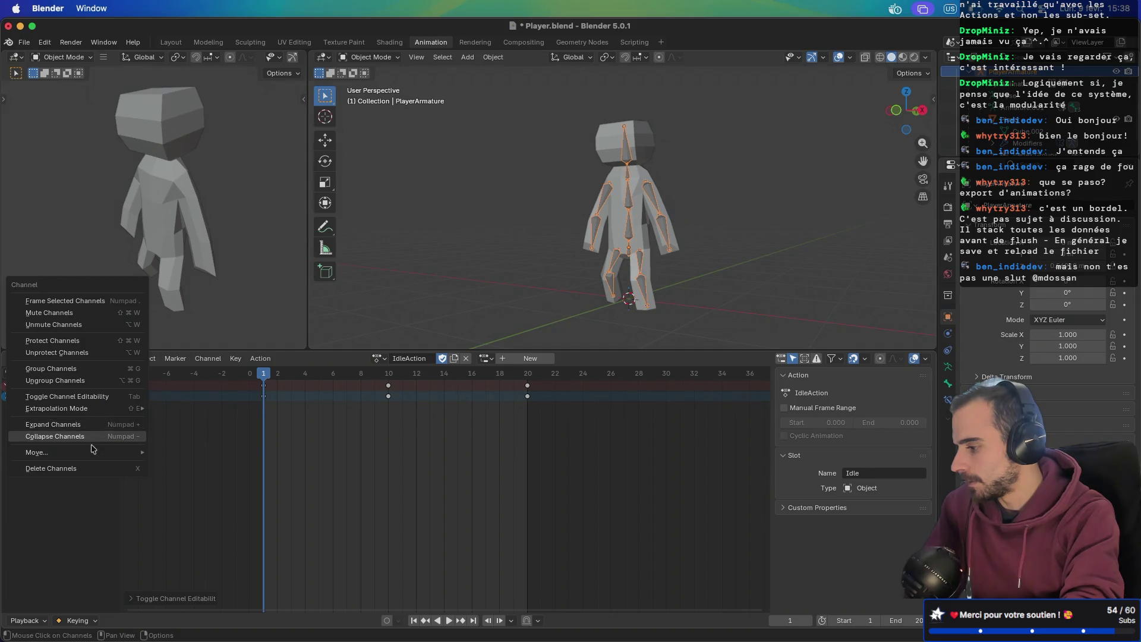
mouse_move(93, 455)
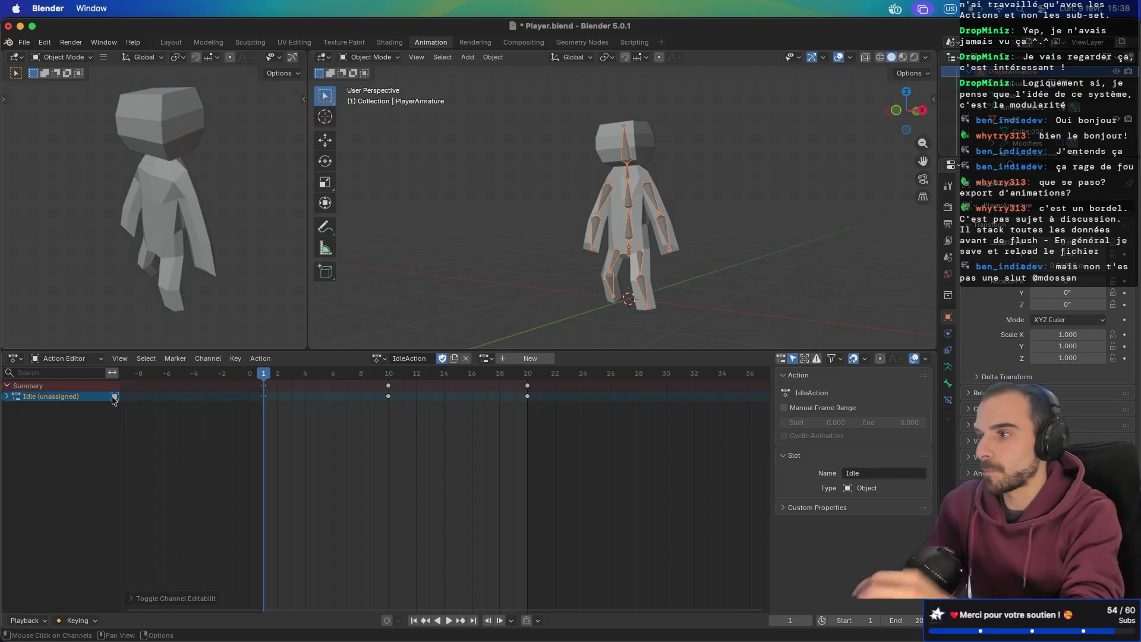
- Give IdleAction a fake user and stash it onto the NLA stack
click(442, 359)
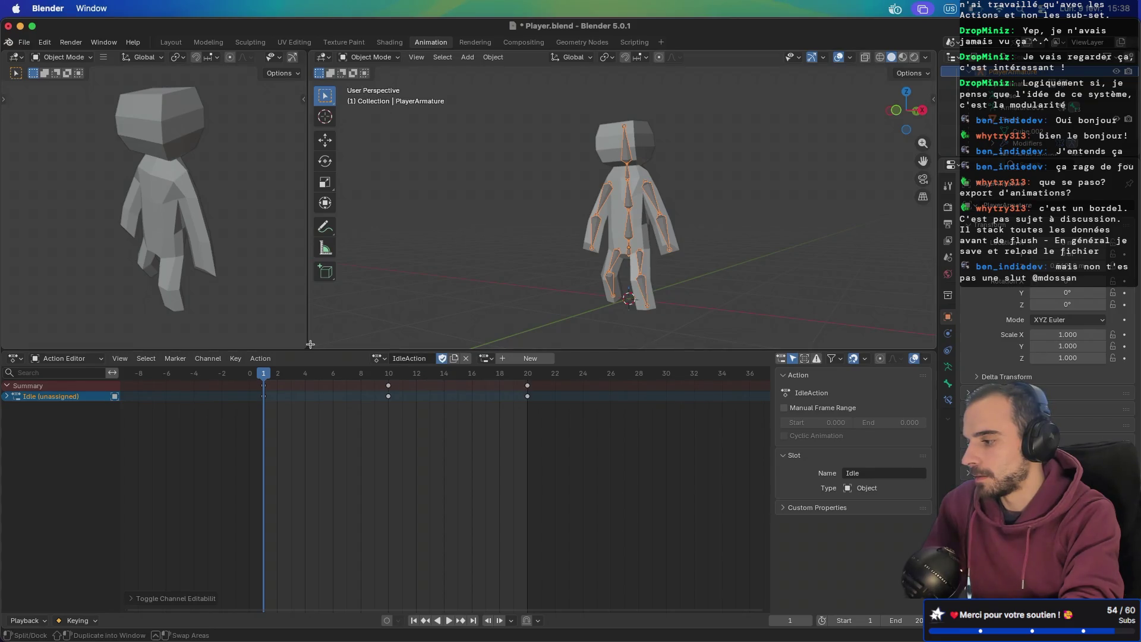
click(272, 360)
click(282, 427)
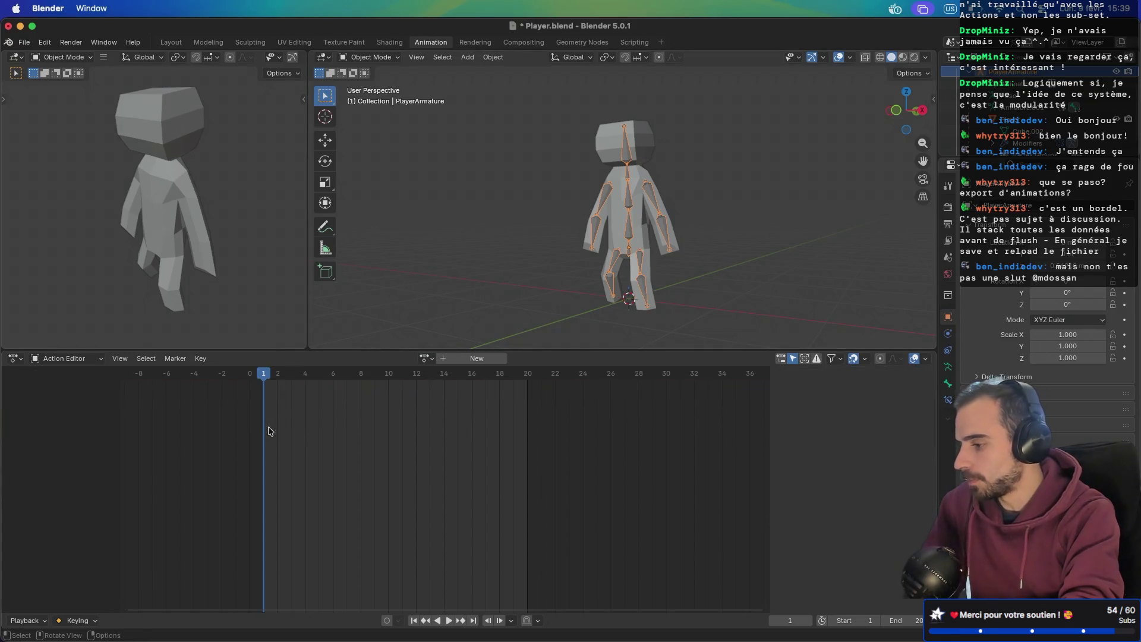
- Switch the editor to Nonlinear Animation and bring up the IdleAction track's context menu
click(427, 358)
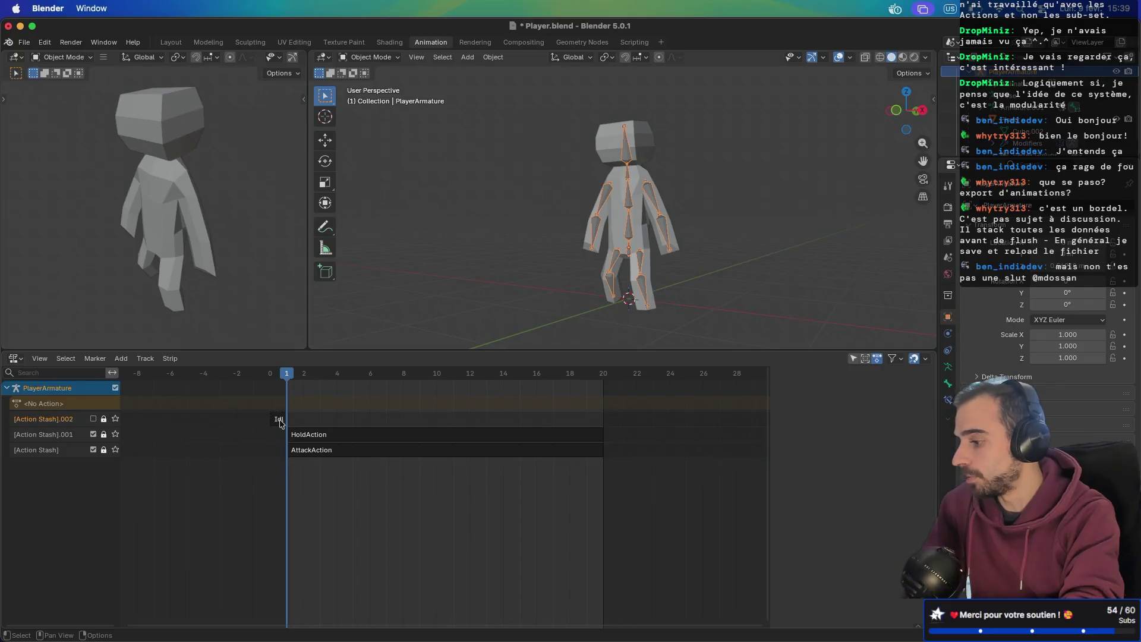
click(284, 420)
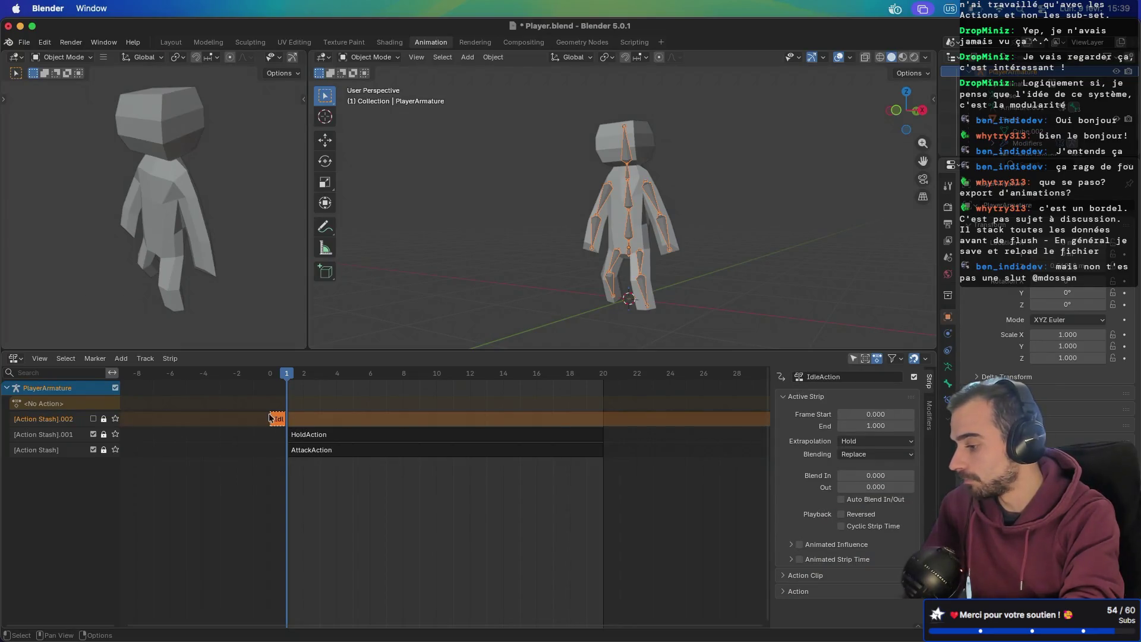
scroll(269, 418, up, 5)
scroll(268, 418, right, 5)
scroll(268, 418, left, 5)
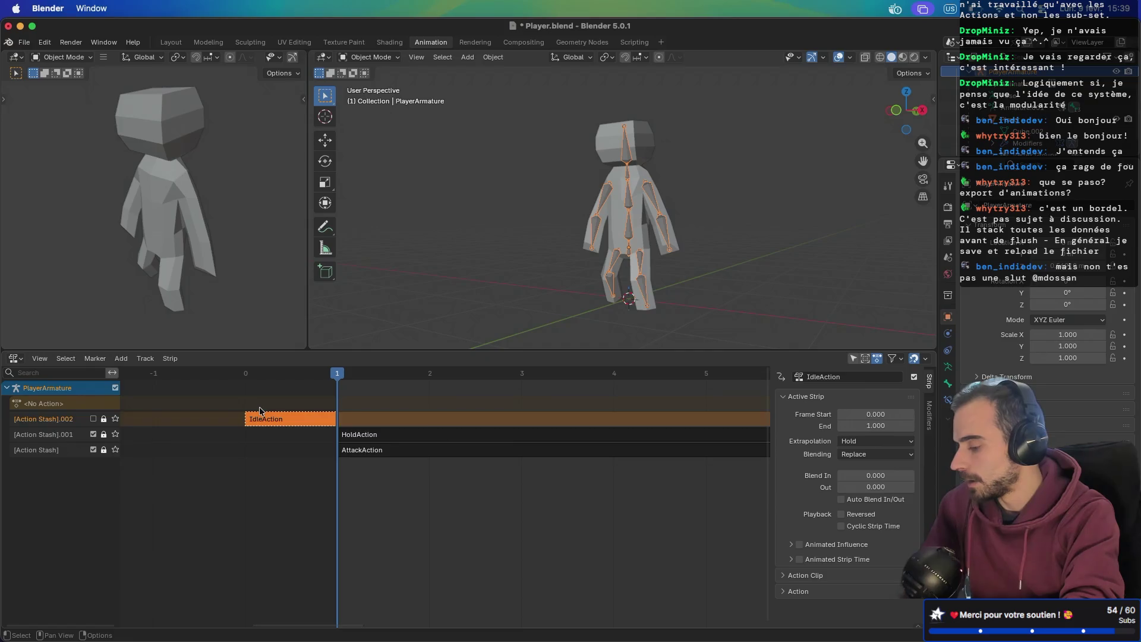
right_click(71, 419)
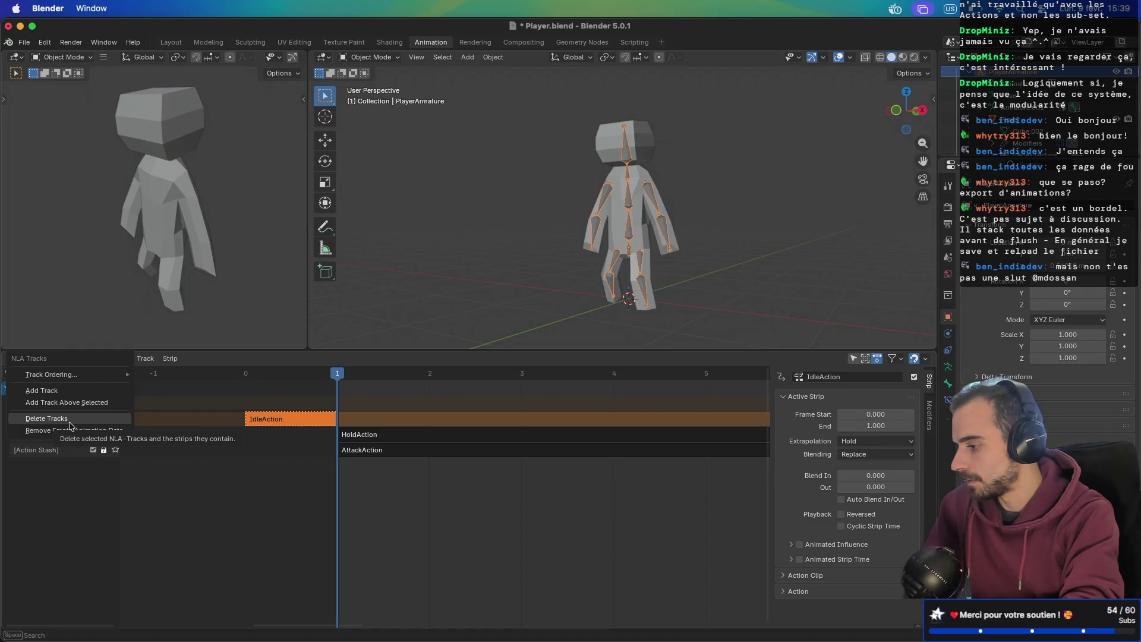
- Delete the IdleAction and HoldAction stash tracks
click(70, 419)
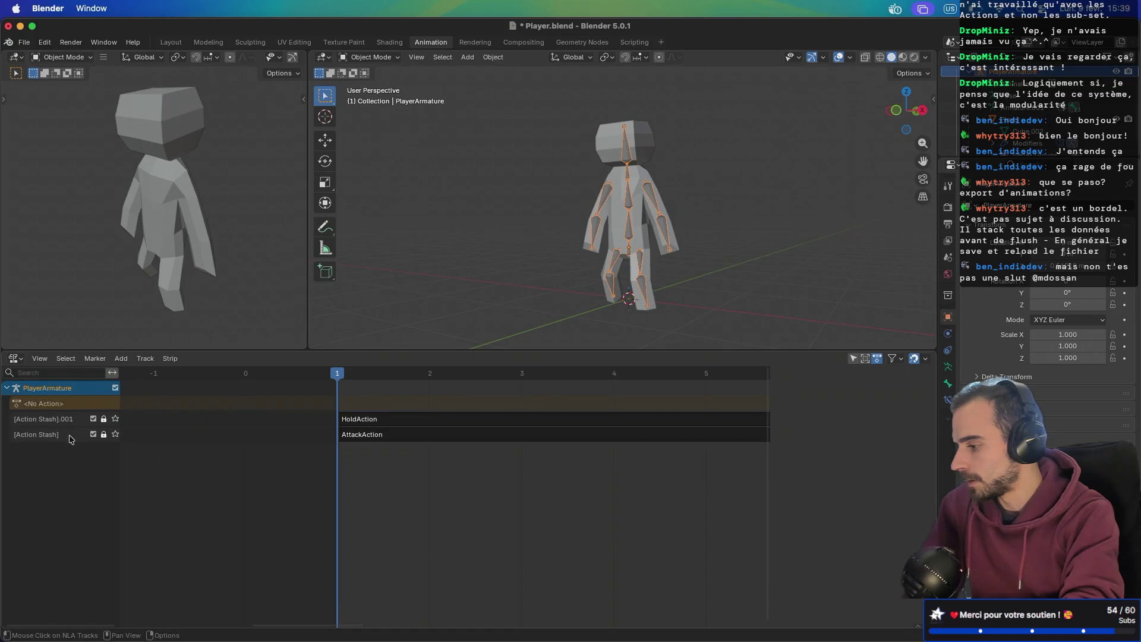
right_click(69, 424)
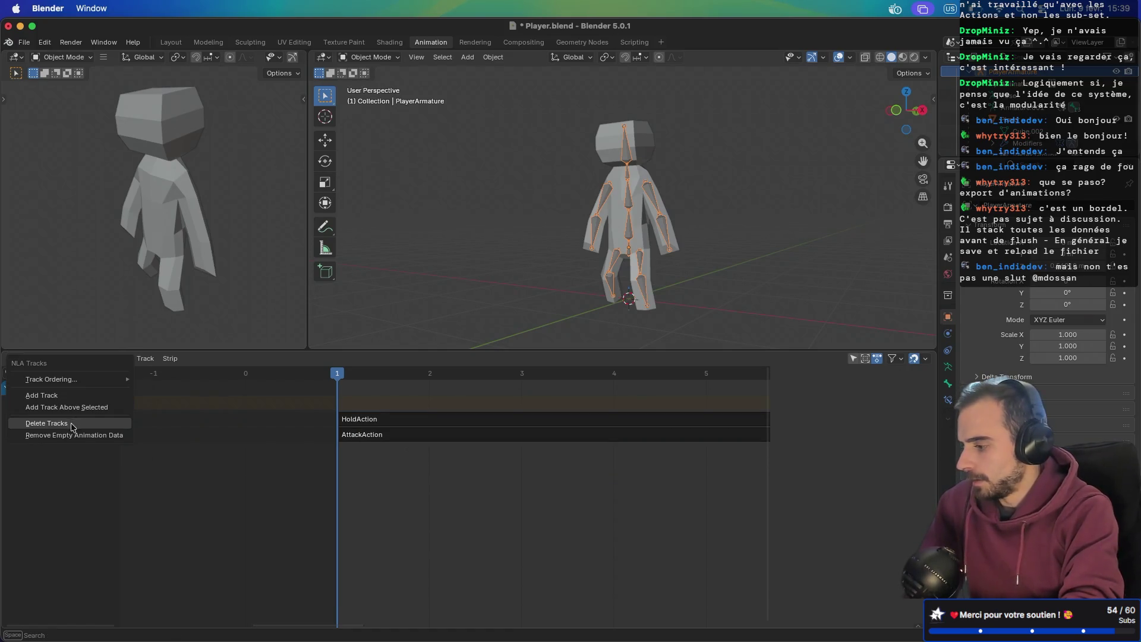
click(71, 424)
- Delete the remaining AttackAction stash track, leaving PlayerArmature with no NLA tracks
right_click(65, 423)
click(68, 424)
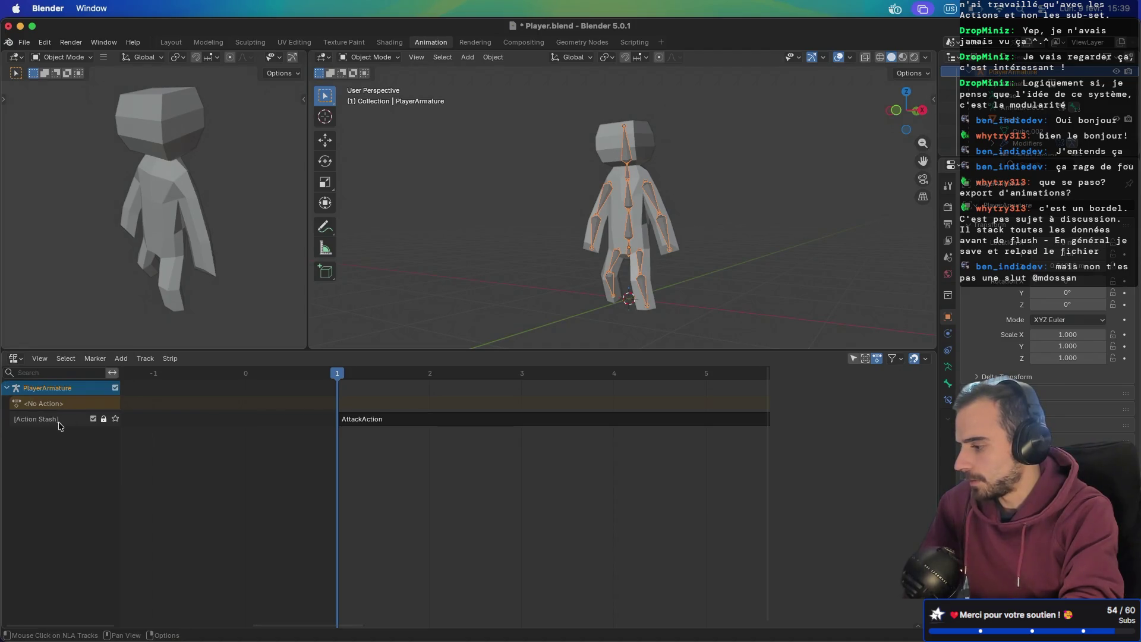
right_click(58, 426)
click(64, 430)
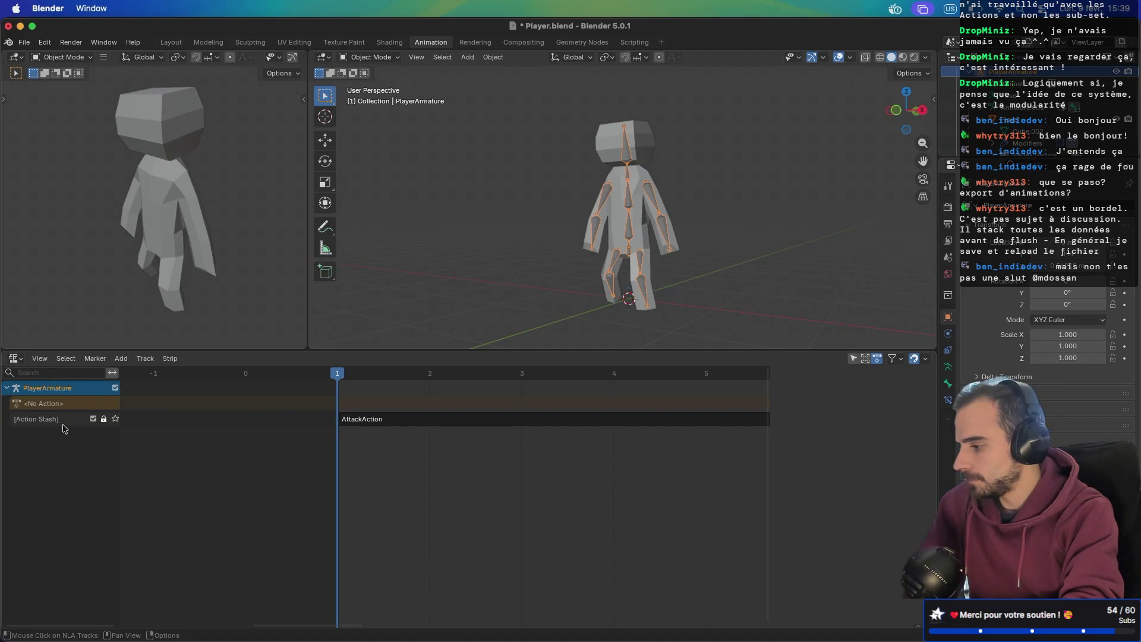
right_click(72, 422)
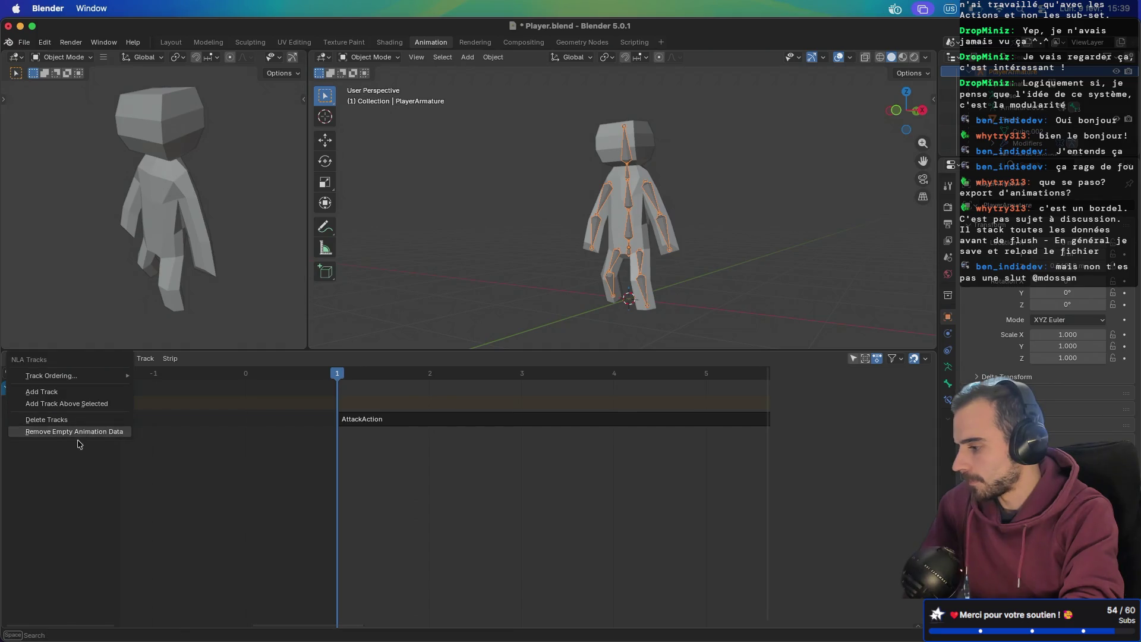
click(81, 440)
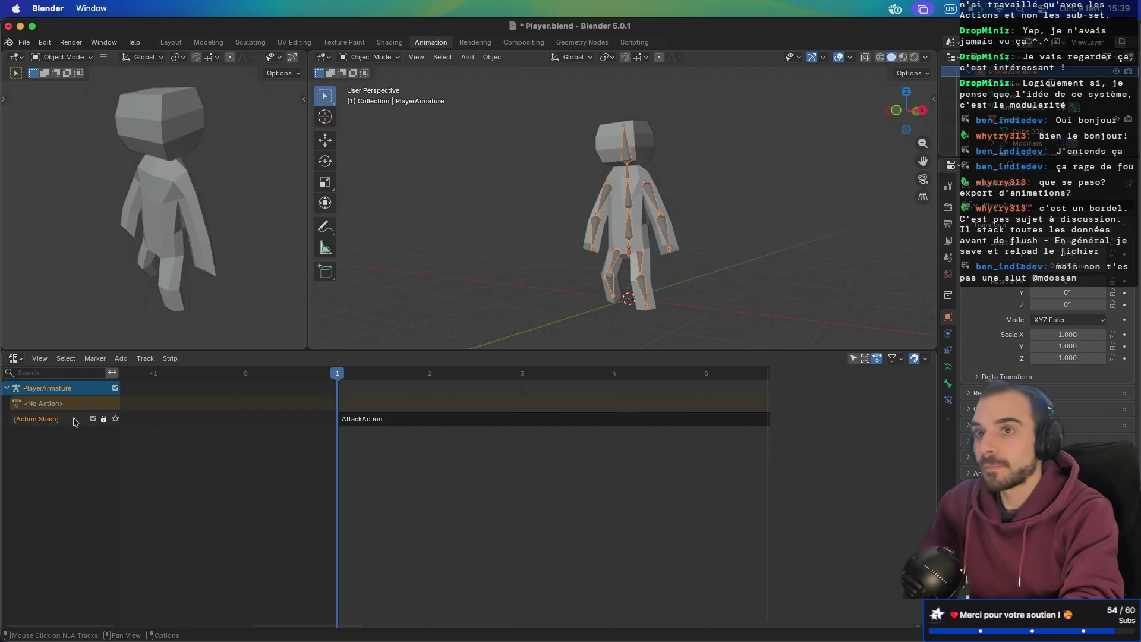
right_click(73, 423)
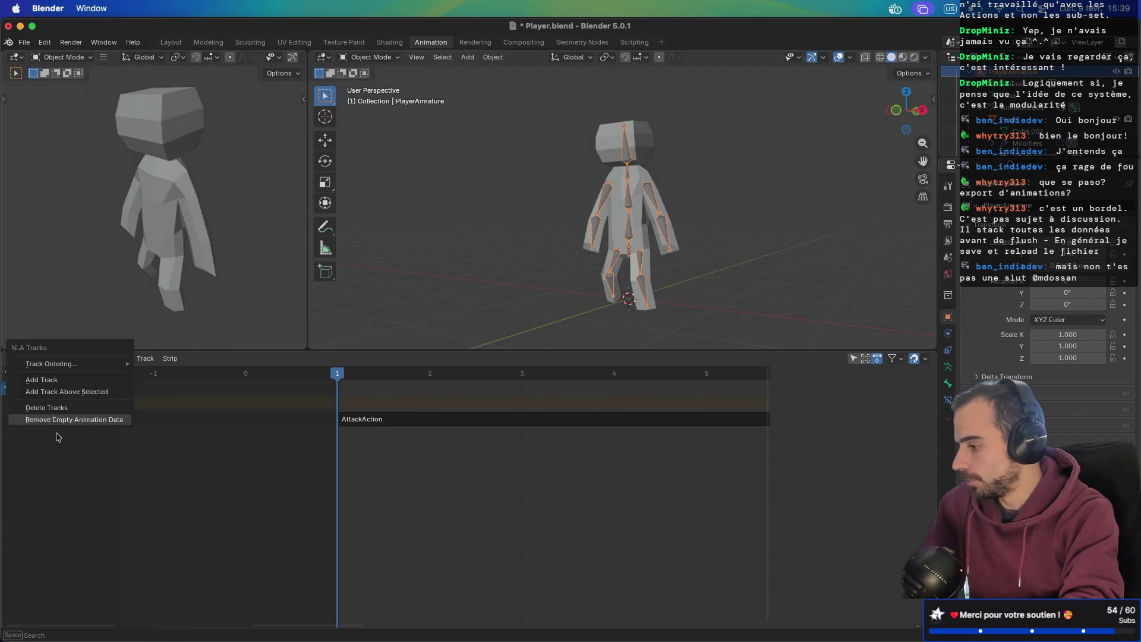
click(71, 407)
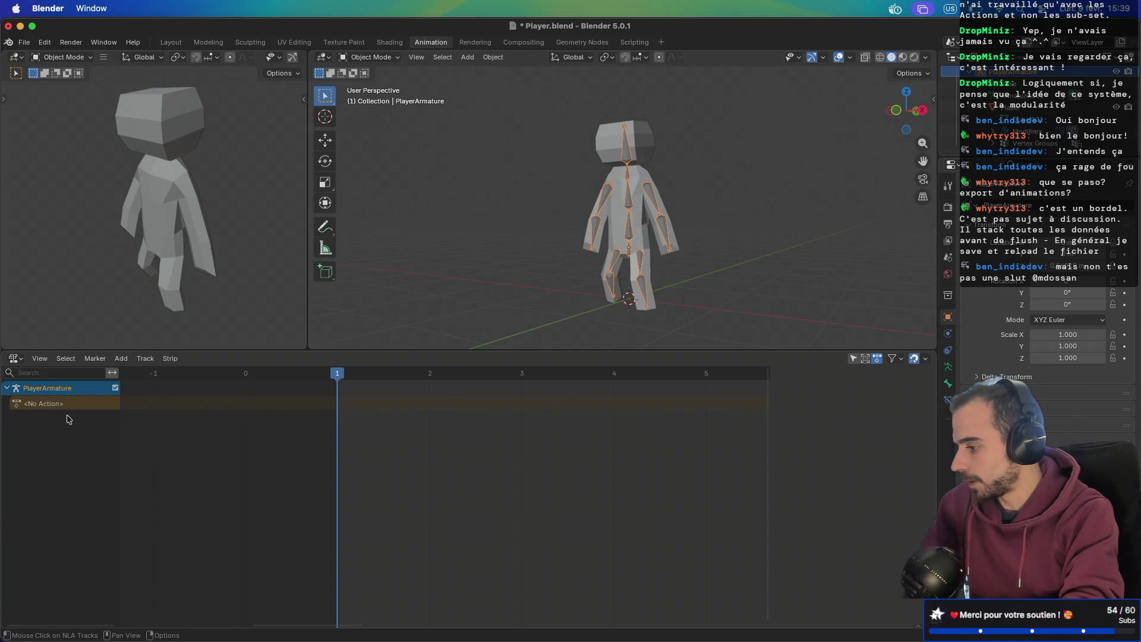
click(81, 390)
key(super+Tab)
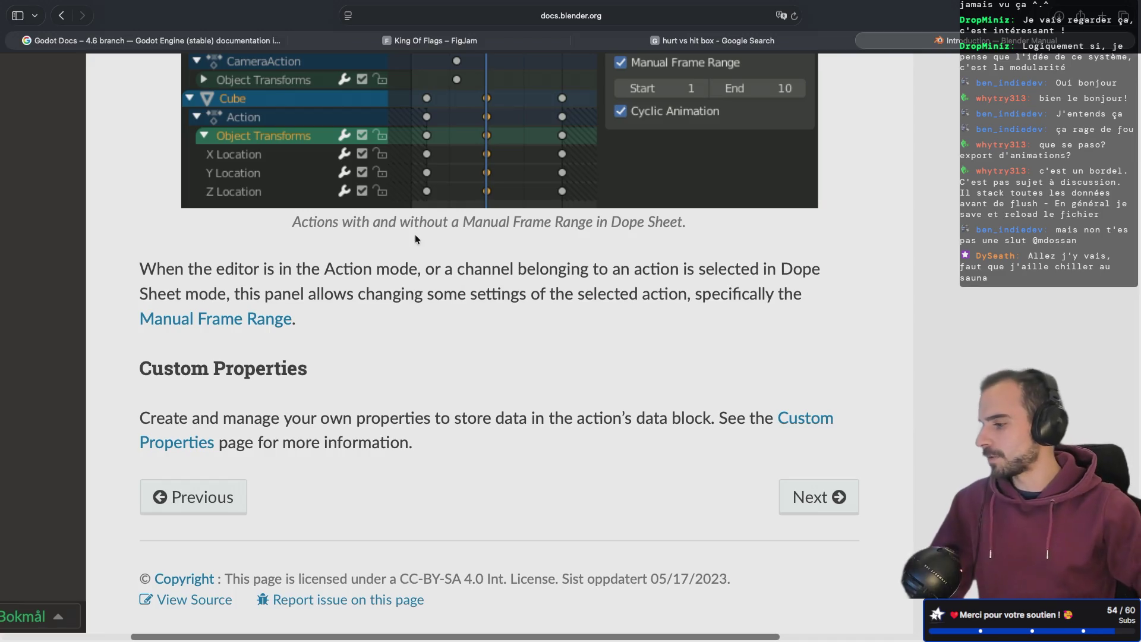
- In player.gd, trim the default animation name on line 6 to 'Idle'
key(super+Tab)
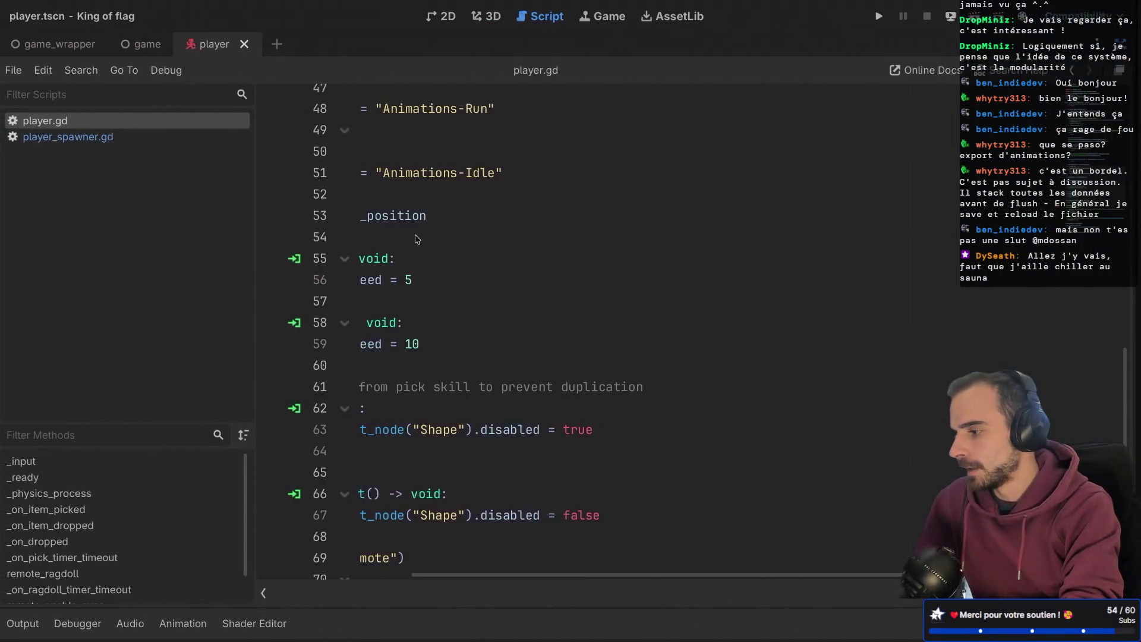
scroll(564, 225, up, 15)
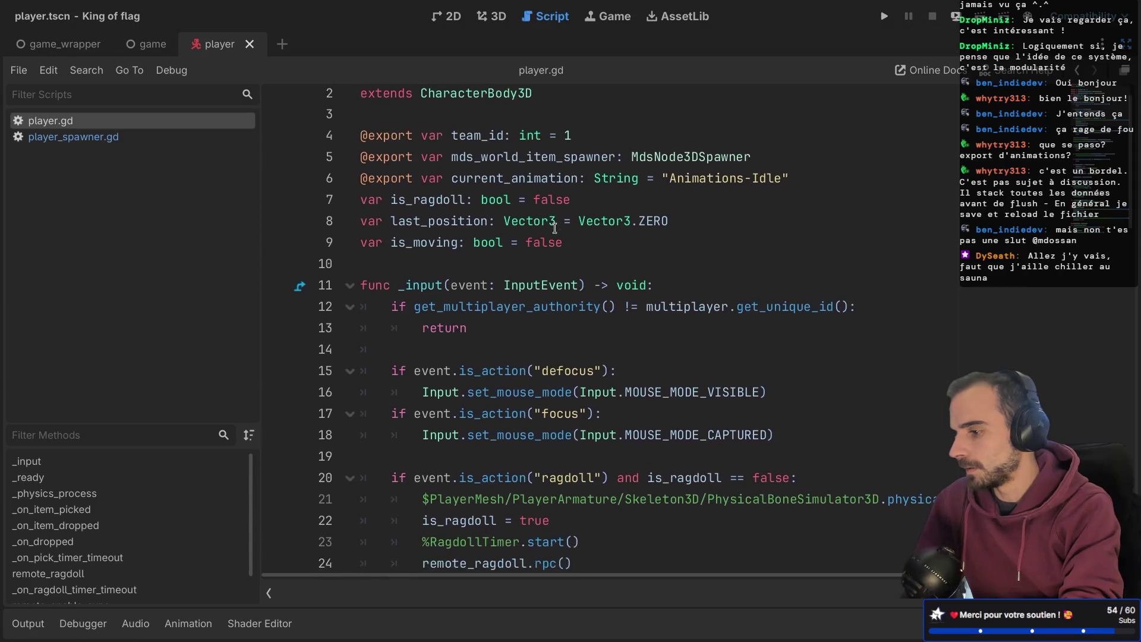
click(748, 206)
key(BackSpace)
key(BackSpace)
key(BackSpace)
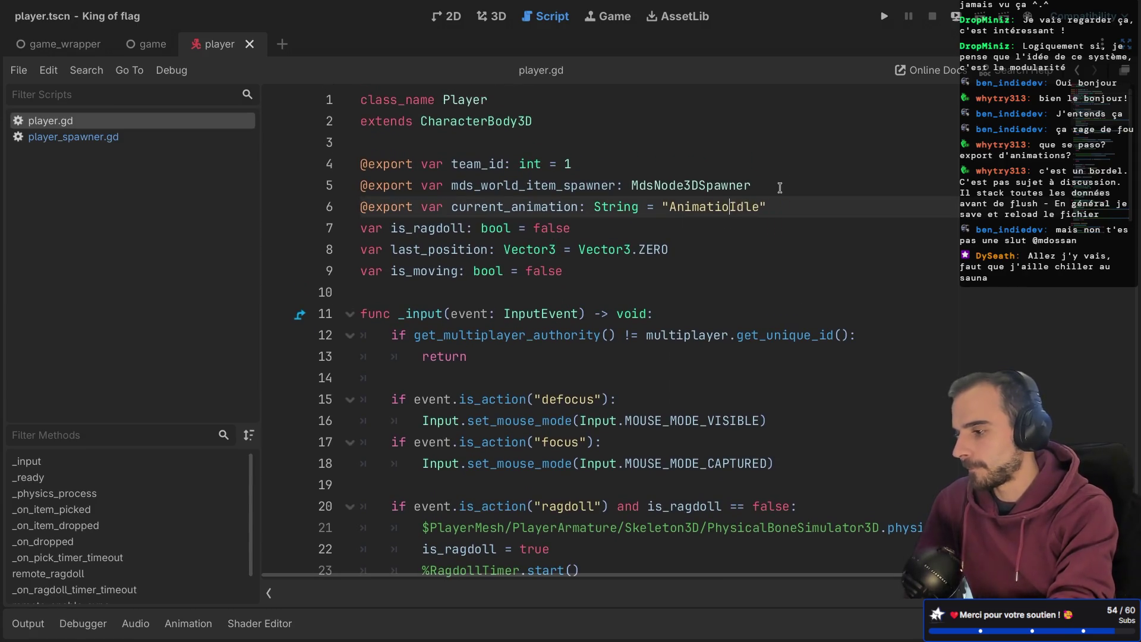
key(BackSpace)
- Remove the 'Animations-' prefix on lines 48 and 51, leaving 'Run' and 'Idle'
scroll(780, 187, down, 13)
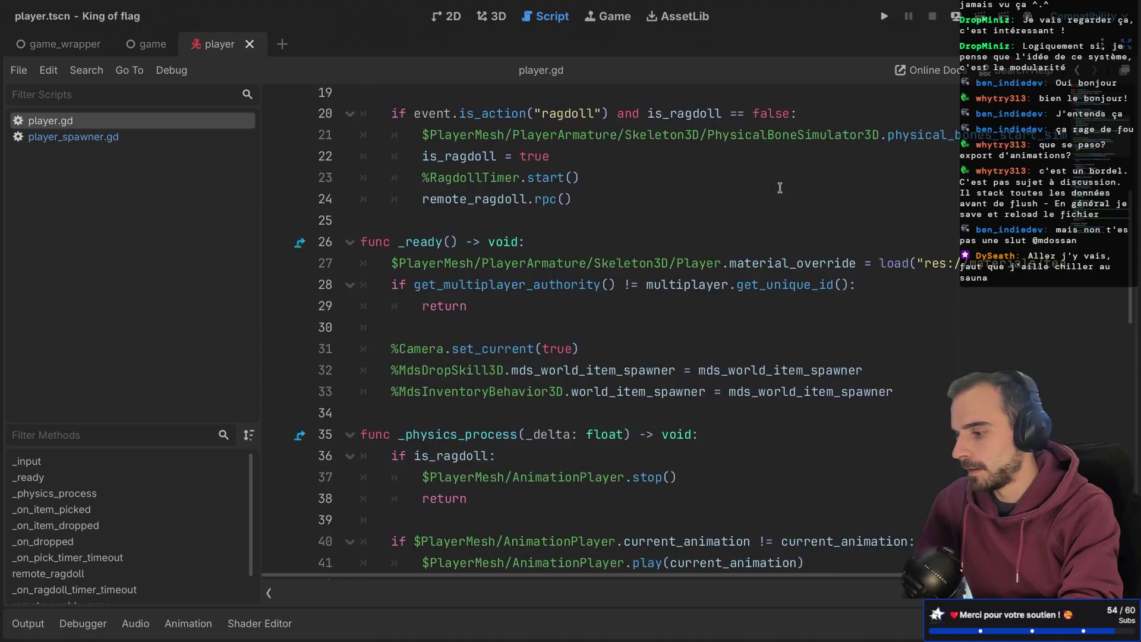
click(668, 257)
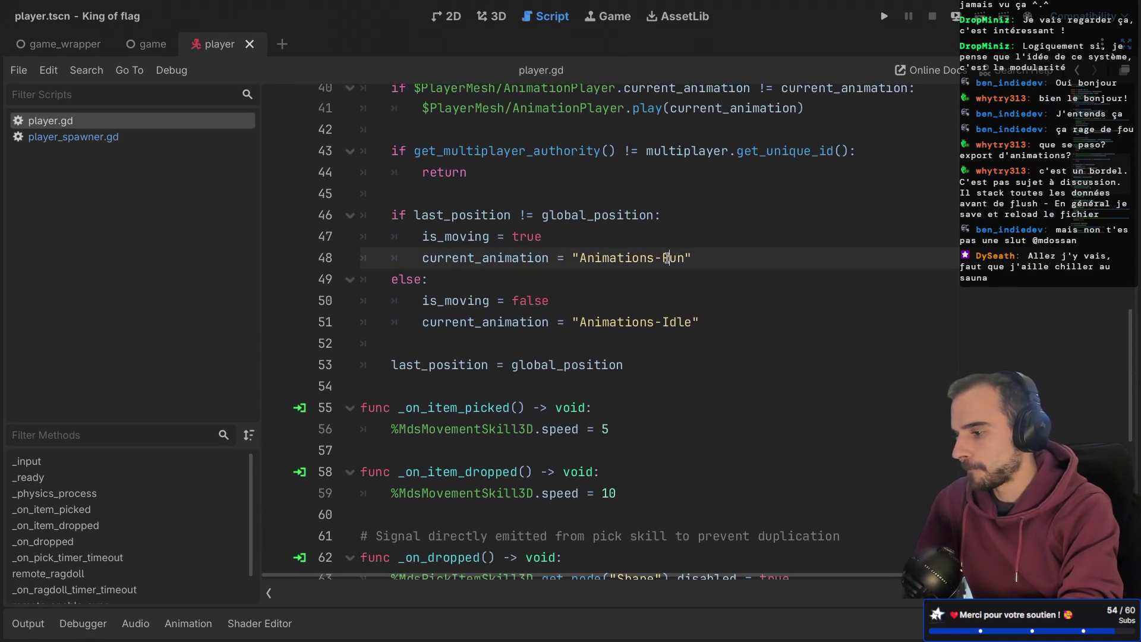
key(BackSpace)
key(BackSpace)
key(BackSpace)
key(BackSpace)
key(BackSpace)
key(BackSpace)
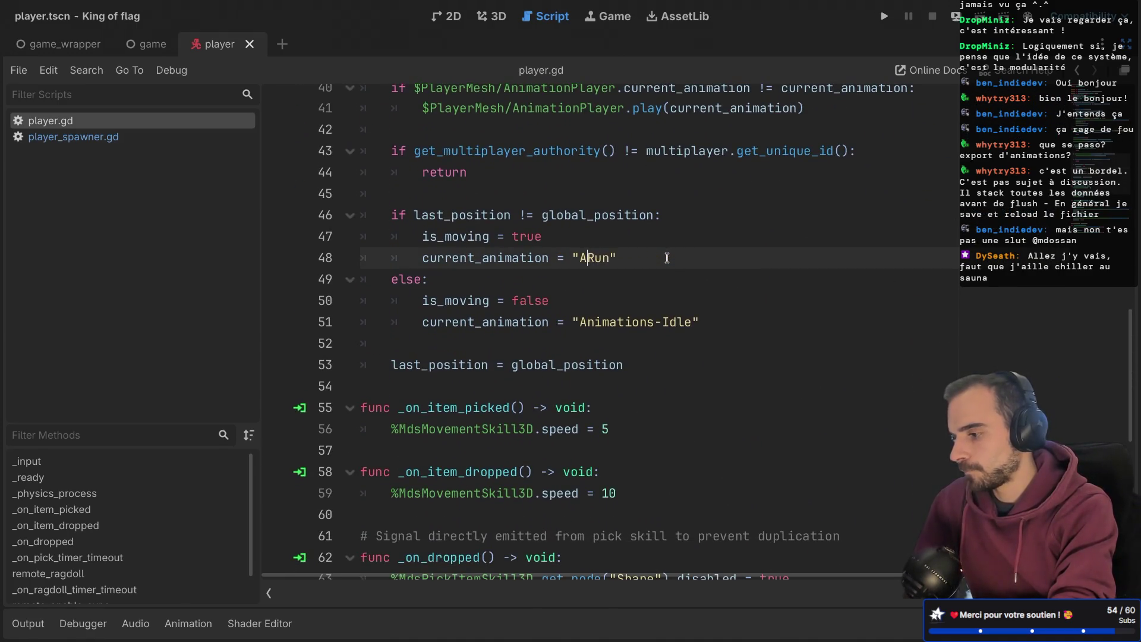
double_click(615, 321)
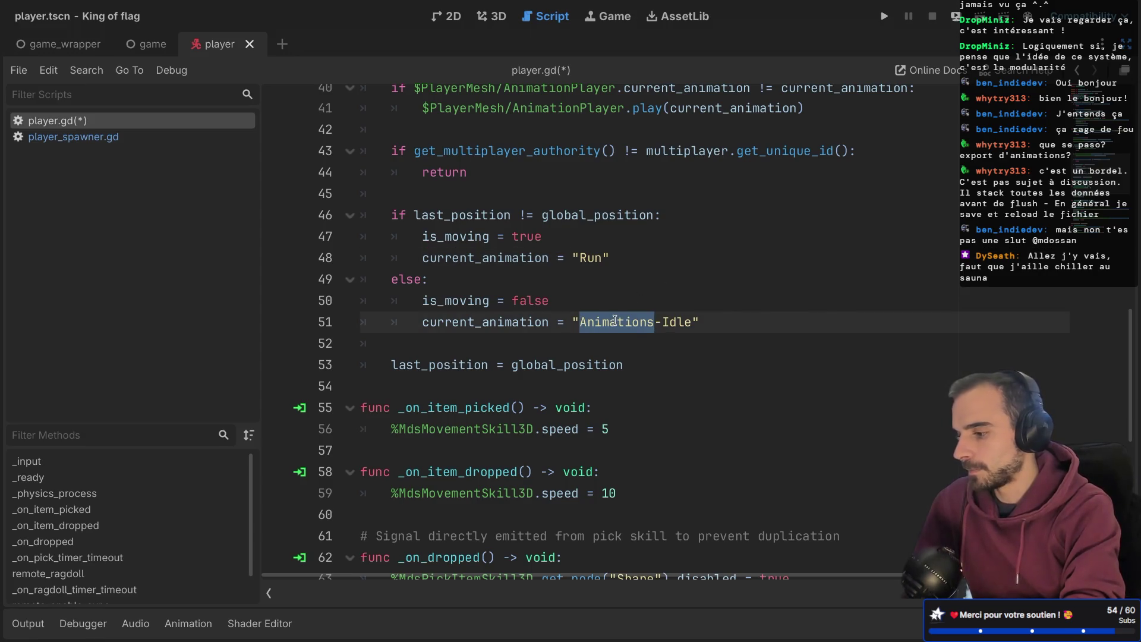
key(ctrl+f)
click(659, 336)
key(BackSpace)
key(BackSpace)
key(BackSpace)
key(BackSpace)
key(BackSpace)
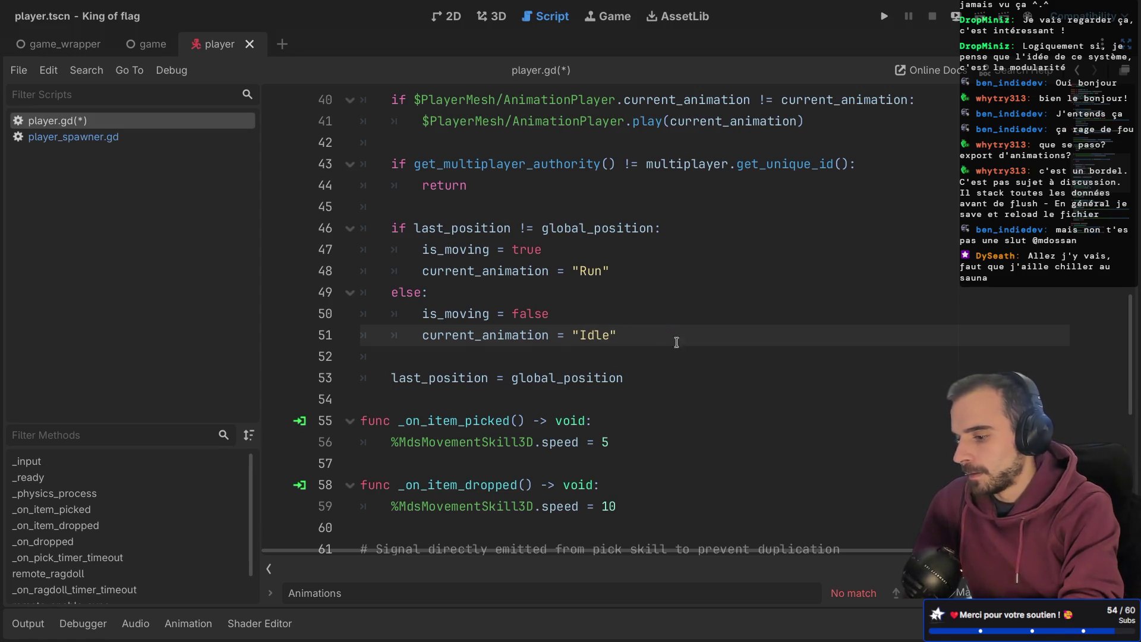
- Save player.gd and run the game
scroll(785, 371, down, 6)
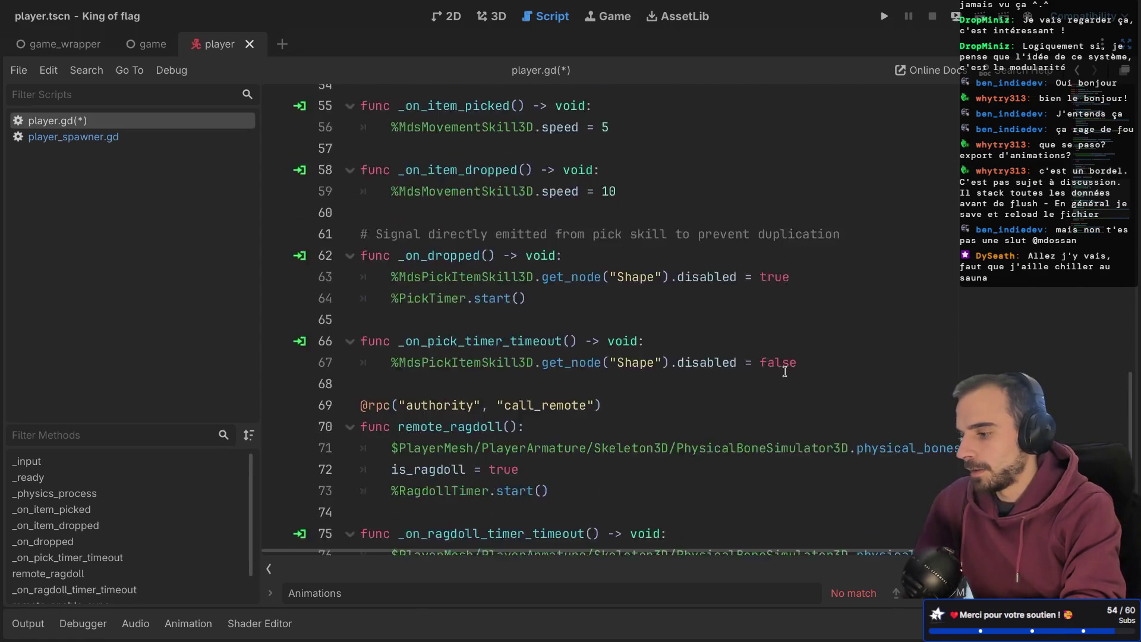
key(ctrl+s)
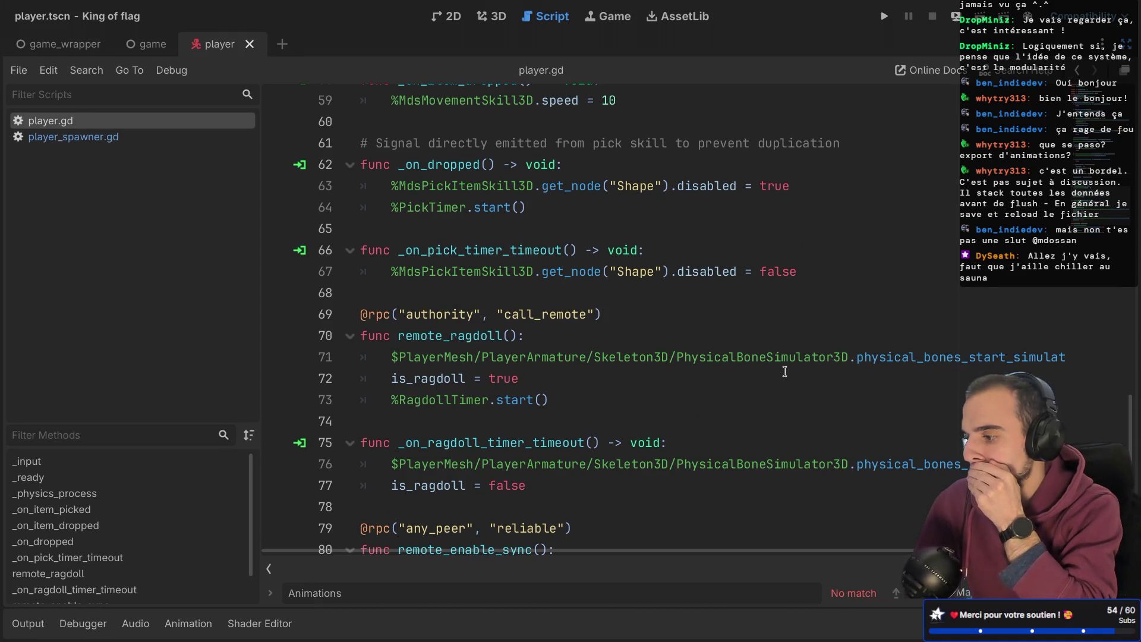
scroll(785, 372, down, 2)
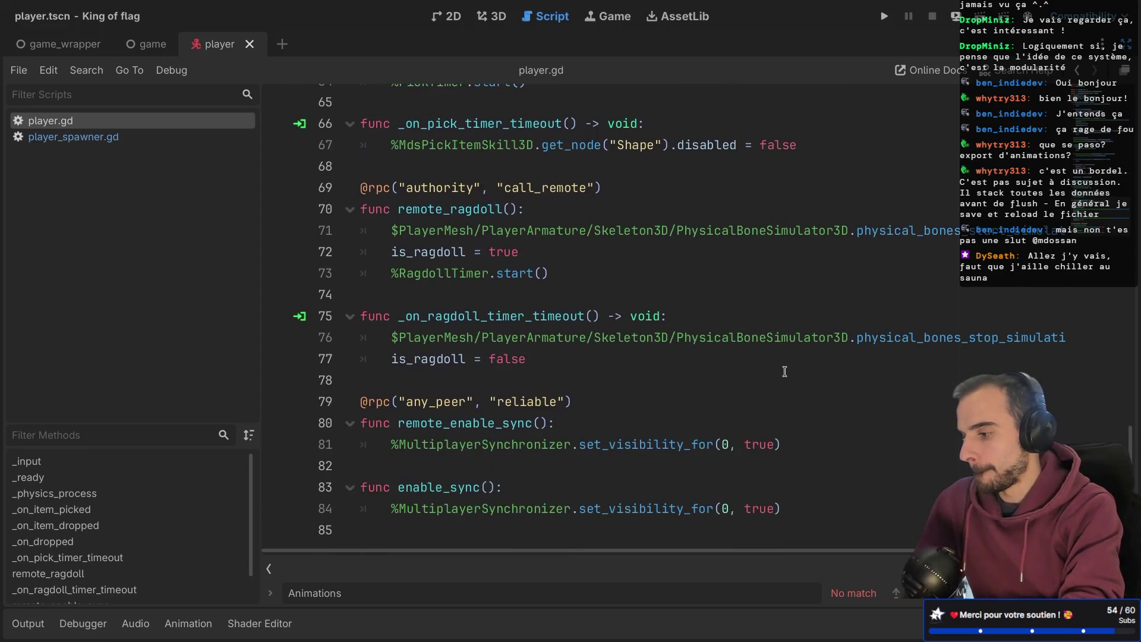
click(884, 16)
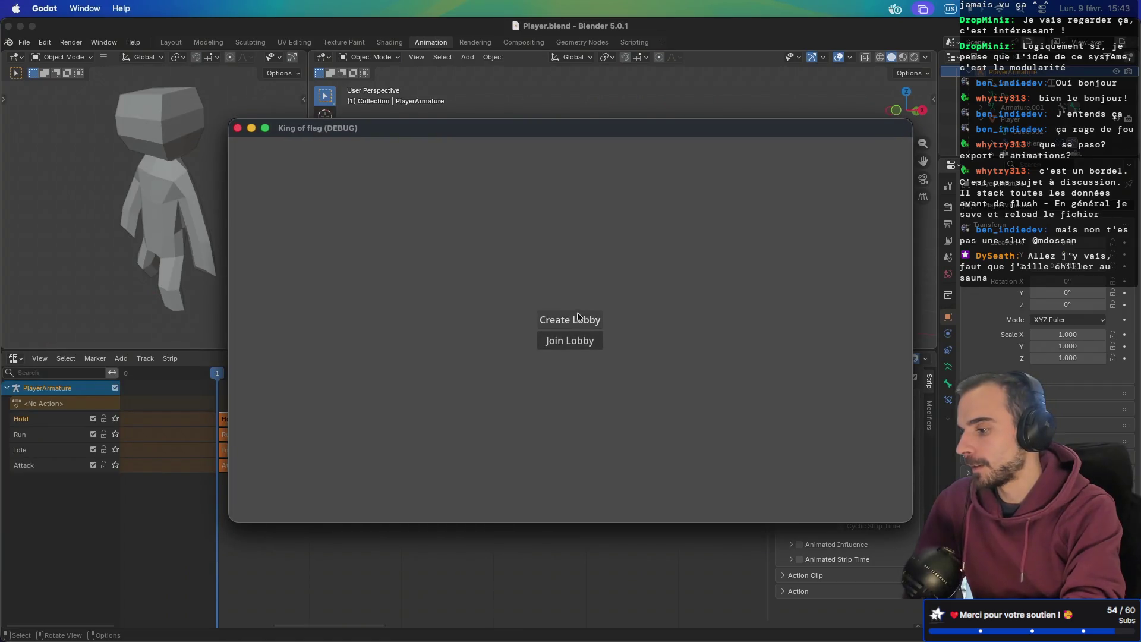
- Create a lobby, start the match and move the character with W to test the run animation
click(569, 319)
click(573, 345)
key(w)
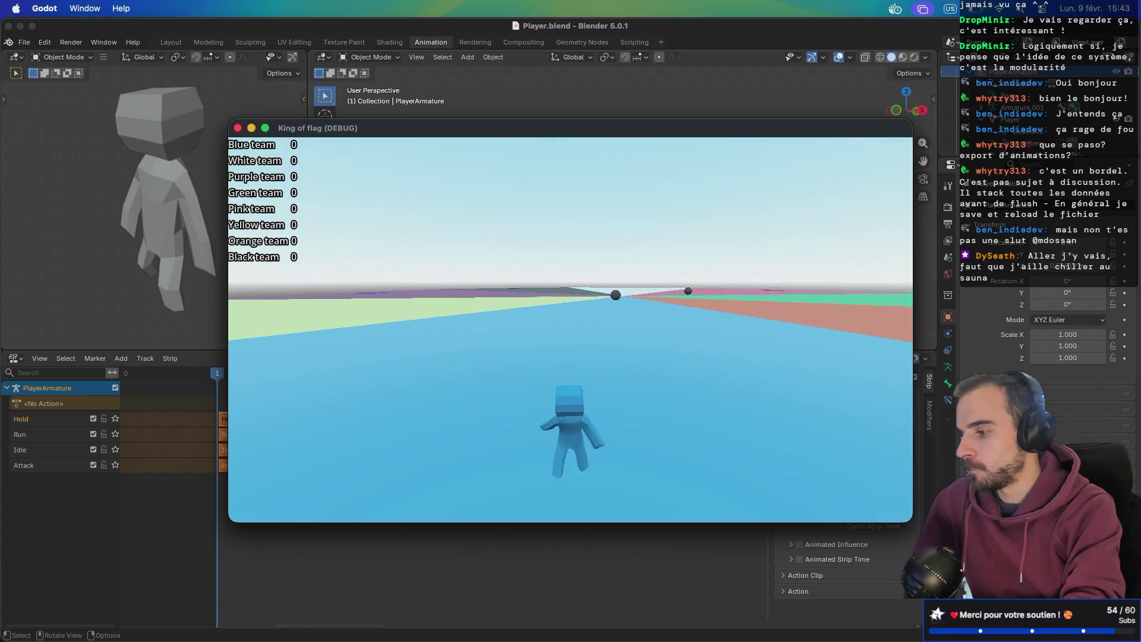
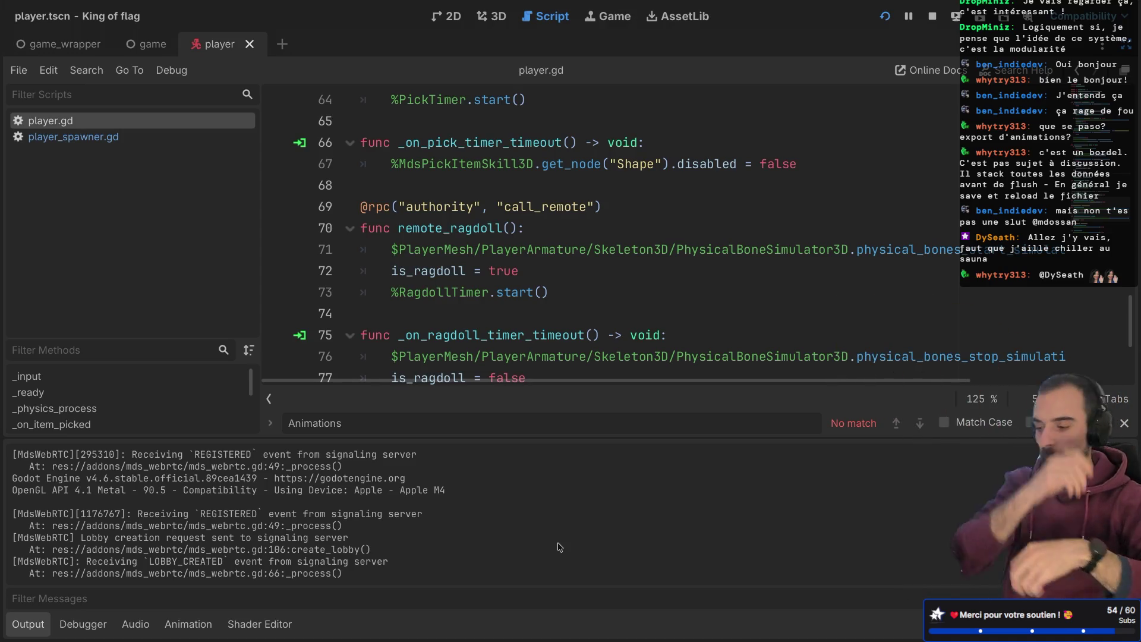
- Open the King Of Flags FigJam board and select the Attack animation line on the green Player sticky
key(alt+Right)
key(ctrl+Right)
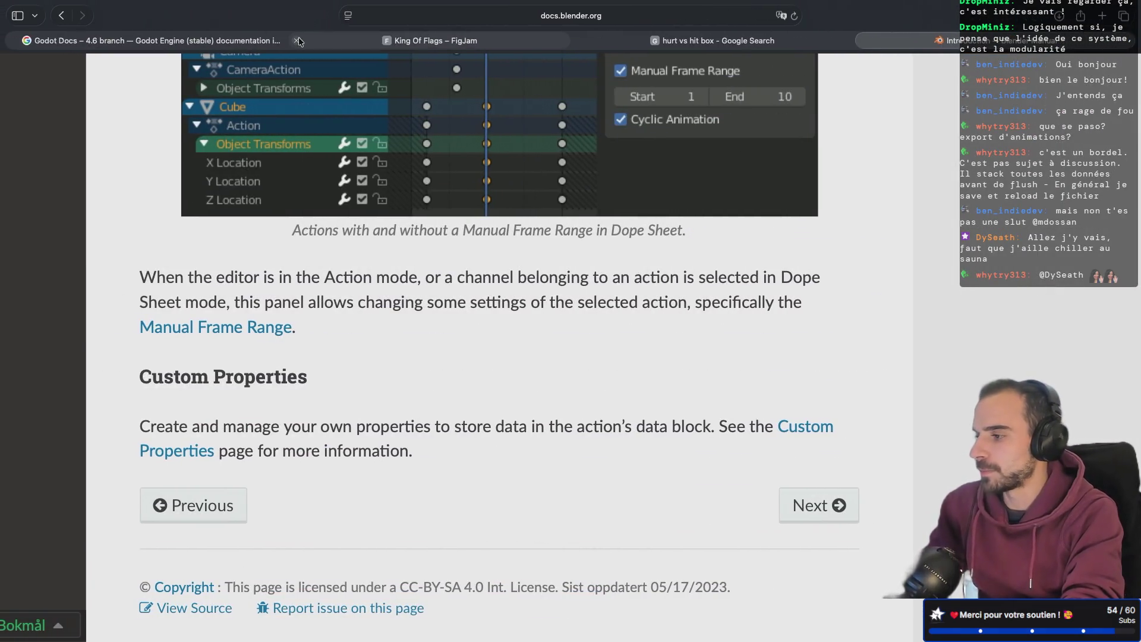
click(385, 42)
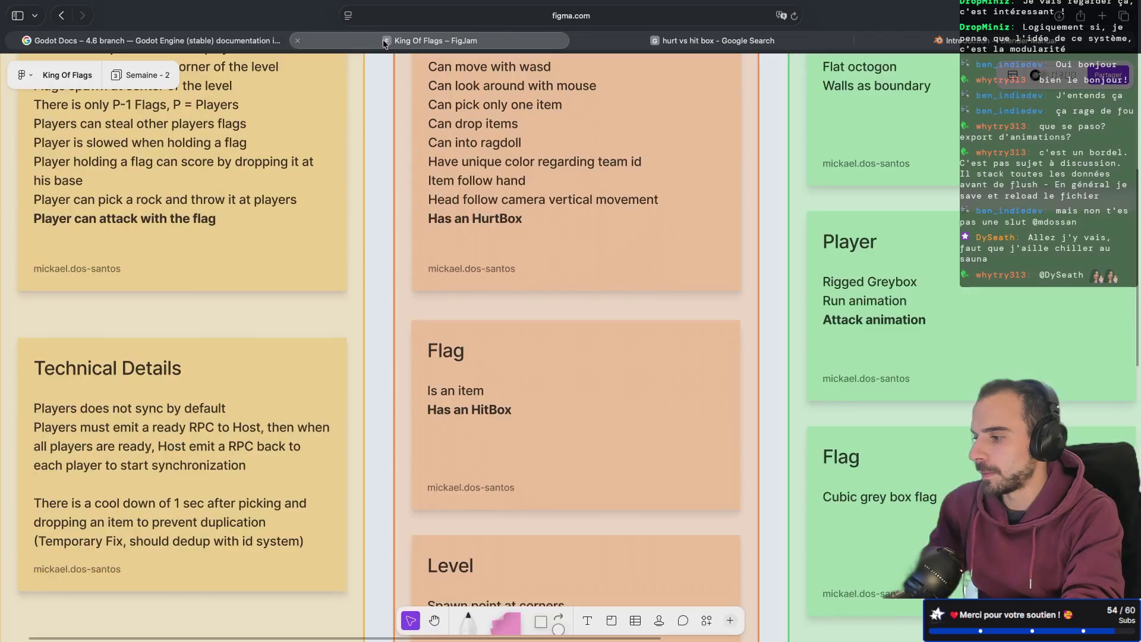
scroll(421, 221, right, 10)
click(610, 331)
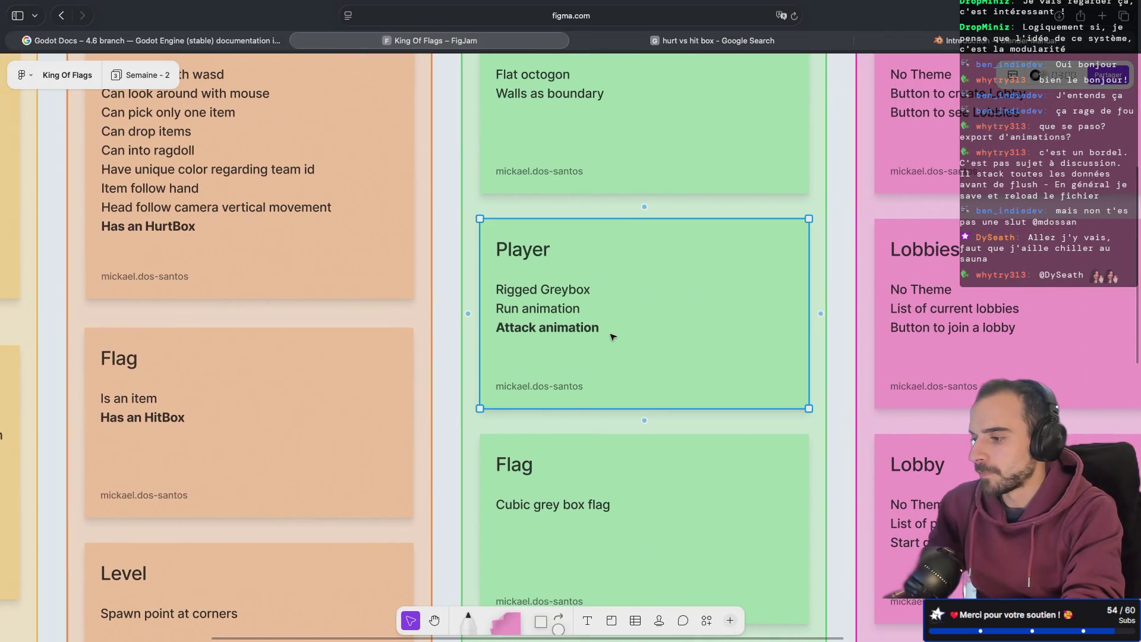
click(611, 331)
drag(610, 331, 487, 328)
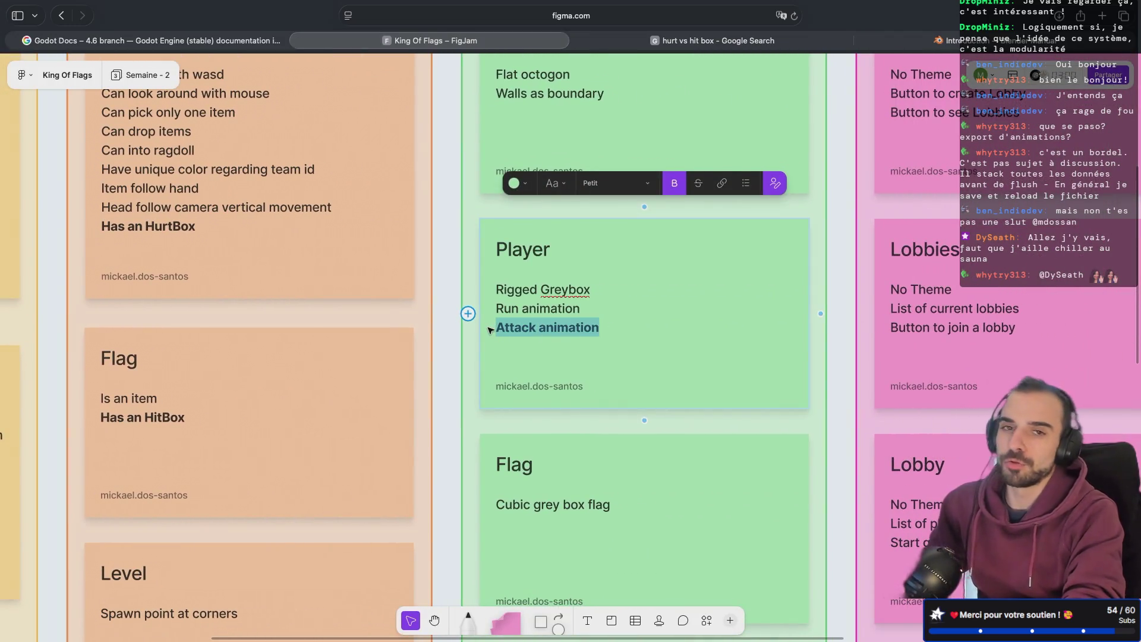
scroll(456, 276, down, 6)
scroll(456, 276, left, 10)
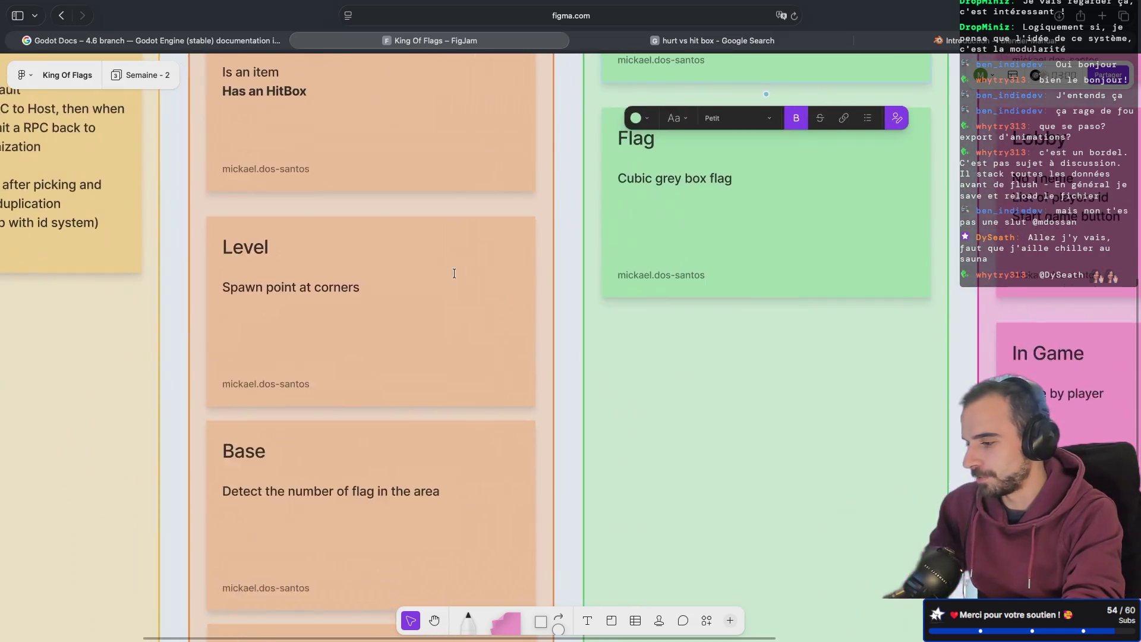
scroll(456, 276, up, 8)
scroll(454, 272, down, 4)
scroll(454, 272, left, 2)
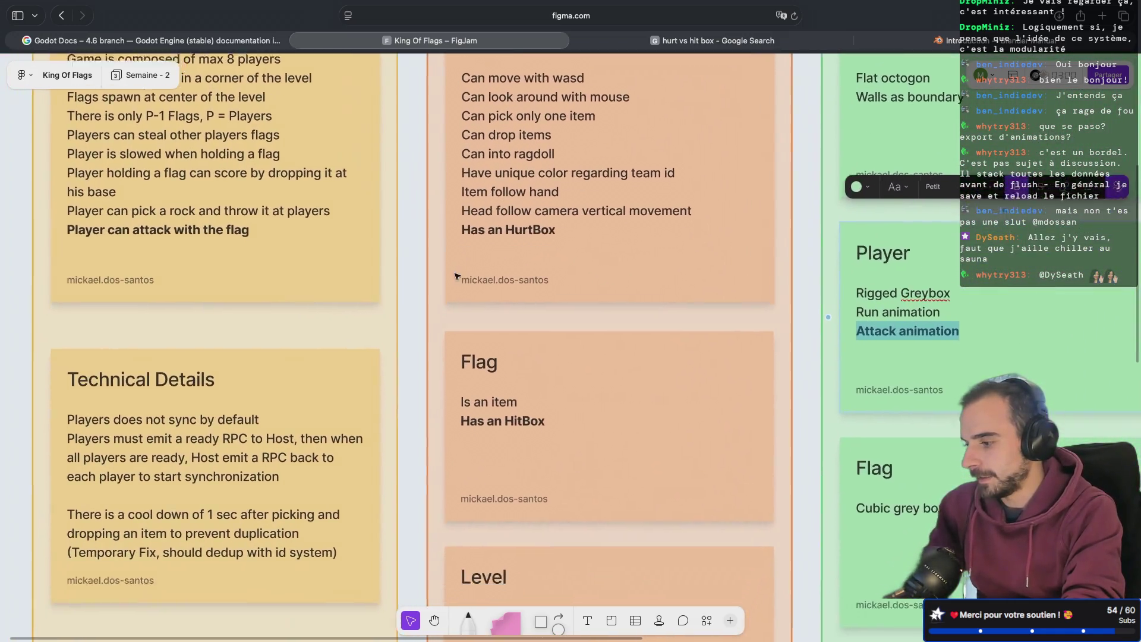
- On the orange Flag sticky, add 'Can be used to attack' below 'Is an item' and select it
click(556, 355)
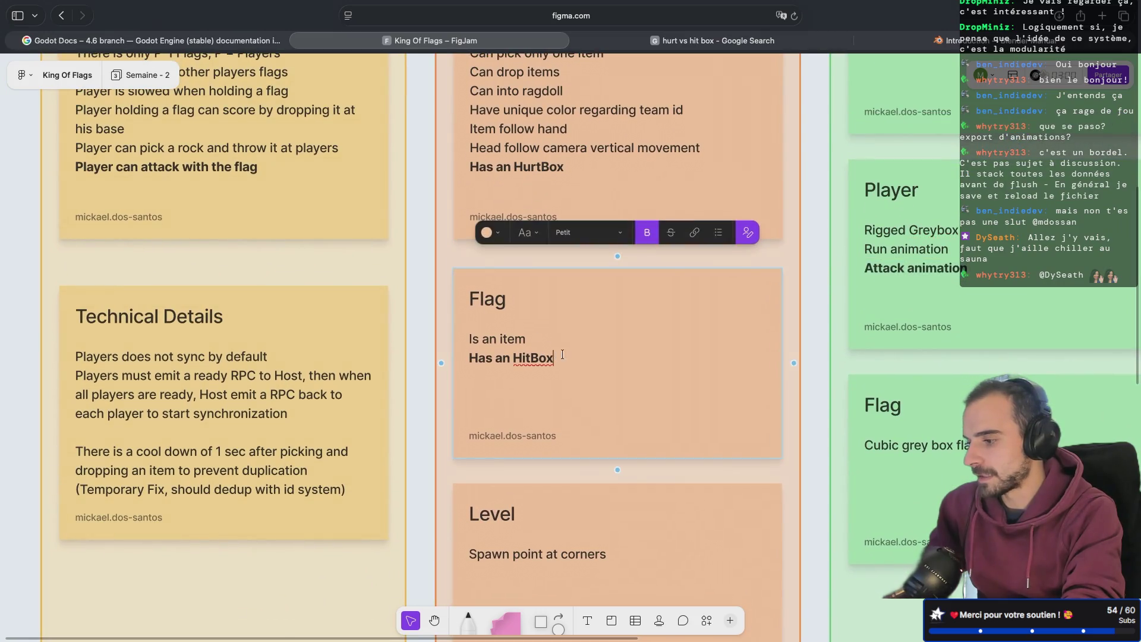
click(562, 342)
key(Return)
text(C)
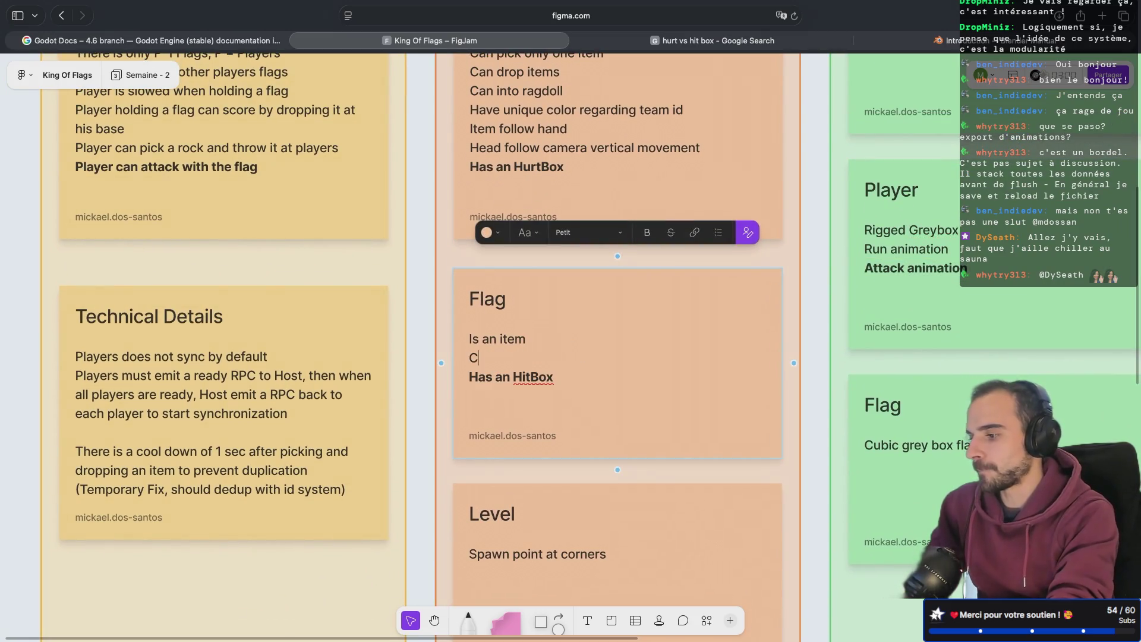
text(an be used)
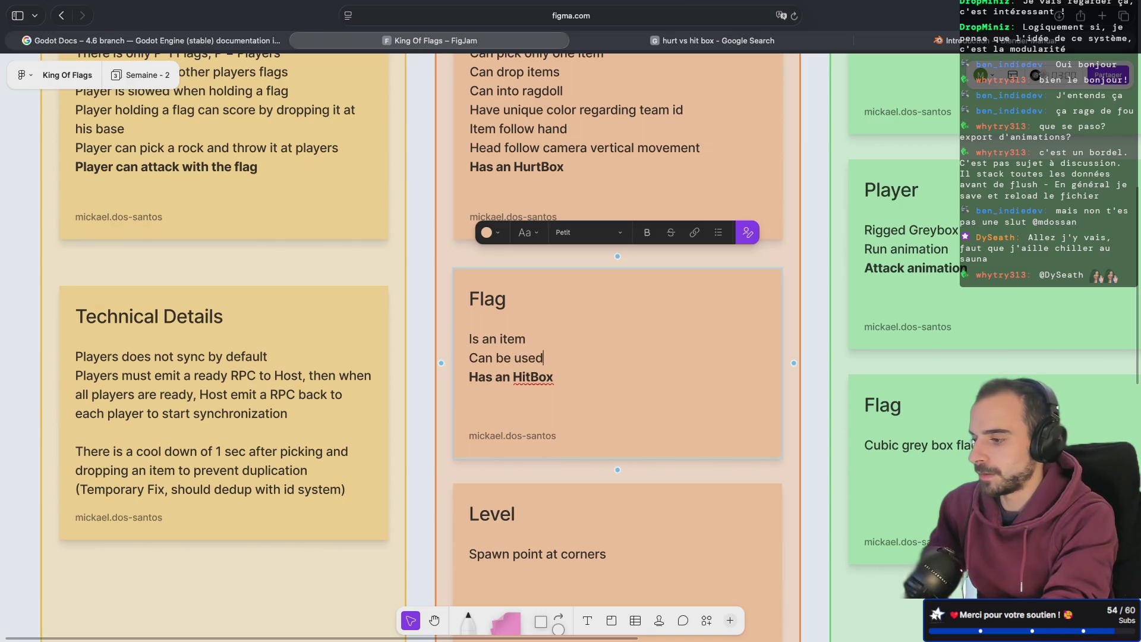
text( to attack)
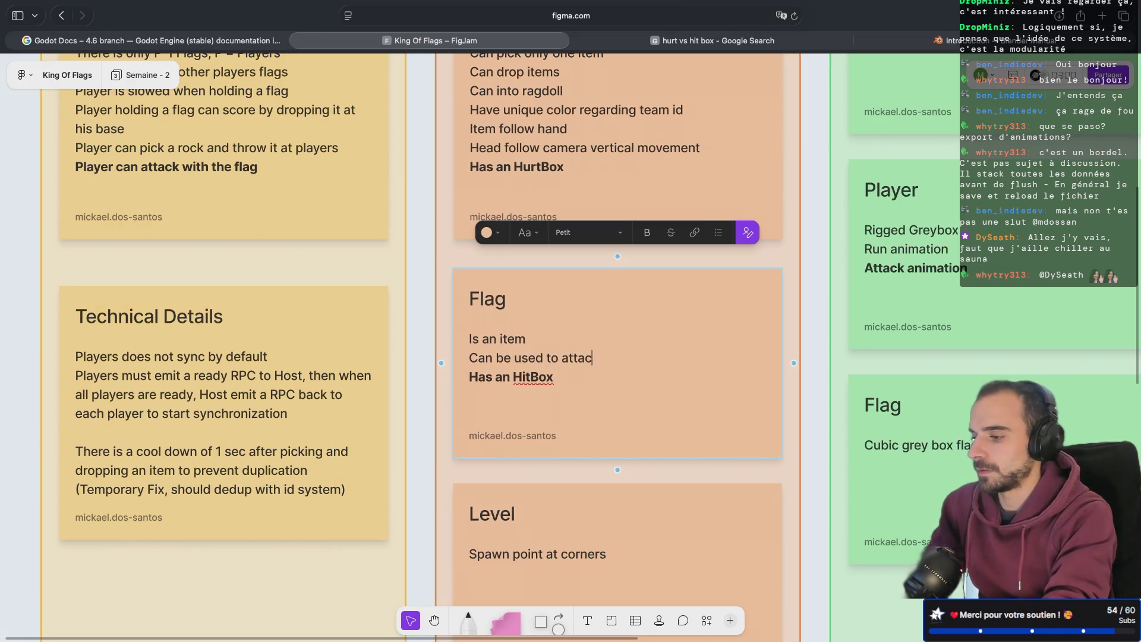
drag(606, 358, 459, 358)
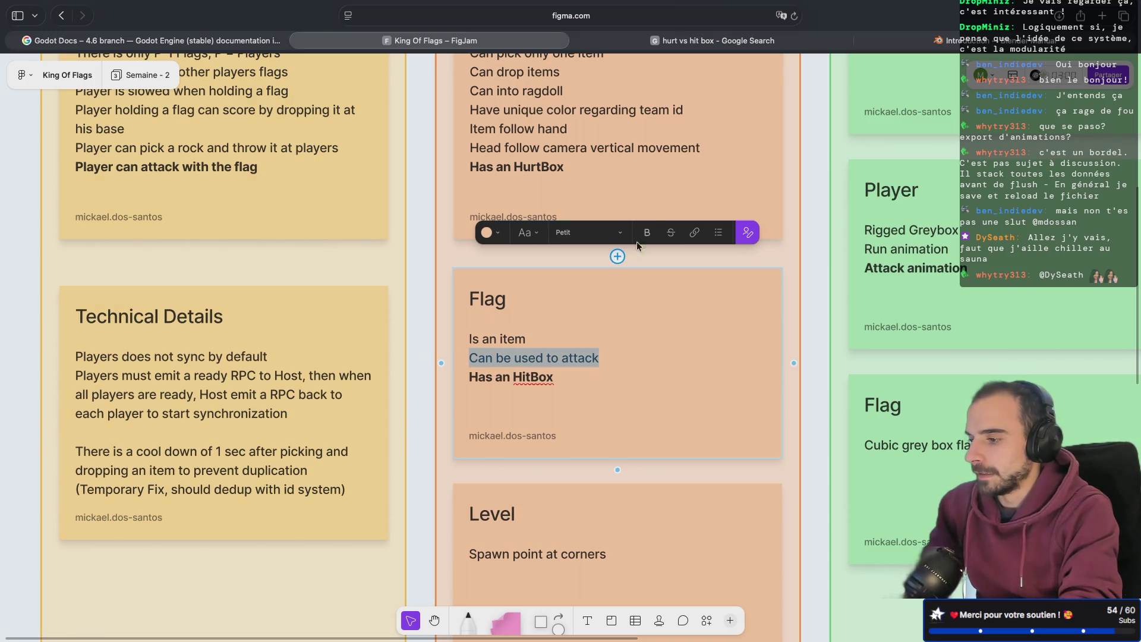
click(424, 288)
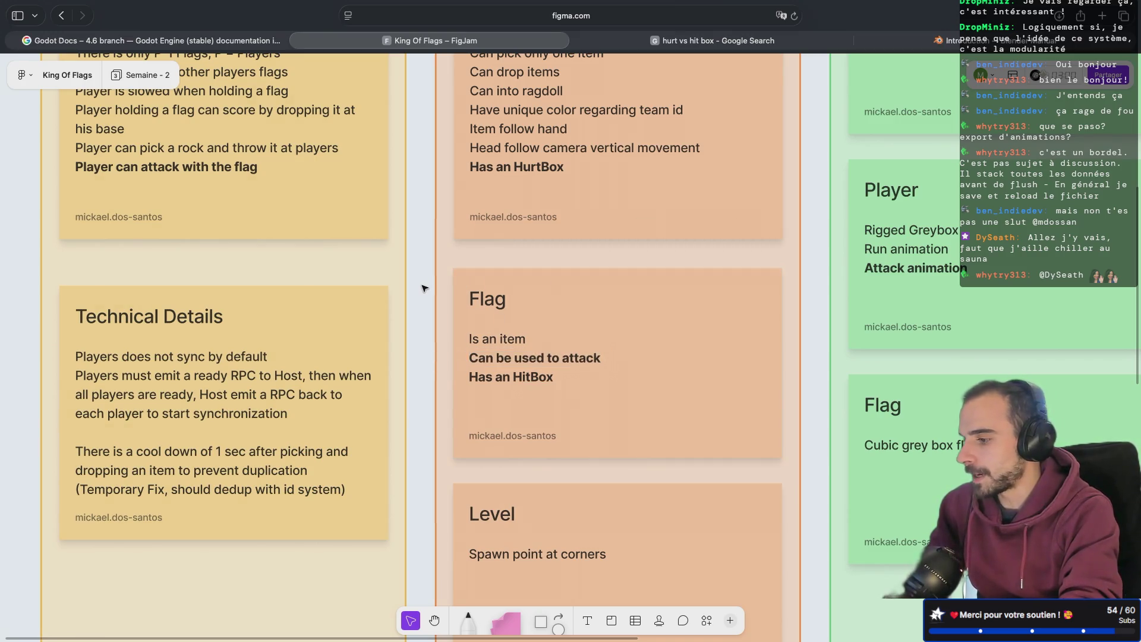
scroll(424, 288, up, 2)
scroll(424, 288, right, 5)
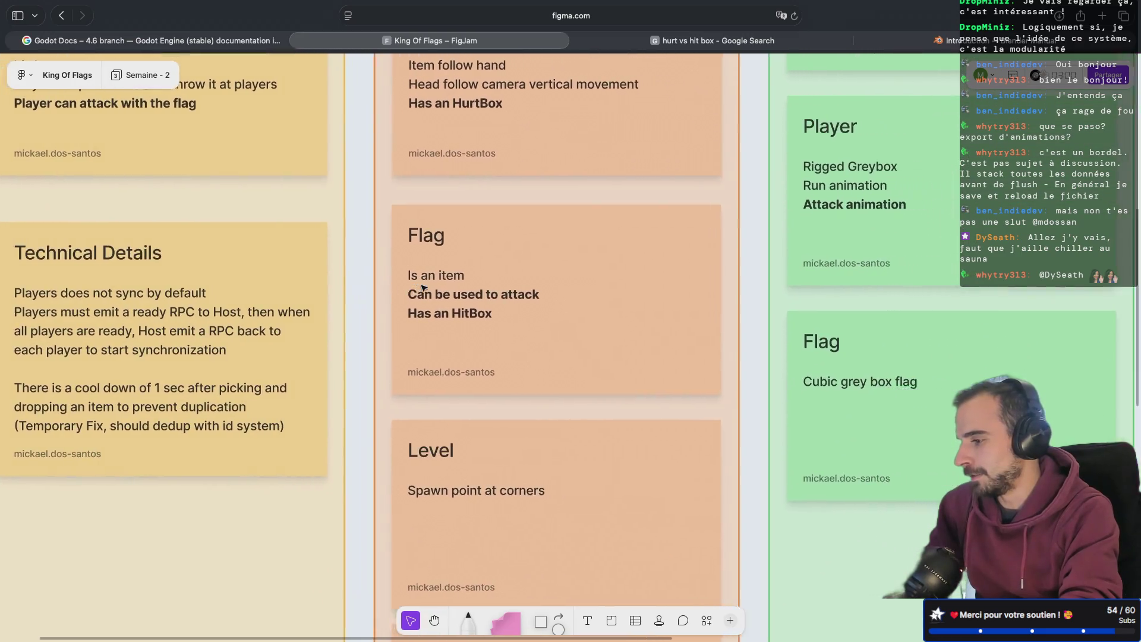
key(ctrl+Left)
key(ctrl+Left)
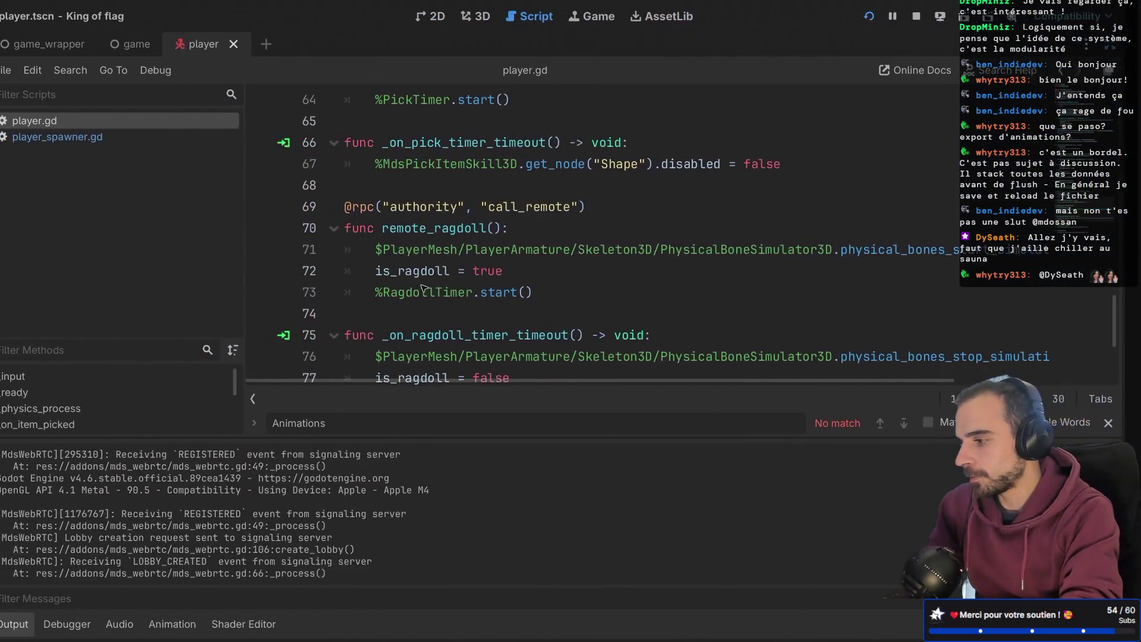
- Restore the side docks and browse the FileSystem down to flag.tscn in scenes/flag
key(ctrl+super+d)
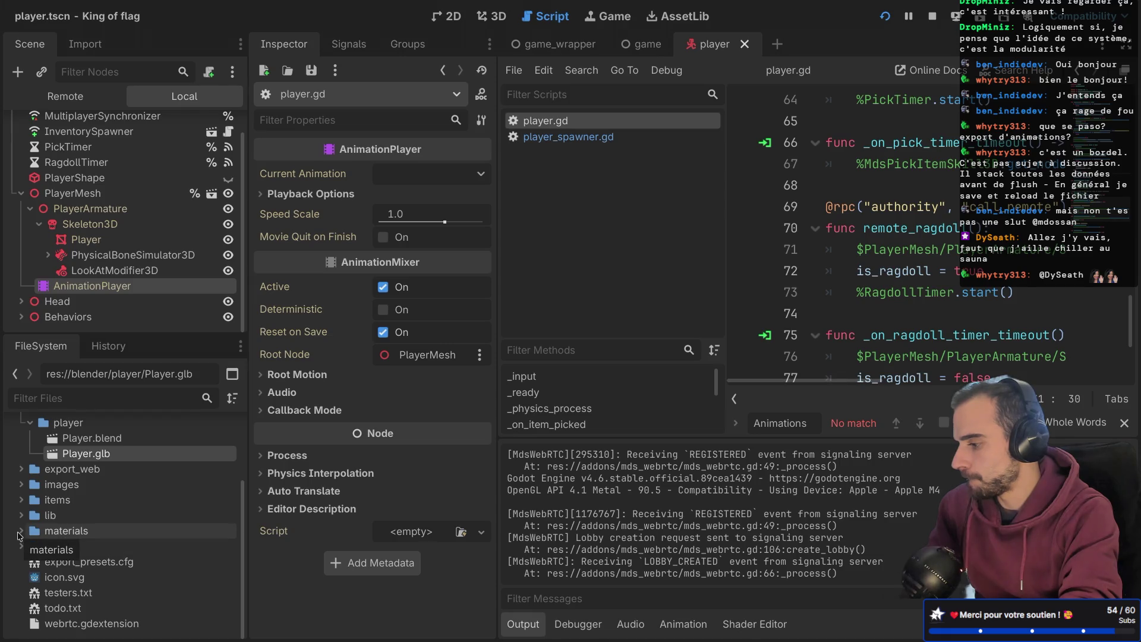
click(22, 503)
click(67, 515)
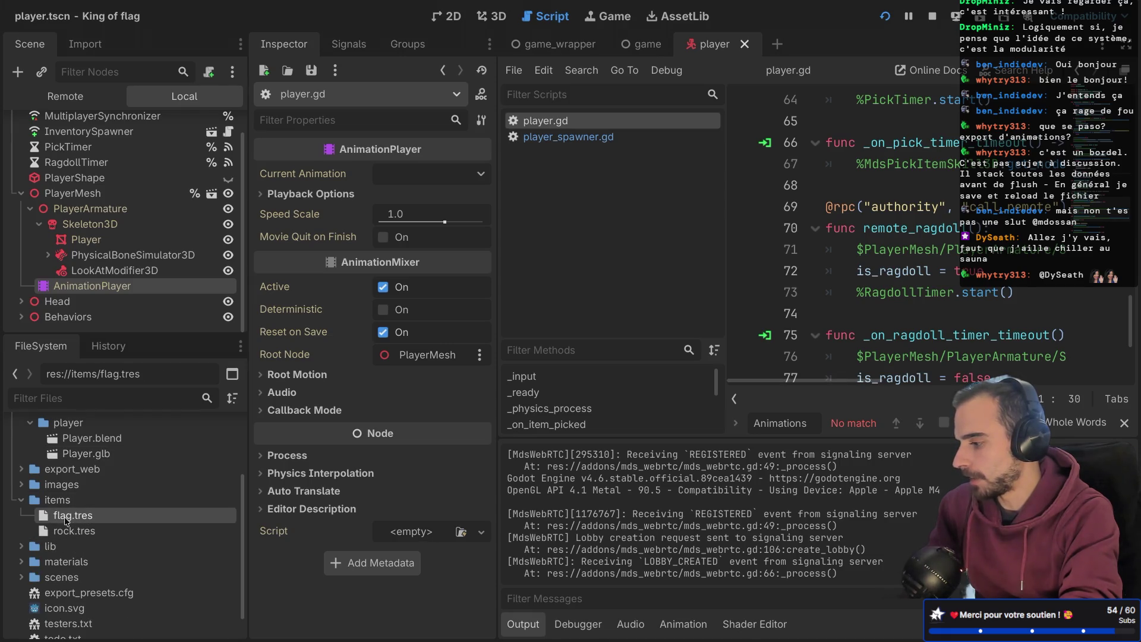
click(24, 502)
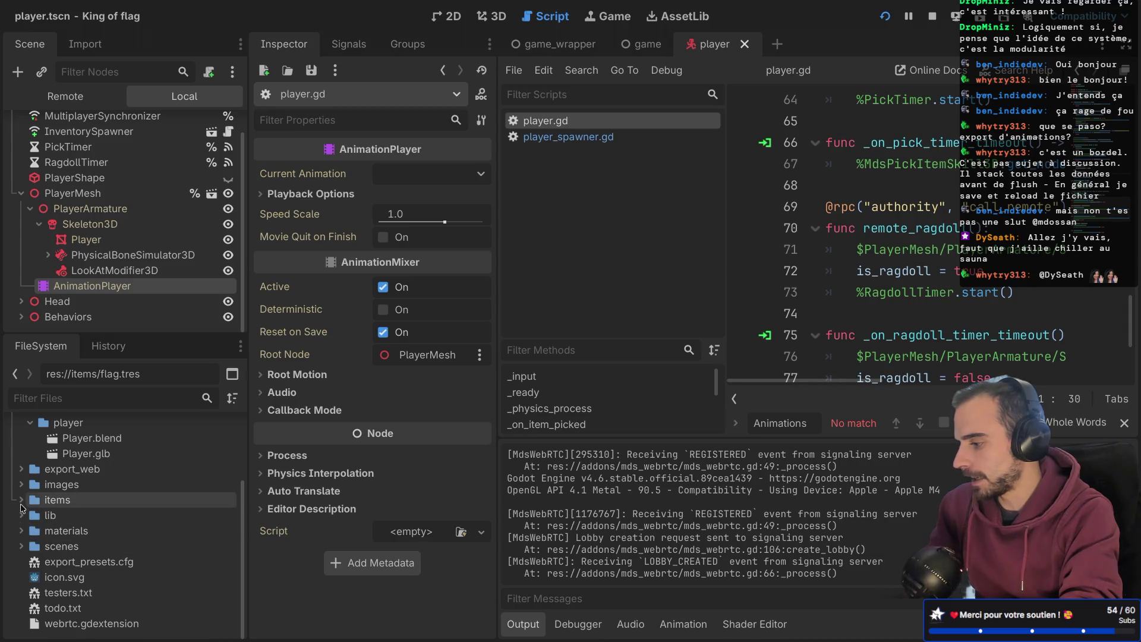
click(23, 546)
scroll(26, 523, down, 5)
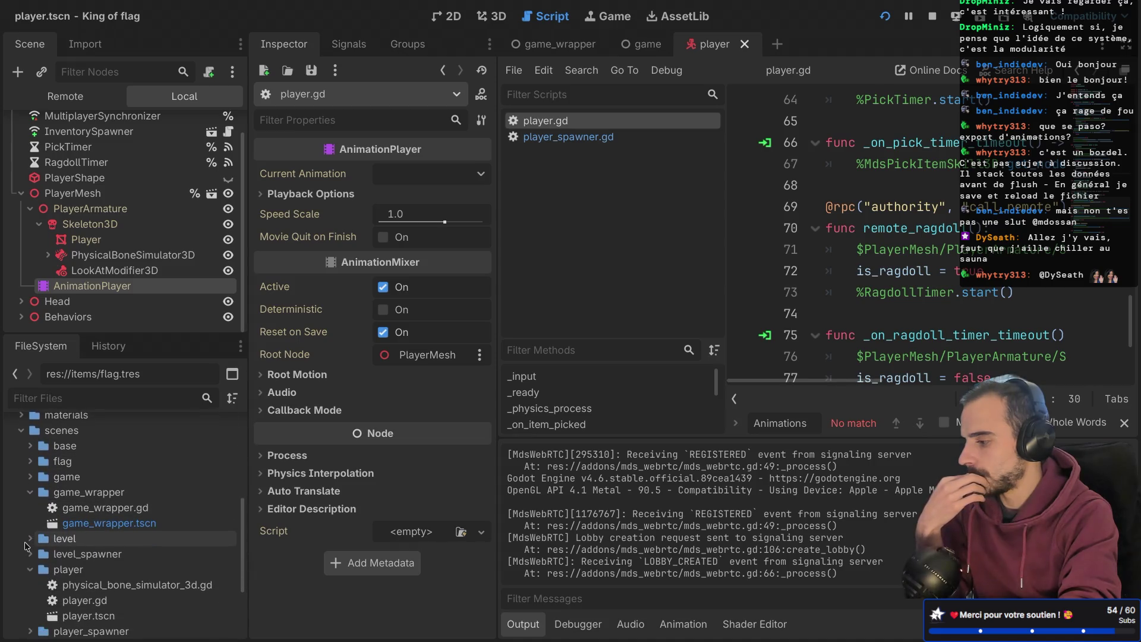
click(29, 493)
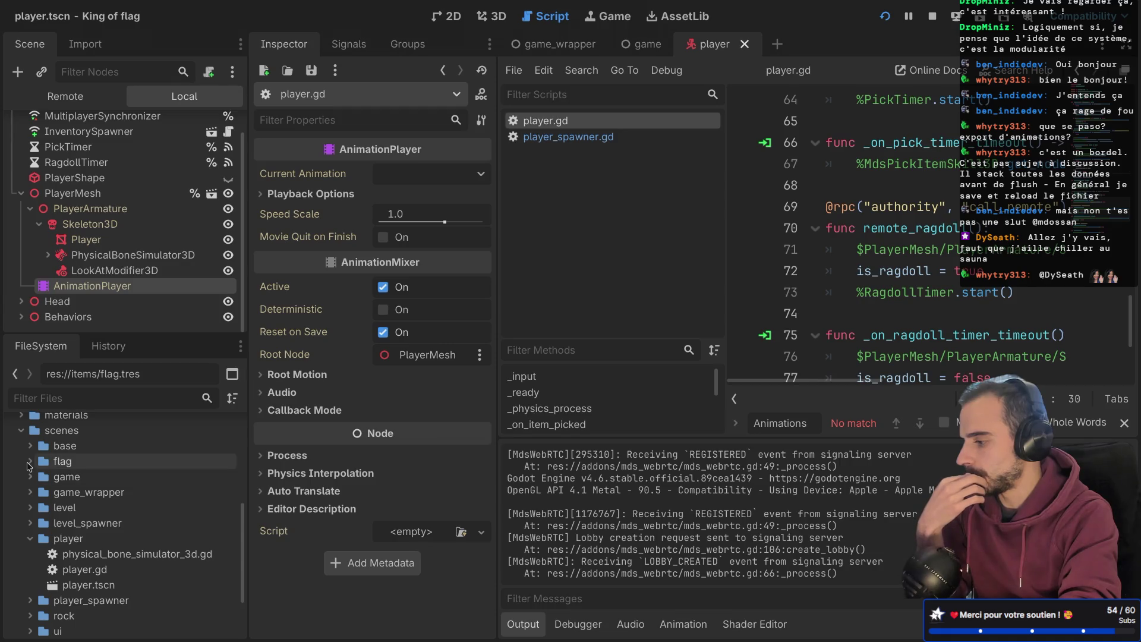
click(29, 463)
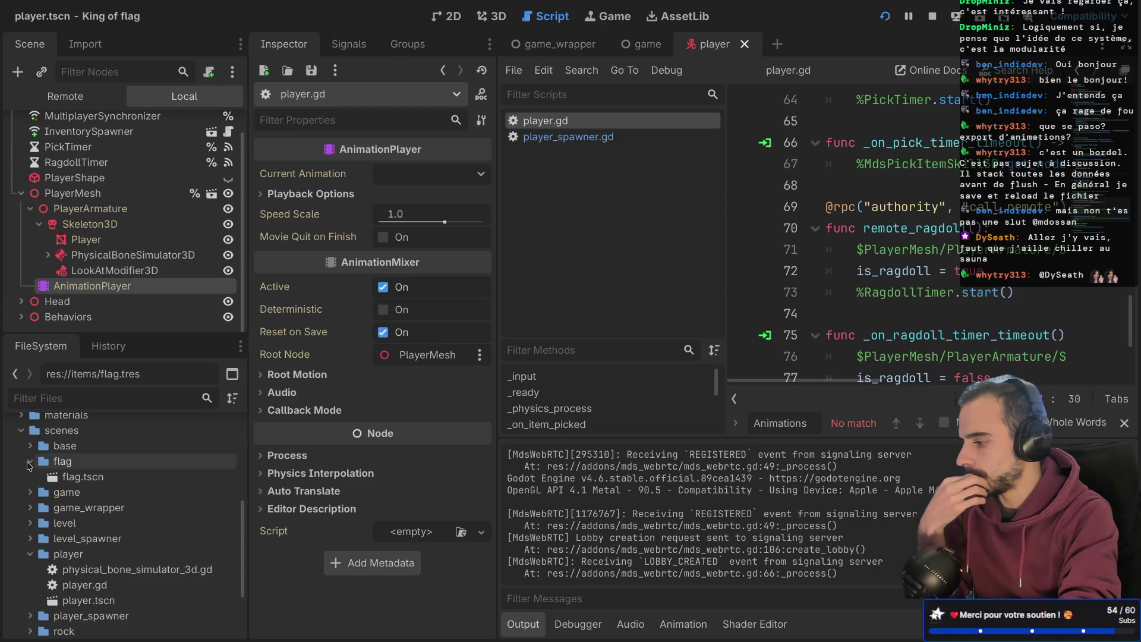
click(83, 480)
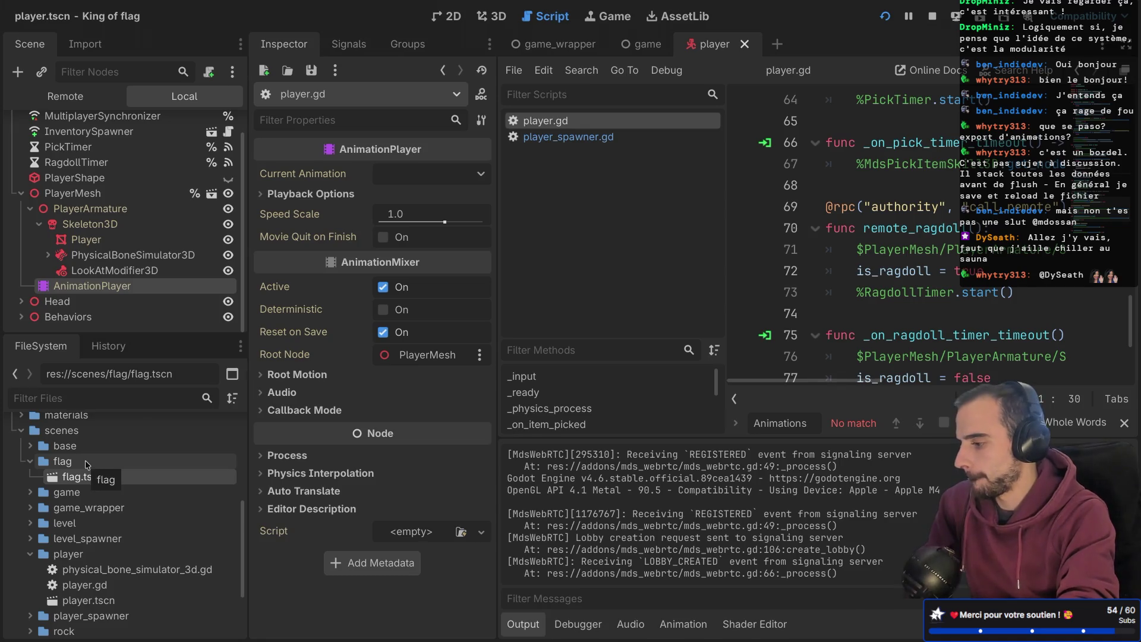
- Create res://scenes/flag/flag_usage.gd and start replacing its Node base class with MdsItemUsage
right_click(86, 463)
mouse_move(323, 386)
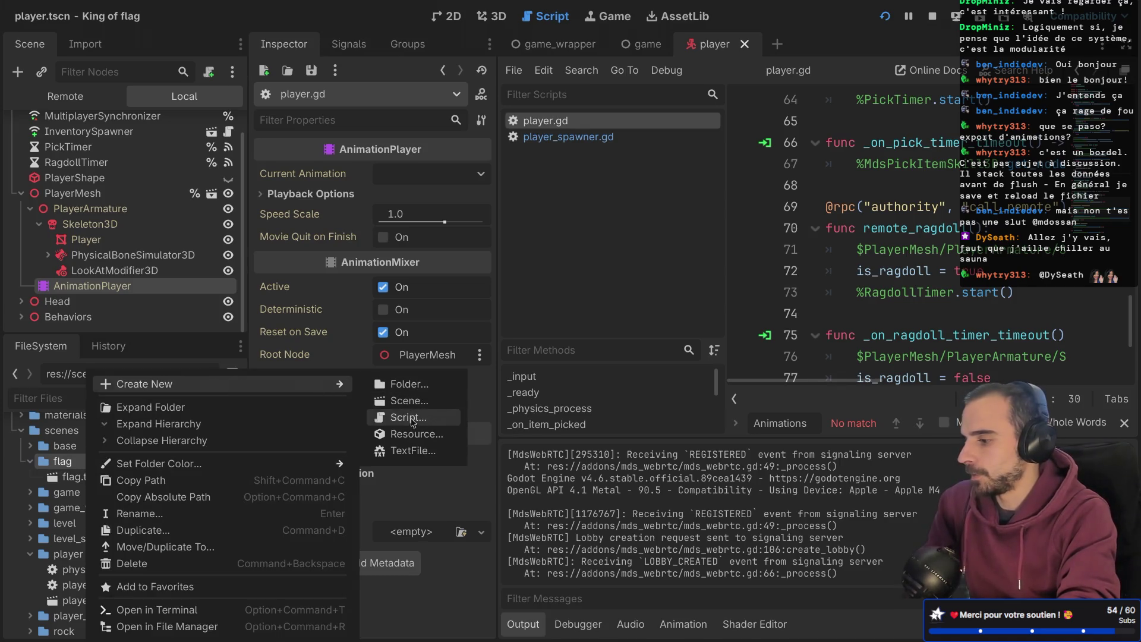
click(412, 418)
text(flag/flag_usage.gd)
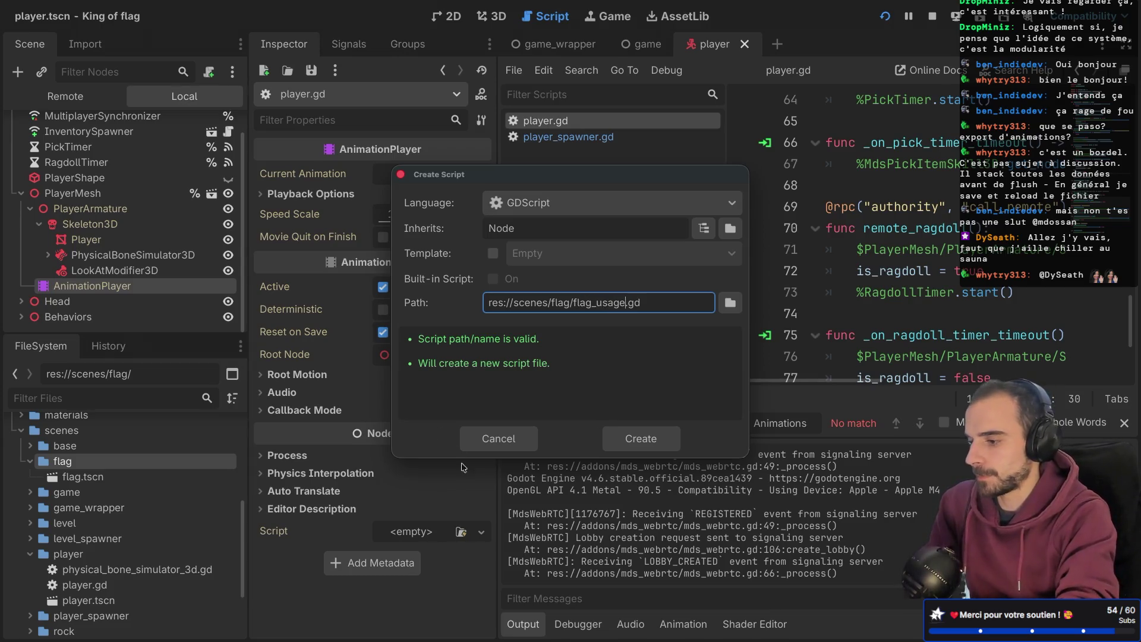
click(641, 438)
double_click(435, 109)
text(MdsItem)
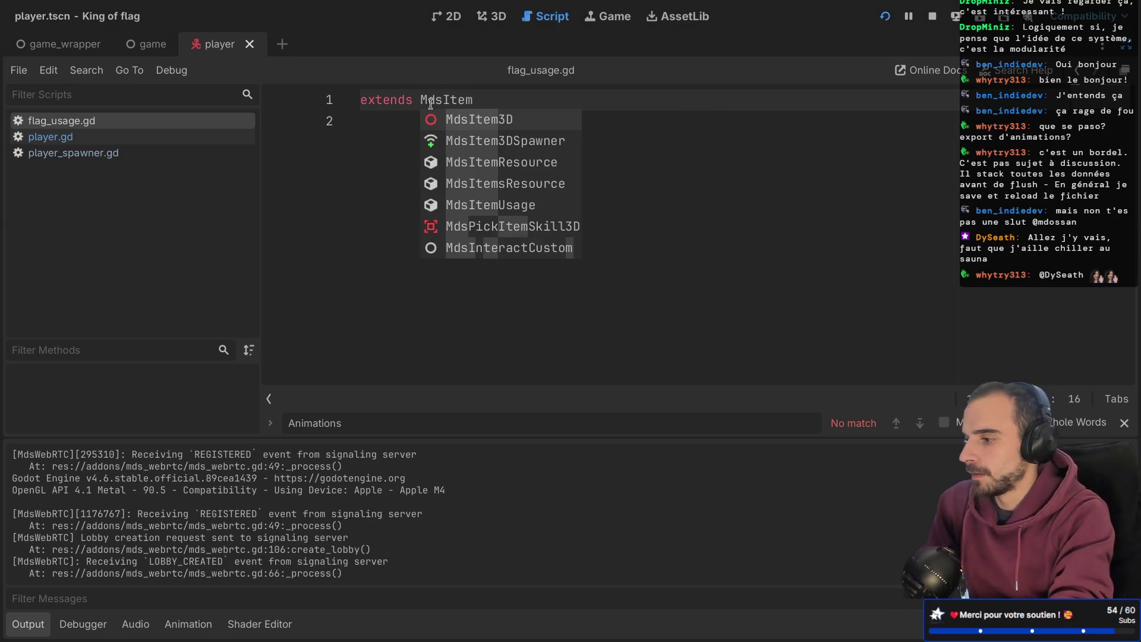
text(U)
- Declare class_name FlagUsage above the extends MdsItemUsage line in flag_usage.gd
key(Return)
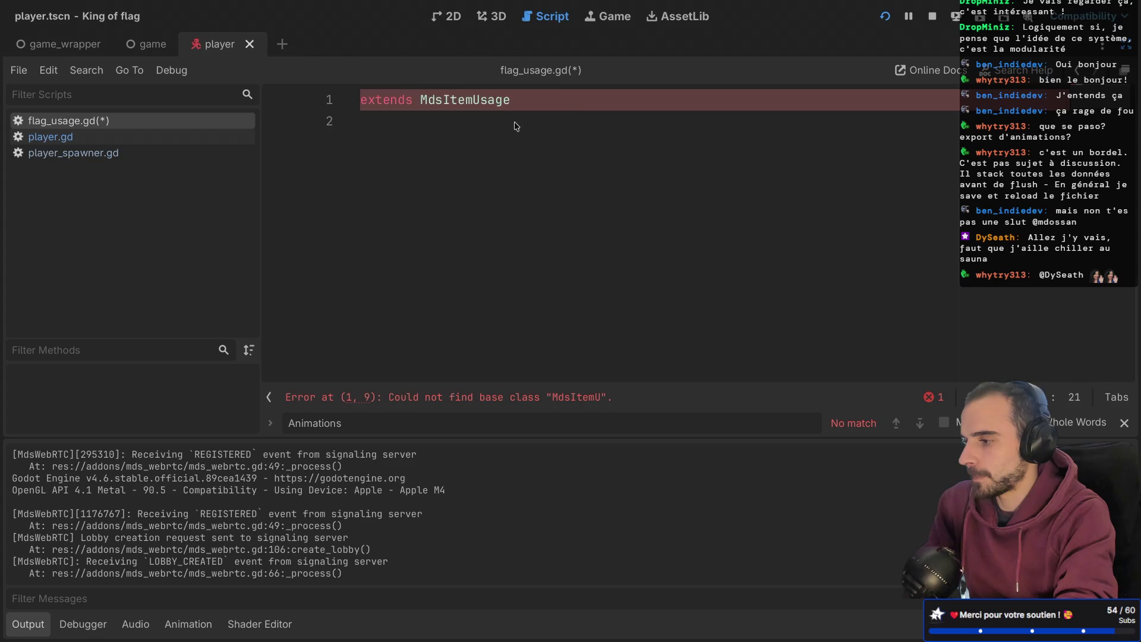
key(ctrl+shift+Return)
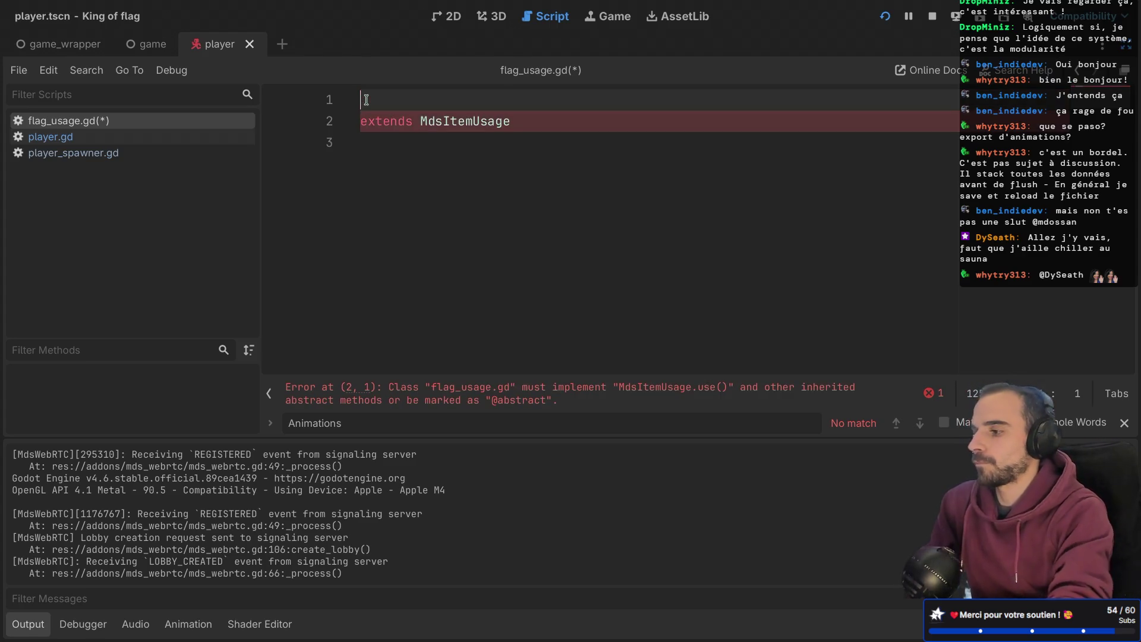
text(class_name FlagUsage)
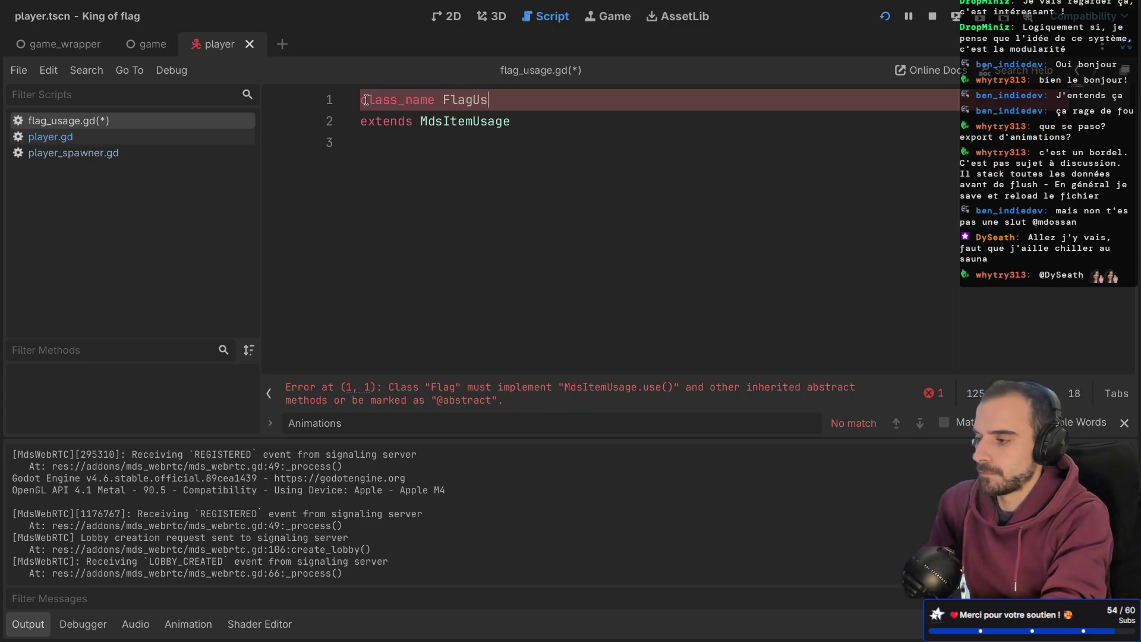
click(521, 117)
key(Return)
key(Return)
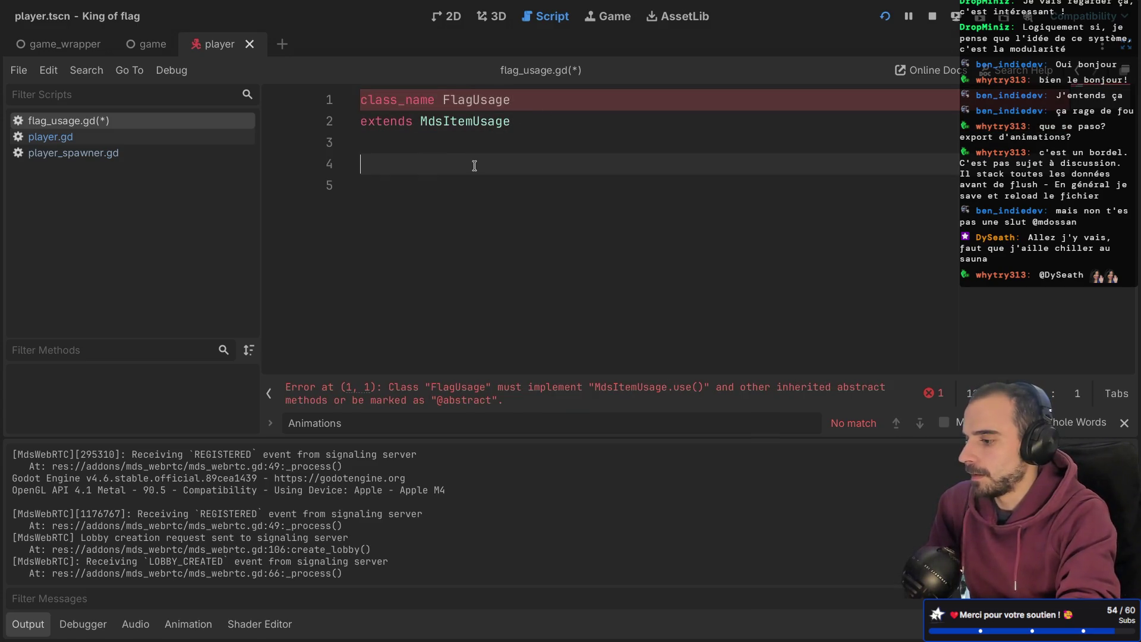
- Check the reported error, then open the MdsItemUsage base script at its use() declaration
click(601, 391)
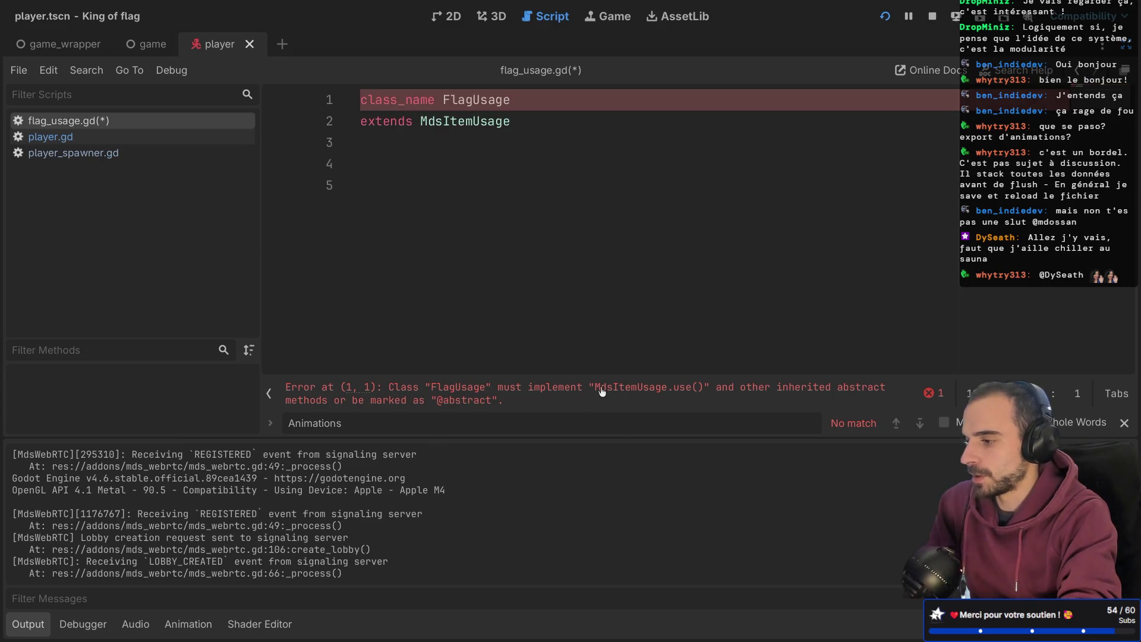
click(473, 100)
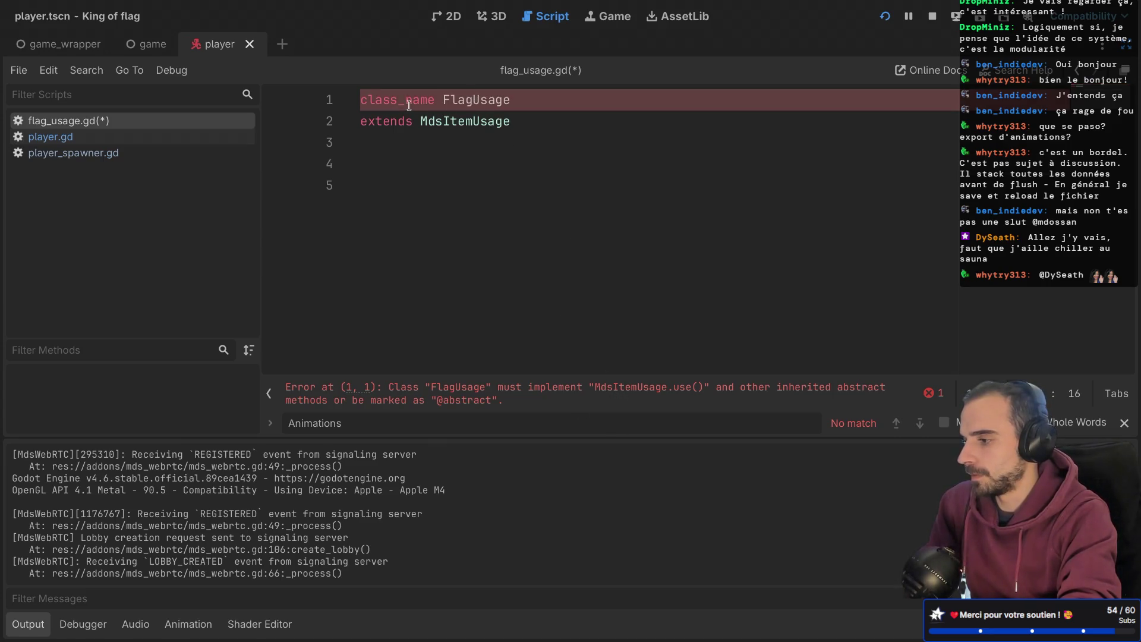
ctrl+click(449, 126)
click(338, 217)
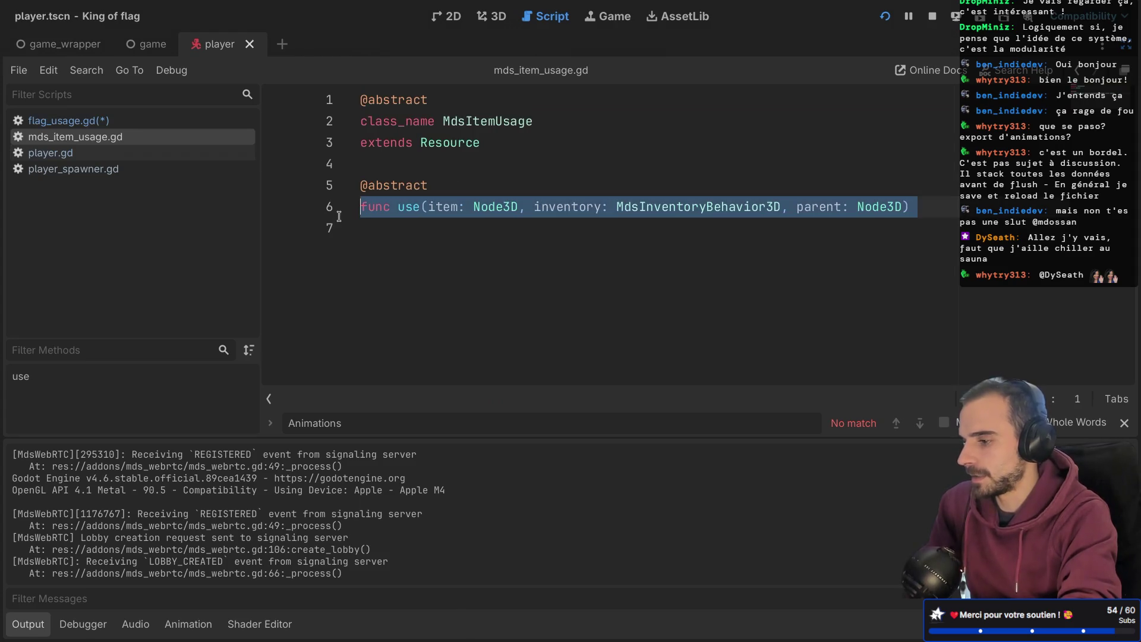
- Rename use()'s parent parameter to inventory_parent in mds_item_usage.gd and save
click(455, 238)
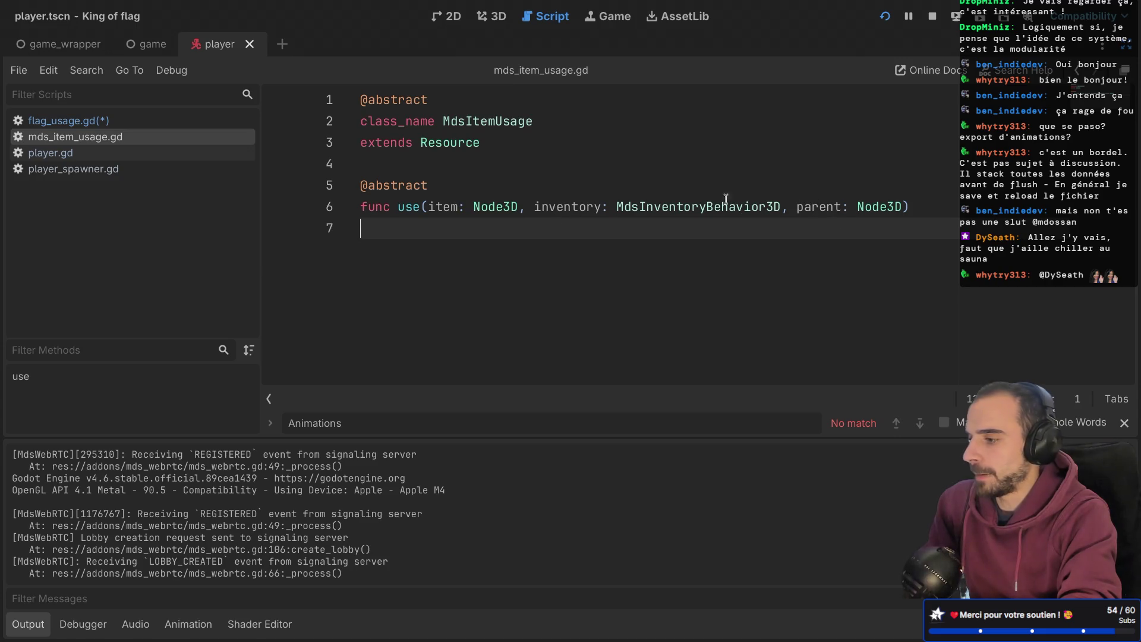
ctrl+click(498, 126)
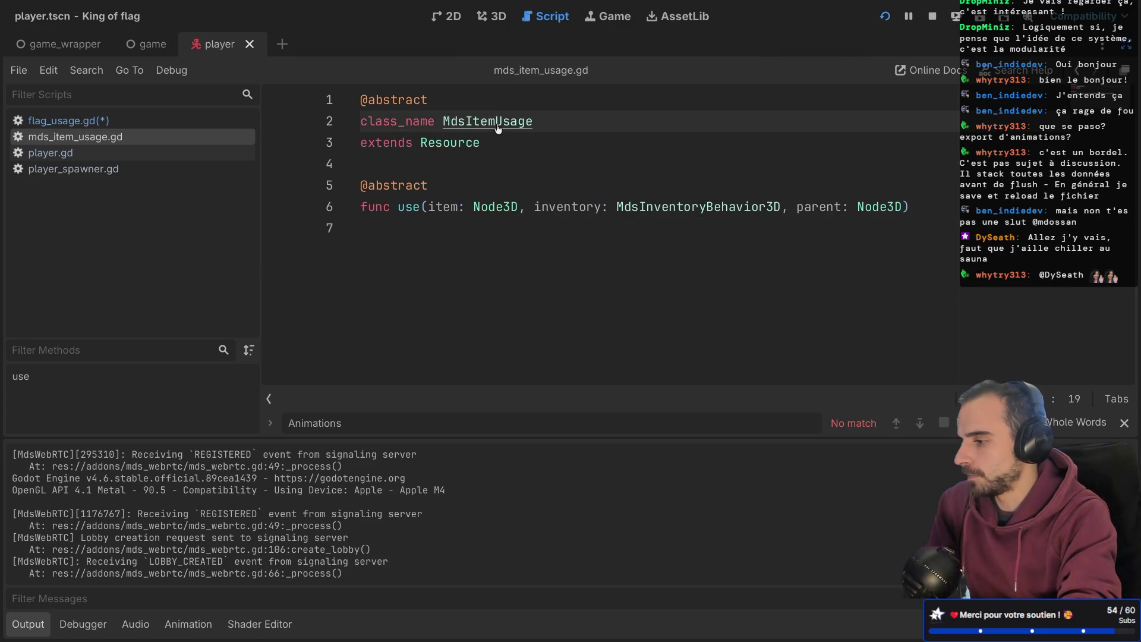
drag(357, 229, 348, 209)
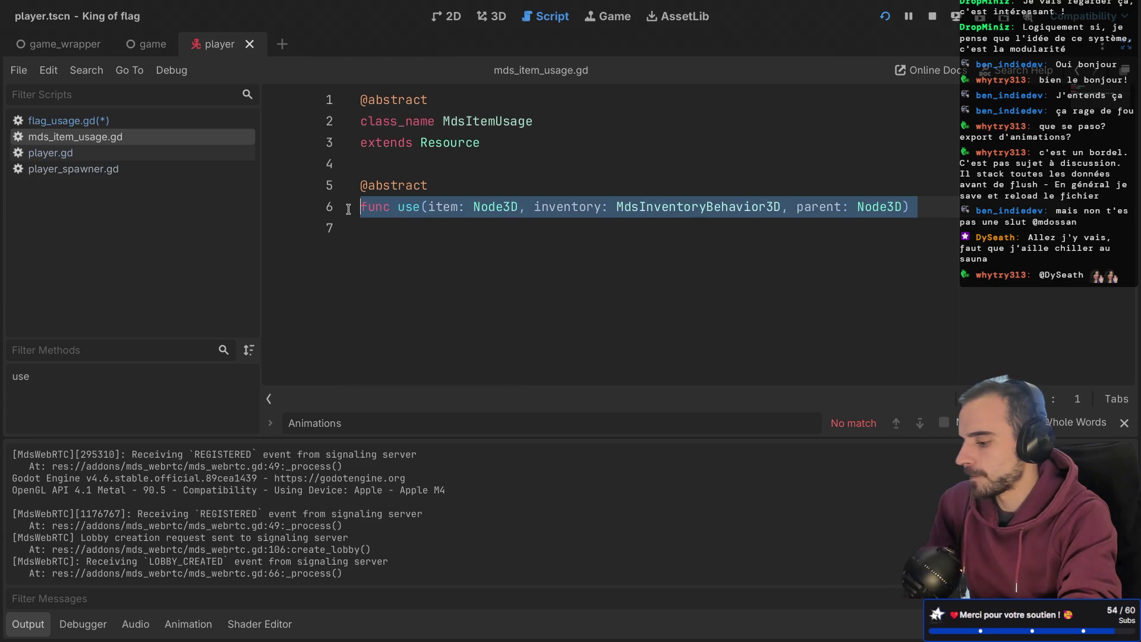
click(465, 235)
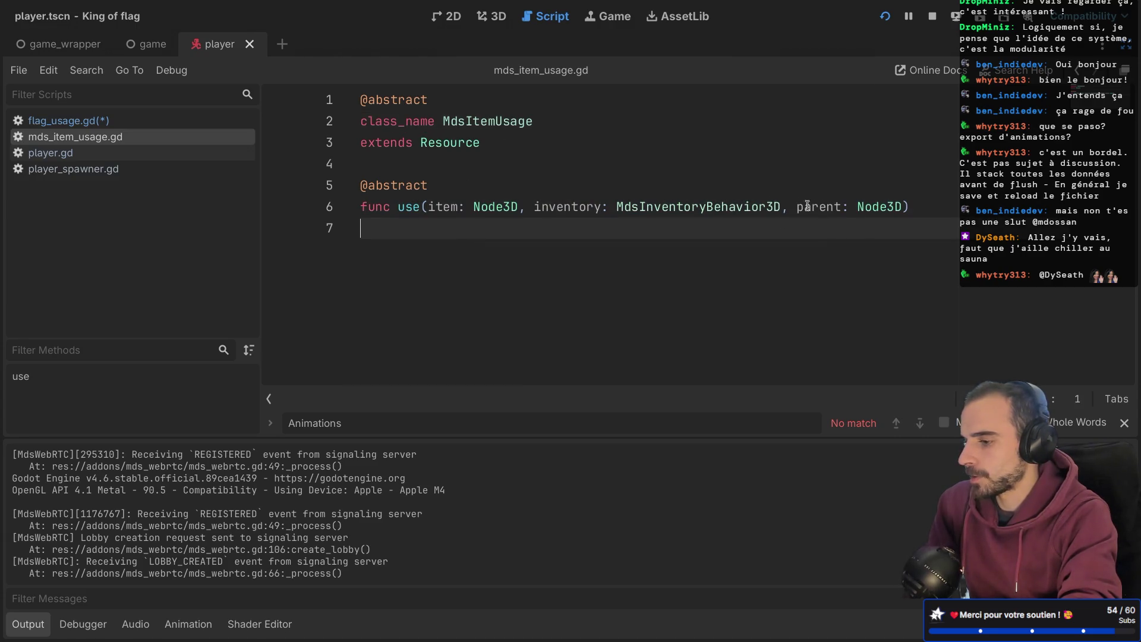
mouse_move(903, 208)
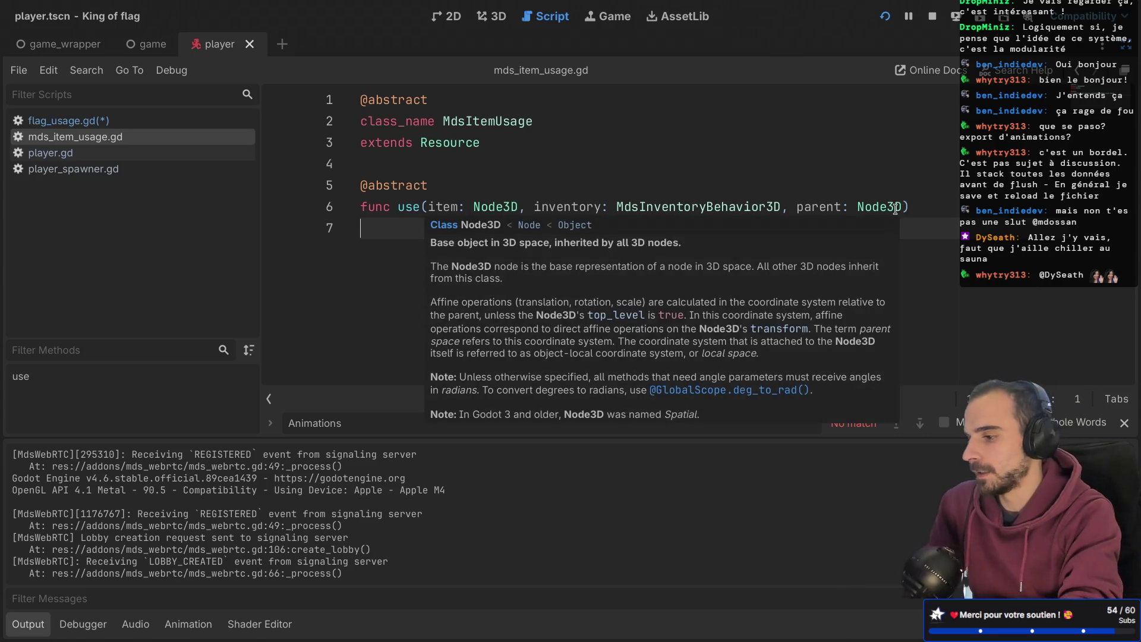
click(798, 207)
text(inve)
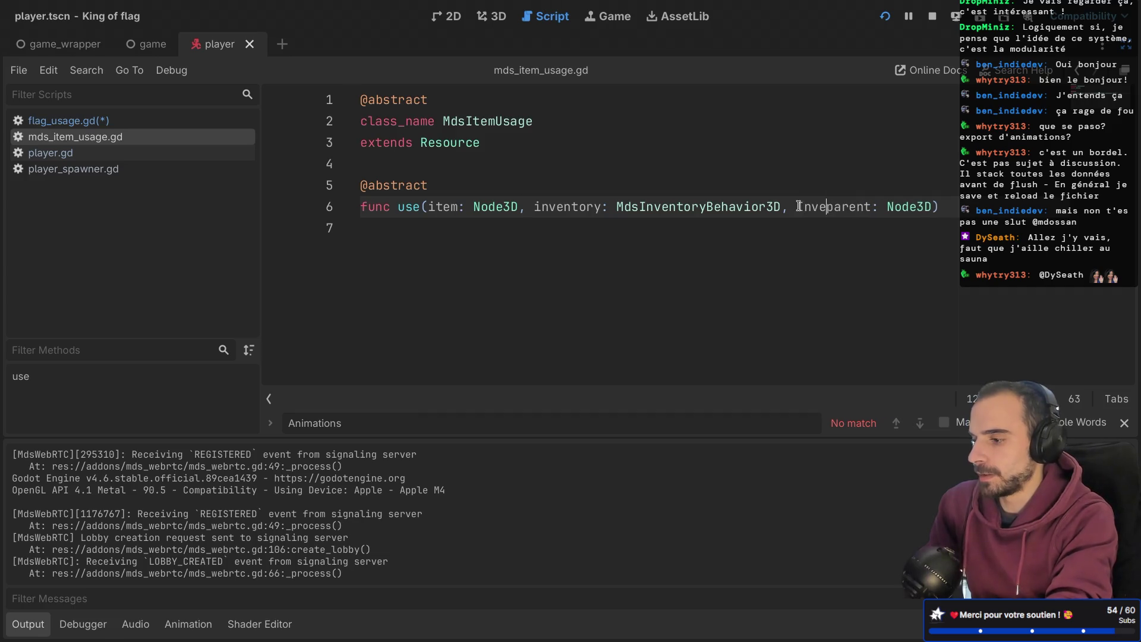
text(ntory_)
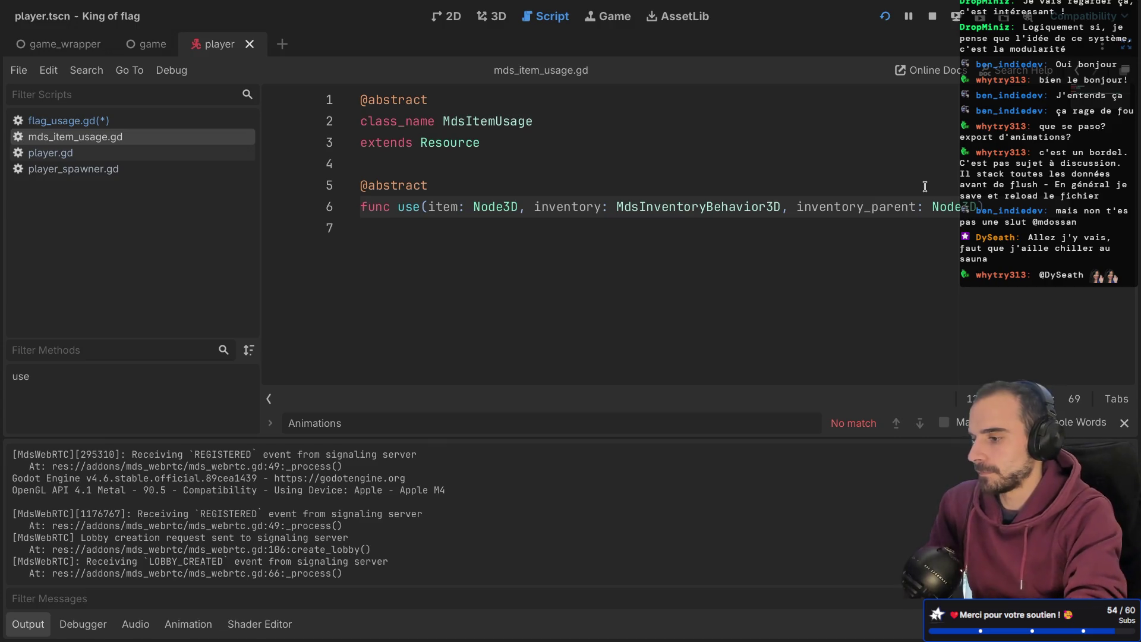
key(ctrl+s)
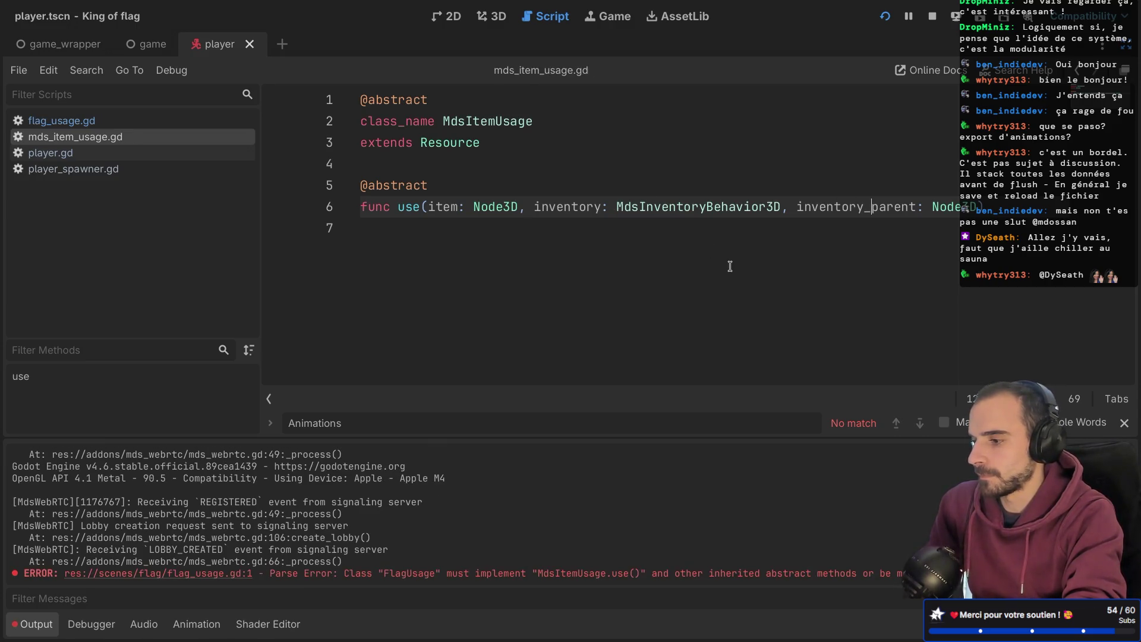
- Inspect the MdsInventoryBehavior3D script, cancelling an accidental quit prompt
click(851, 266)
ctrl+click(670, 204)
scroll(511, 189, down, 3)
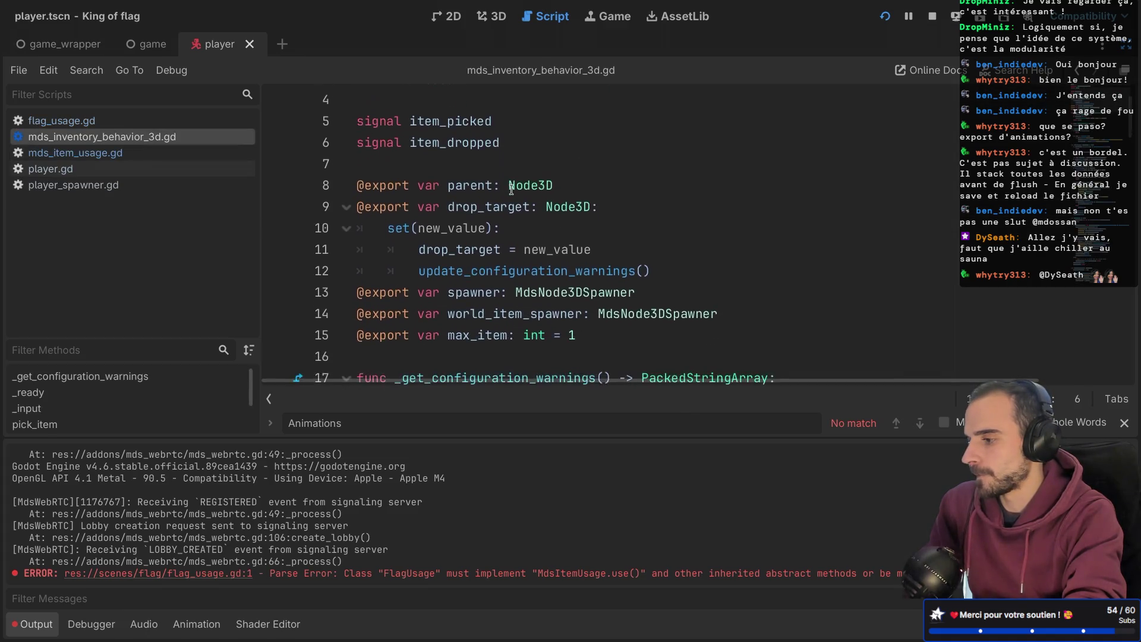
key(super+Up)
key(super+q)
key(Escape)
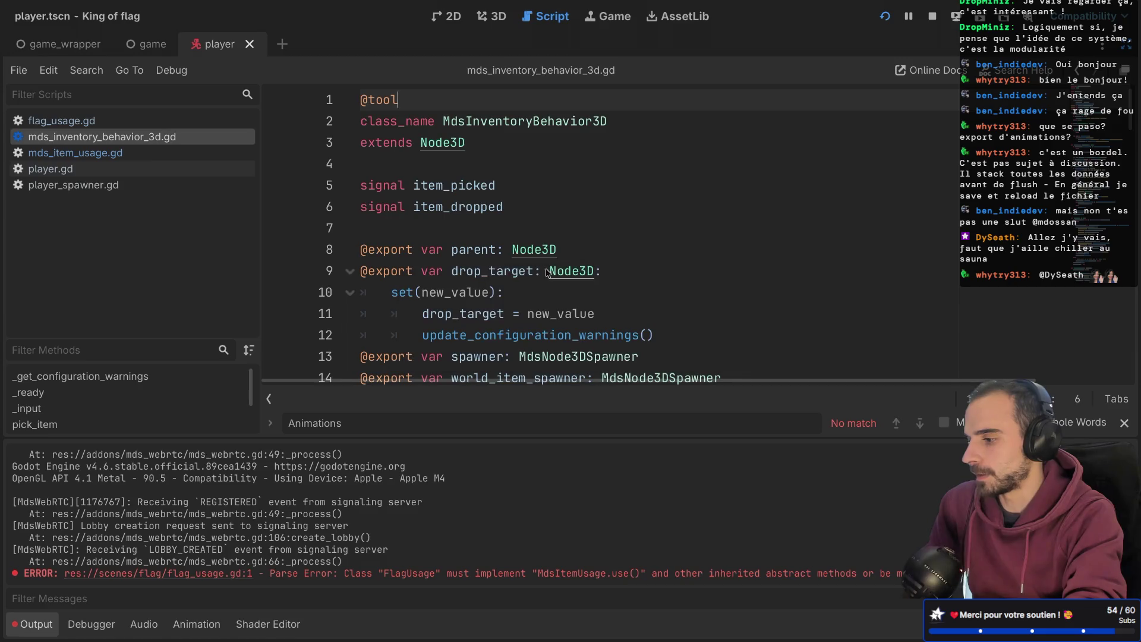
click(532, 201)
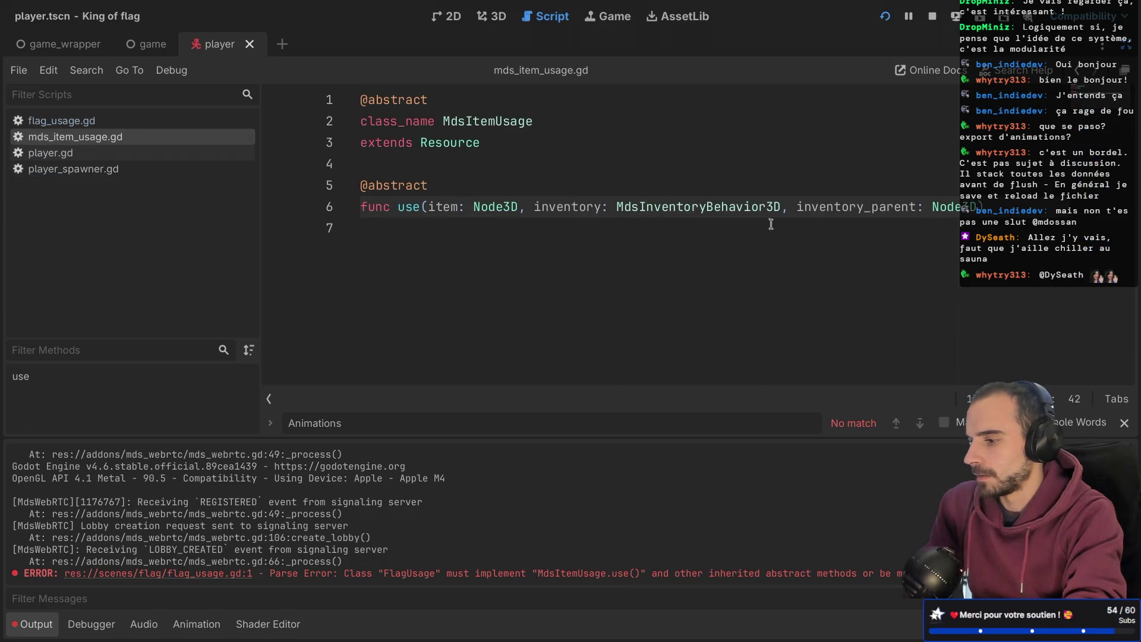
- Delete the inventory_parent parameter from use() in mds_item_usage.gd and save
drag(781, 206, 971, 203)
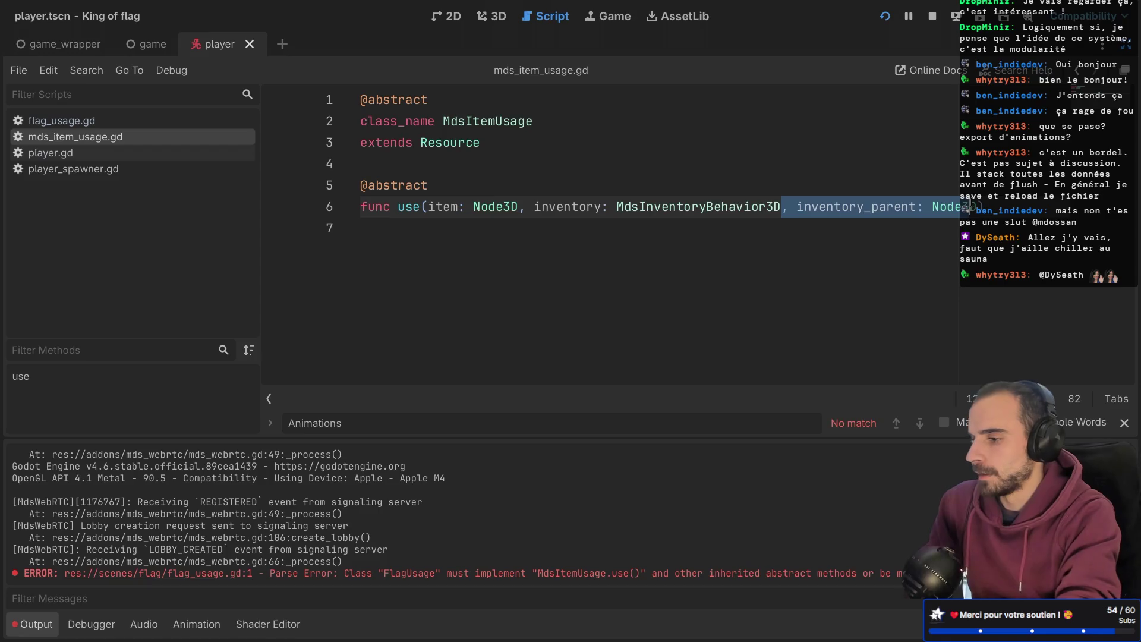
key(BackSpace)
key(Delete)
key(ctrl+s)
click(731, 253)
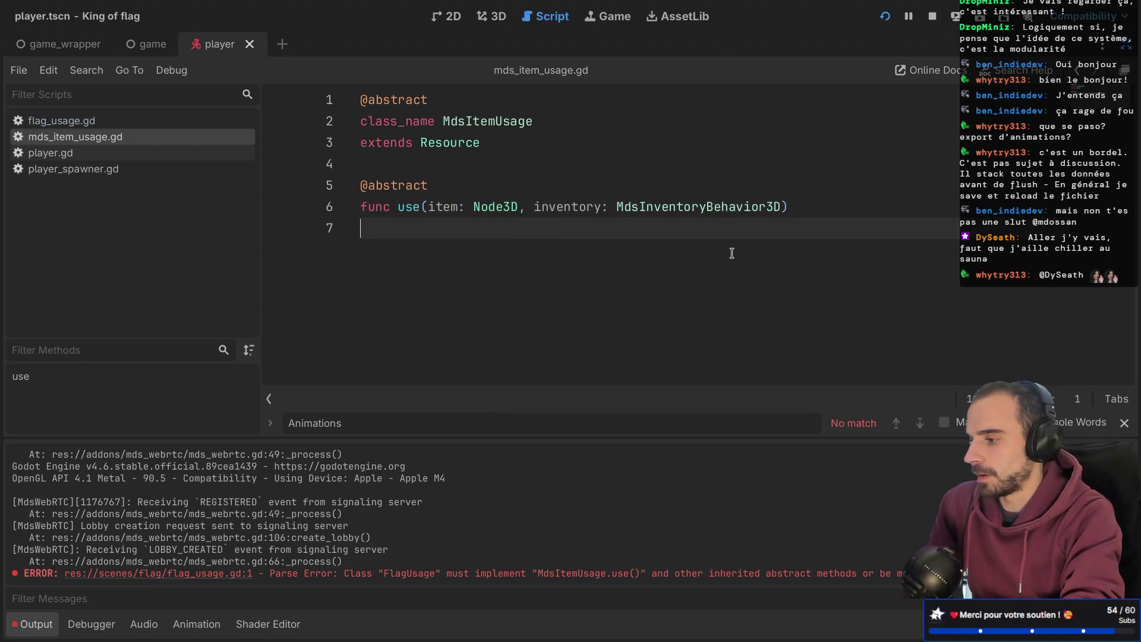
- Copy the use(item, inventory) declaration into flag_usage.gd
click(169, 121)
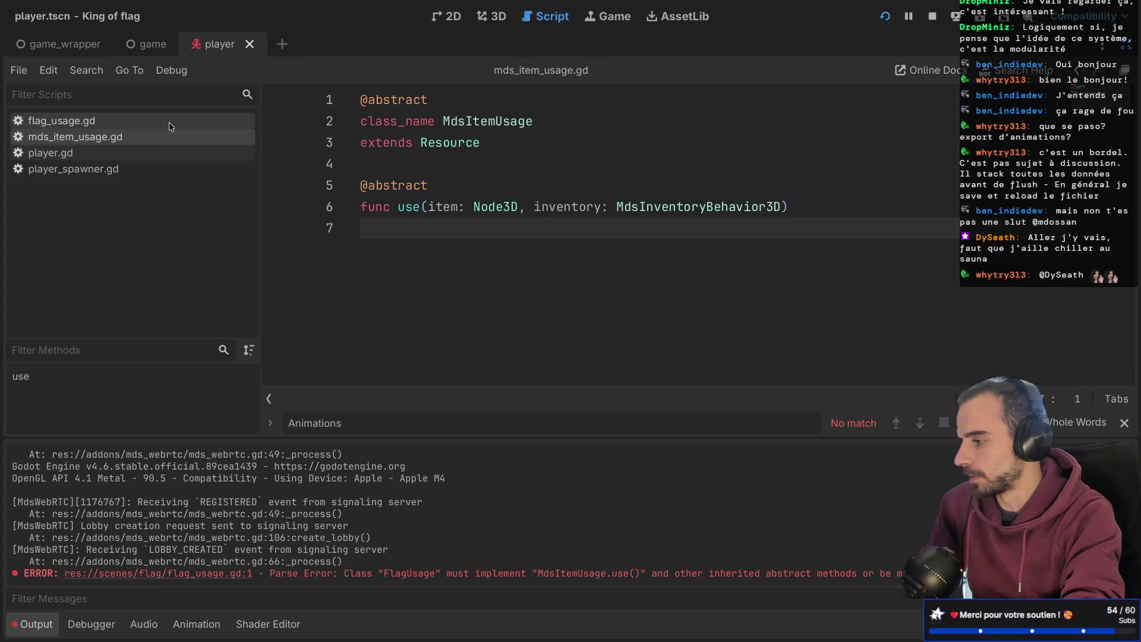
click(116, 153)
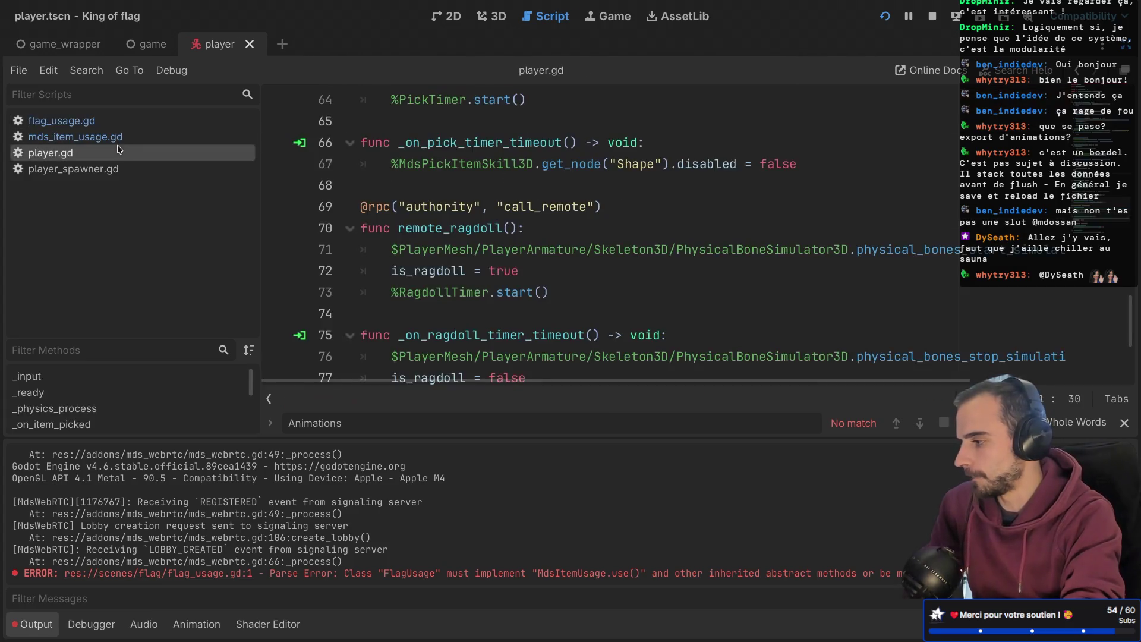
click(121, 137)
key(shift+Up)
key(ctrl+c)
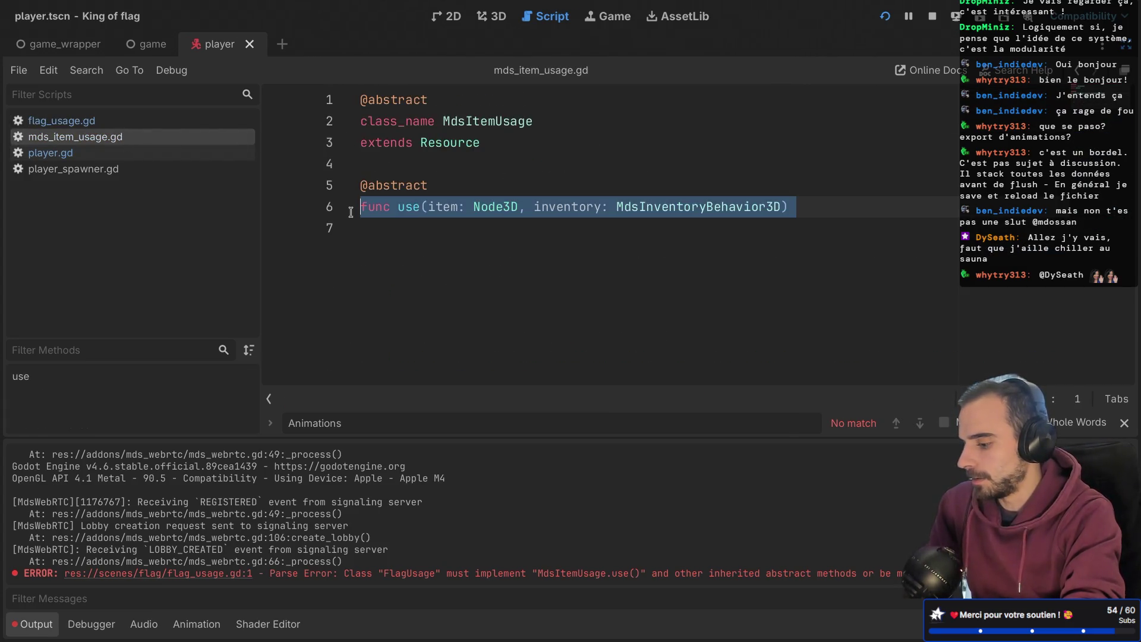
click(178, 122)
key(ctrl+v)
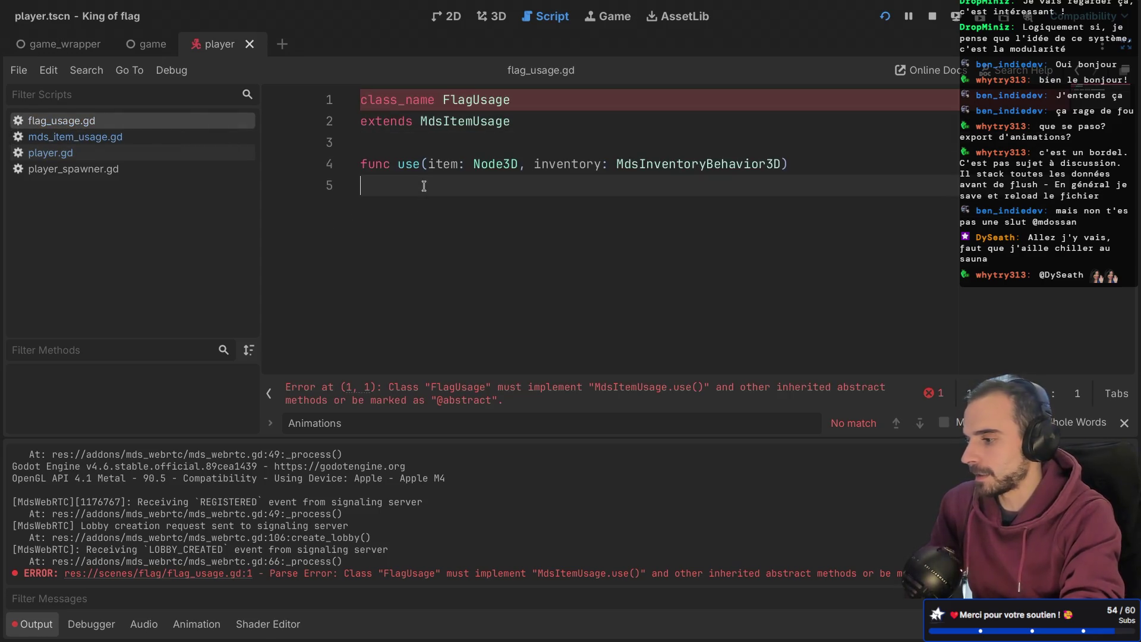
- Open the use() body in flag_usage.gd with var player = inventory.parent
click(826, 158)
key(Return)
click(459, 148)
text(:)
key(Return)
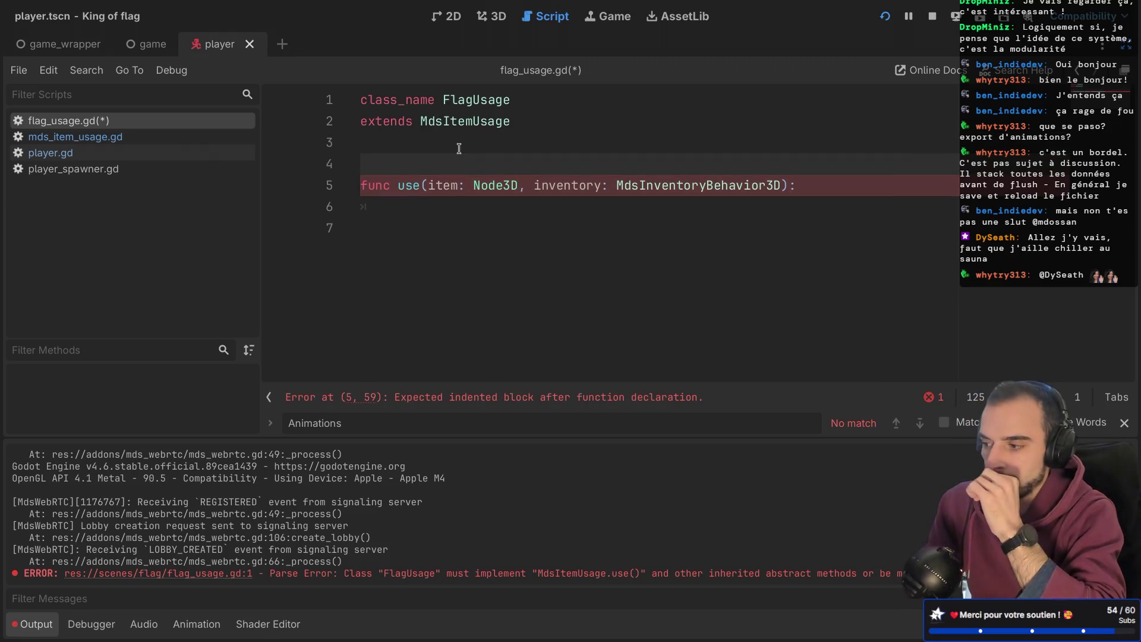
click(435, 209)
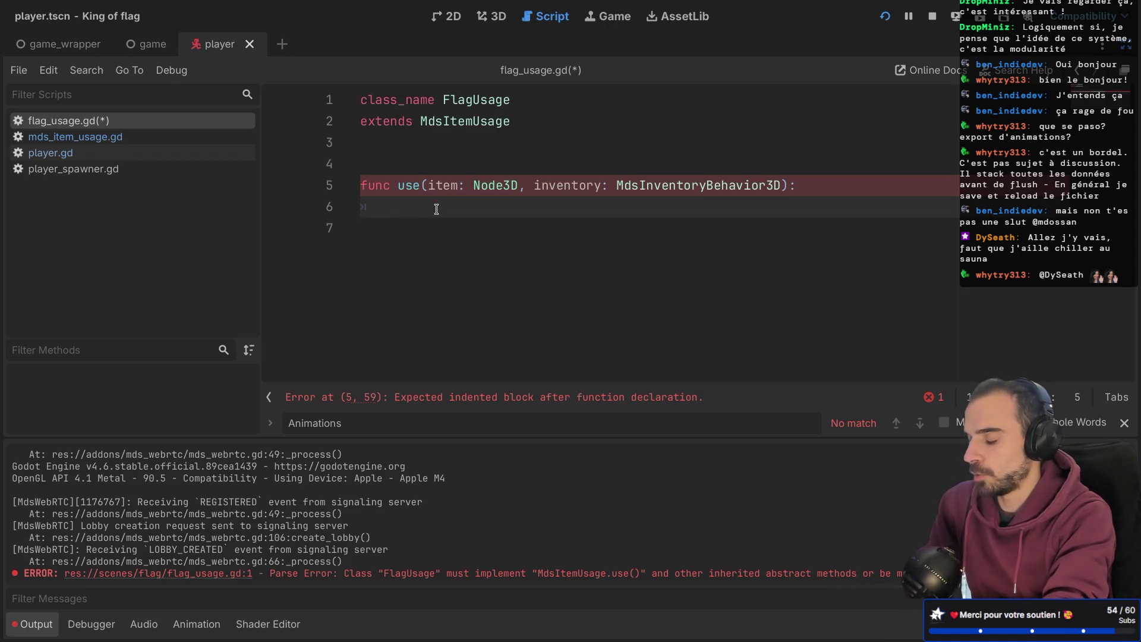
text(c)
key(BackSpace)
text(var)
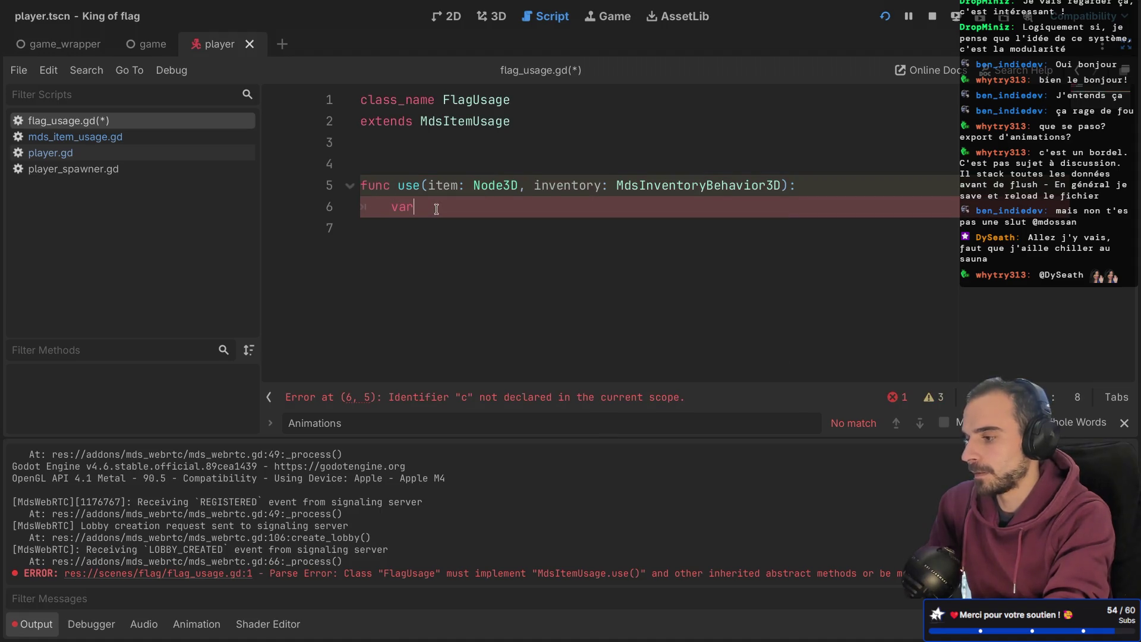
text(player)
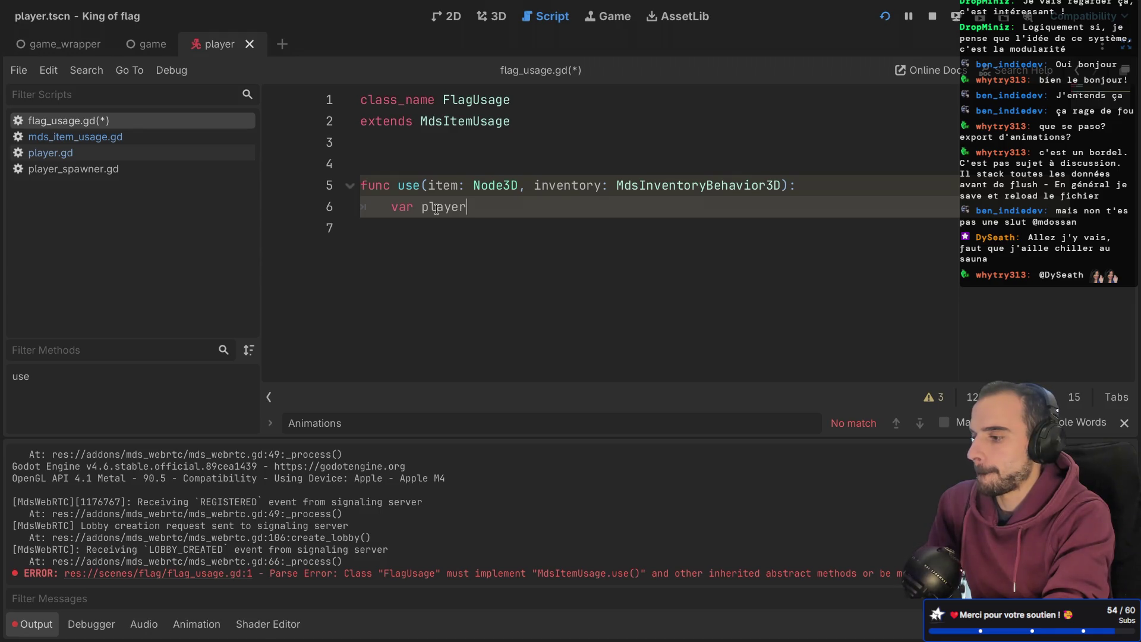
text( = inventory)
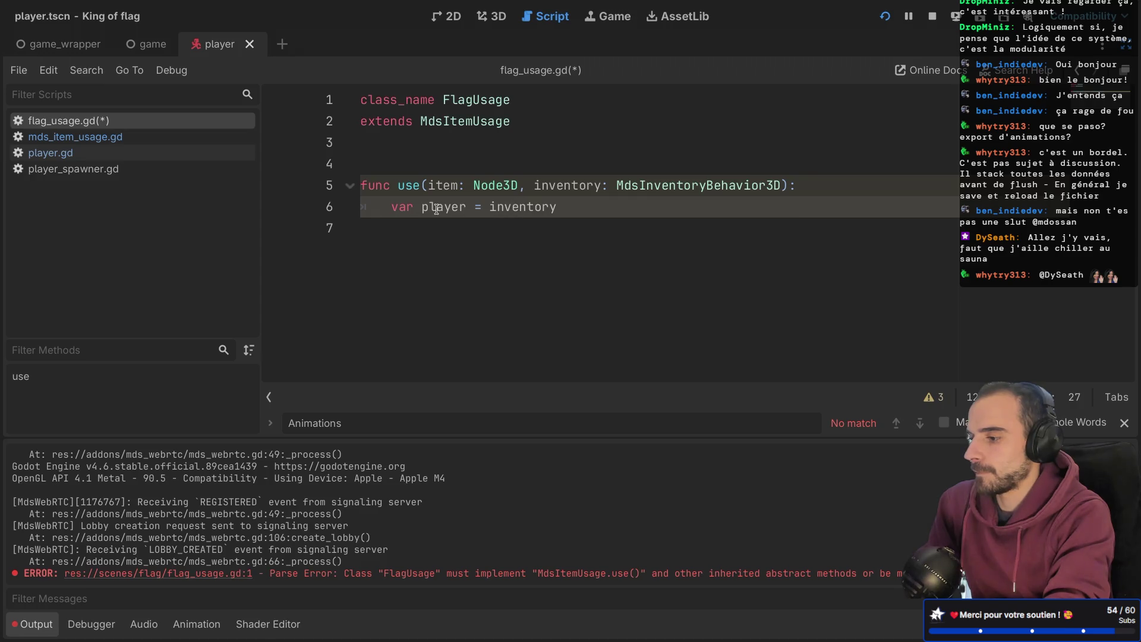
text(.parent)
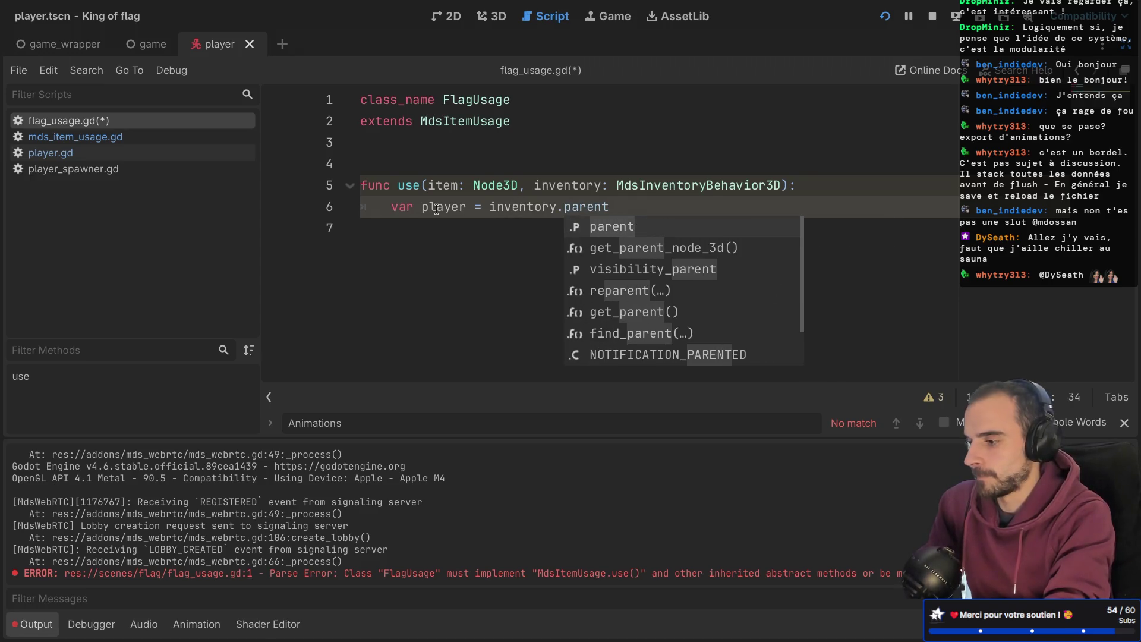
click(458, 209)
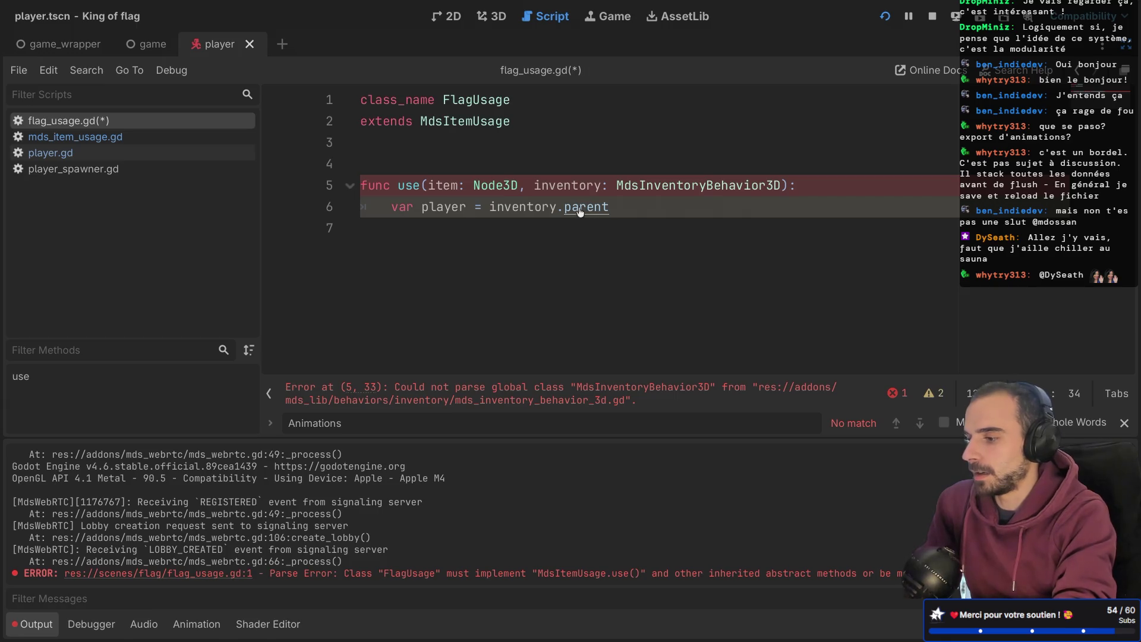
key(Return)
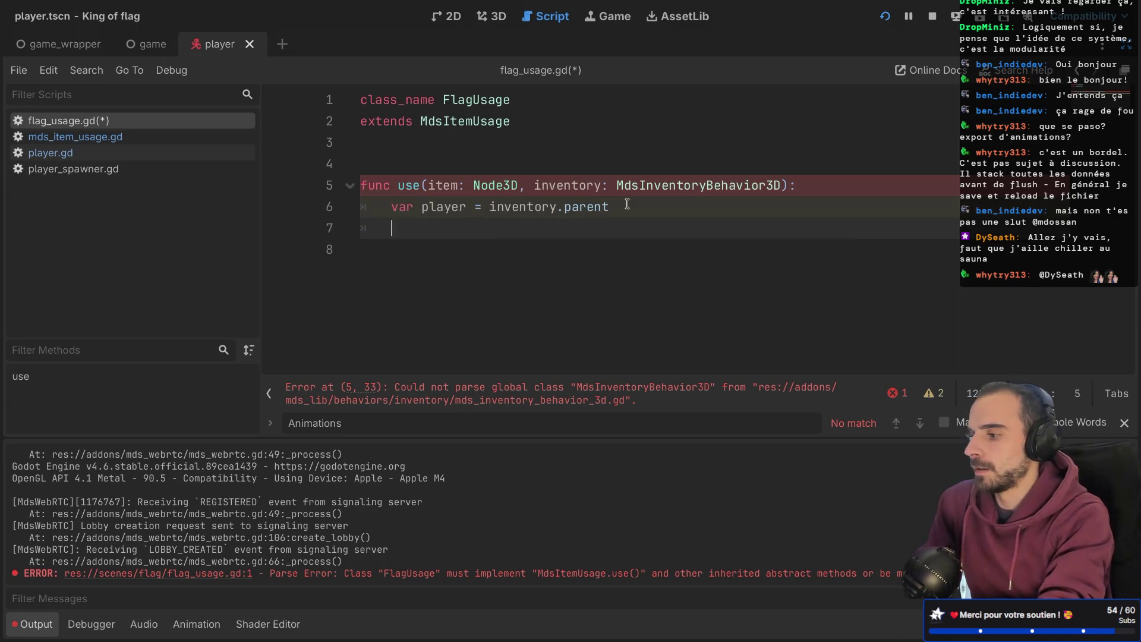
- Start an 'if !player is Player' guard with a return line inside it
text(ifplayer)
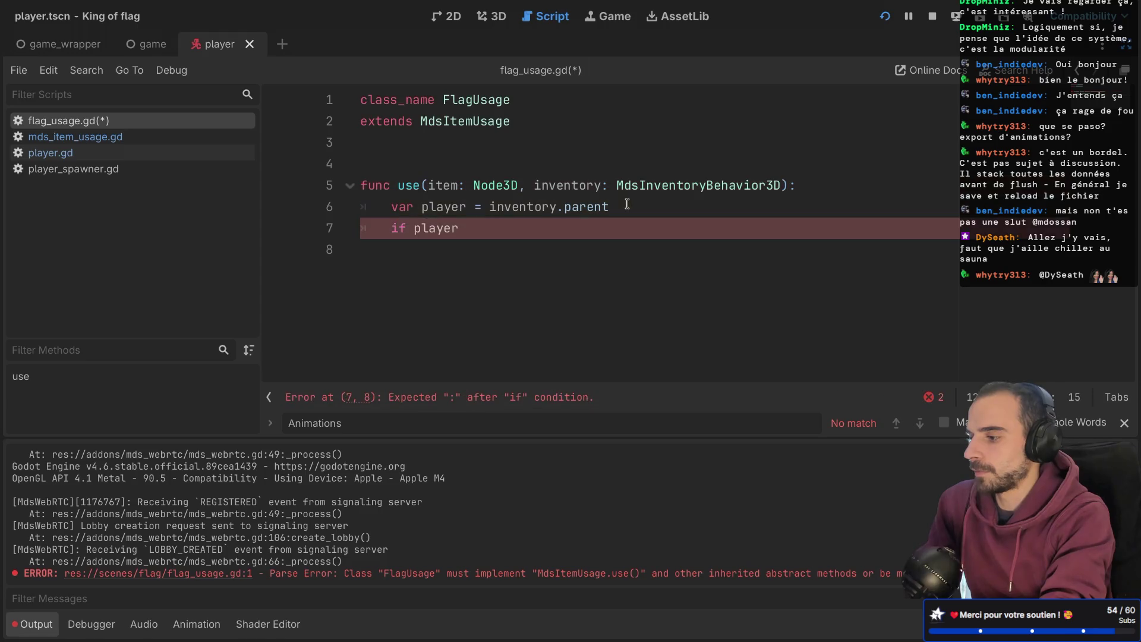
text( is Player)
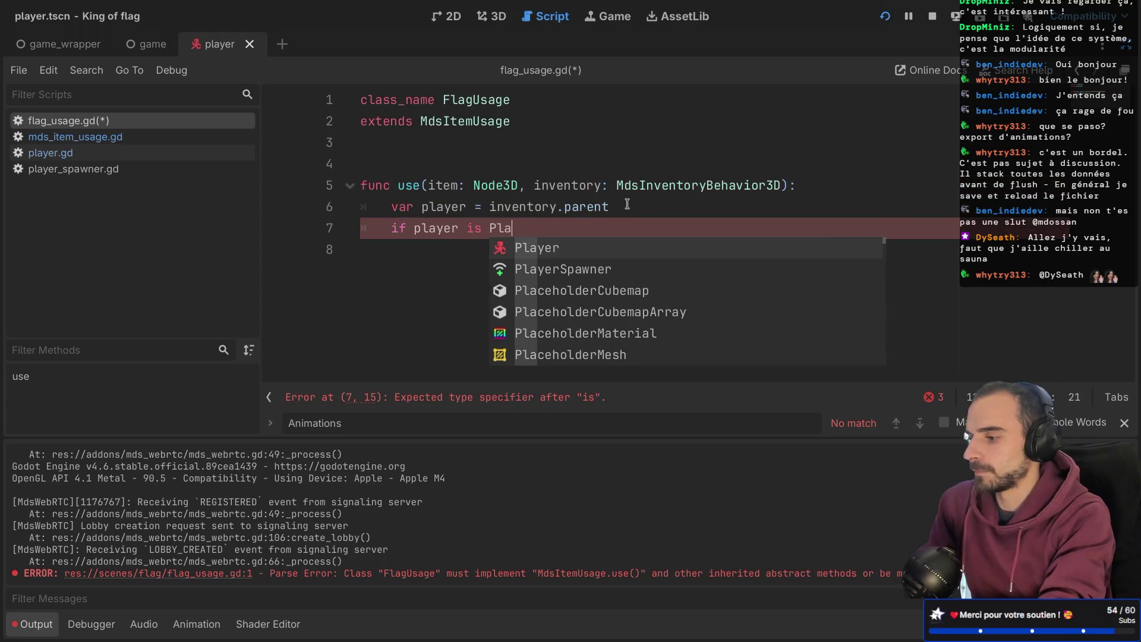
click(413, 229)
text(!)
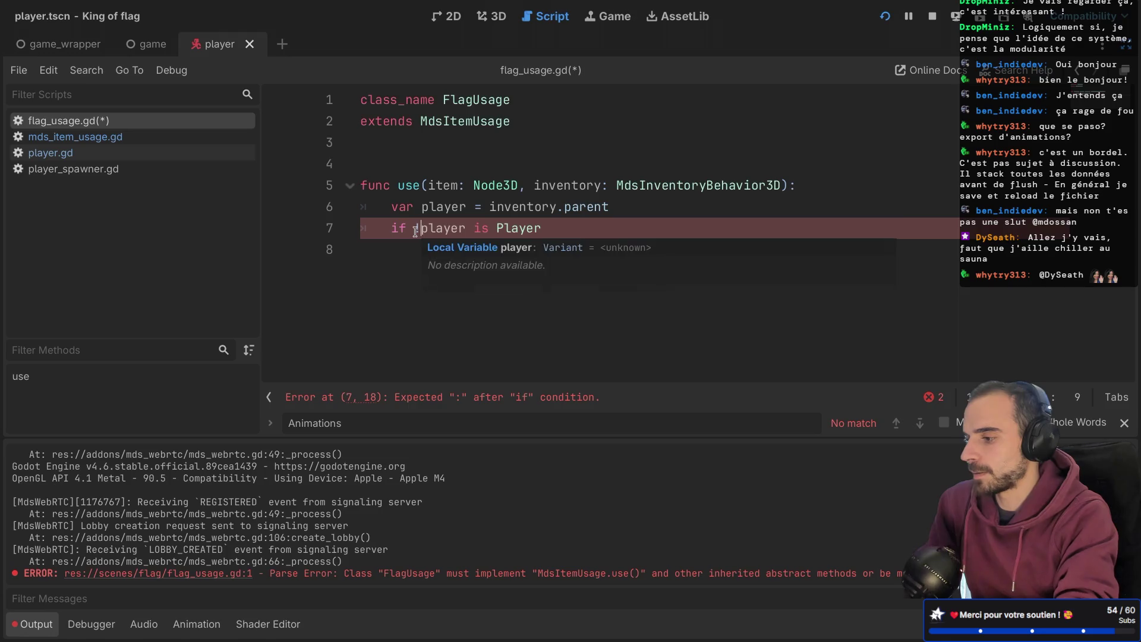
click(542, 229)
key(Return)
text(ret)
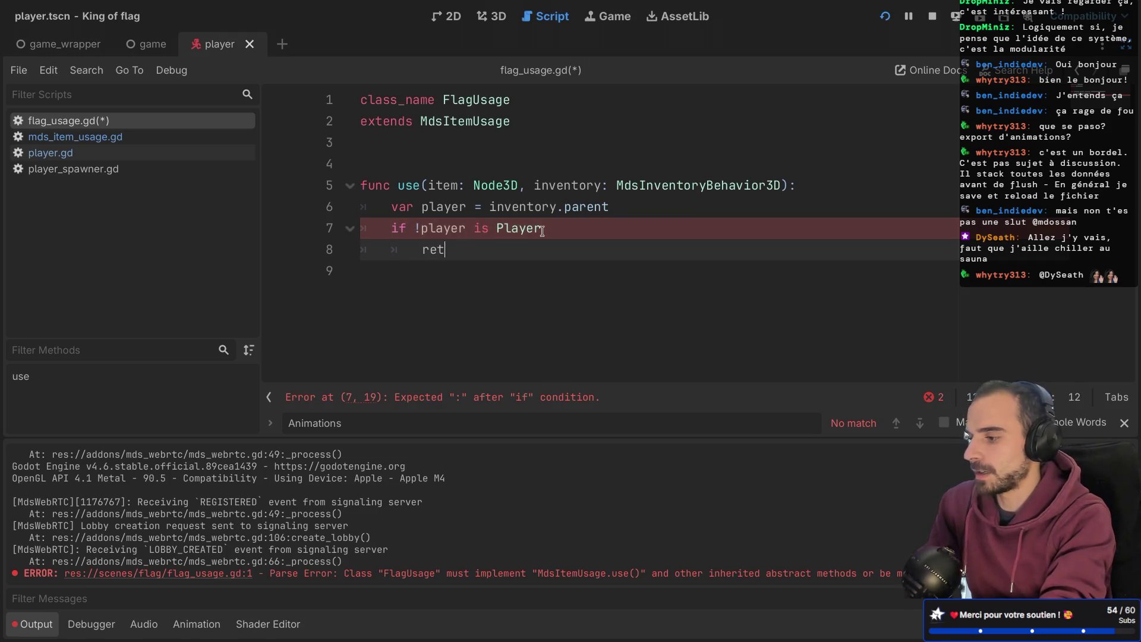
text(urn)
click(564, 226)
key(Return)
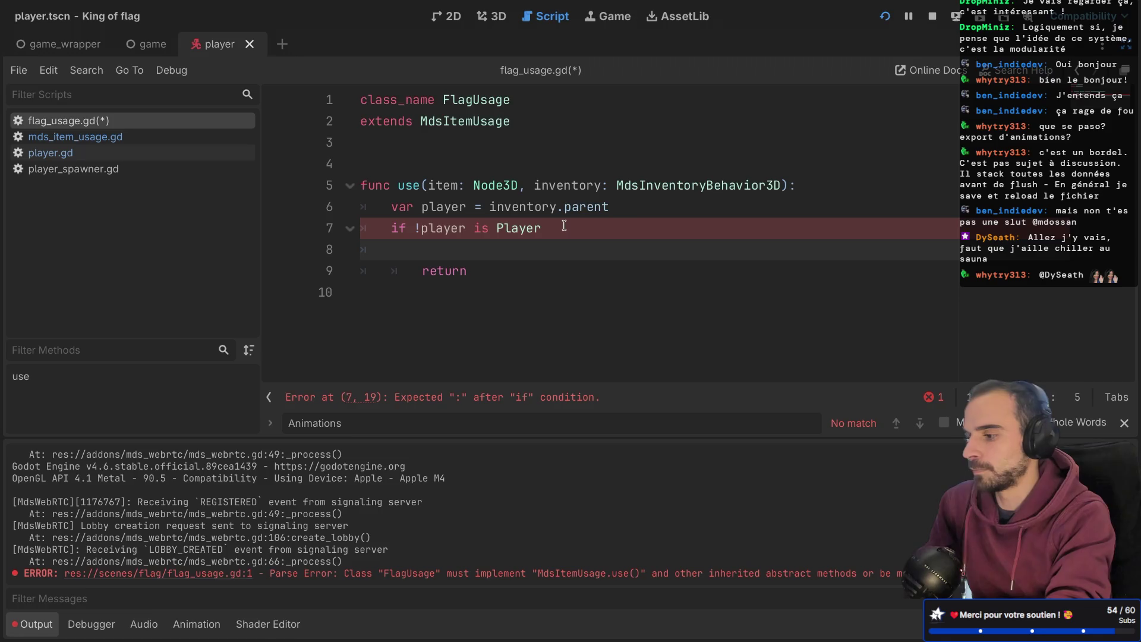
- Add push_error("Can't use flag if inventory.parent is not a player") followed by return in the guard
text(push)
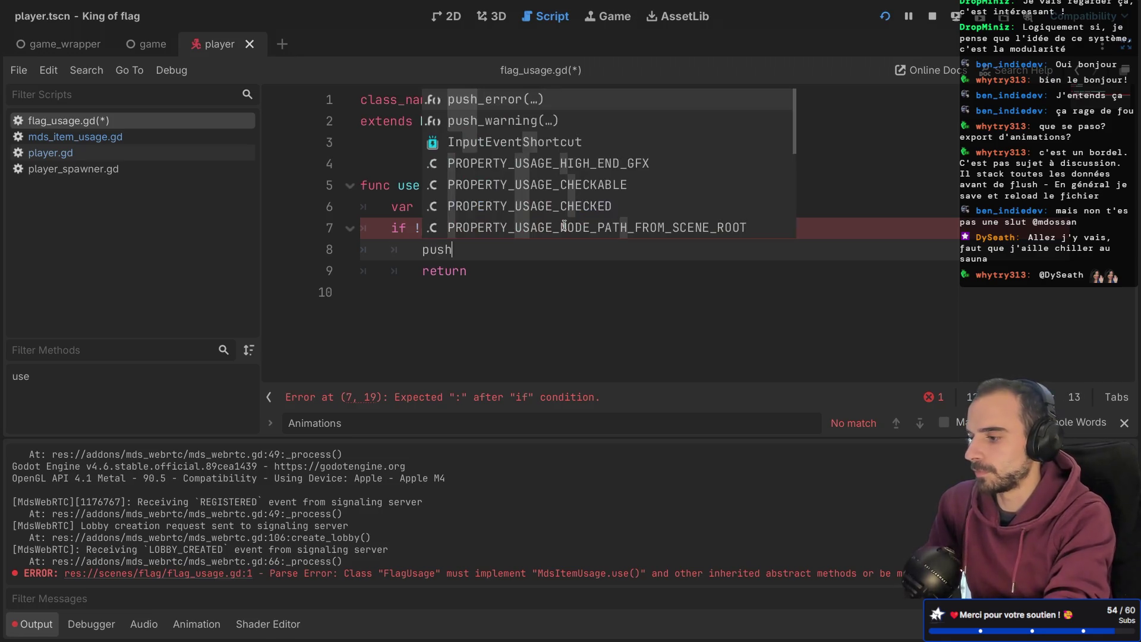
key(Return)
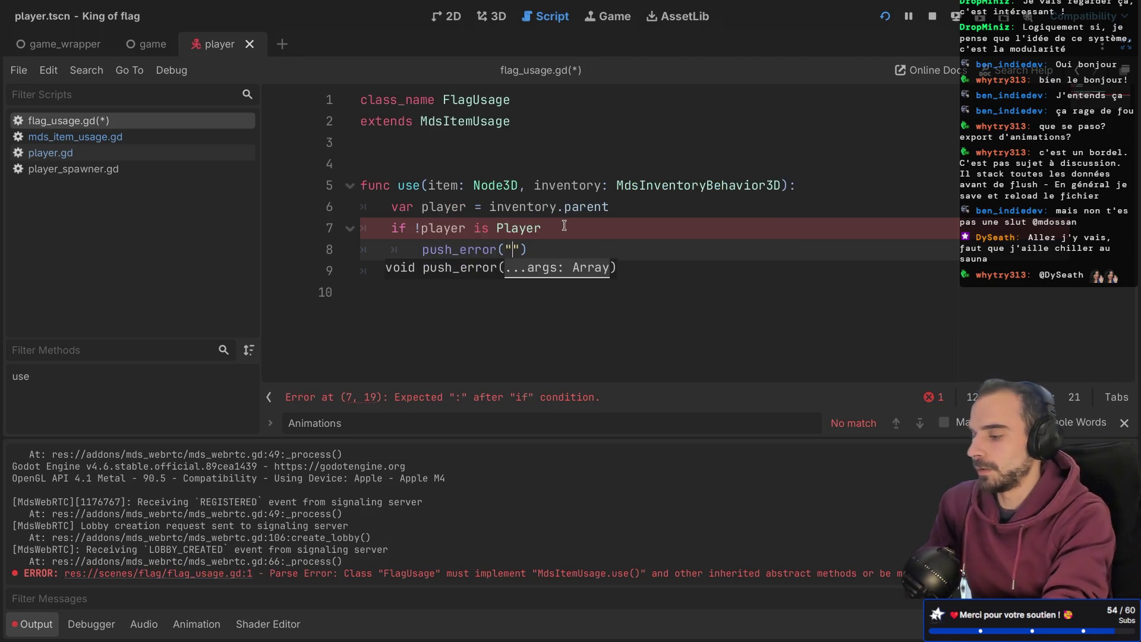
text(Can't use)
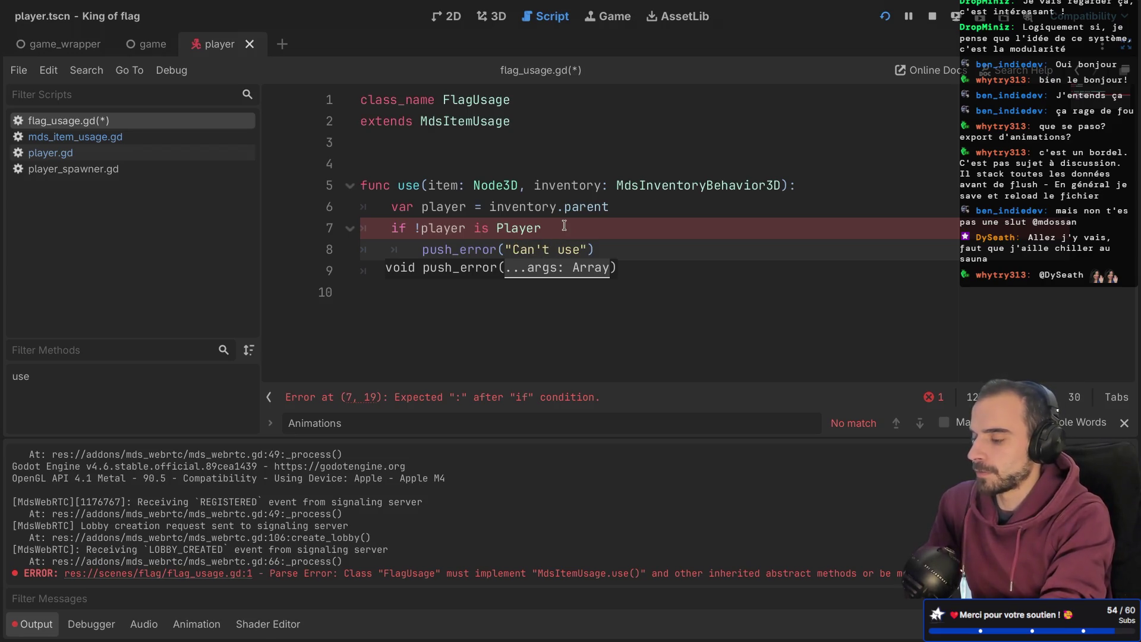
text(flag)
key(BackSpace)
key(BackSpace)
key(BackSpace)
text(flaf)
key(BackSpace)
text(g if pla)
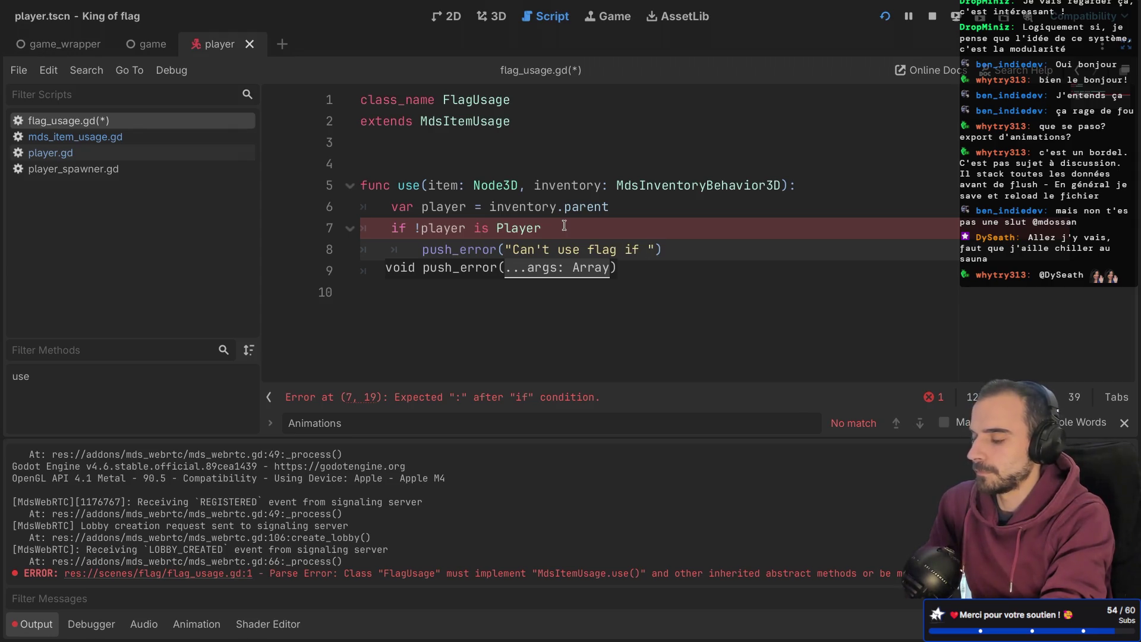
key(BackSpace)
key(BackSpace)
key(BackSpace)
text(inveno)
key(BackSpace)
text(tory)
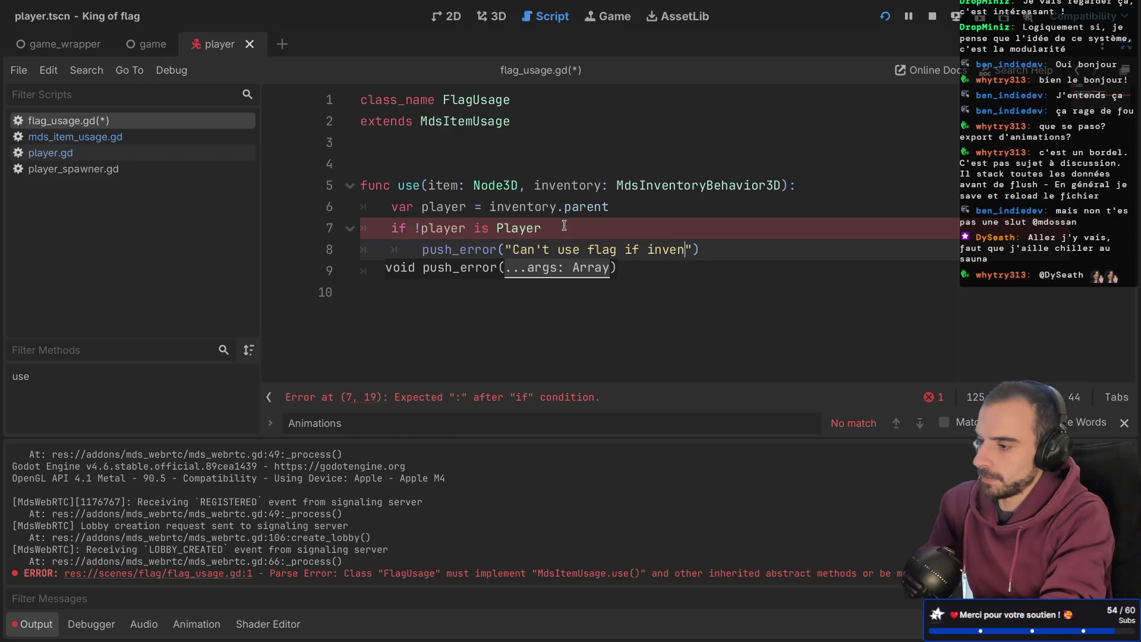
key(BackSpace)
text(.parent is not a player)
key(End)
key(Return)
text(return)
- Add the missing colon to the if line, check use()'s documentation, and save flag_usage.gd
click(488, 300)
click(562, 228)
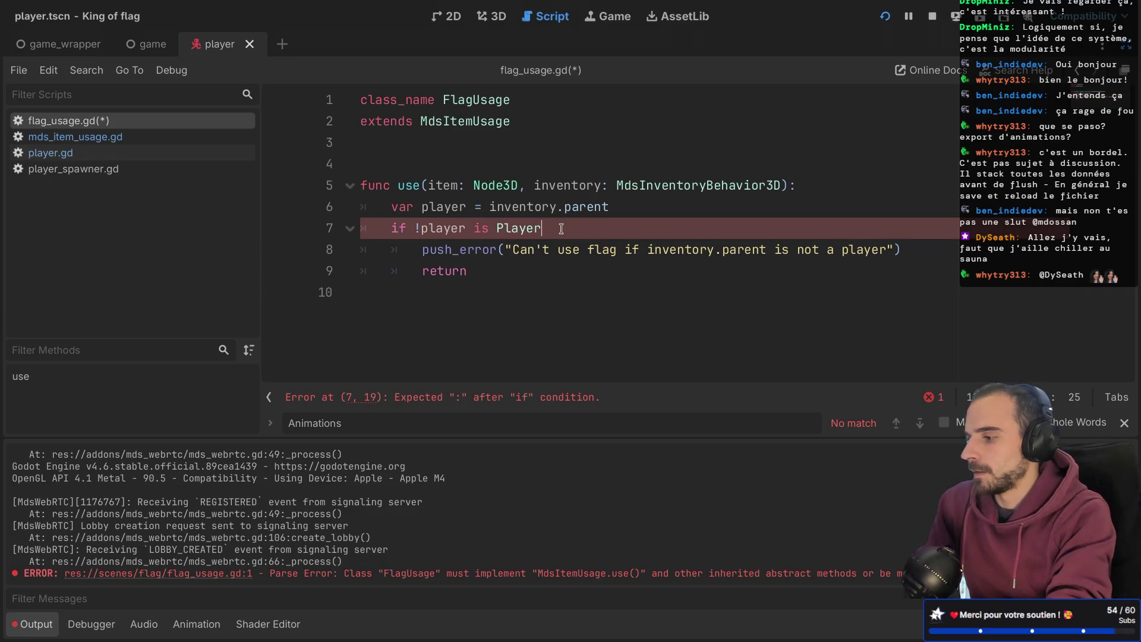
text(:)
click(504, 290)
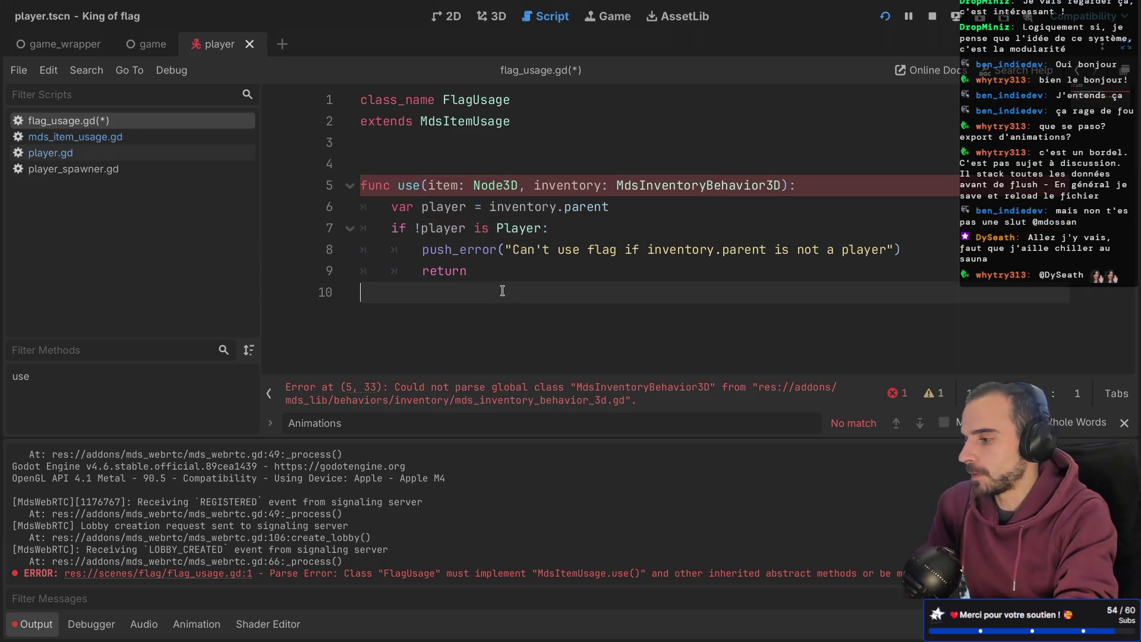
click(450, 207)
click(415, 189)
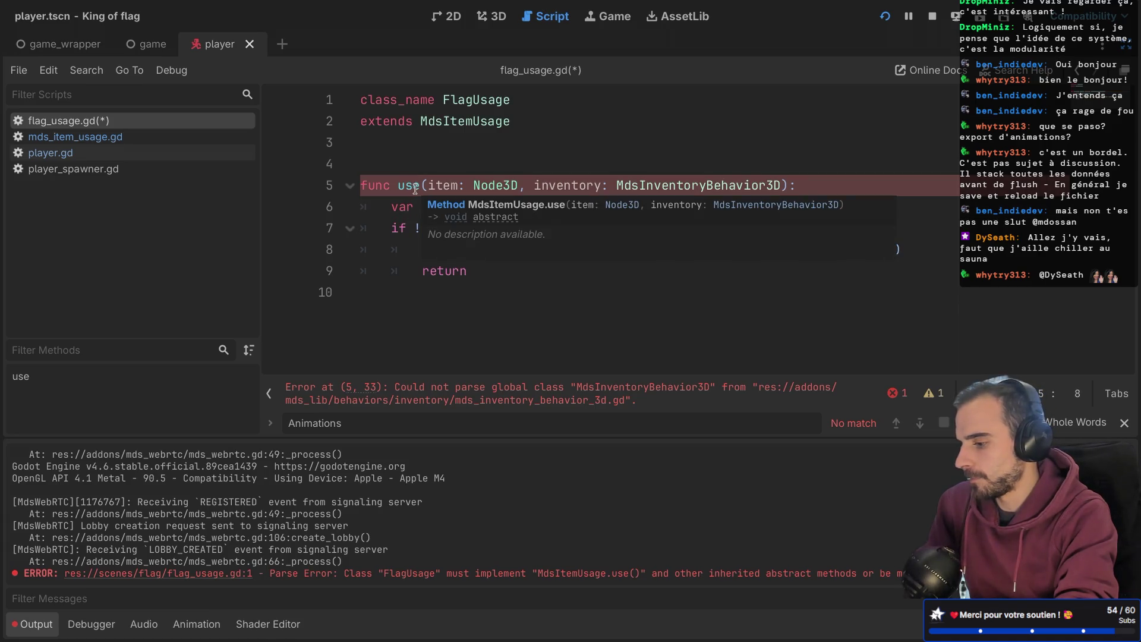
key(ctrl+s)
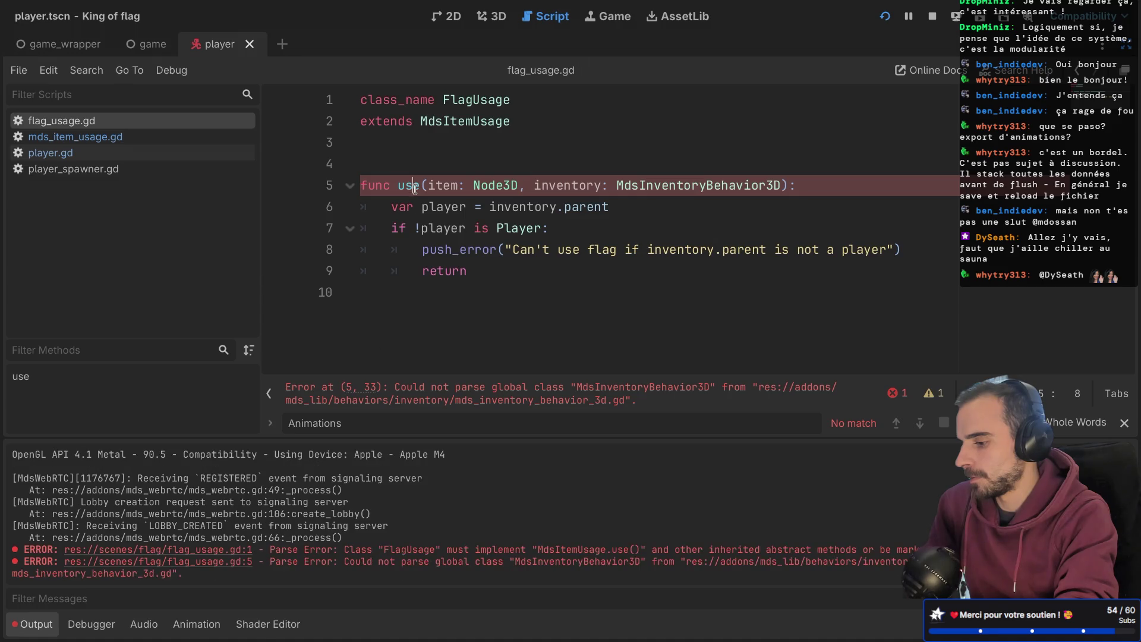
- Delete the blank line above use and briefly peek at the MdsInventoryBehavior3D script
click(397, 162)
key(BackSpace)
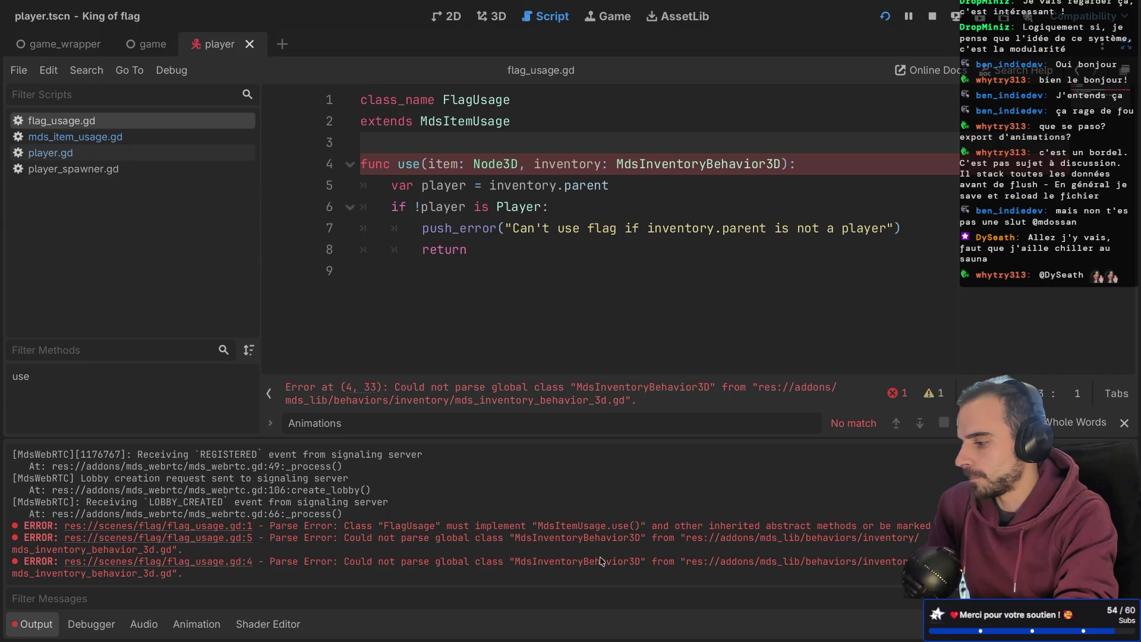
ctrl+click(678, 164)
key(ctrl+w)
click(607, 228)
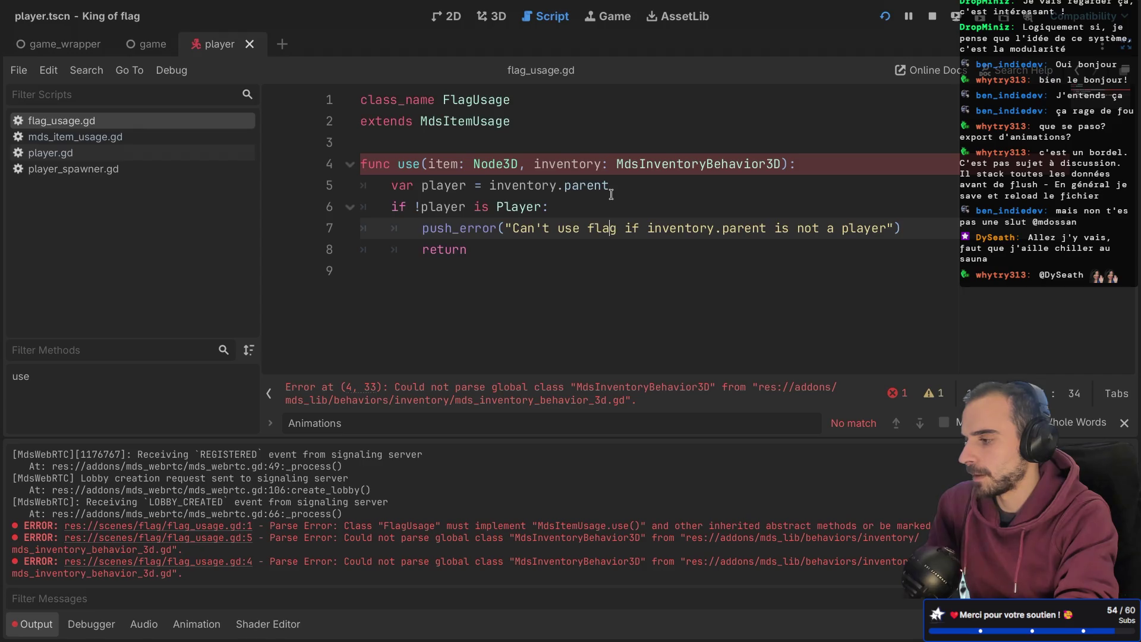
- Start an unindented 'player.' line after the guard, clearing stray junk text
click(471, 279)
click(482, 250)
key(Return)
key(BackSpace)
text(pla)
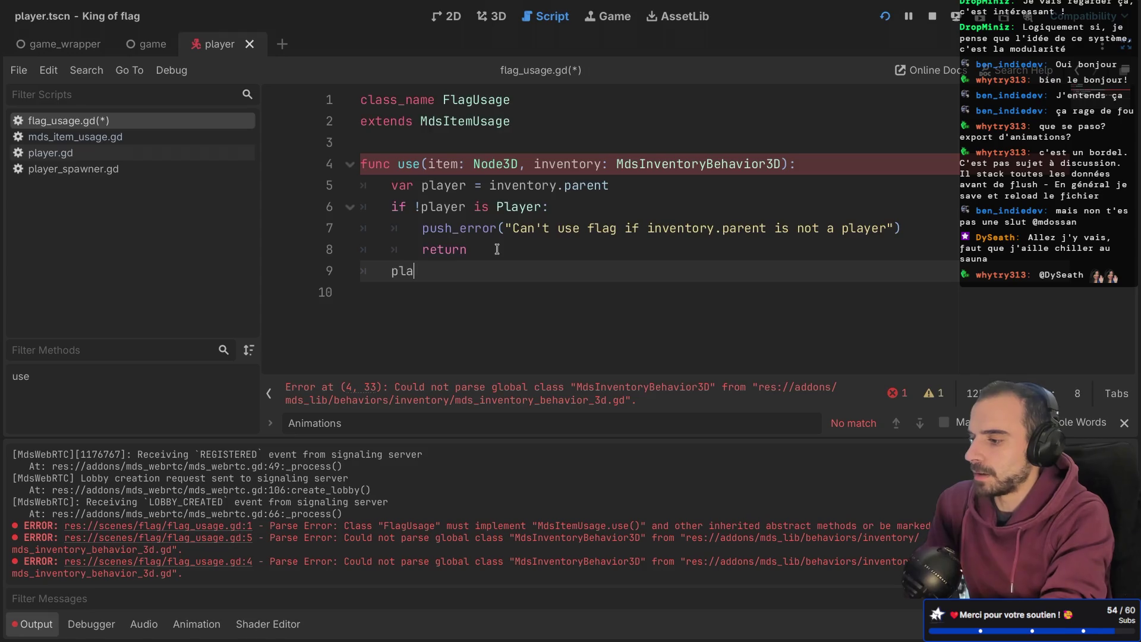
key(Return)
text(.)
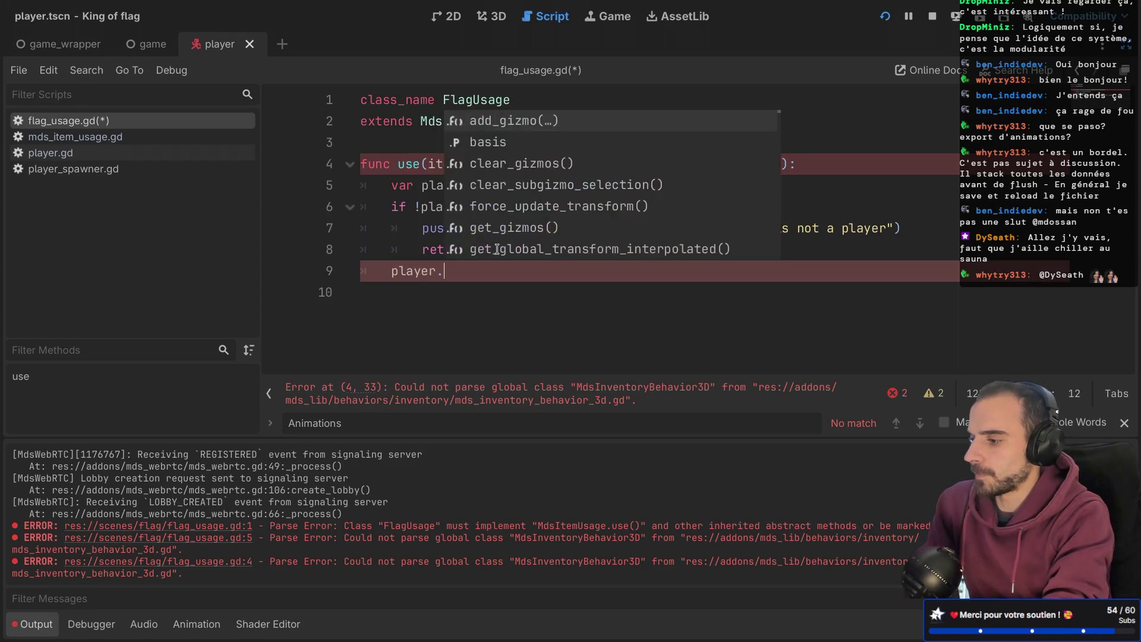
text(f;ealfkjae;lj)
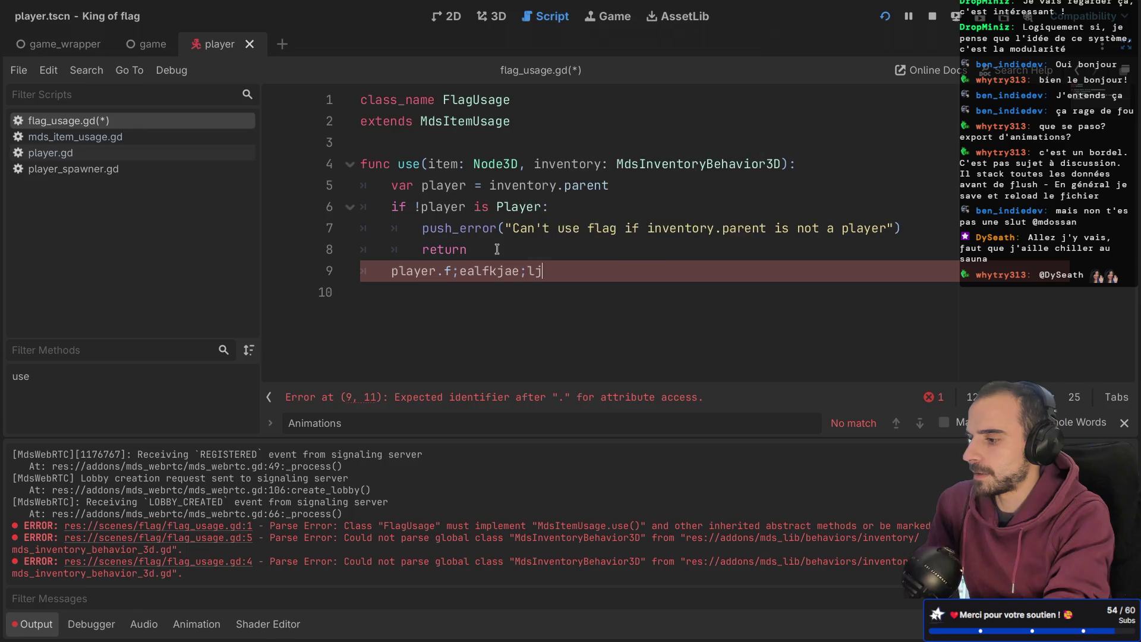
click(538, 292)
mouse_move(542, 271)
mouse_down()
mouse_move(431, 271)
mouse_move(444, 272)
mouse_up()
key(BackSpace)
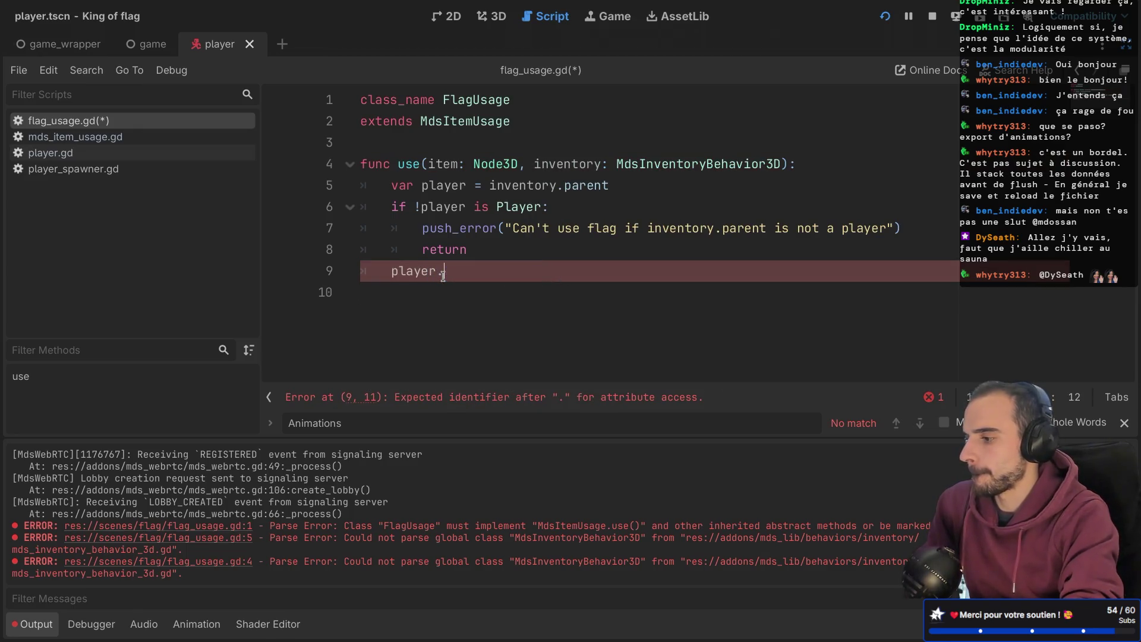
- In the browser, begin a new-tab search for 'godot cast type'
key(ctrl+Right)
key(ctrl+Right)
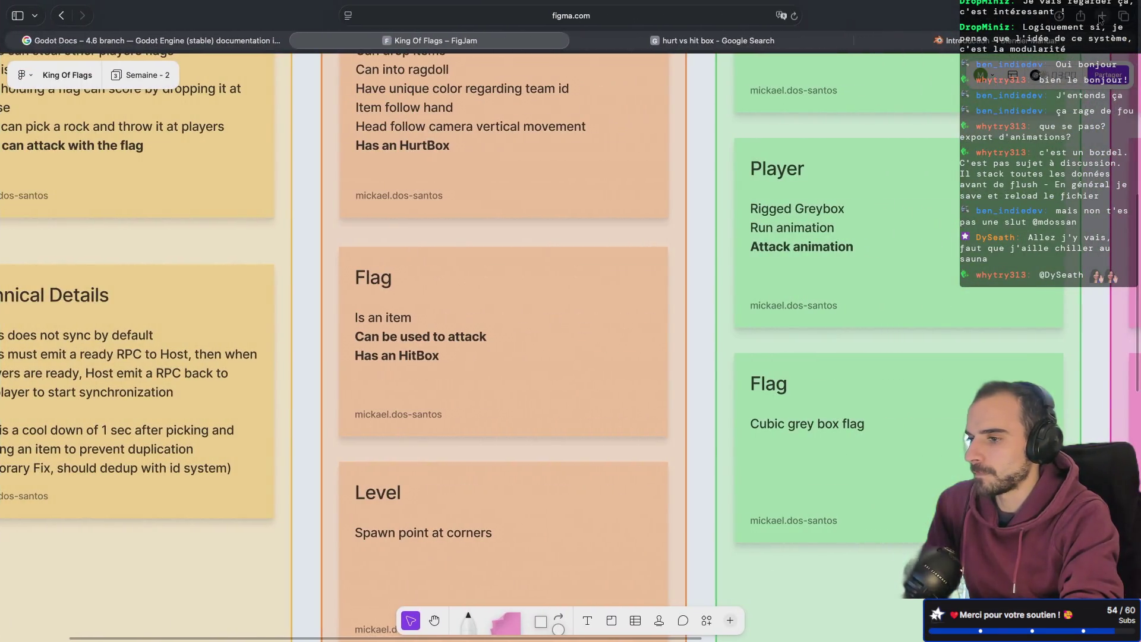
key(super+t)
text(godot cast)
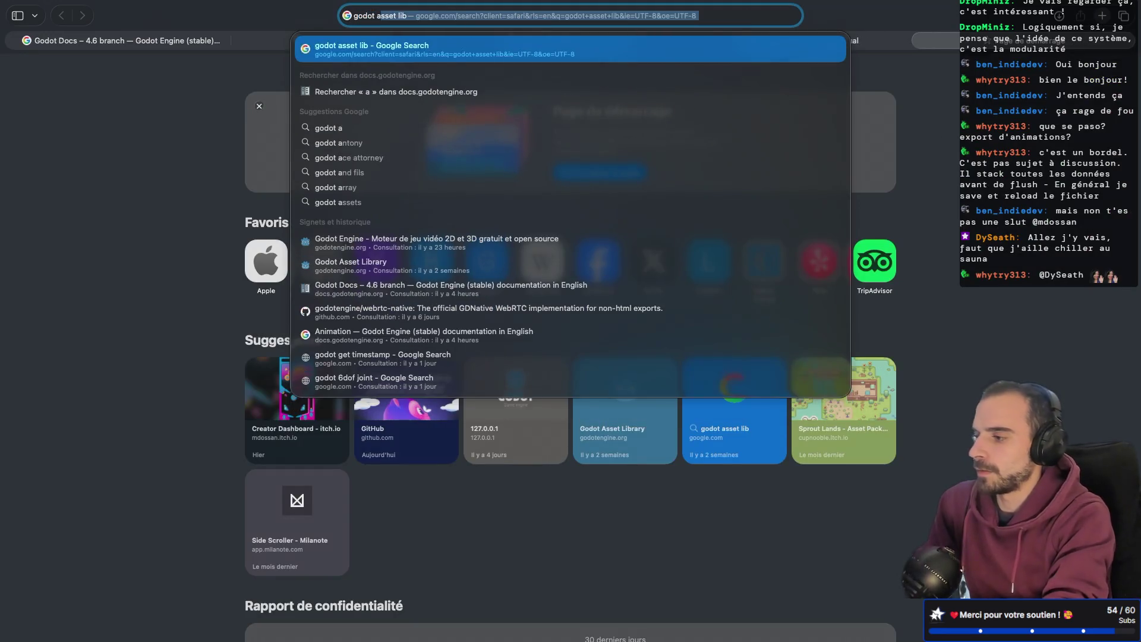
text( type)
- Search the web for 'godot cast type' and open the Static typing in GDScript docs page
key(Return)
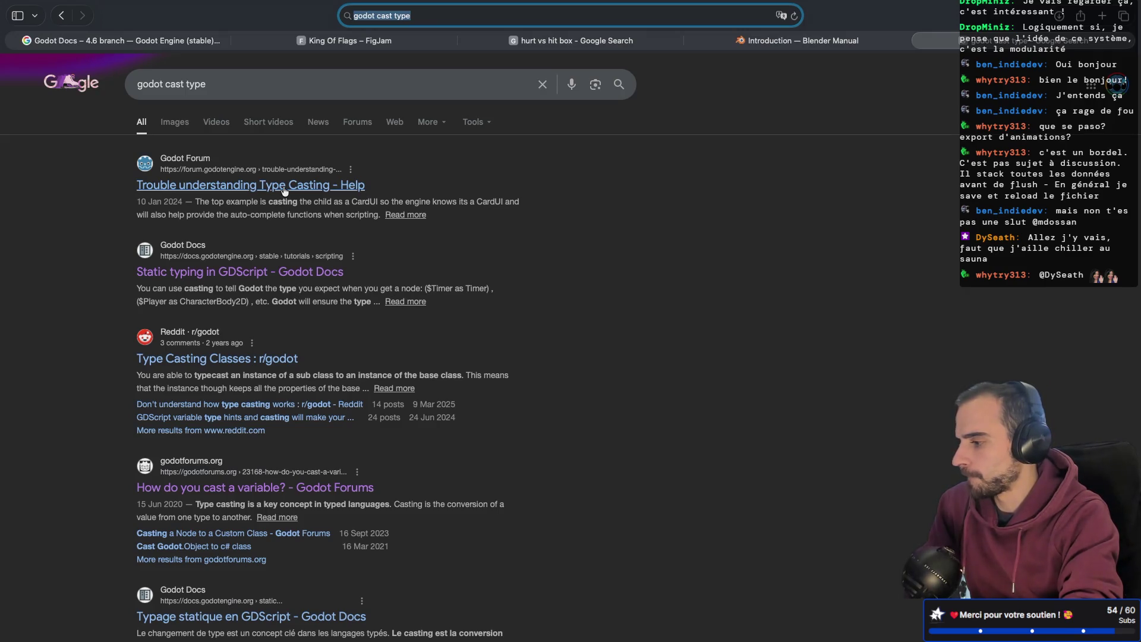
click(291, 272)
scroll(515, 302, down, 5)
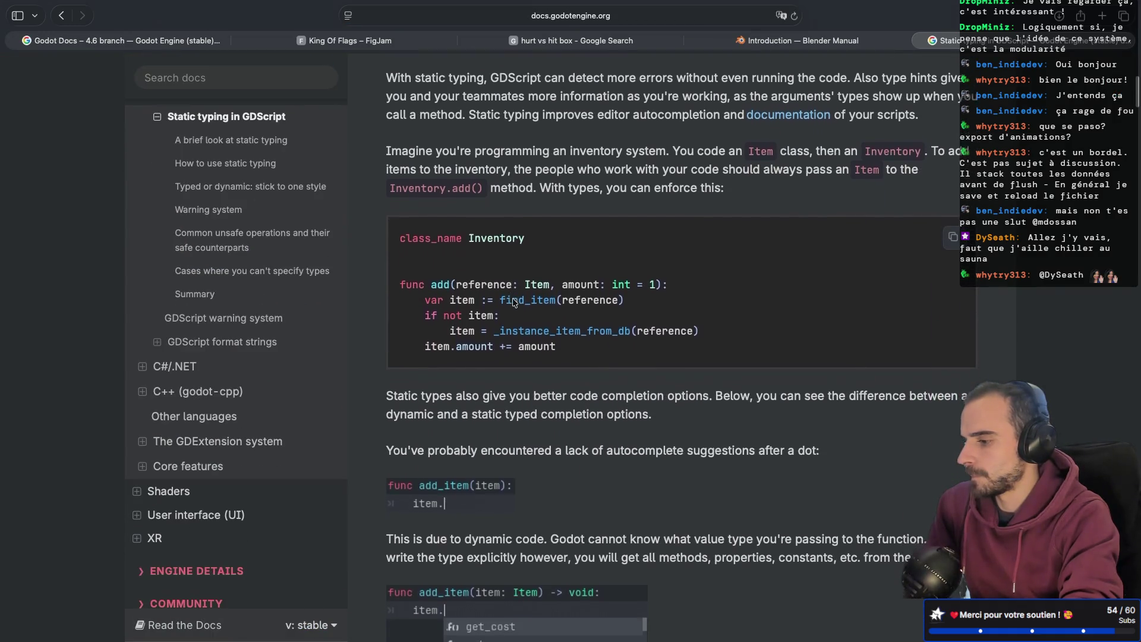
scroll(514, 303, down, 7)
scroll(512, 300, down, 8)
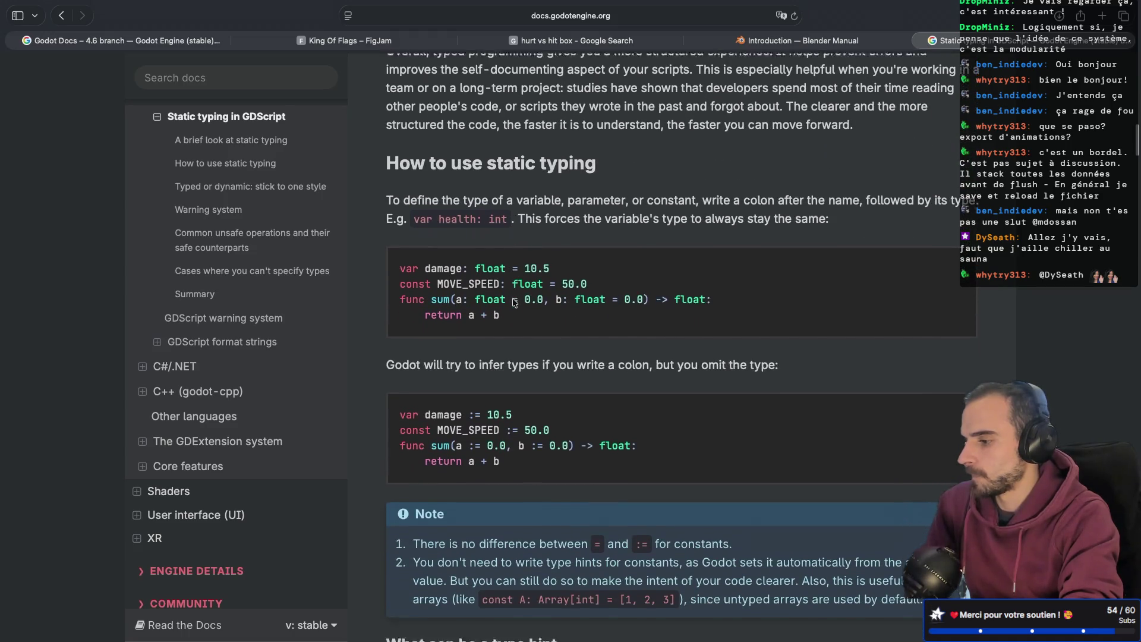
scroll(515, 302, down, 5)
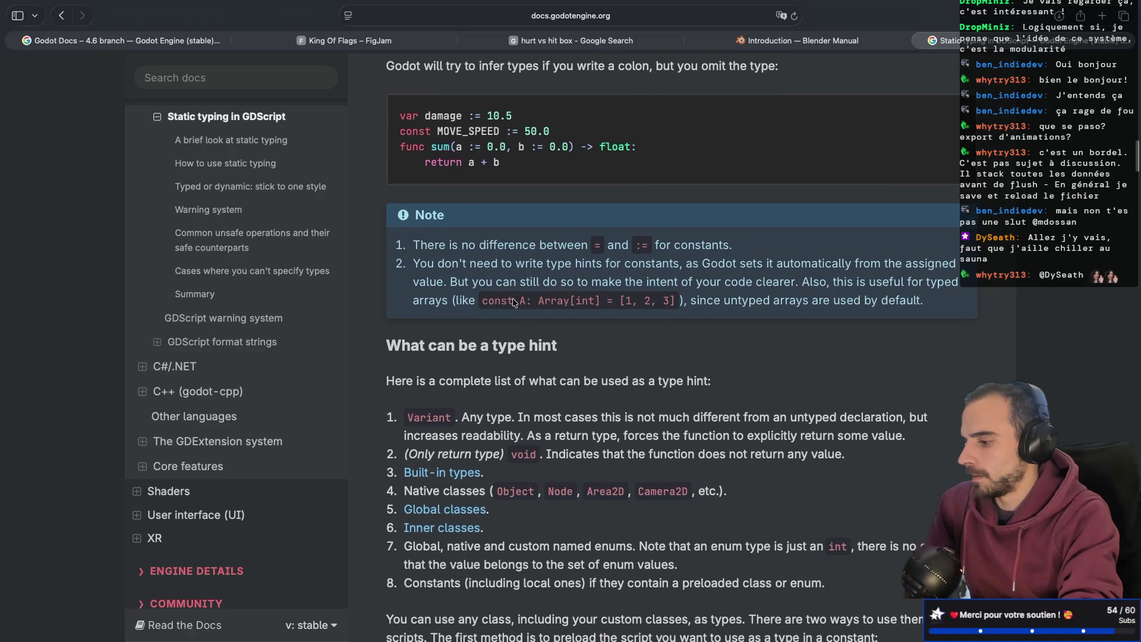
- Find 'cast' on the page and select 'var player' in the type casting example
key(super+f)
key(Return)
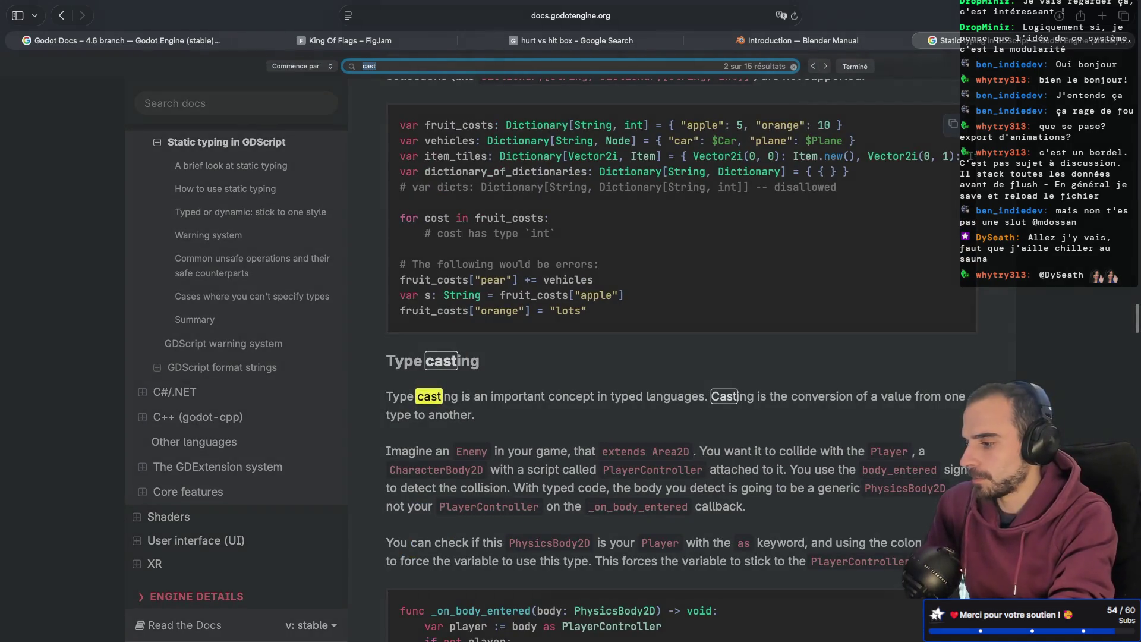
click(639, 416)
scroll(639, 415, down, 4)
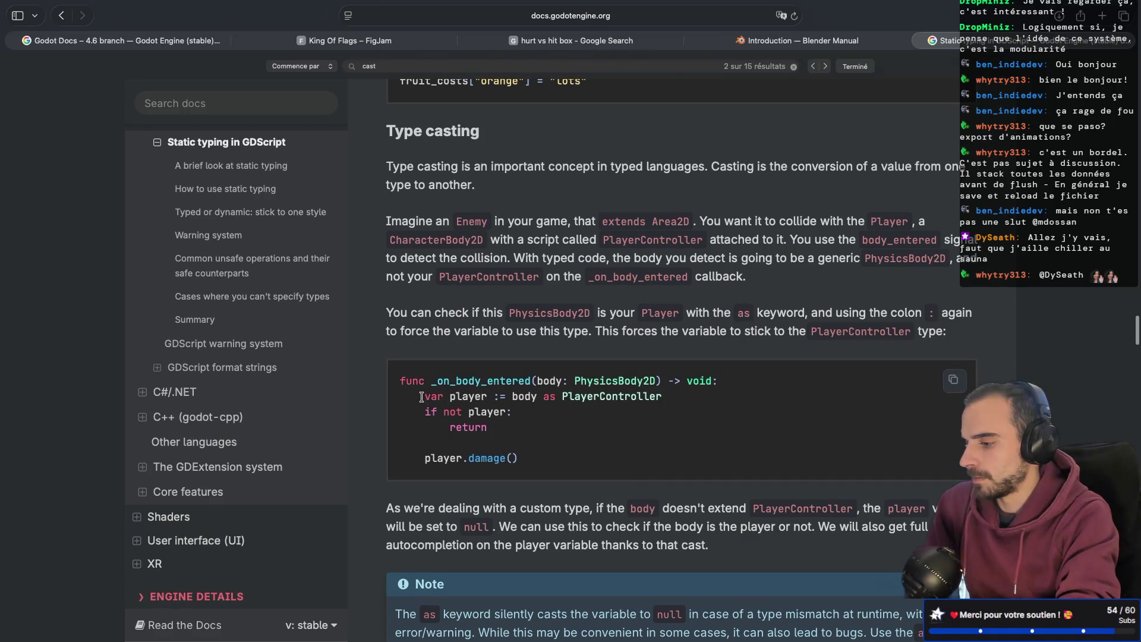
drag(421, 397, 490, 398)
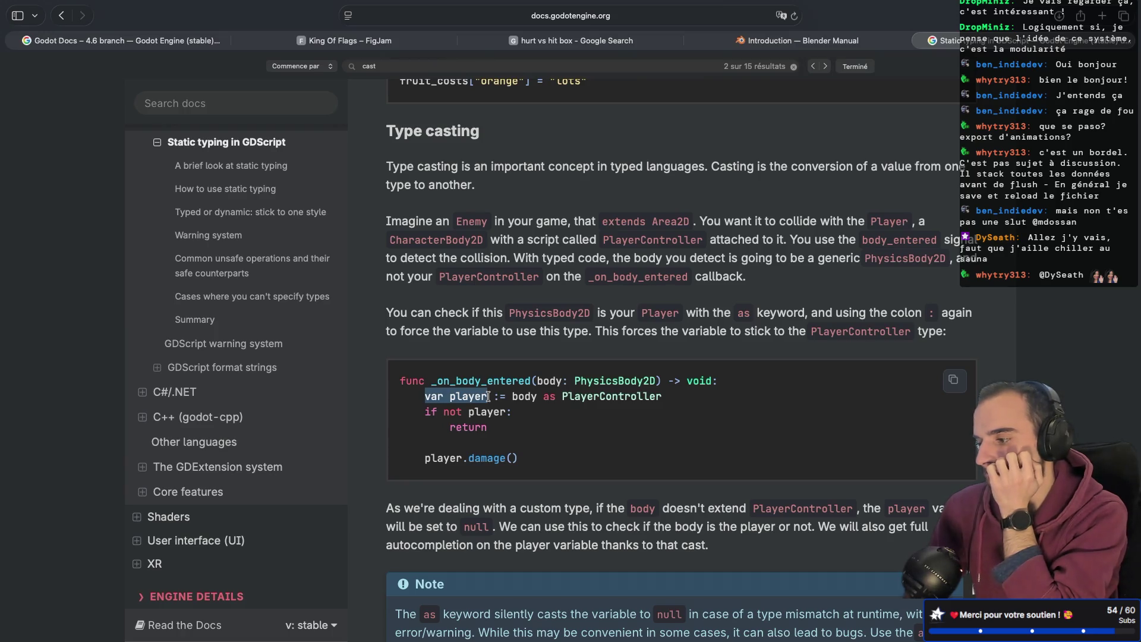
- Read further down the Type casting section, then move to the terminal desktop
scroll(488, 397, down, 1)
scroll(488, 396, down, 5)
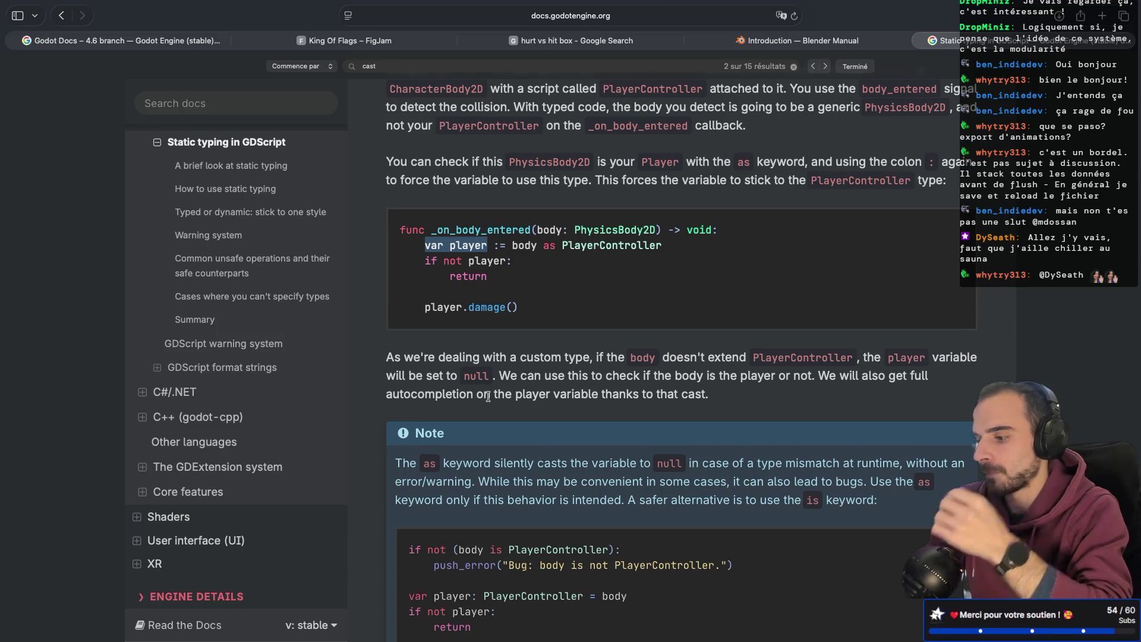
scroll(487, 397, down, 1)
key(ctrl+Left)
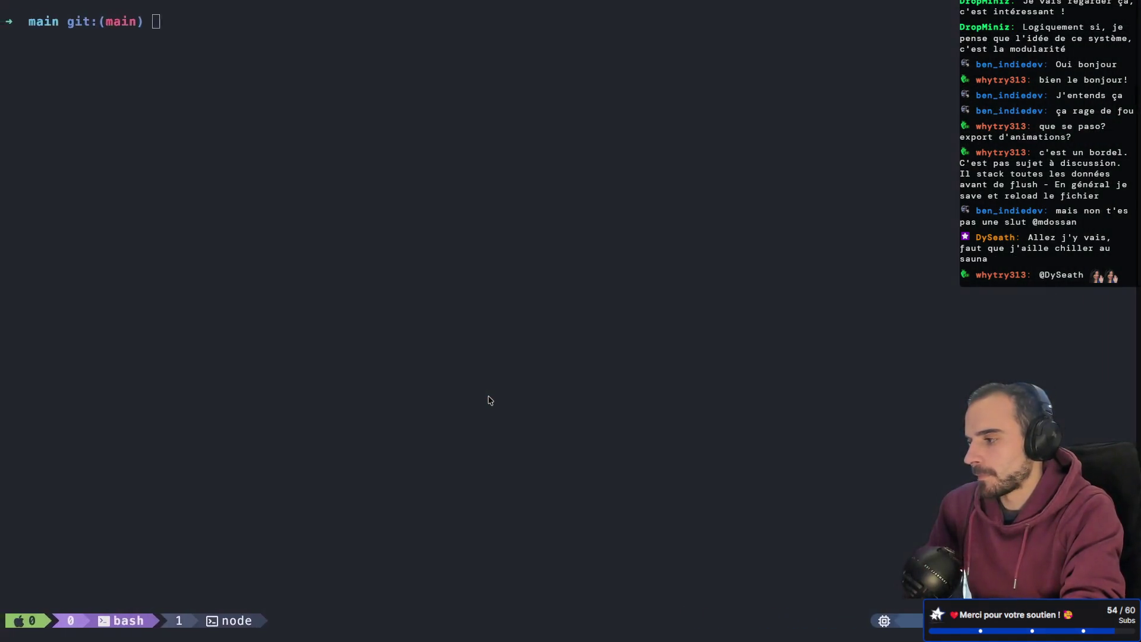
- Back in Godot, change line 9 of flag_usage.gd to 'player = player as Player'
key(ctrl+Left)
key(BackSpace)
text(:)
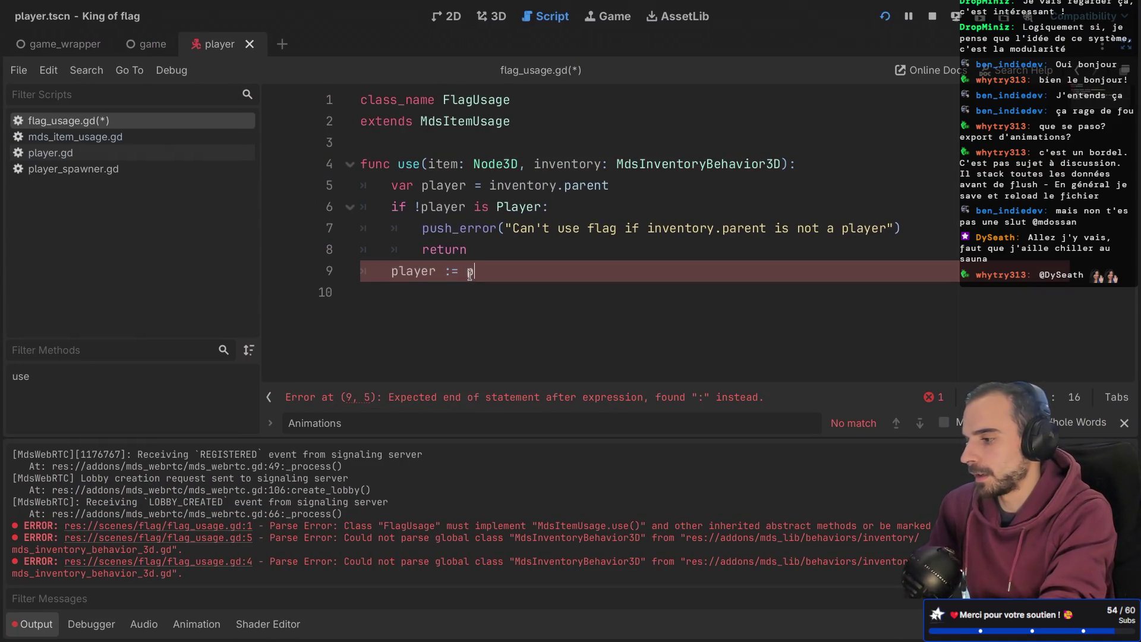
text(er)
text(layer as Player)
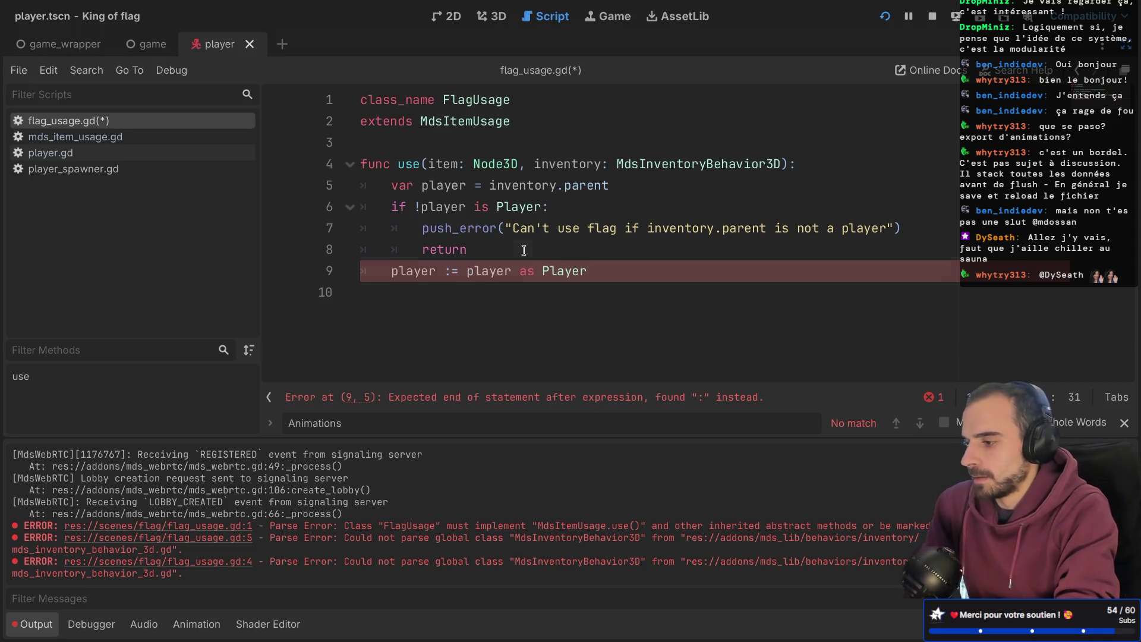
key(ctrl+s)
click(453, 271)
key(BackSpace)
key(ctrl+s)
click(428, 338)
click(453, 271)
double_click(480, 272)
click(428, 272)
- Draft and discard a 'player.' line 10, then open the MdsInventoryBehavior3D script definition
click(606, 272)
key(Return)
text(player.)
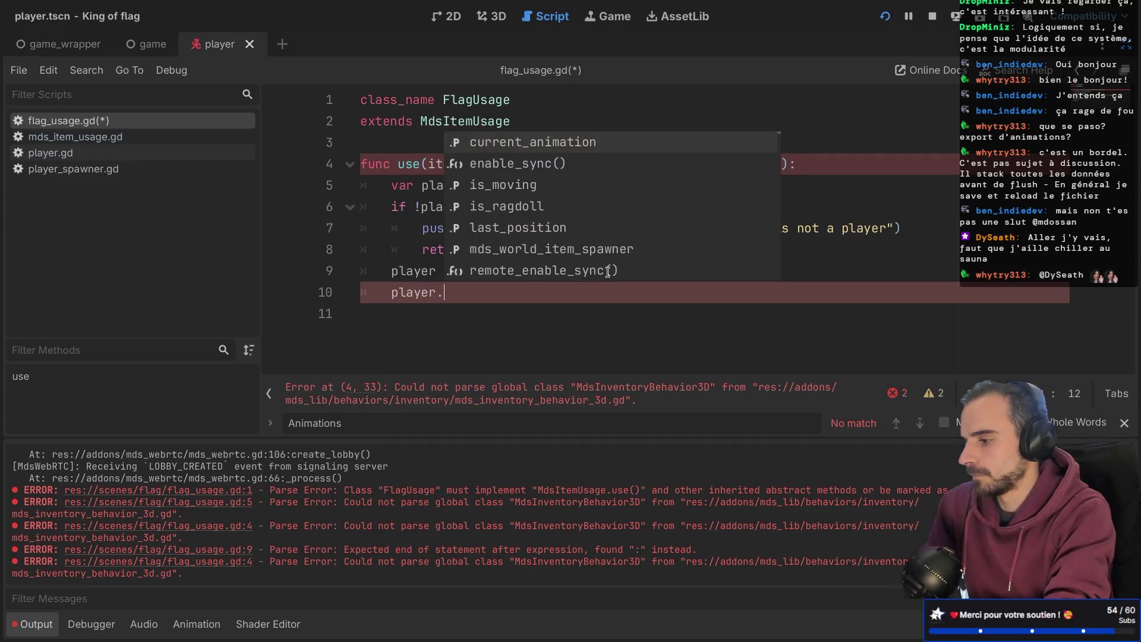
key(Escape)
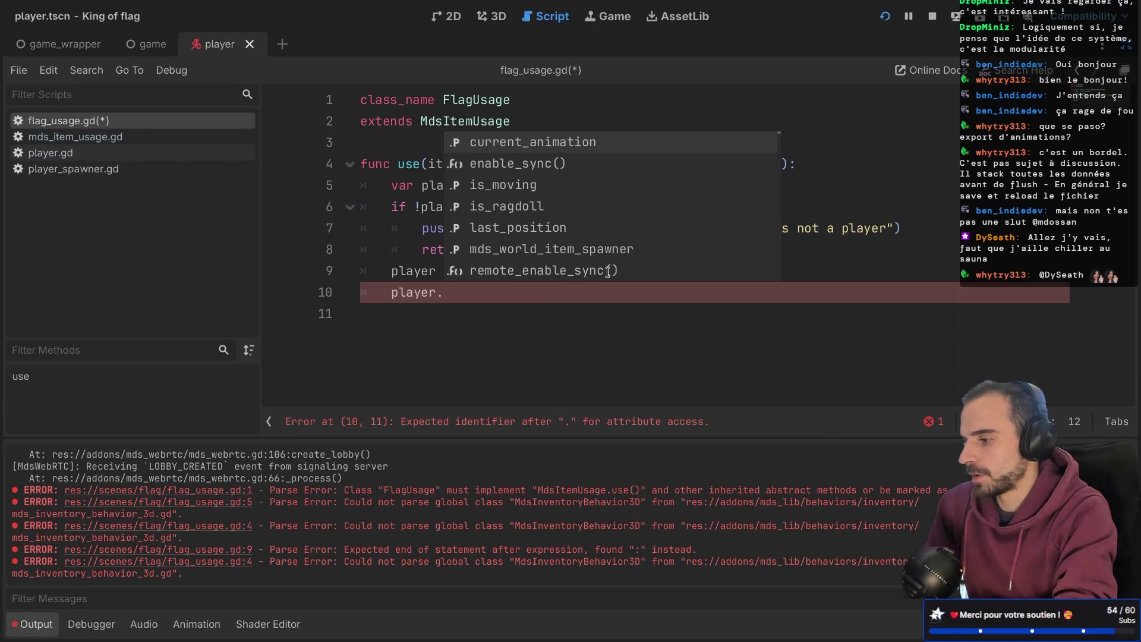
key(Escape)
drag(452, 297, 362, 293)
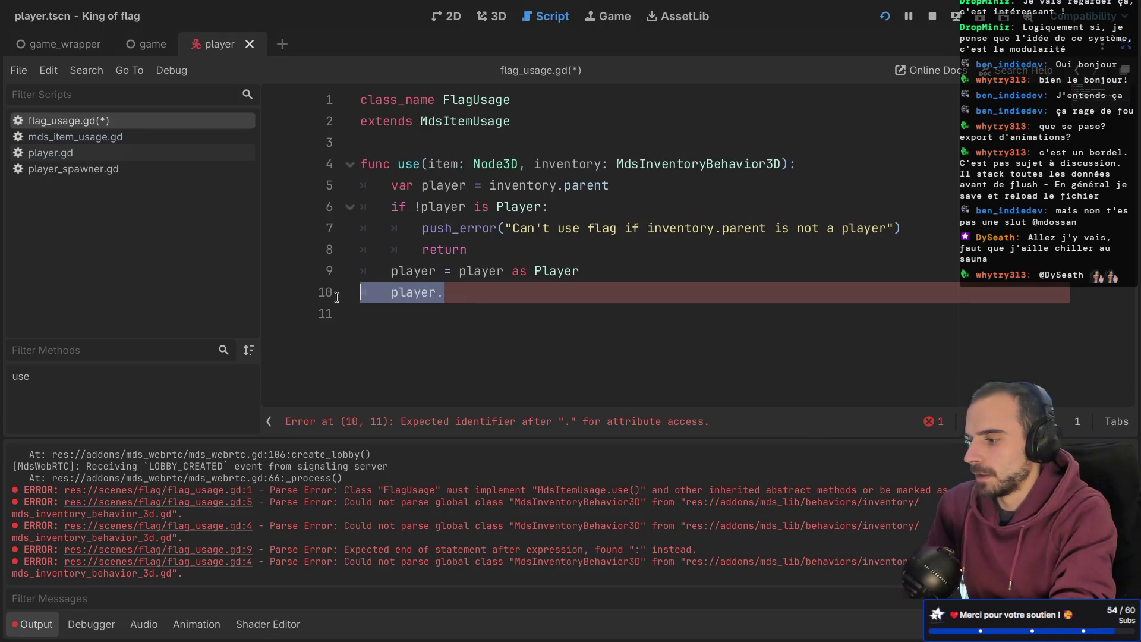
key(BackSpace)
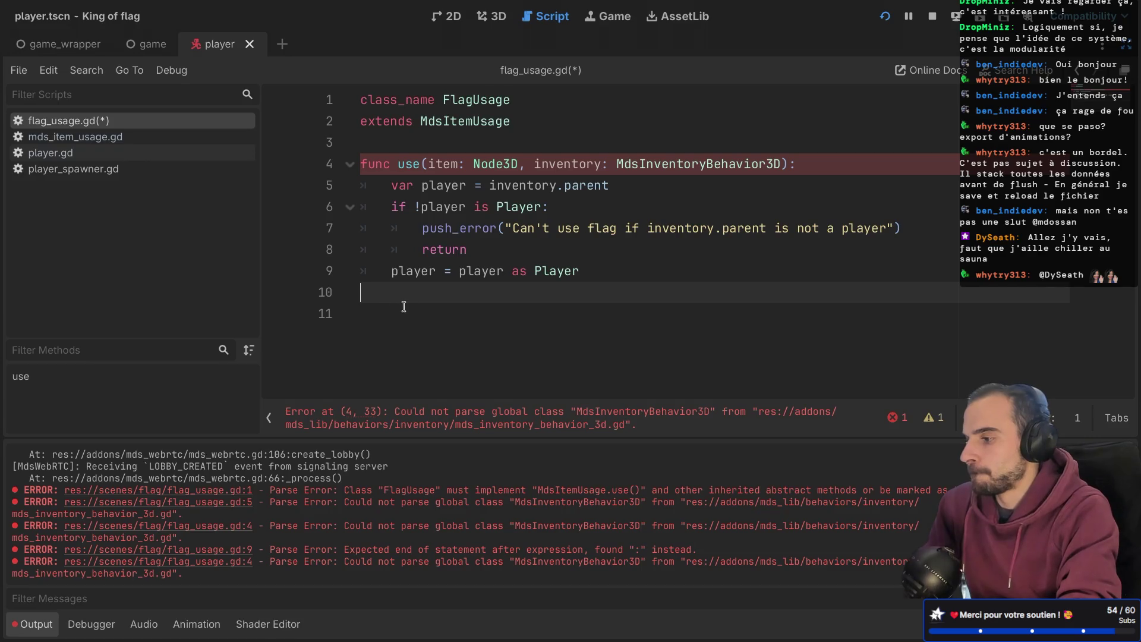
click(586, 161)
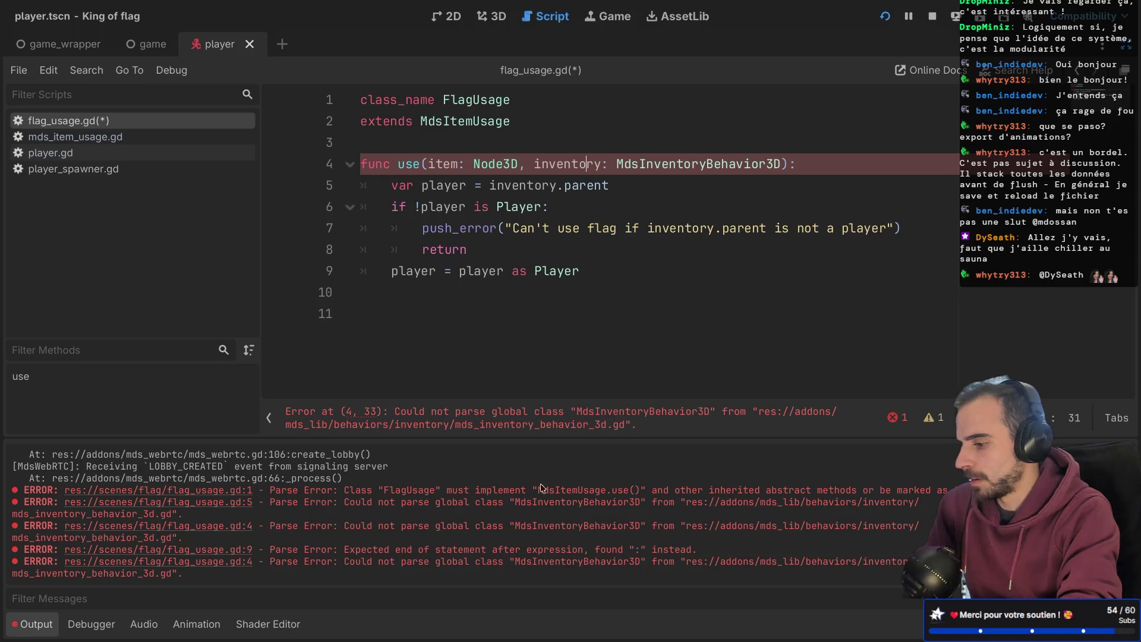
ctrl+click(663, 170)
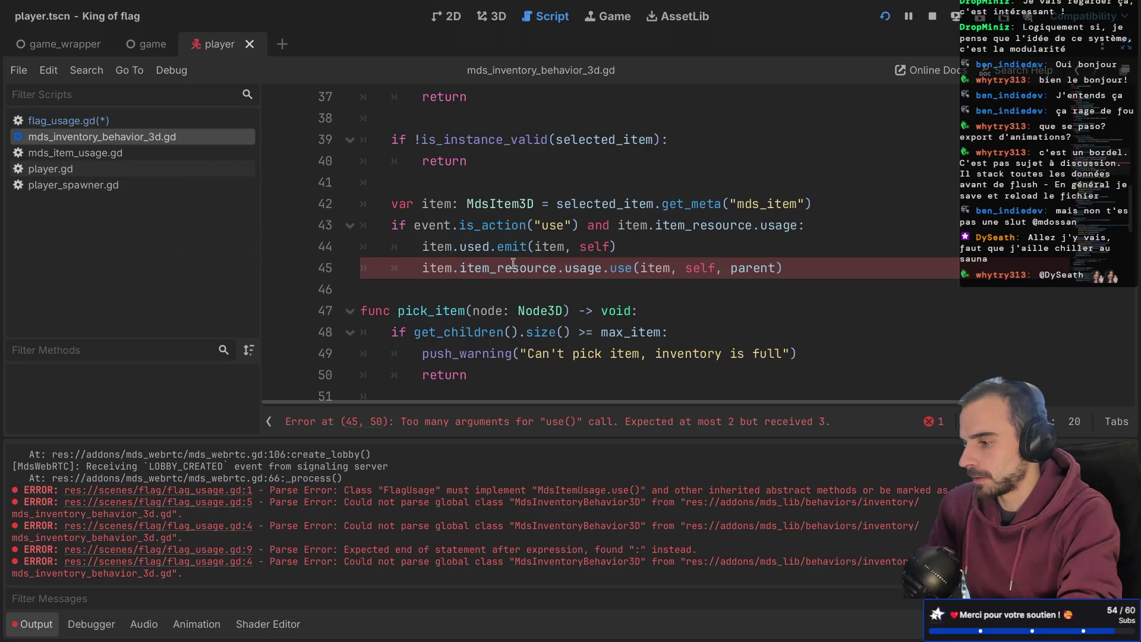
- Remove the extra parent argument from the use() call on line 45
double_click(752, 268)
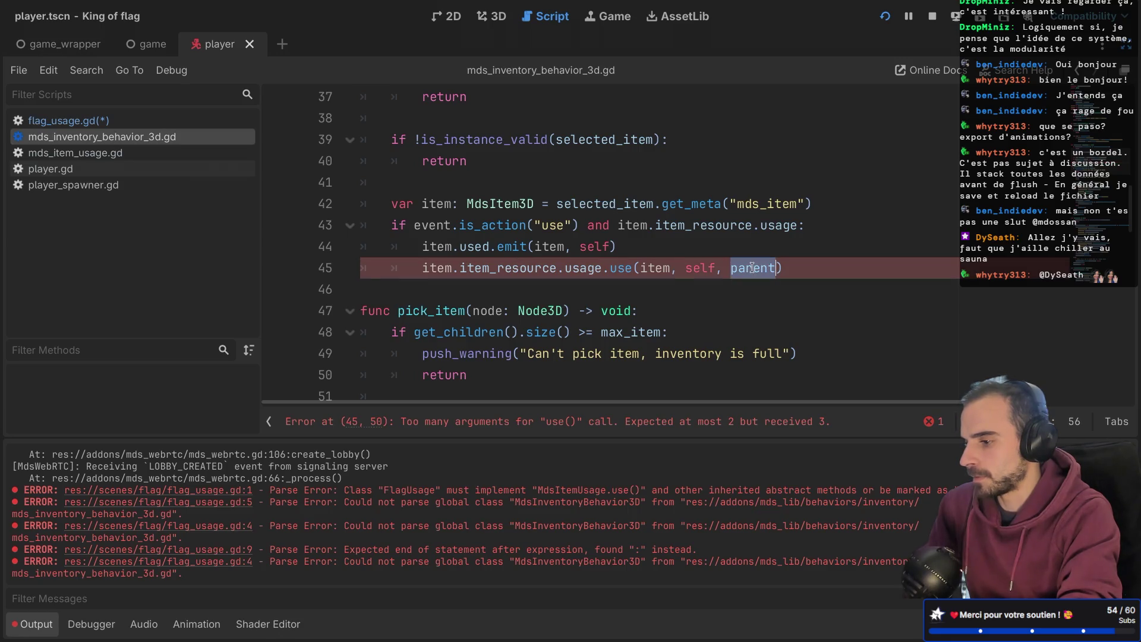
key(BackSpace)
key(BackSpace)
key(BackSpace)
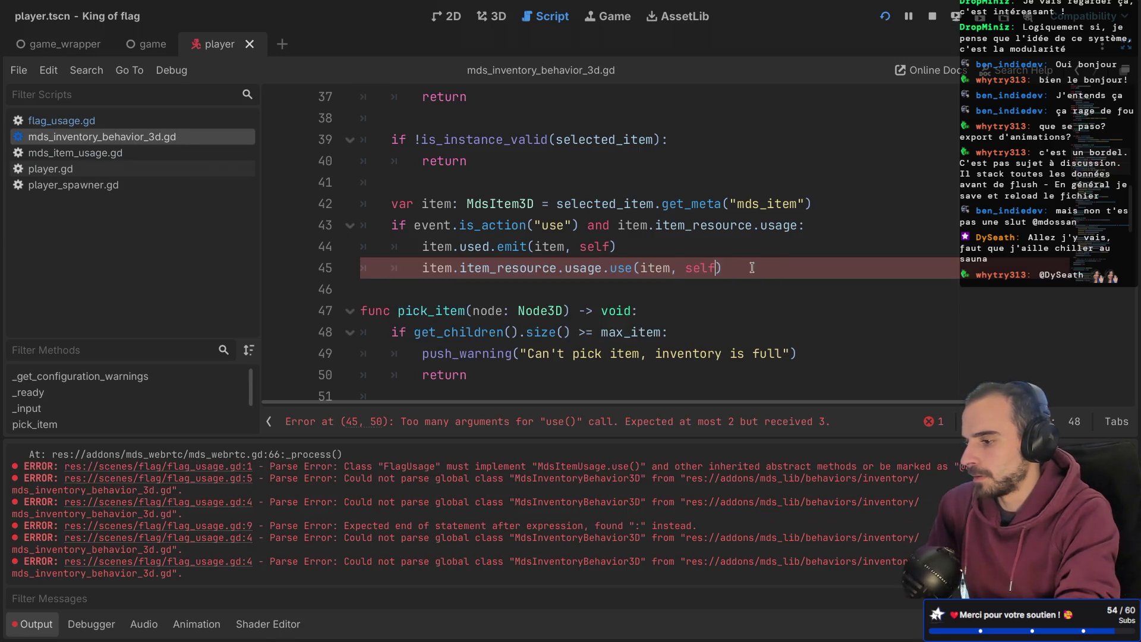
click(729, 267)
scroll(726, 264, down, 1)
scroll(727, 264, down, 20)
scroll(726, 264, up, 20)
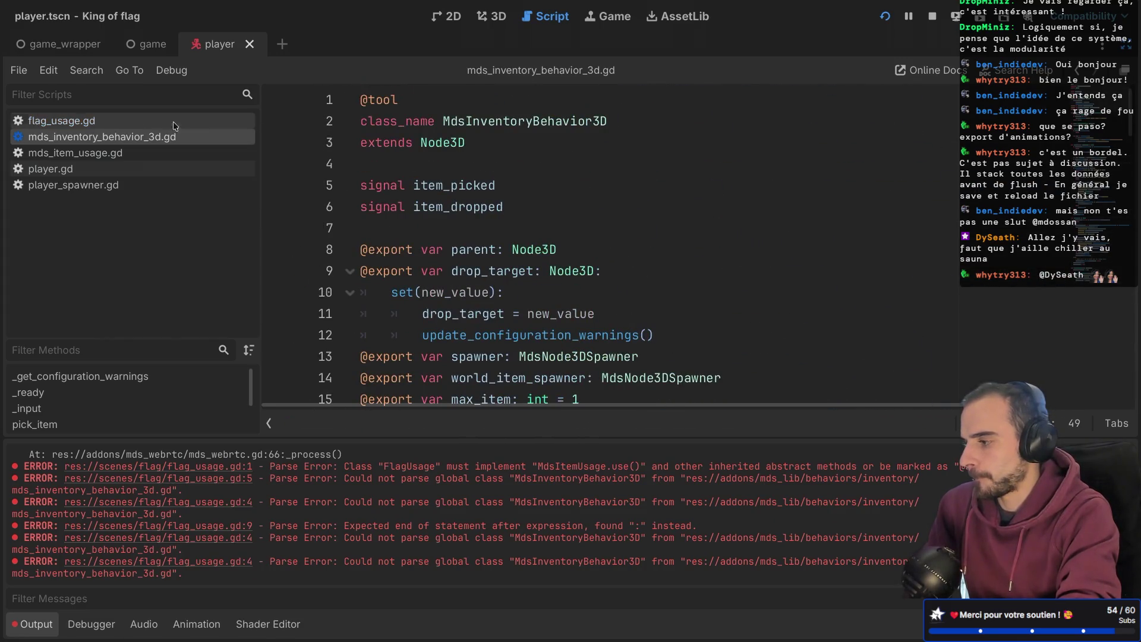
- Add and save a player.attack() call on line 10 of flag_usage.gd, then open player.gd
click(137, 121)
click(420, 302)
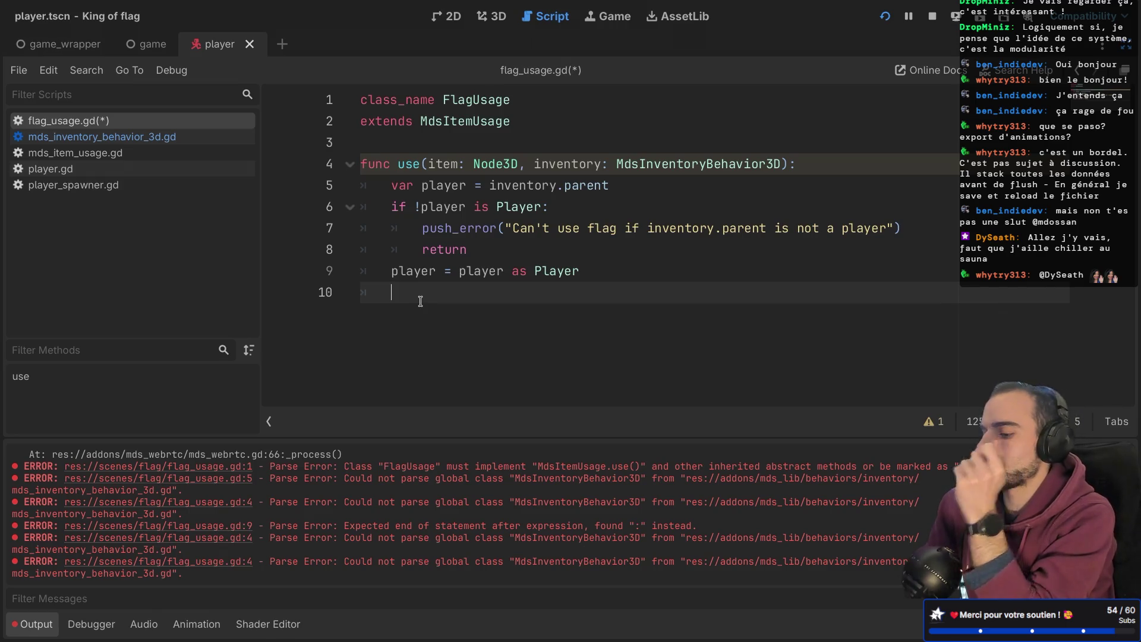
text(player.)
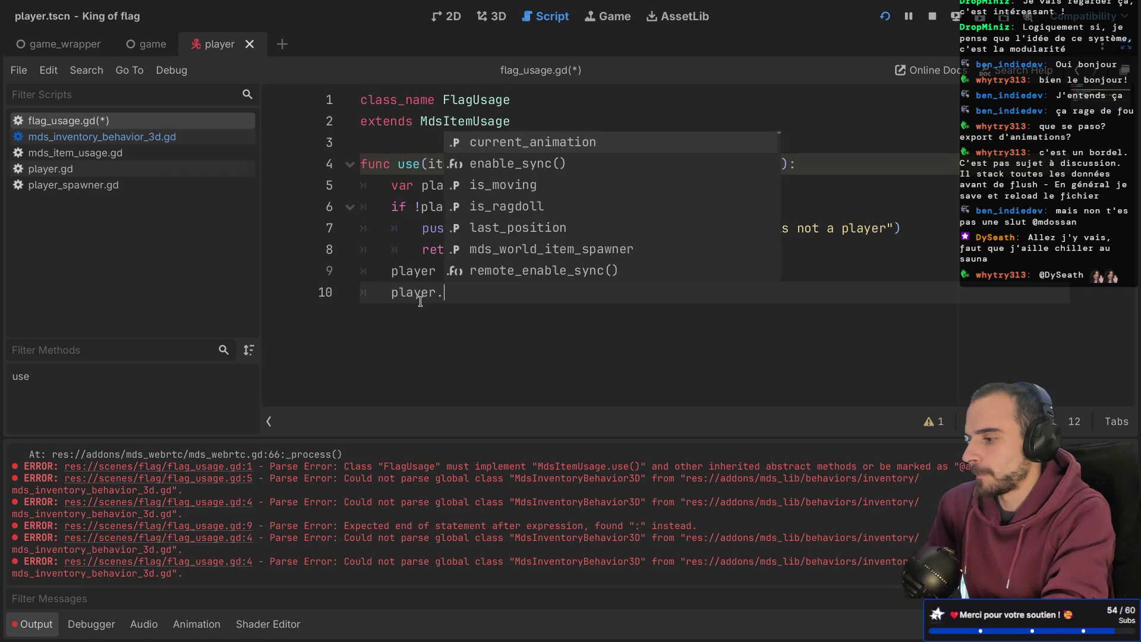
text(attack())
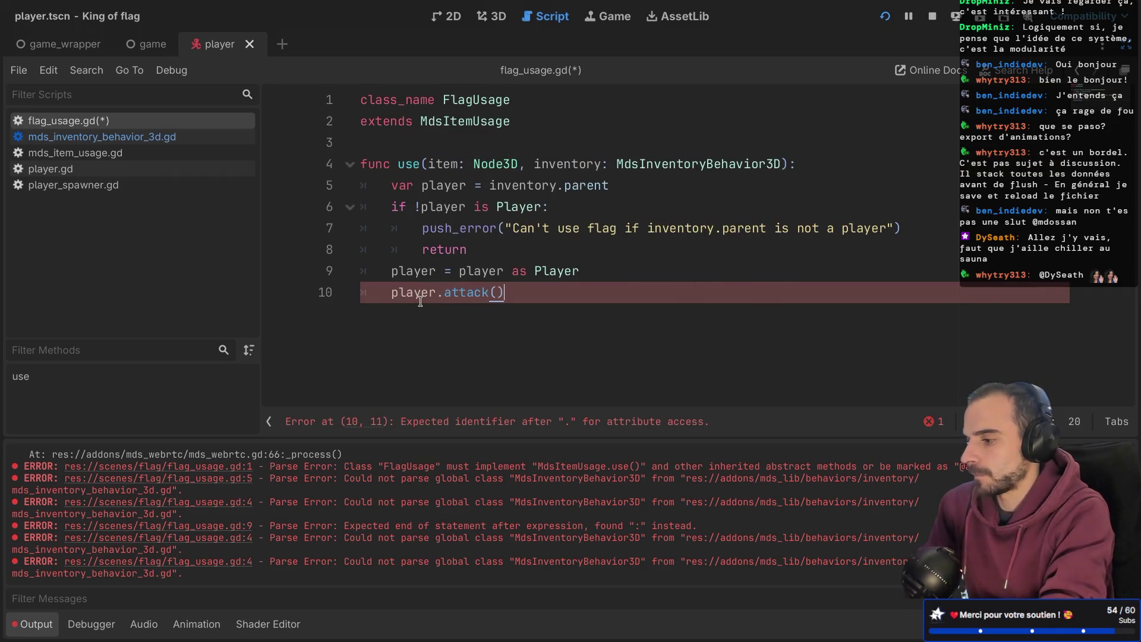
key(ctrl+s)
key(Return)
ctrl+click(569, 275)
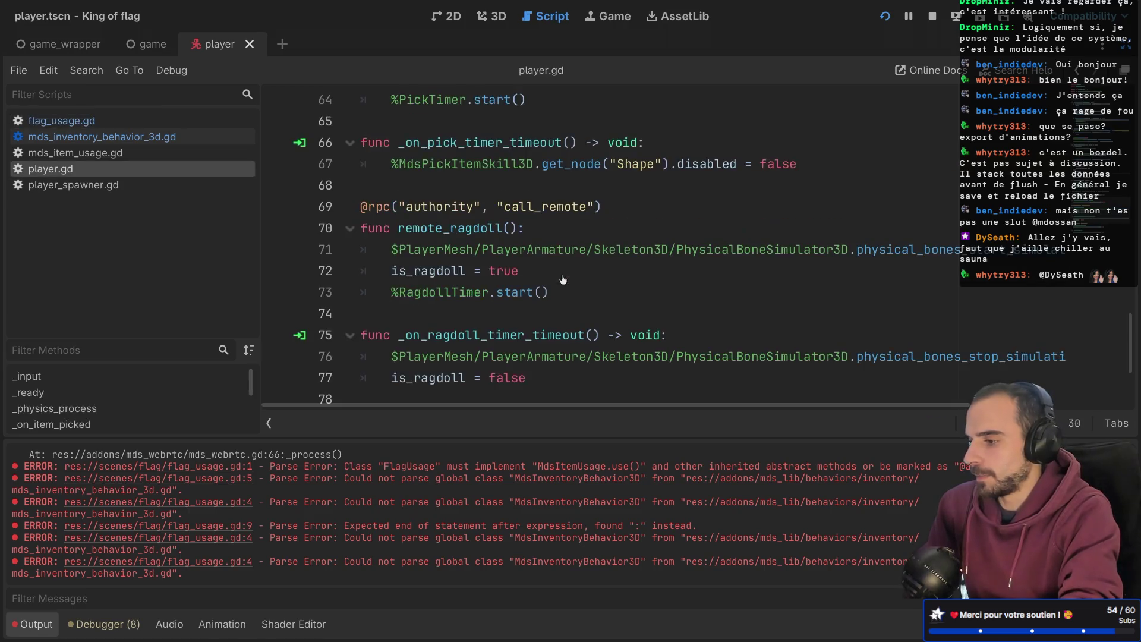
- Add a new attack() function at the end of player.gd
scroll(416, 333, down, 3)
click(390, 385)
key(Return)
text(func attack():)
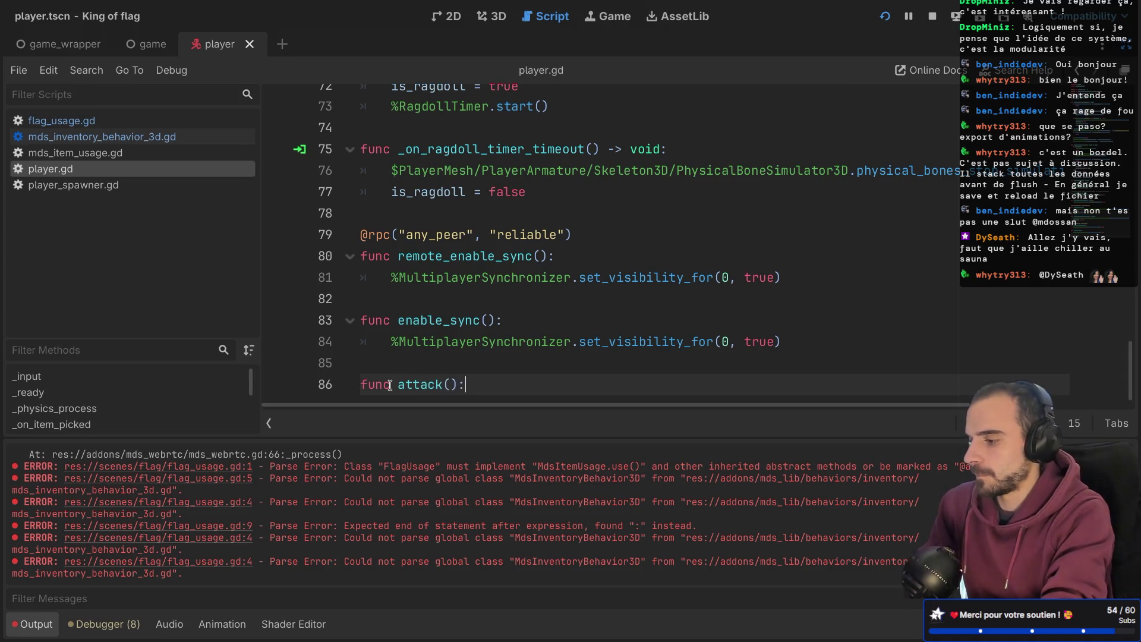
key(Return)
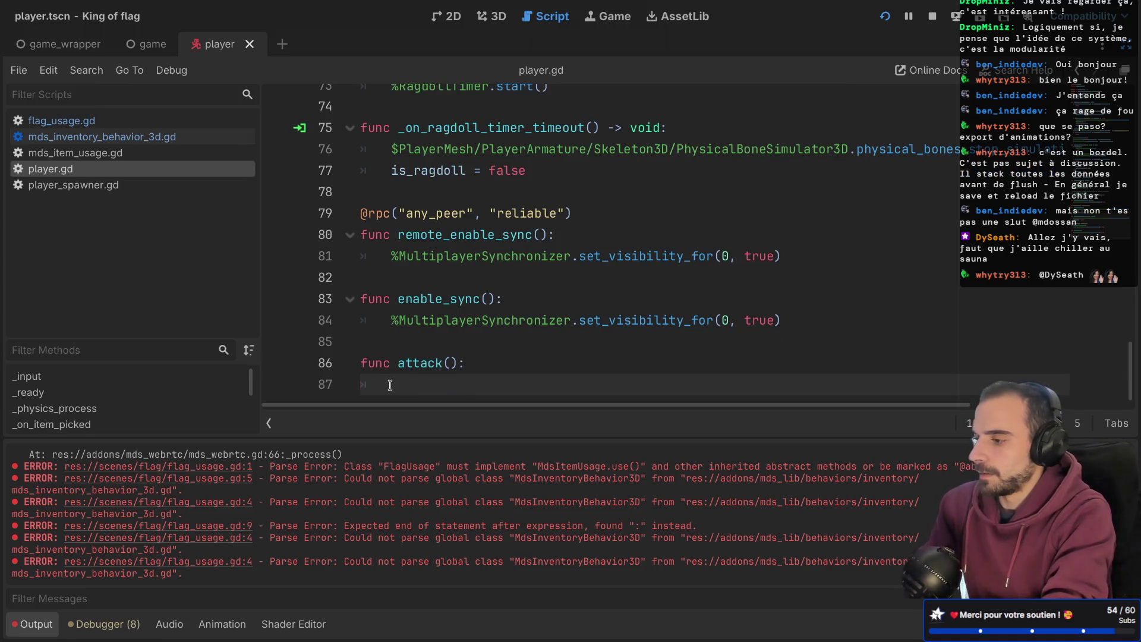
text(%A)
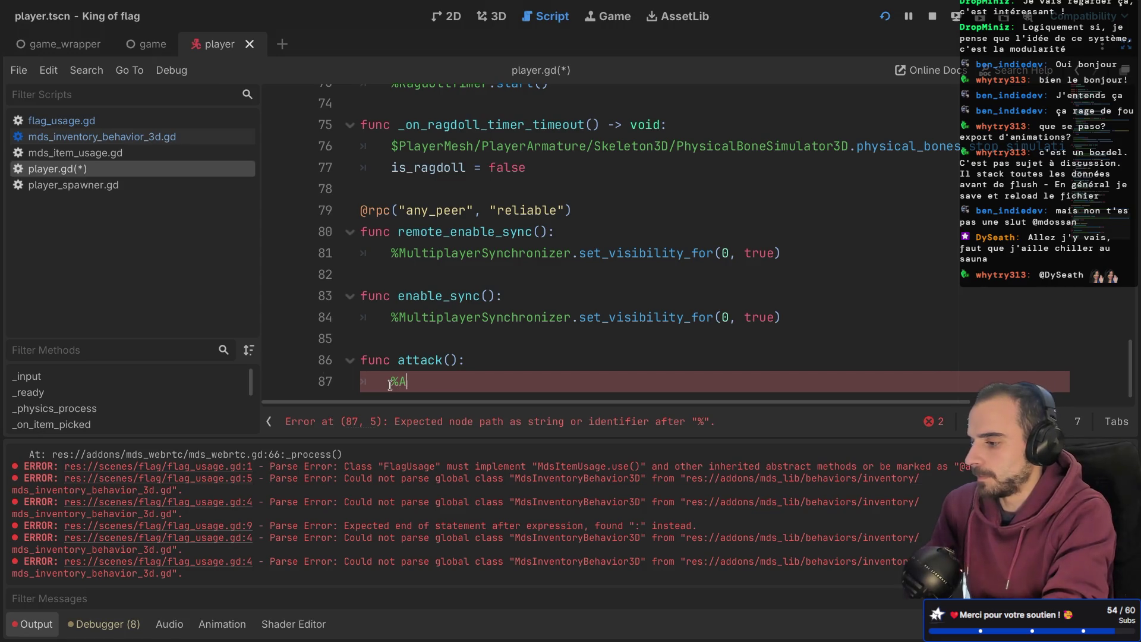
text(n)
key(BackSpace)
key(BackSpace)
key(BackSpace)
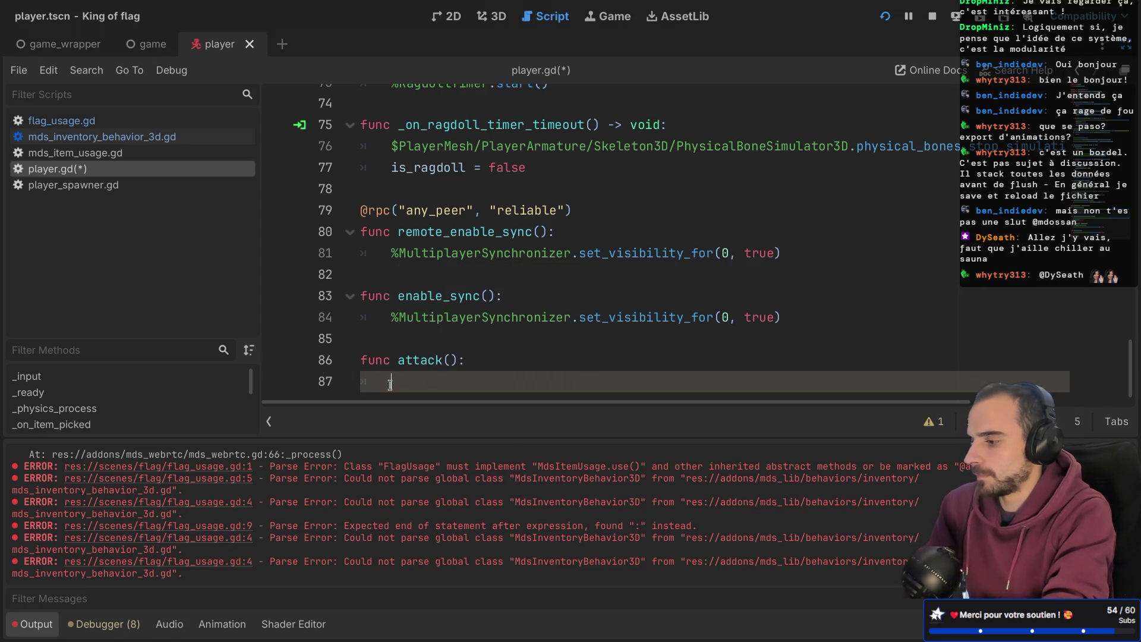
- Hide the output log and review the existing current_animation assignments on lines 48 and 51
scroll(442, 292, up, 10)
scroll(441, 292, up, 7)
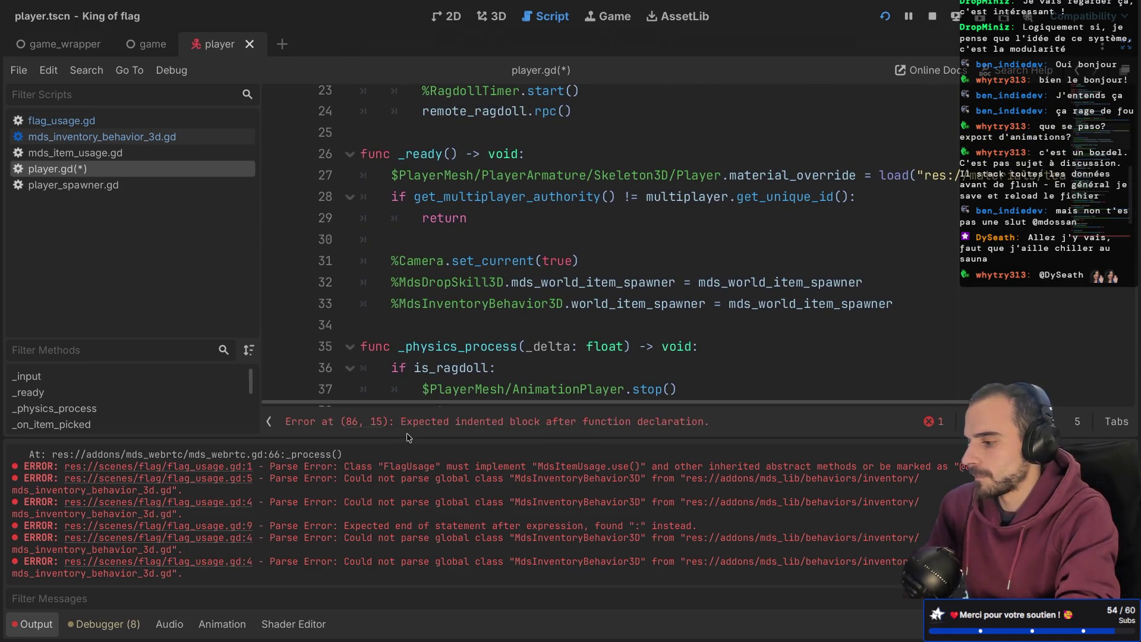
scroll(485, 261, up, 5)
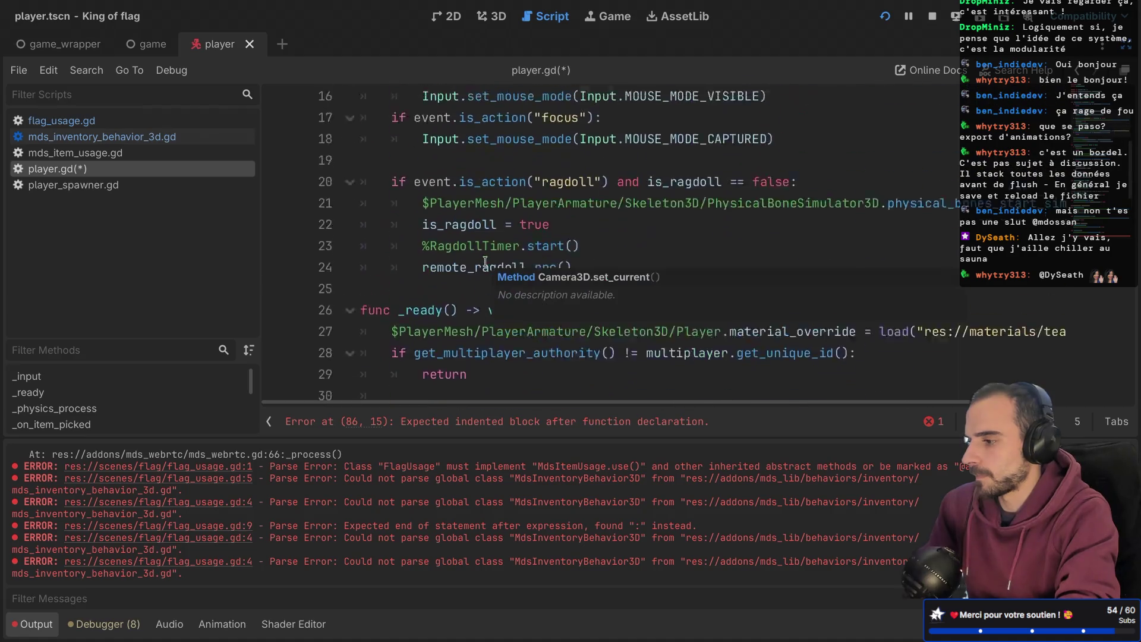
scroll(485, 262, up, 2)
scroll(482, 252, down, 4)
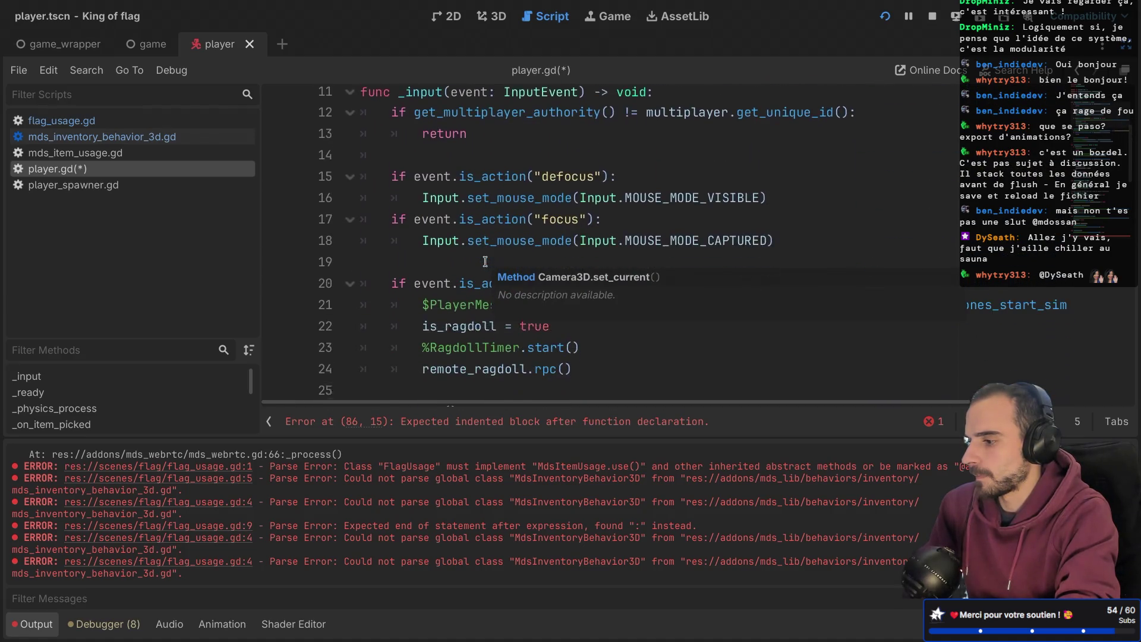
click(481, 244)
scroll(481, 244, up, 1)
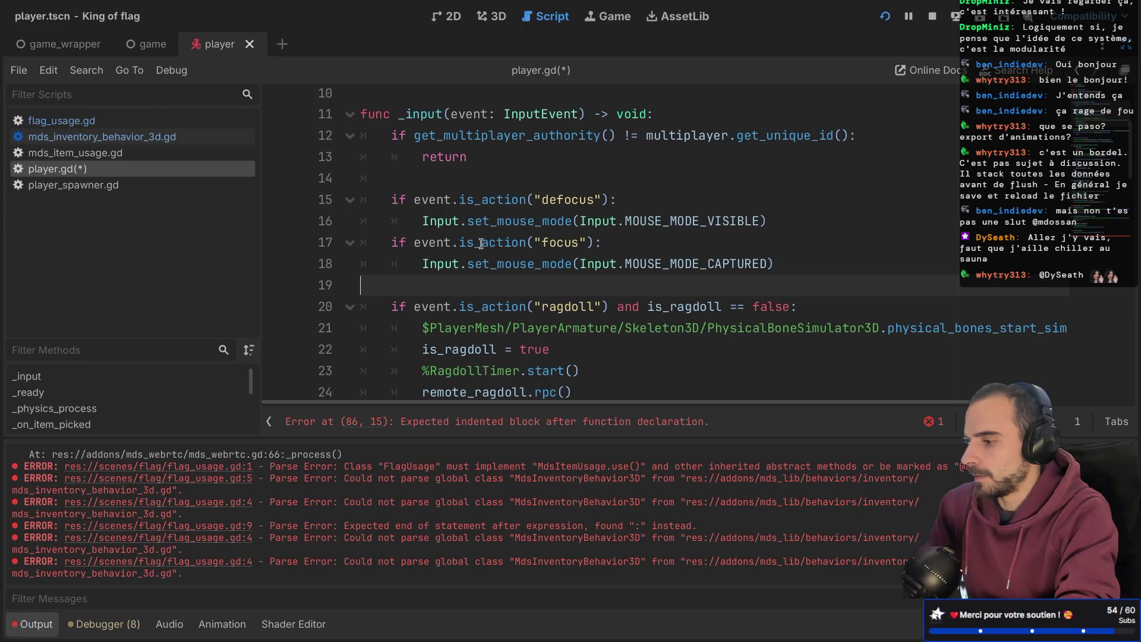
scroll(481, 244, up, 3)
scroll(481, 243, down, 8)
scroll(481, 243, down, 1)
scroll(481, 244, up, 1)
scroll(481, 243, right, 2)
scroll(481, 244, left, 2)
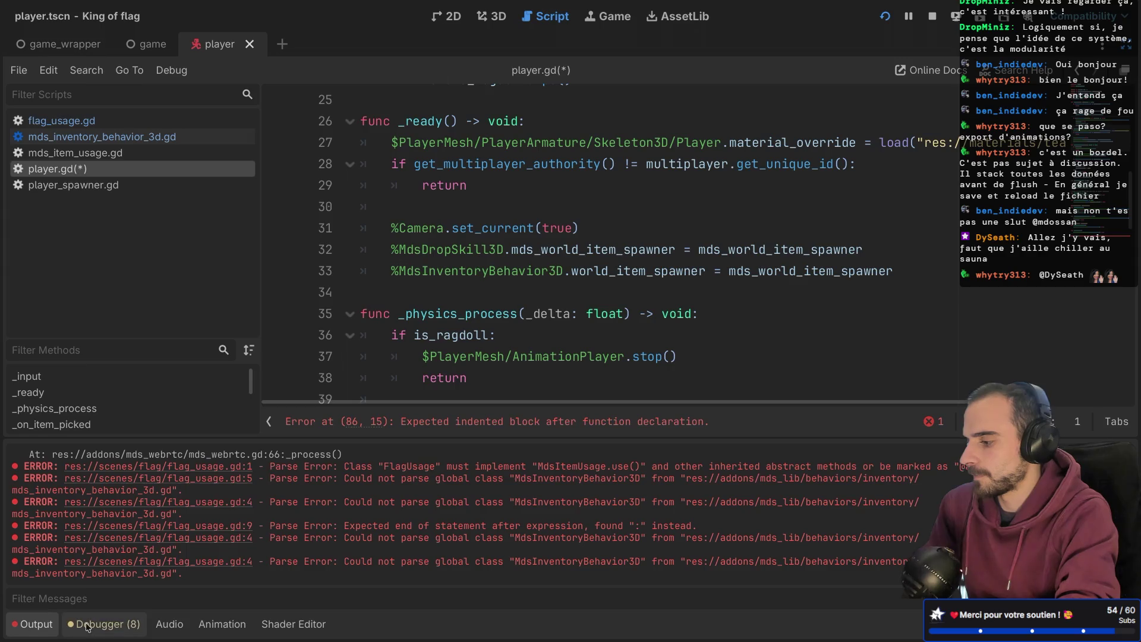
click(42, 623)
scroll(498, 350, down, 6)
scroll(498, 349, down, 1)
scroll(502, 327, up, 2)
double_click(485, 289)
scroll(482, 309, up, 1)
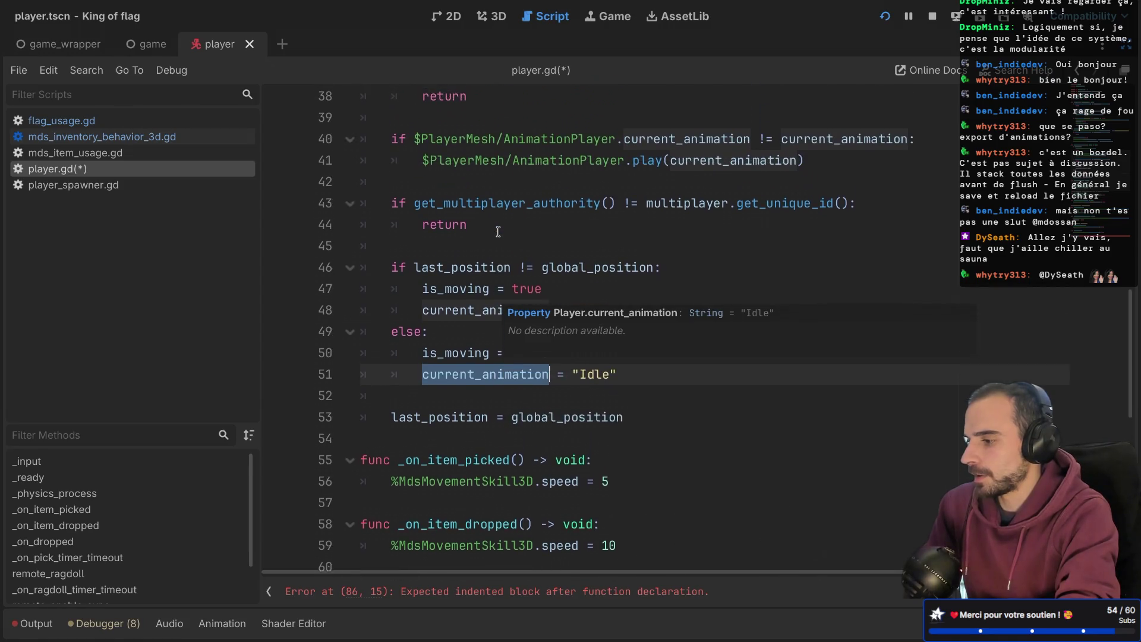
double_click(482, 316)
key(ctrl+c)
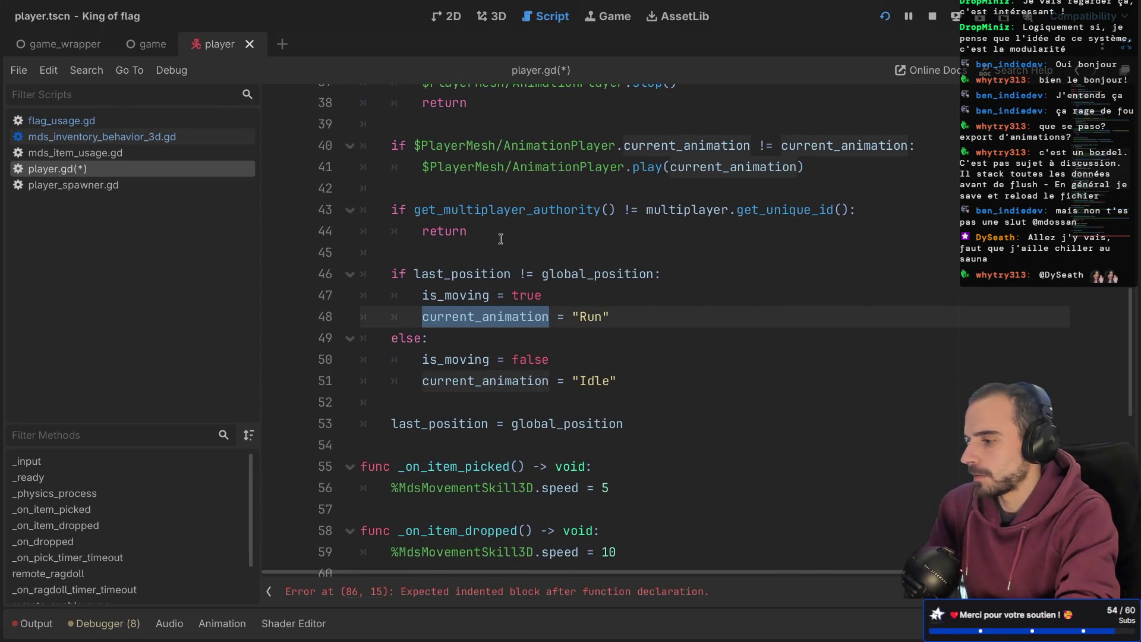
scroll(501, 237, up, 2)
scroll(501, 238, down, 10)
- Write current_animation = "Attack" as the body of attack() on line 87 and save
click(420, 551)
key(ctrl+v)
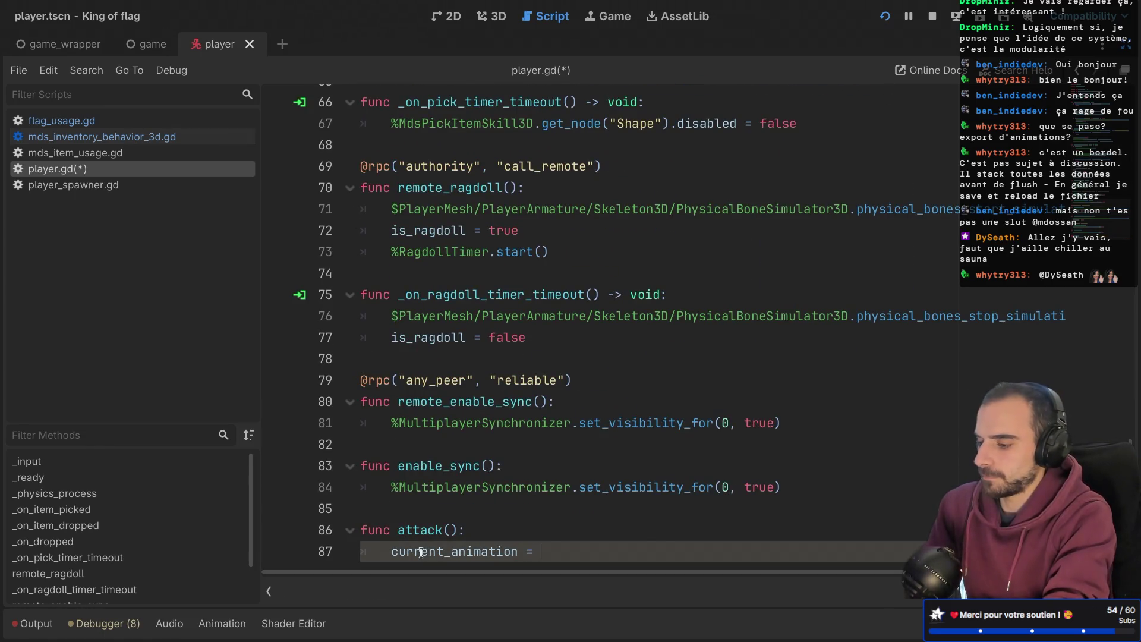
text(a)
key(Return)
key(ctrl+s)
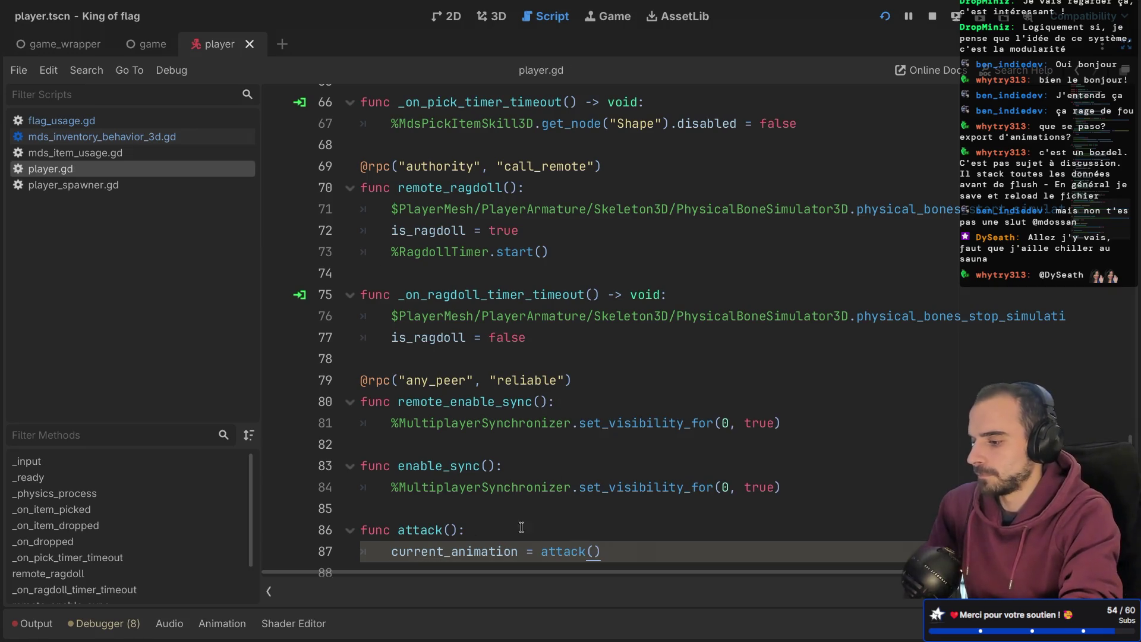
key(BackSpace)
key(BackSpace)
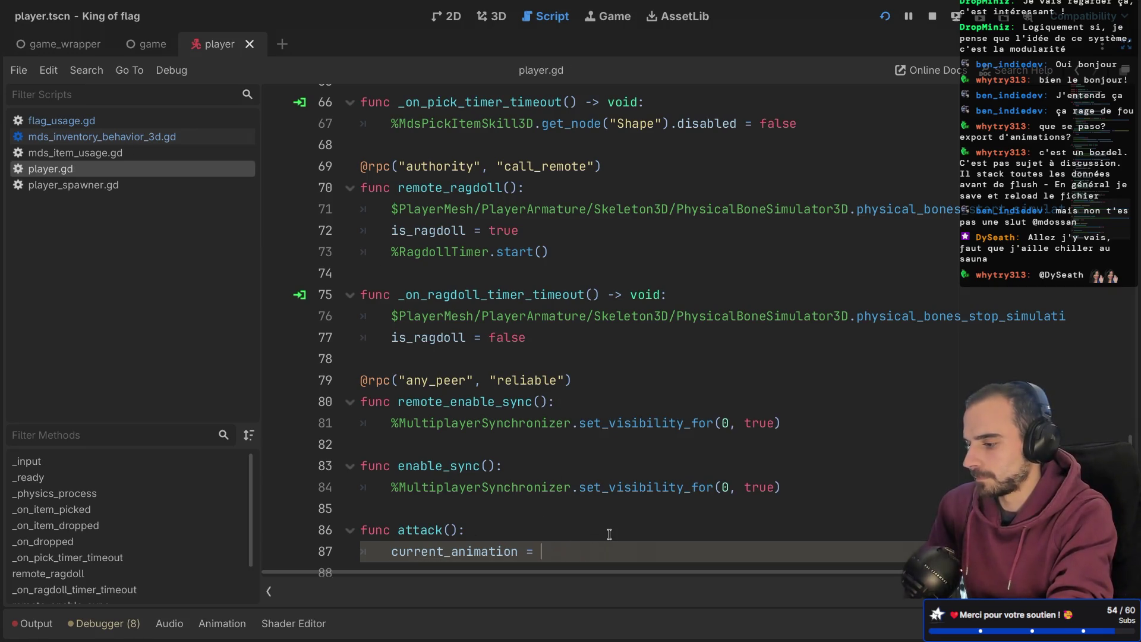
text("Attack)
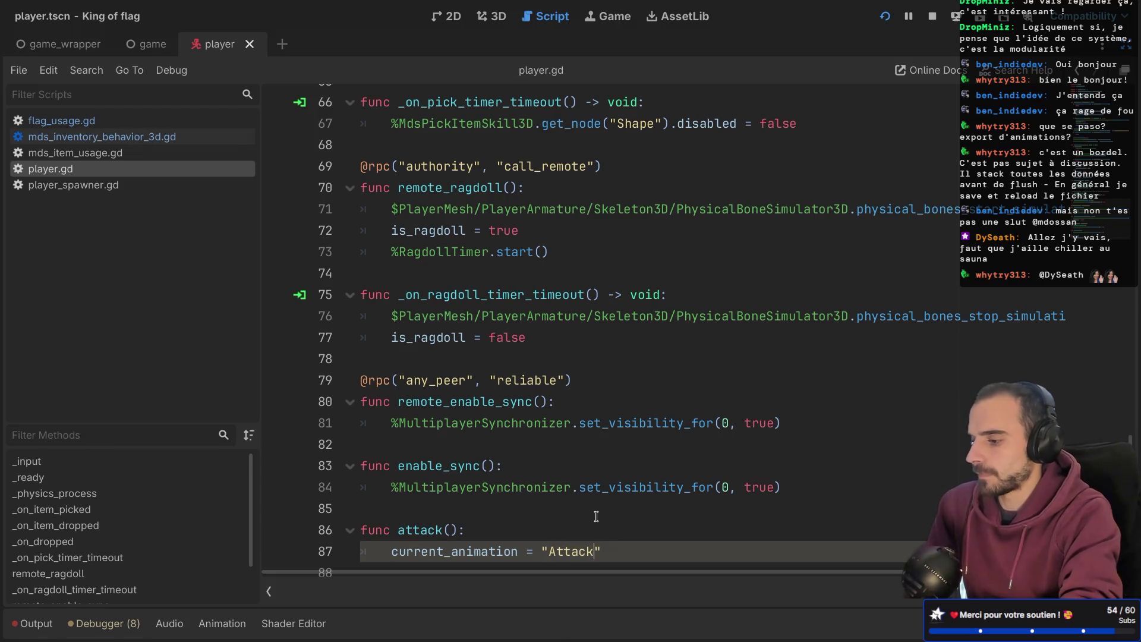
- Turn off distraction-free mode to restore the scene, inspector and file docks
click(597, 516)
scroll(597, 516, up, 1)
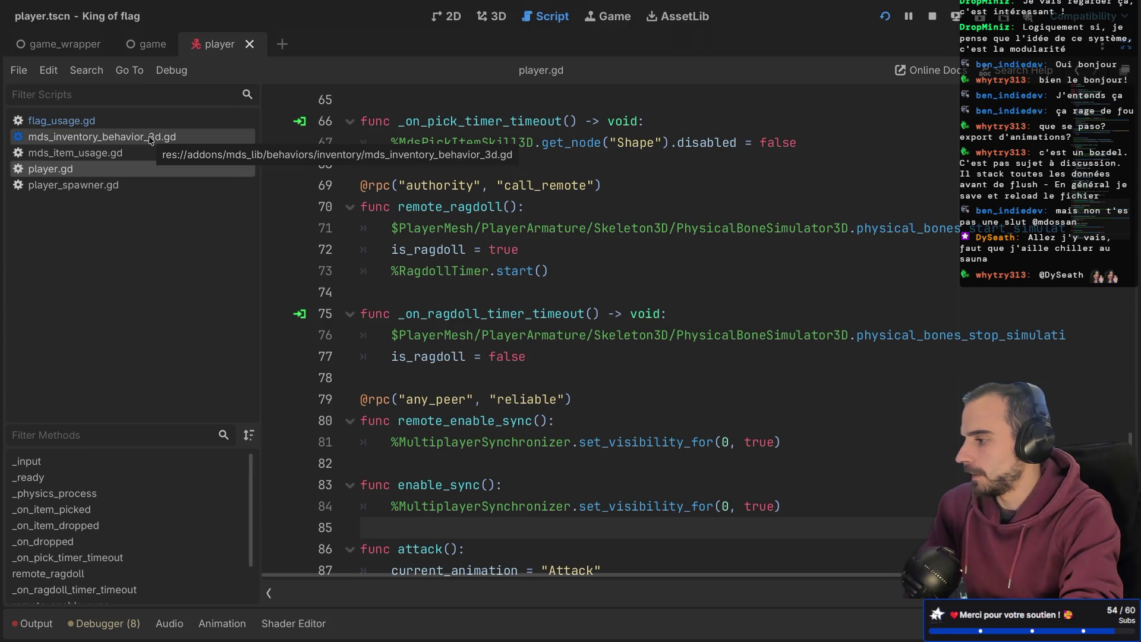
key(ctrl+shift+F11)
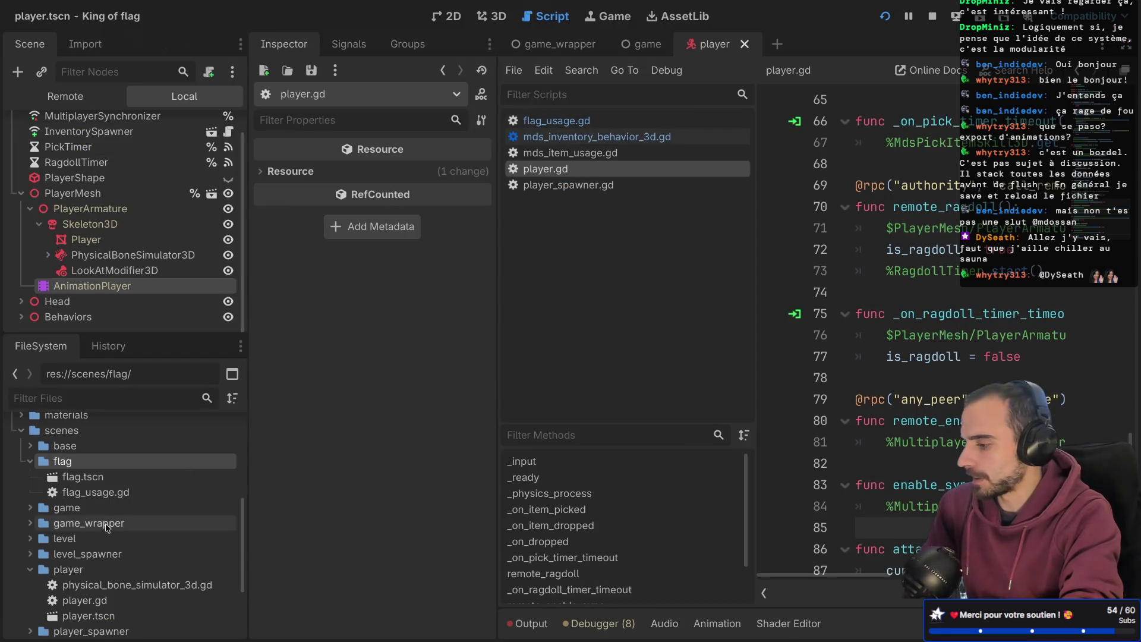
- Open rock_usage.gd from the rock folder in FileSystem, with the side docks hidden
scroll(107, 523, down, 2)
scroll(101, 517, down, 2)
scroll(66, 497, up, 4)
scroll(61, 493, up, 3)
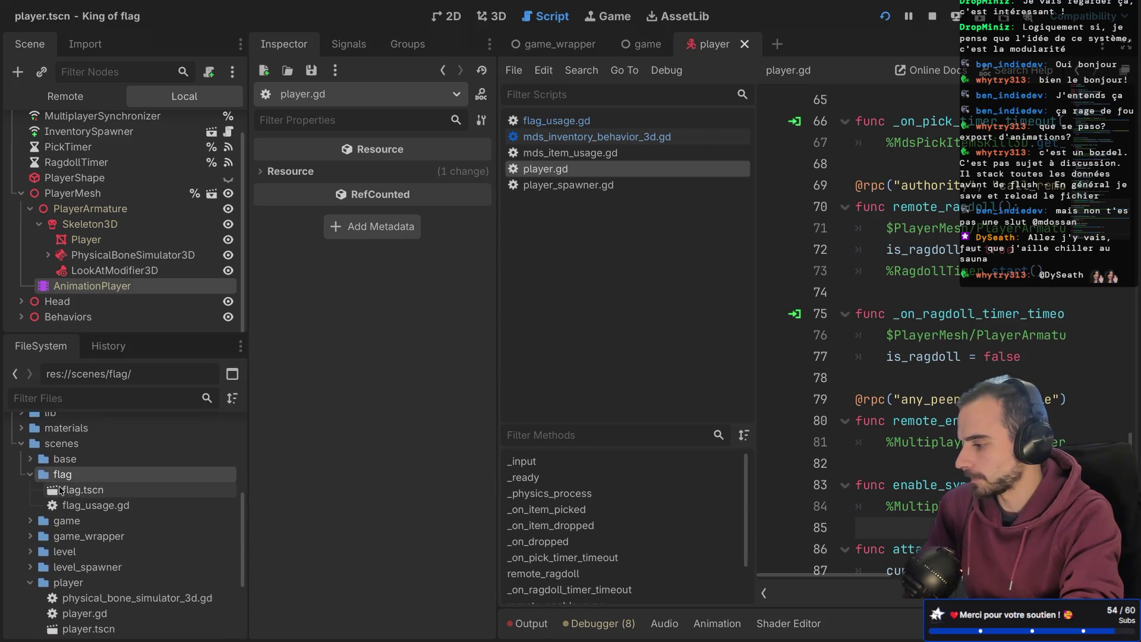
scroll(53, 522, down, 4)
double_click(60, 569)
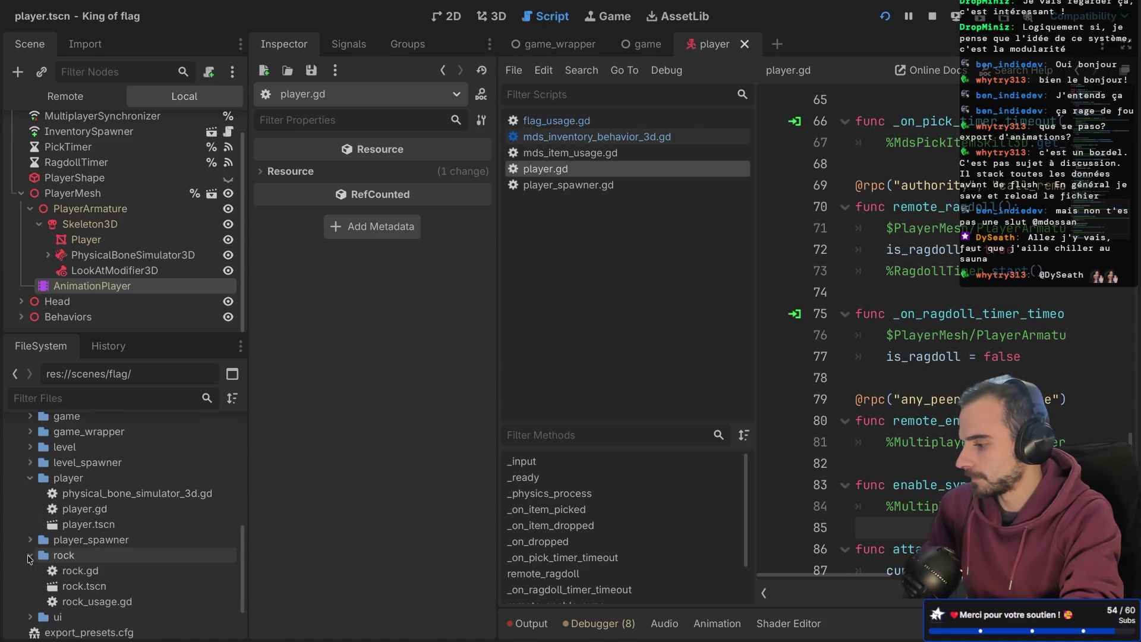
double_click(101, 600)
key(ctrl+shift+F11)
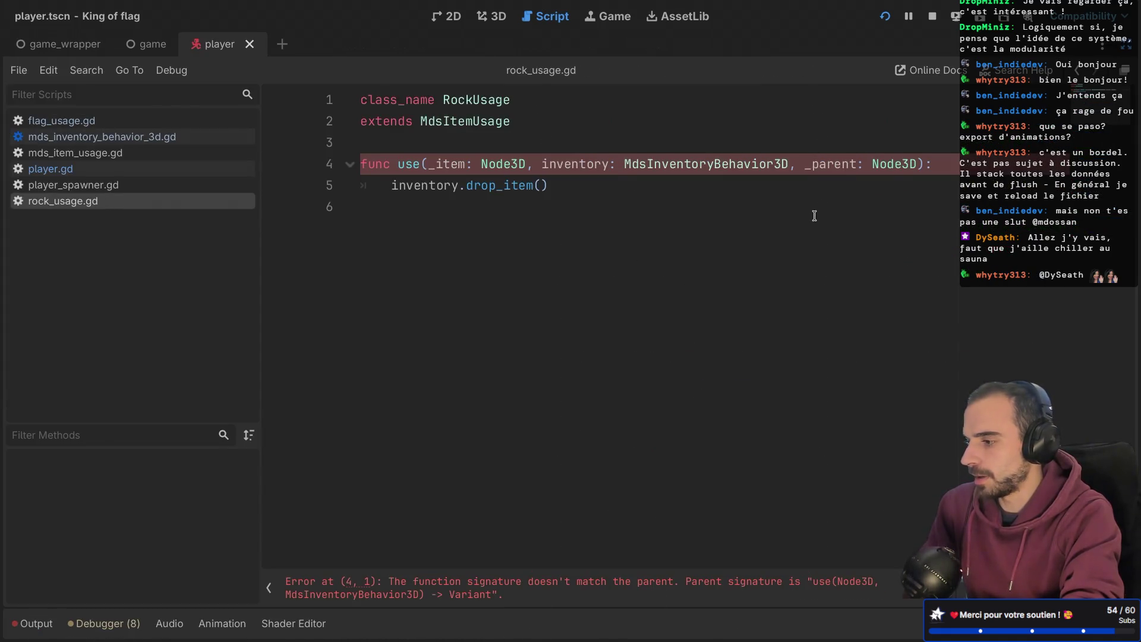
- Delete ', _parent: Node3D' from use() on line 4 and save rock_usage.gd
drag(807, 168, 887, 166)
key(BackSpace)
key(BackSpace)
key(BackSpace)
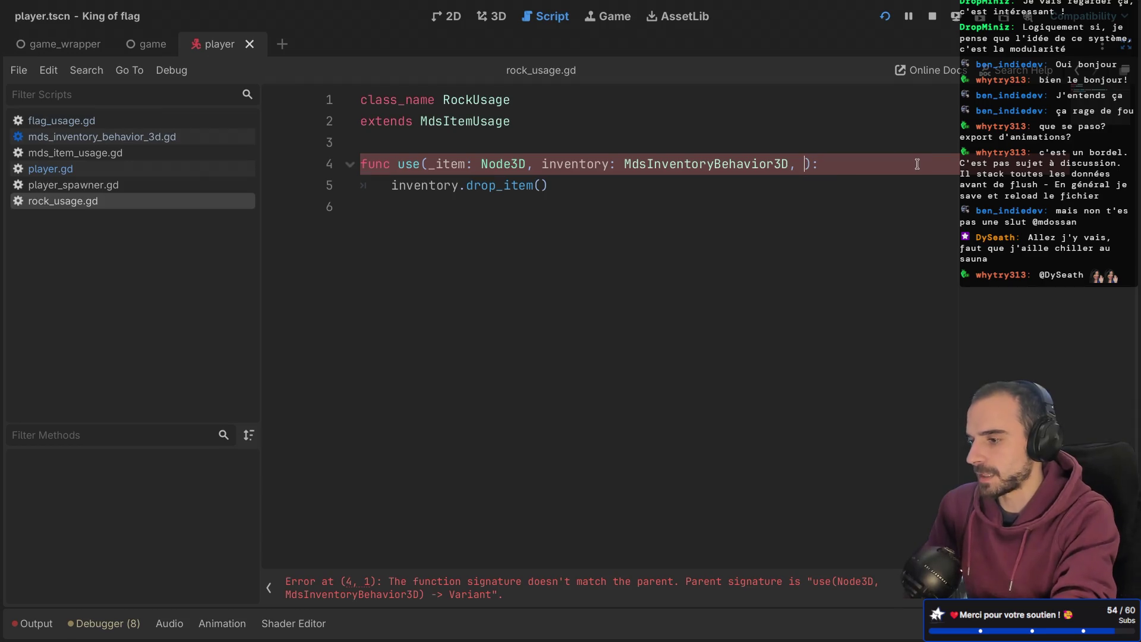
key(ctrl+s)
click(766, 260)
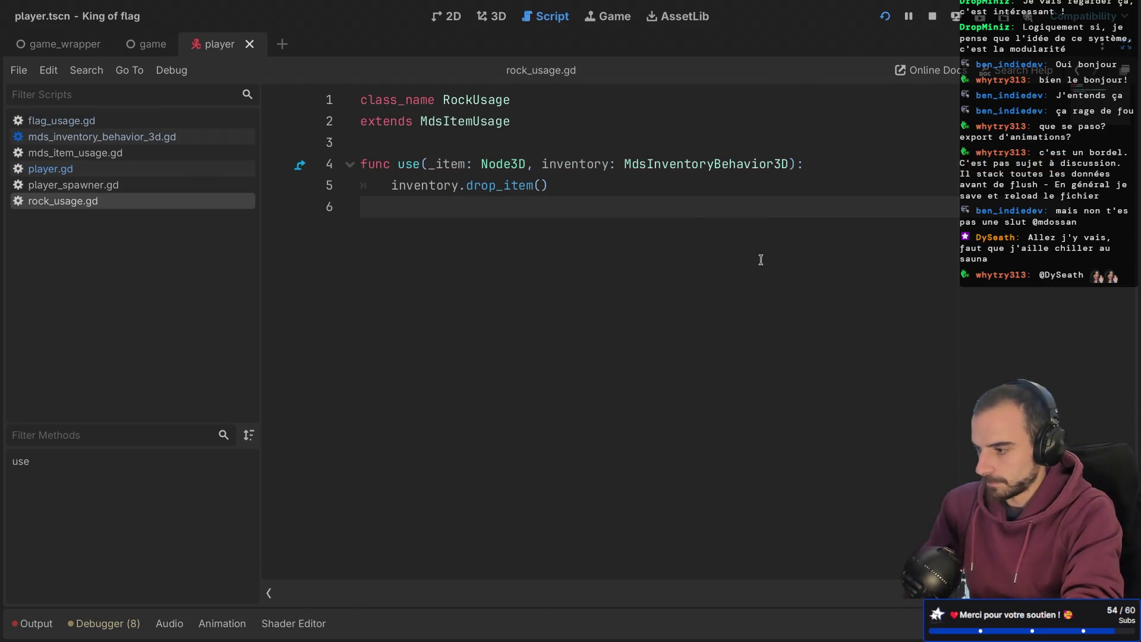
double_click(499, 186)
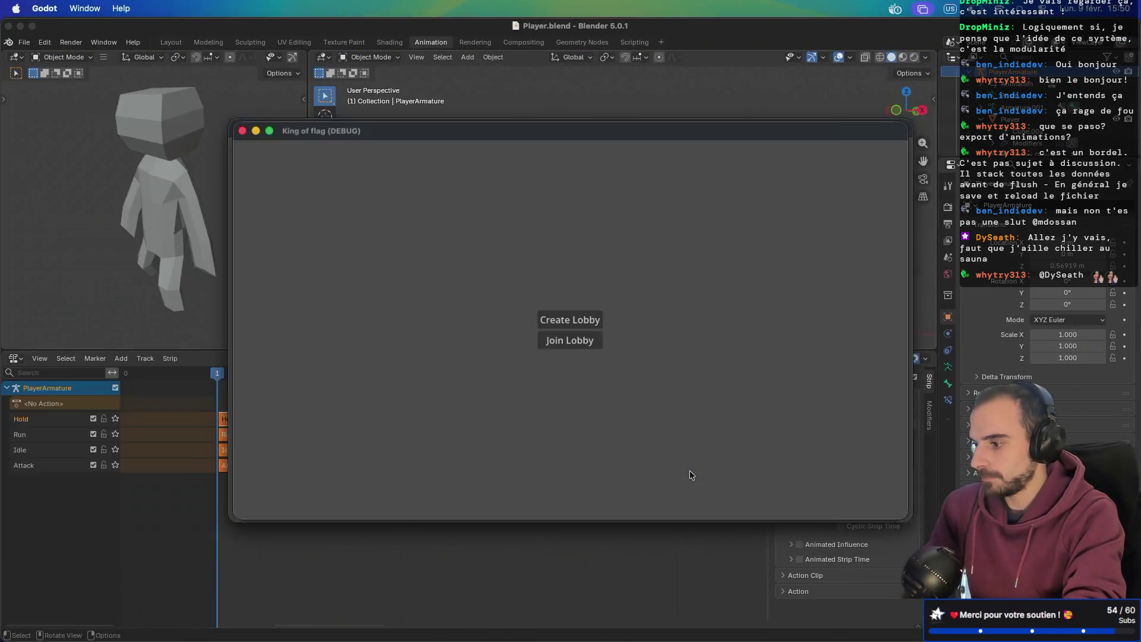
- Try hosting a single game, then relaunch the project as two debug instances
click(558, 320)
click(553, 345)
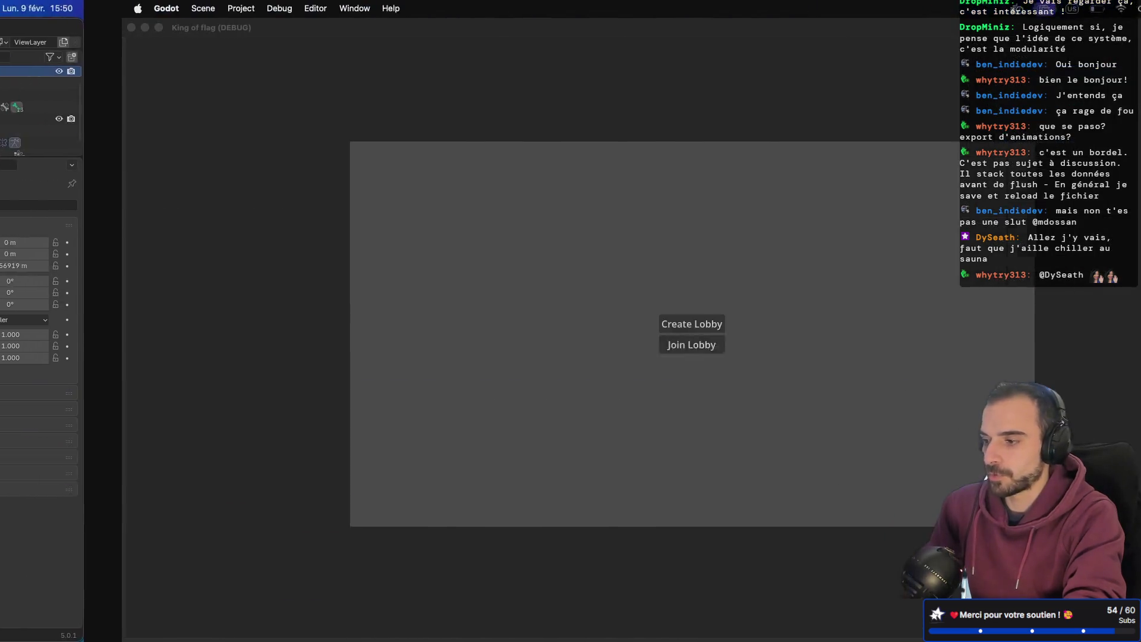
key(ctrl+Right)
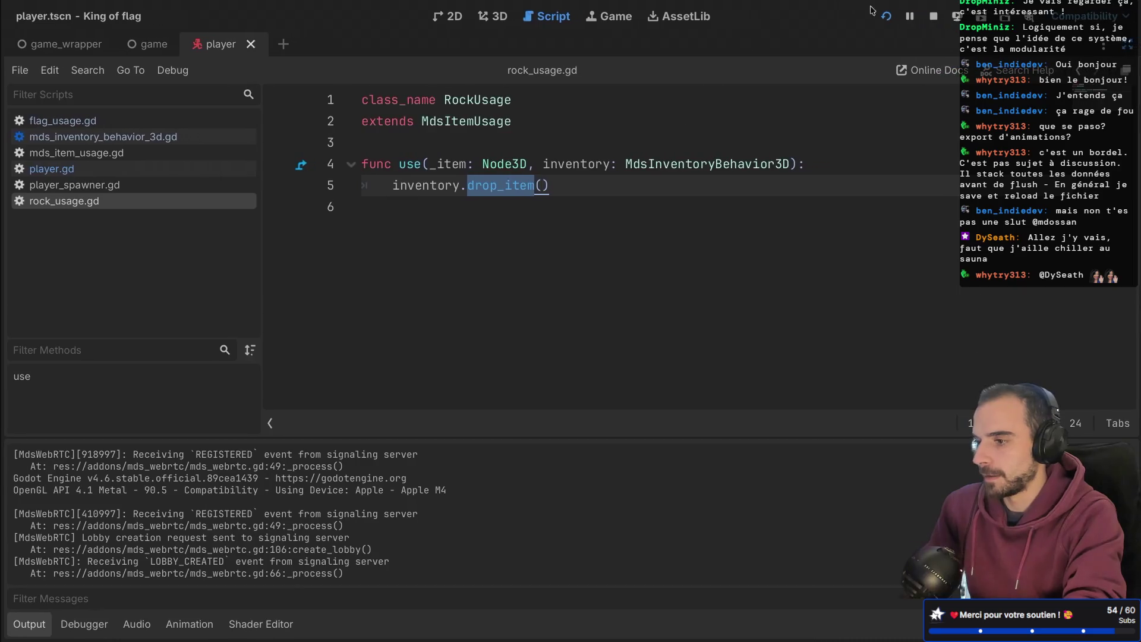
click(883, 17)
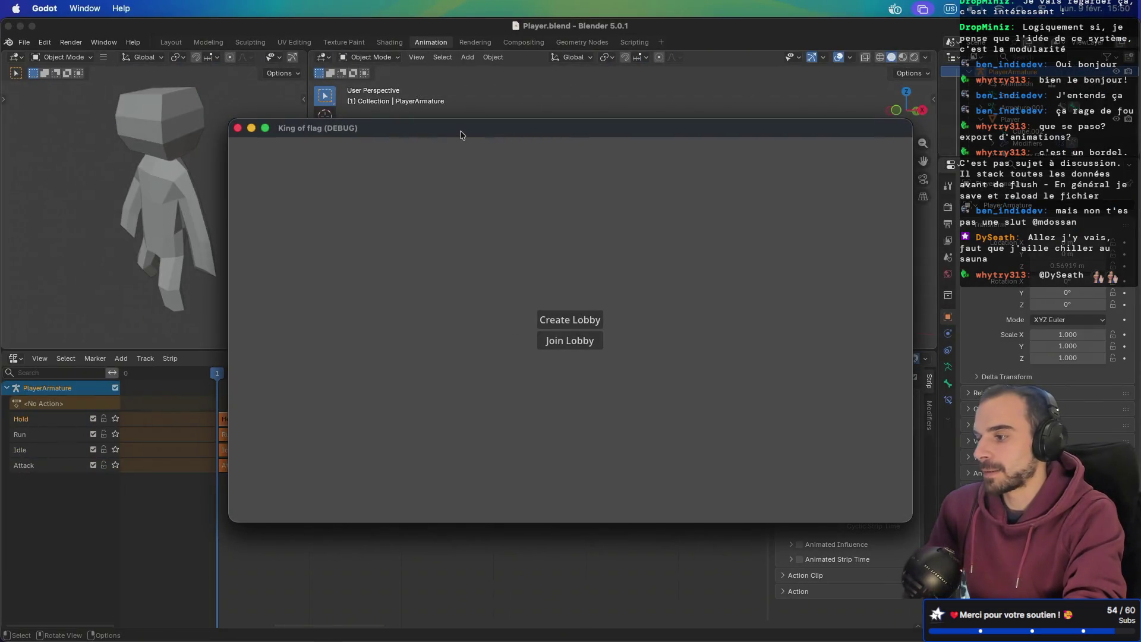
drag(599, 240, 625, 241)
- Host a lobby in one window, join it from the other, start the match and run forward
click(747, 429)
click(657, 190)
click(595, 337)
text(227716)
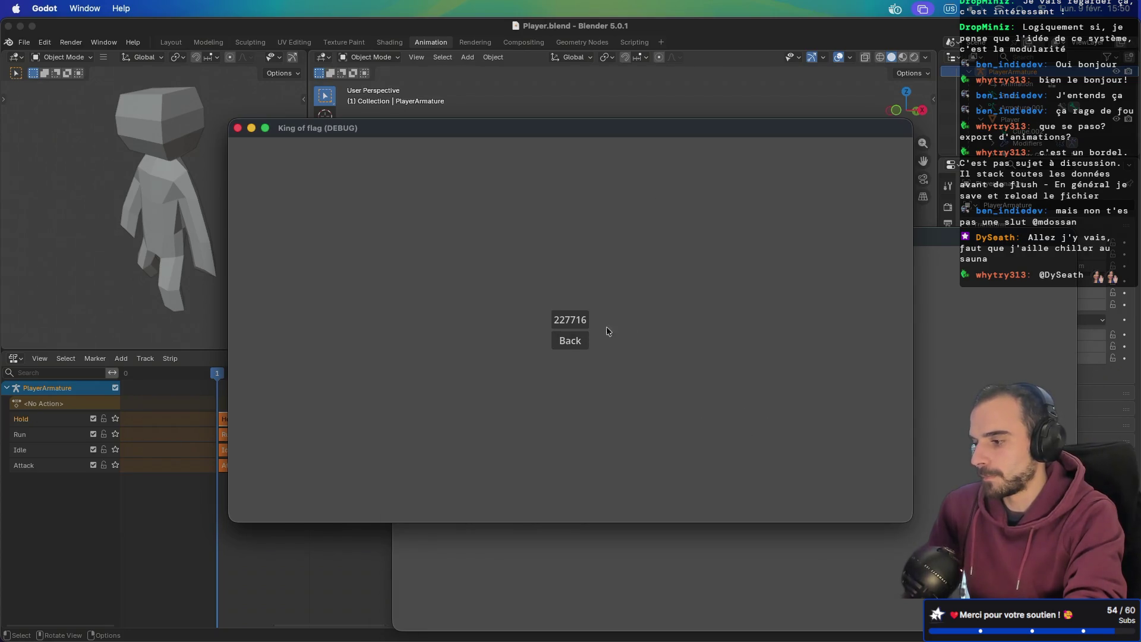
key(Return)
click(986, 322)
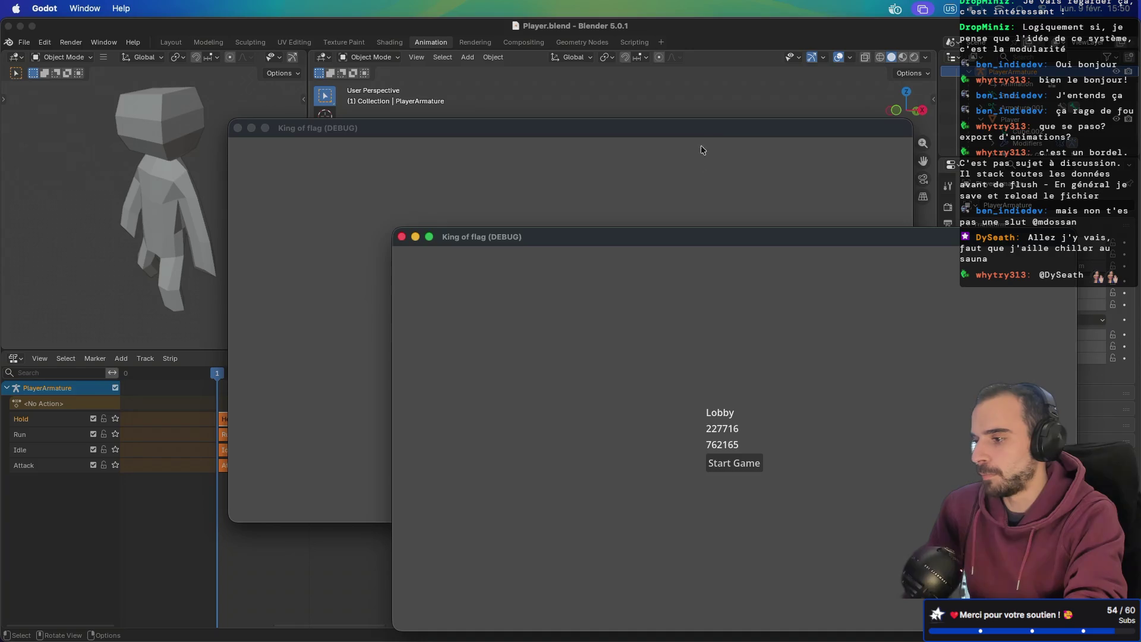
click(722, 132)
drag(722, 136, 566, 73)
click(822, 319)
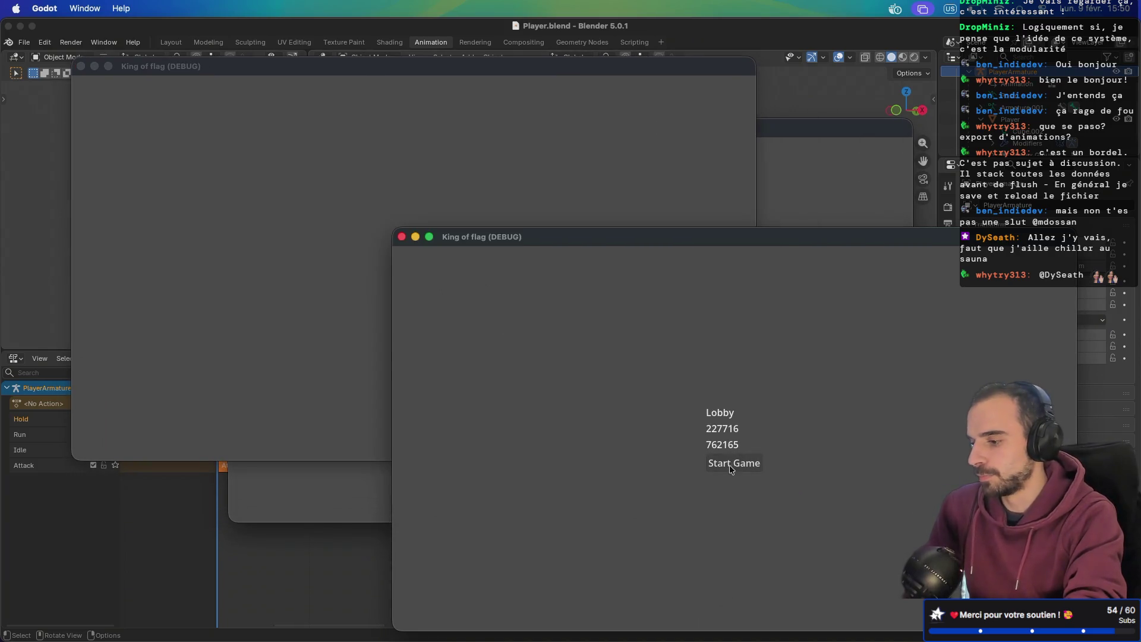
click(731, 467)
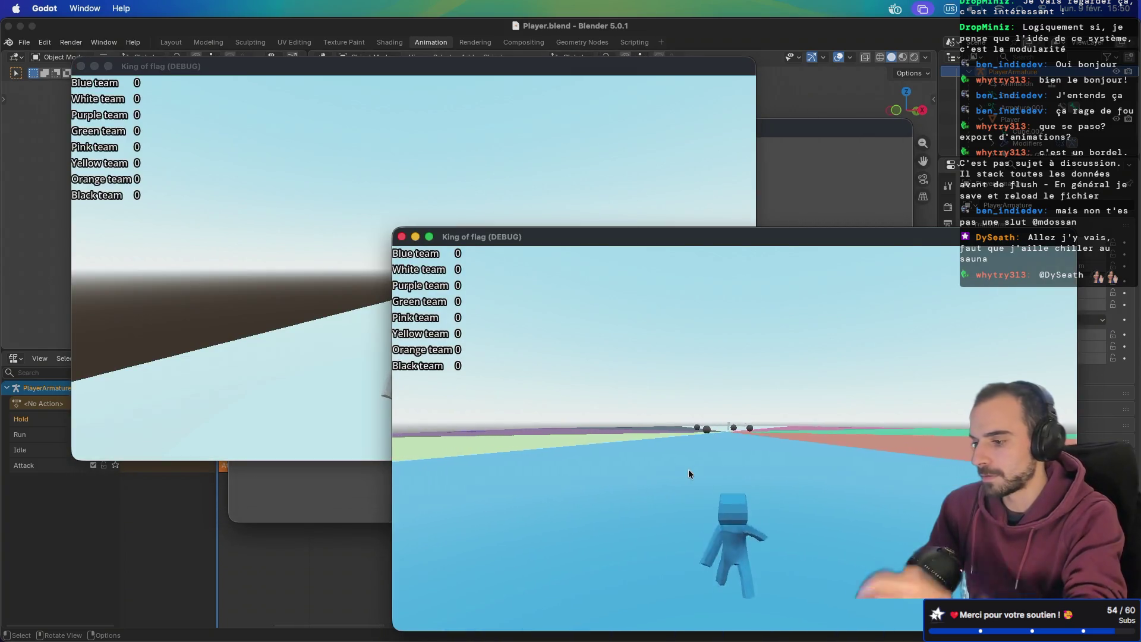
key(w)
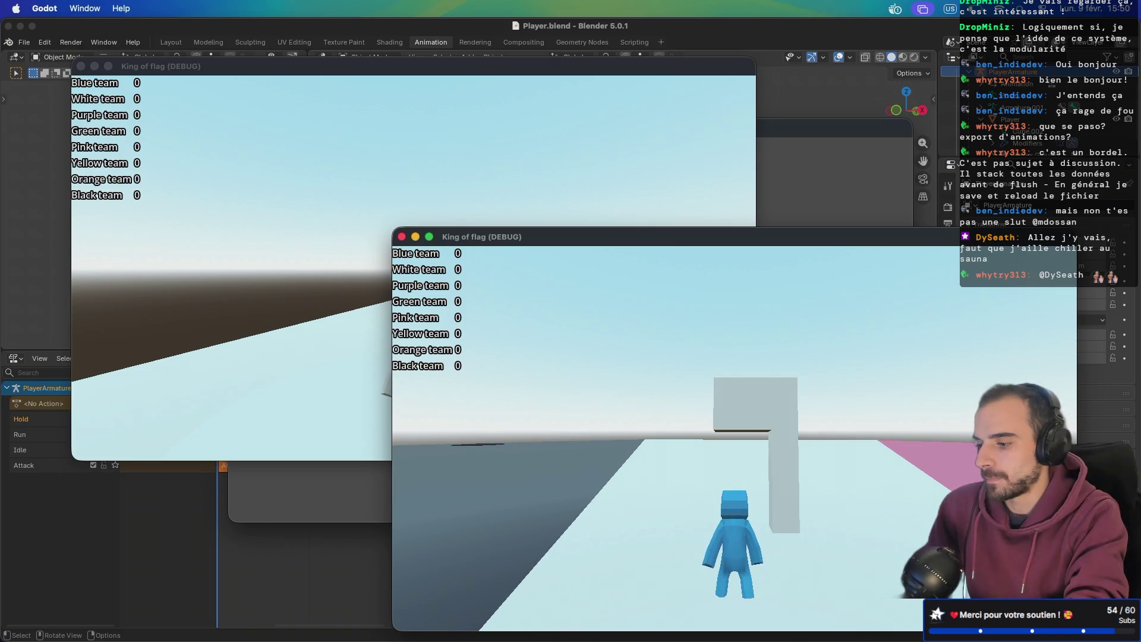
key(ctrl+Right)
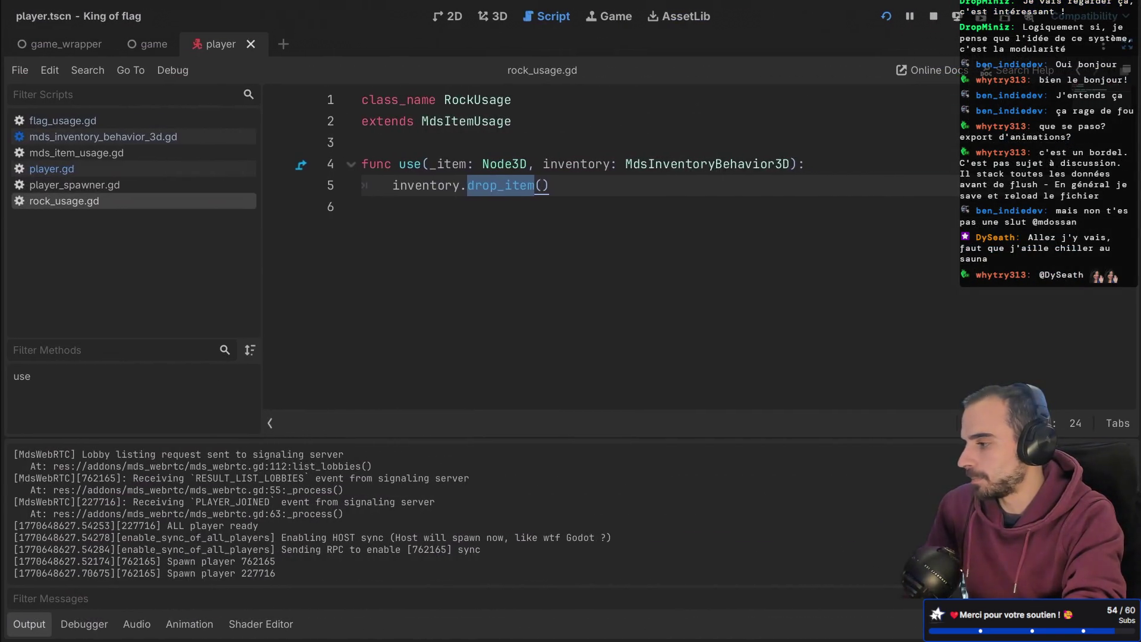
- Restore the docks and select flag.tres in the lib/items folder
key(ctrl+shift+F11)
scroll(136, 530, down, 3)
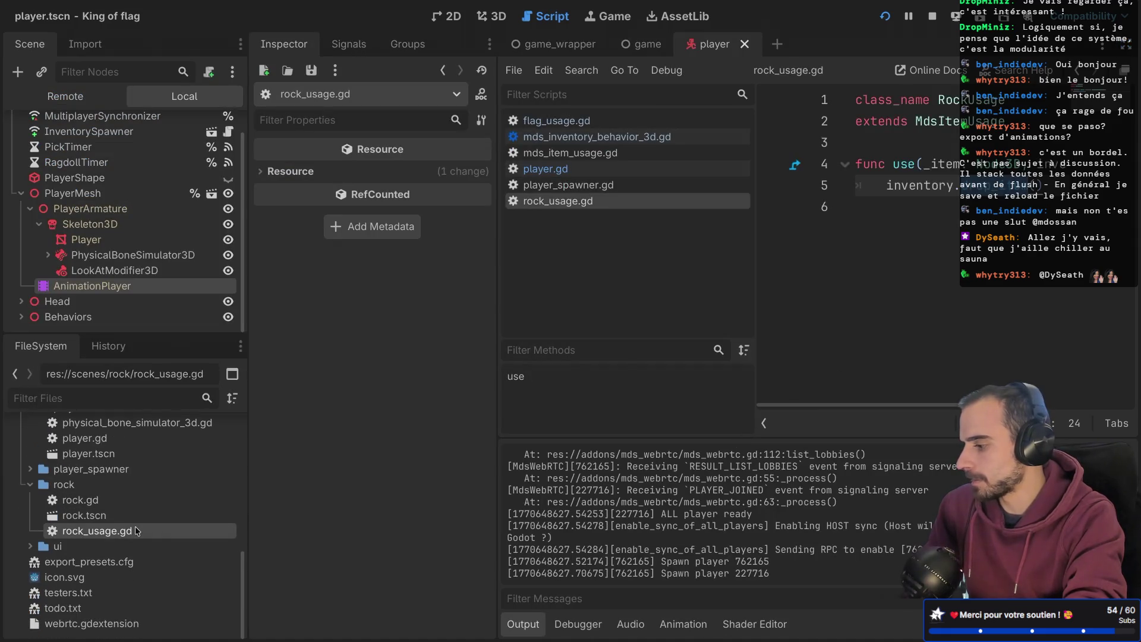
scroll(137, 531, up, 5)
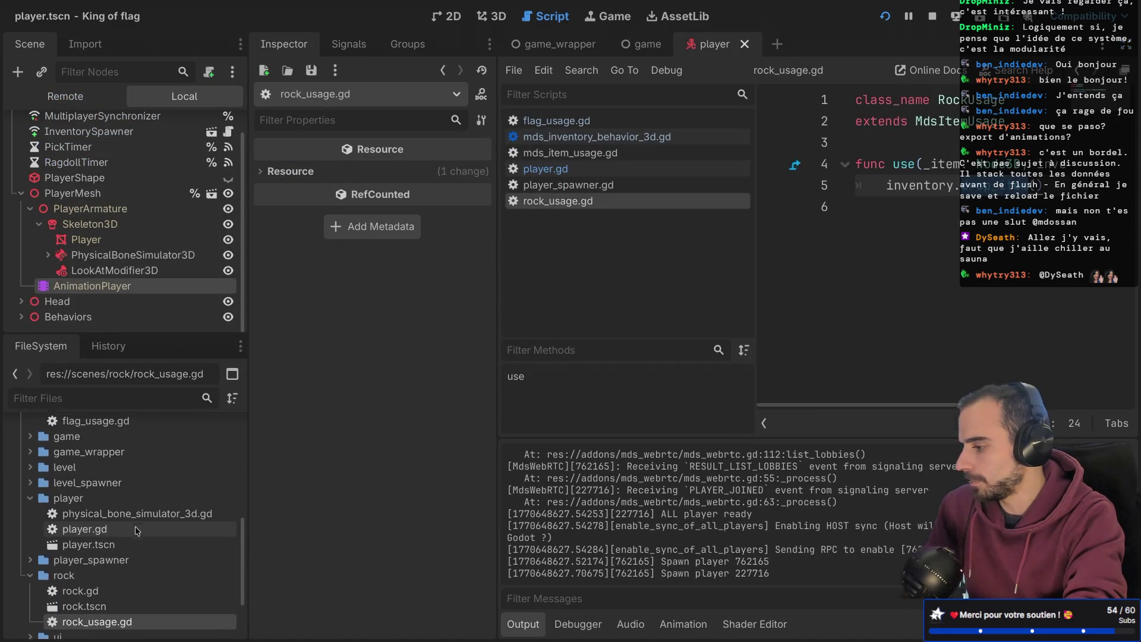
click(29, 492)
click(21, 430)
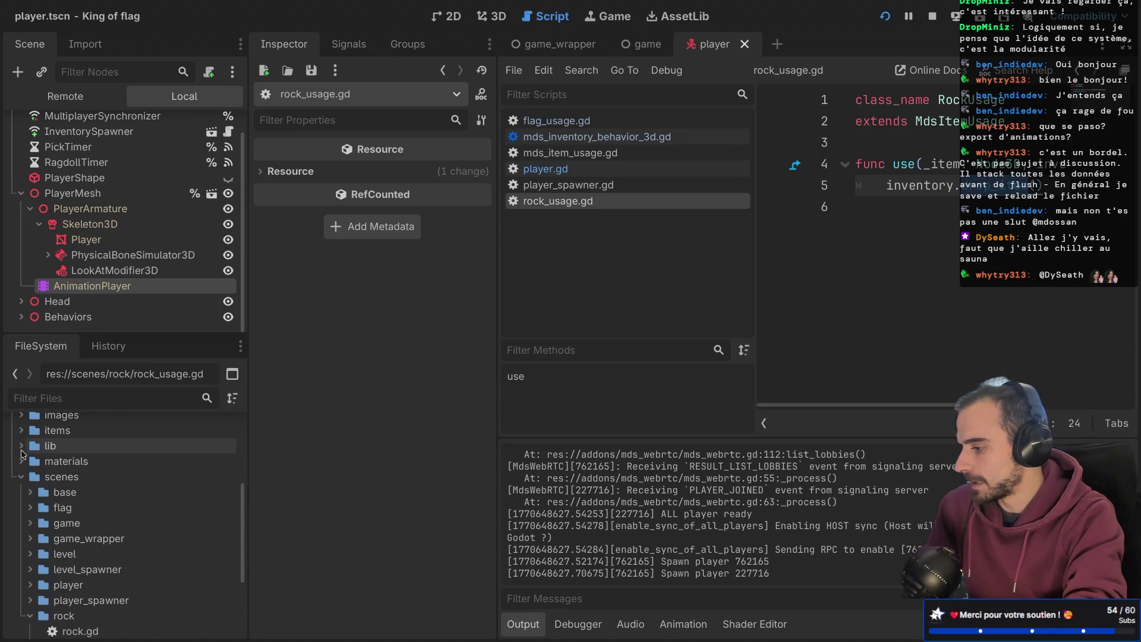
click(21, 430)
click(77, 446)
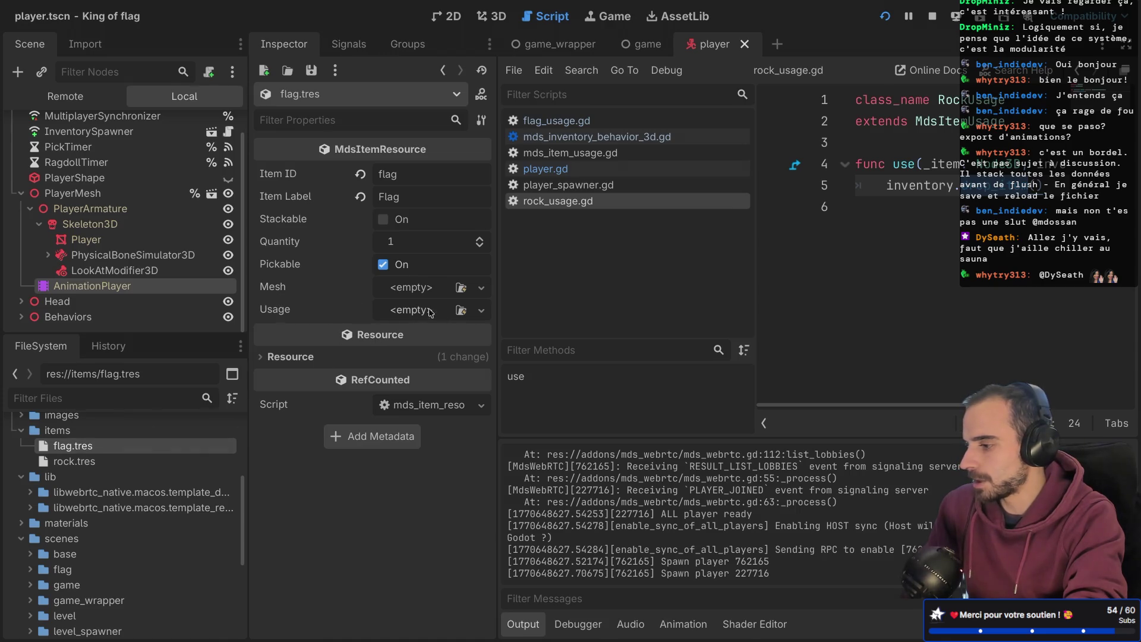
- Give flag.tres a new FlagUsage usage resource, save, and launch the game
click(419, 310)
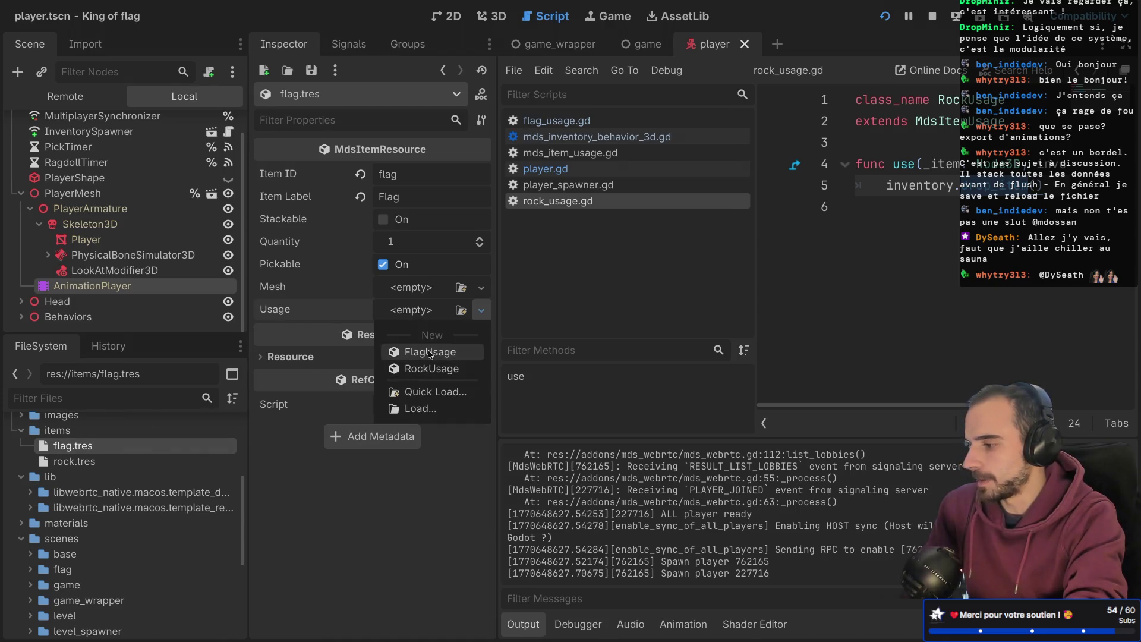
click(431, 353)
click(437, 315)
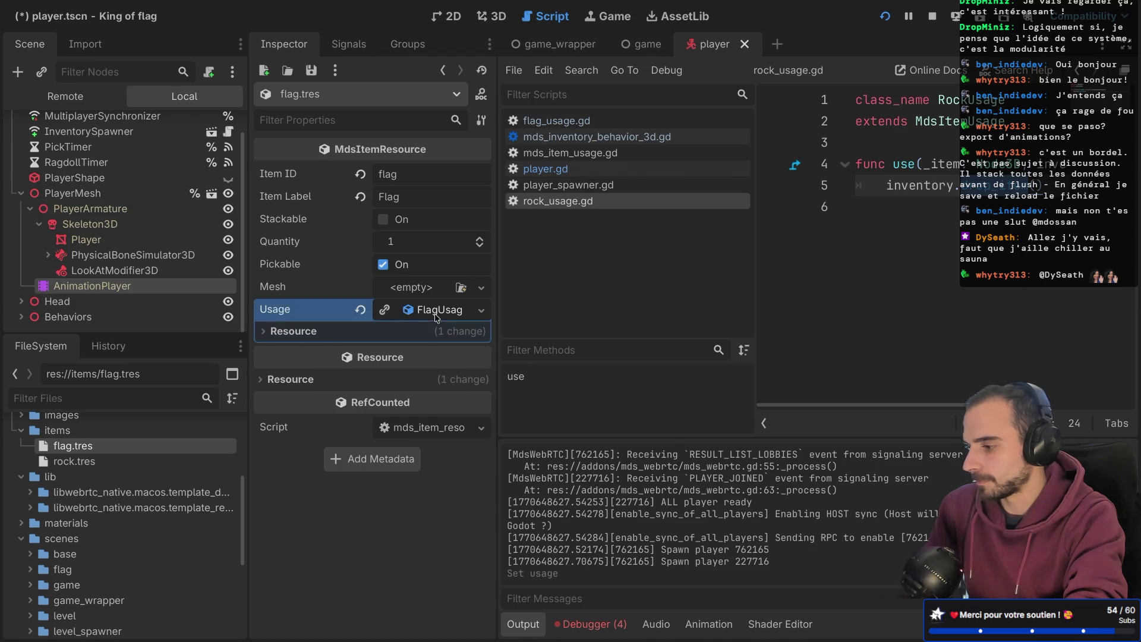
click(265, 331)
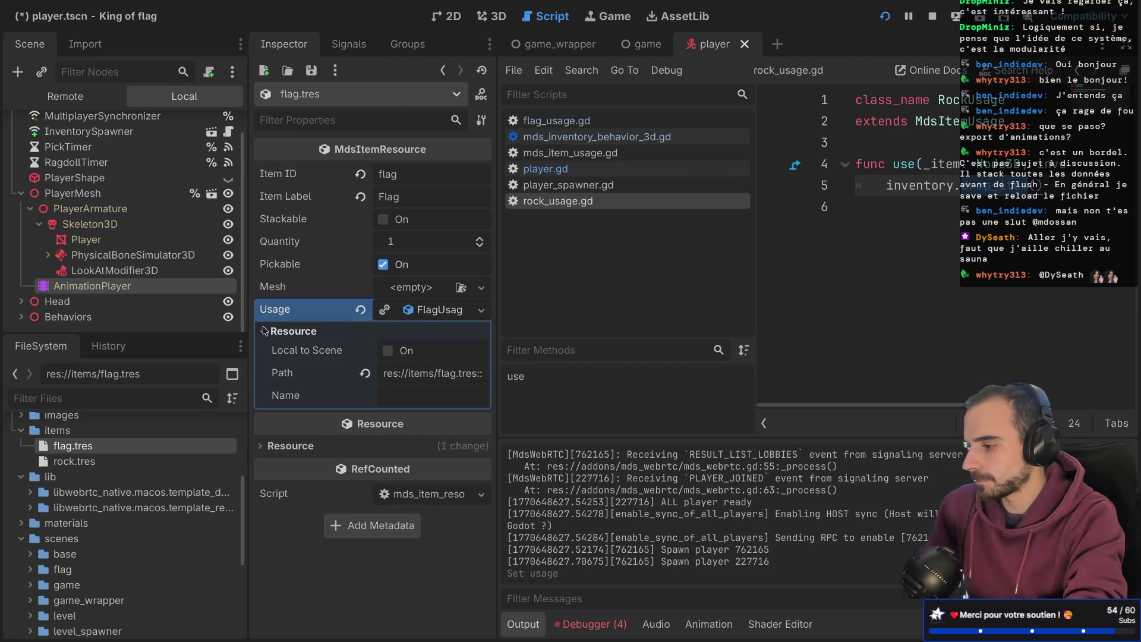
click(265, 331)
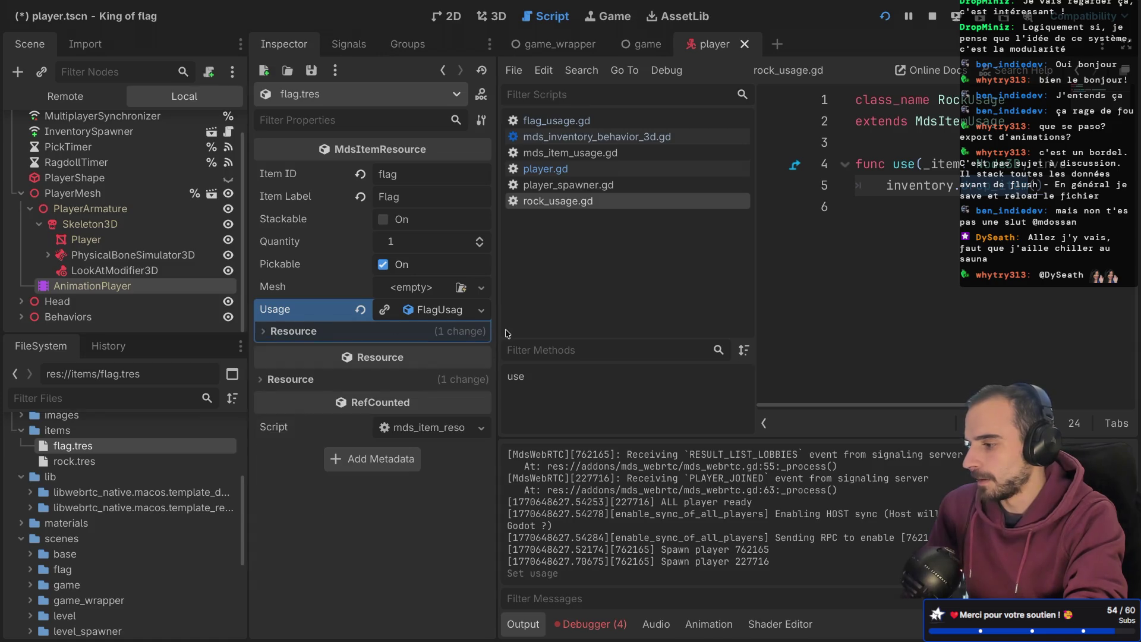
key(ctrl+s)
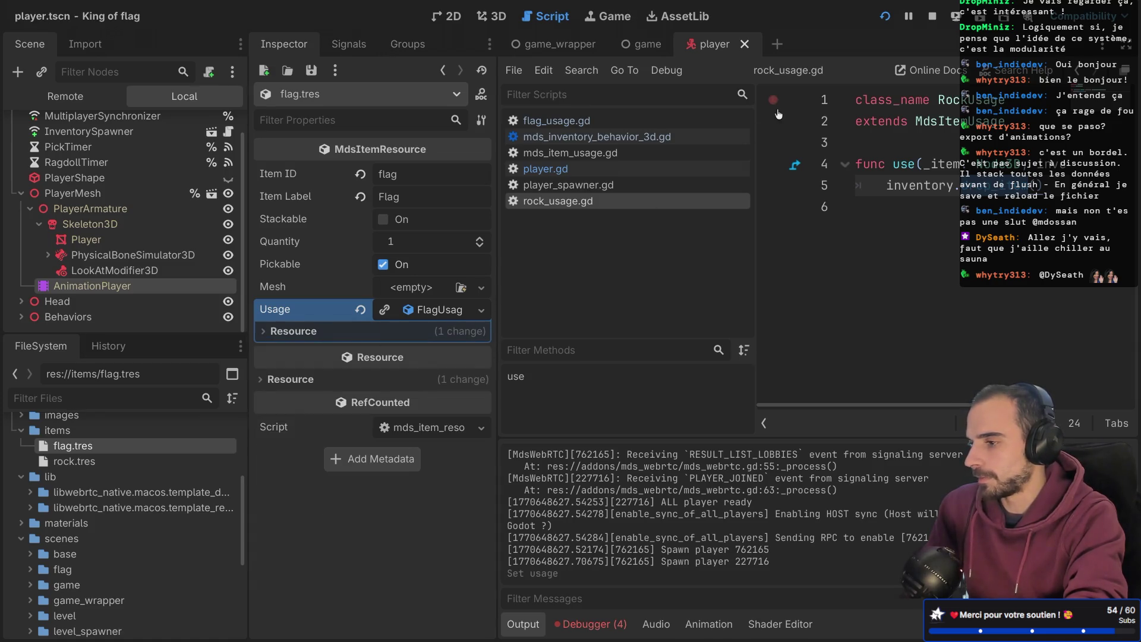
click(885, 16)
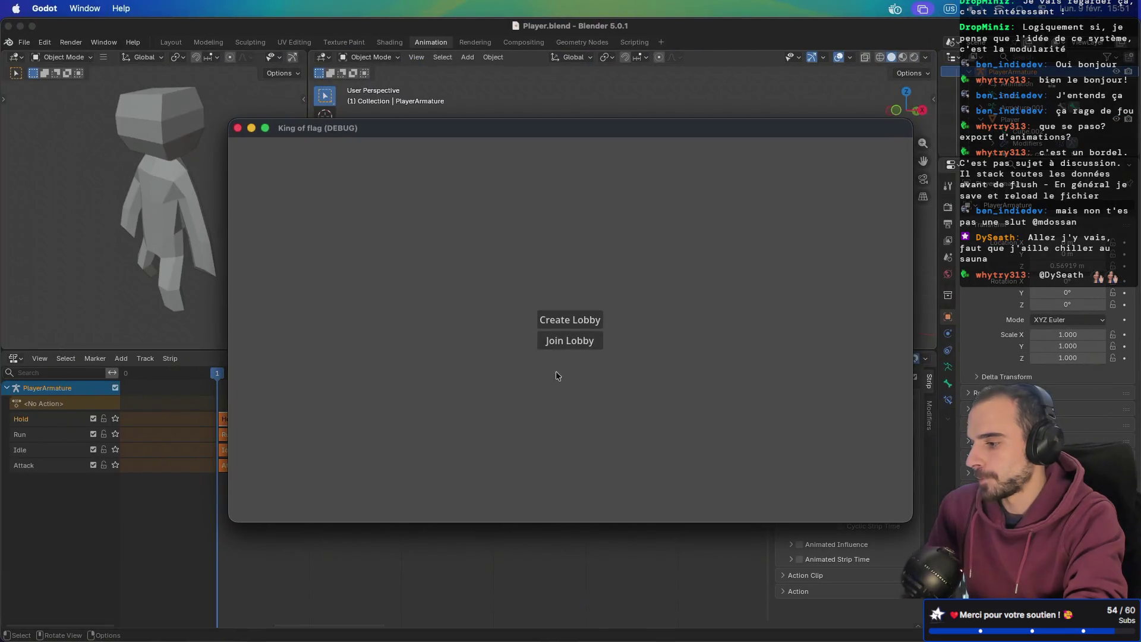
- Host a lobby in one instance, join it from the other, and start the match
click(586, 324)
drag(663, 129, 835, 224)
click(708, 176)
click(570, 343)
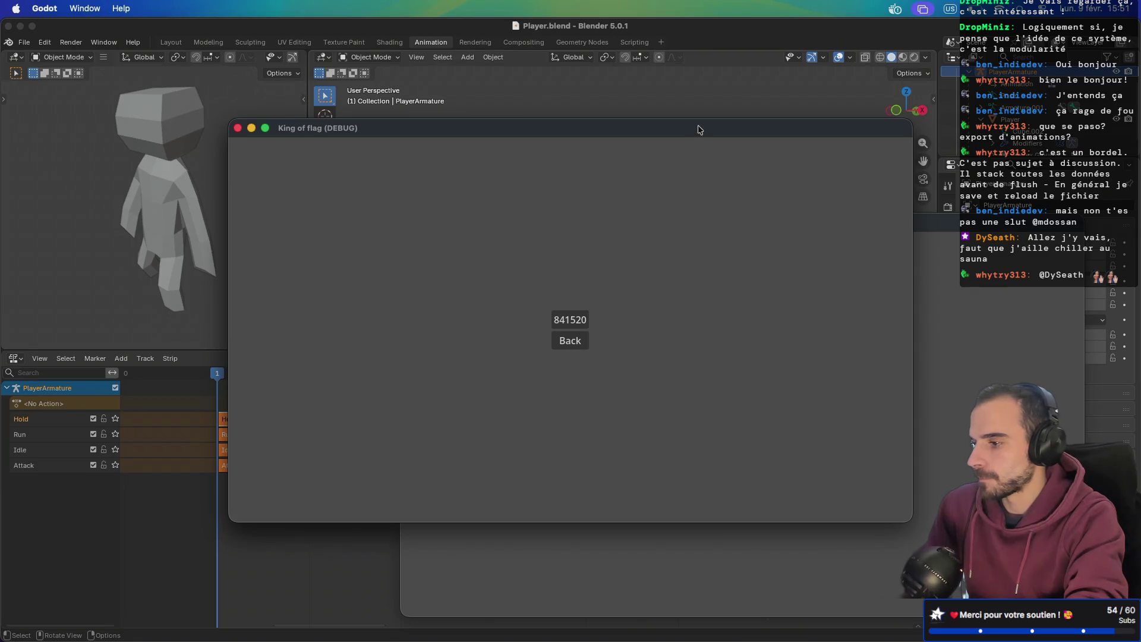
drag(699, 130, 525, 75)
click(395, 268)
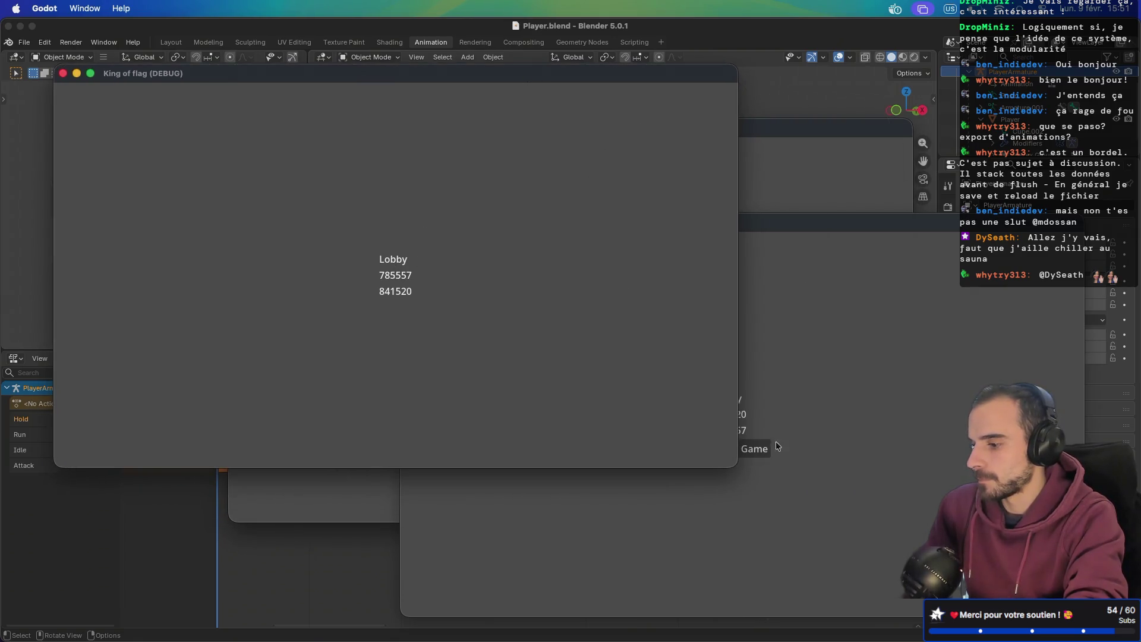
click(752, 448)
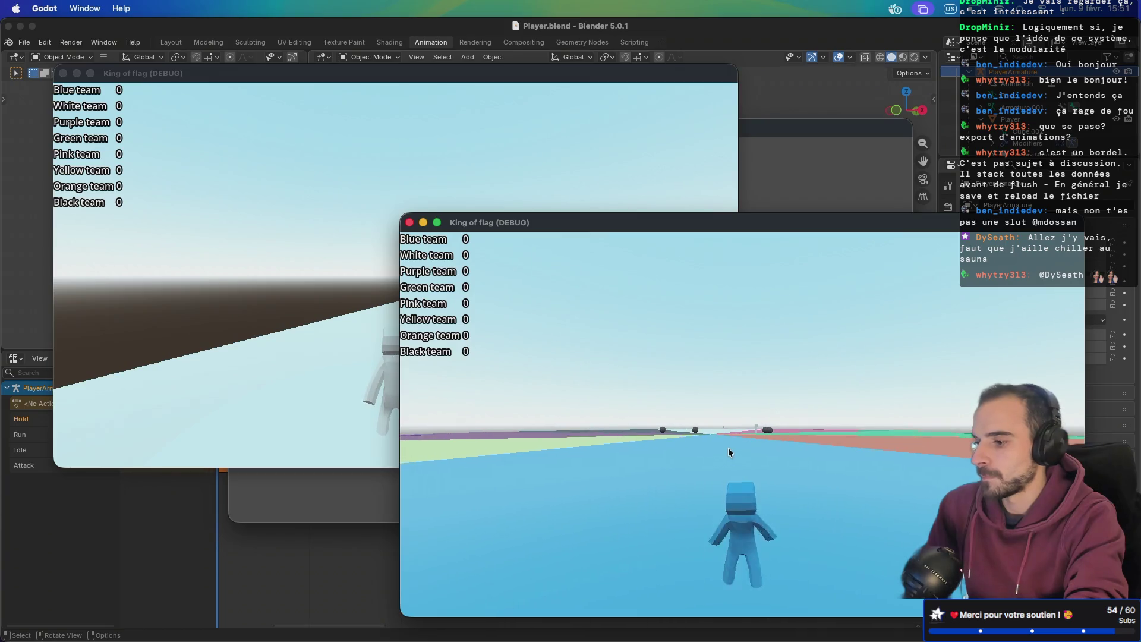
- Run the character around with W and D, then return to the Godot editor
key(w)
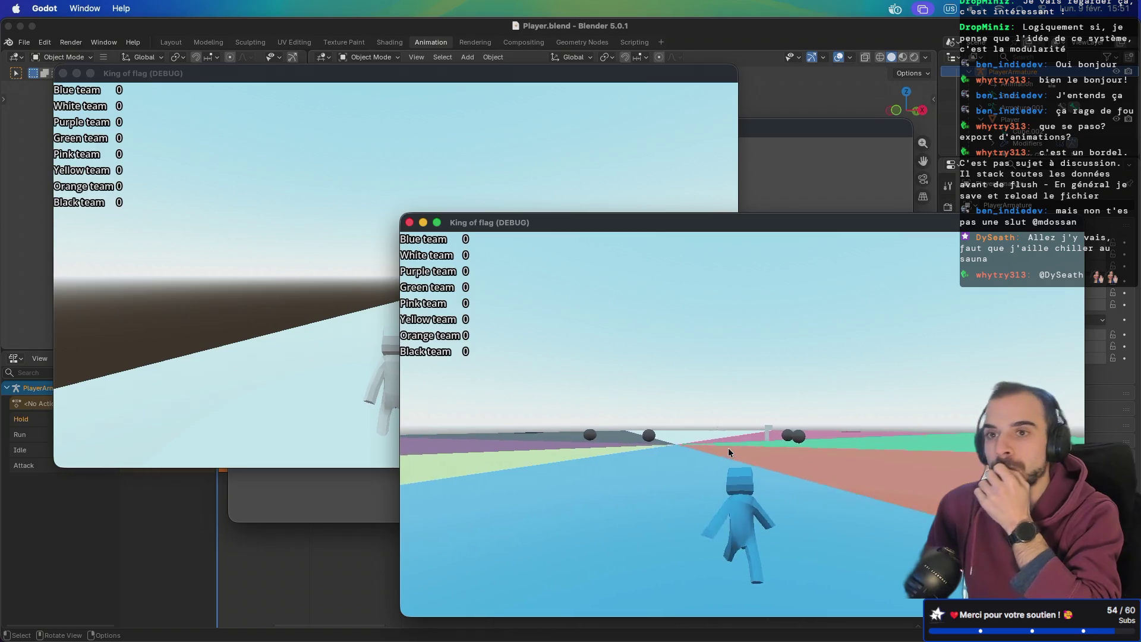
key(d)
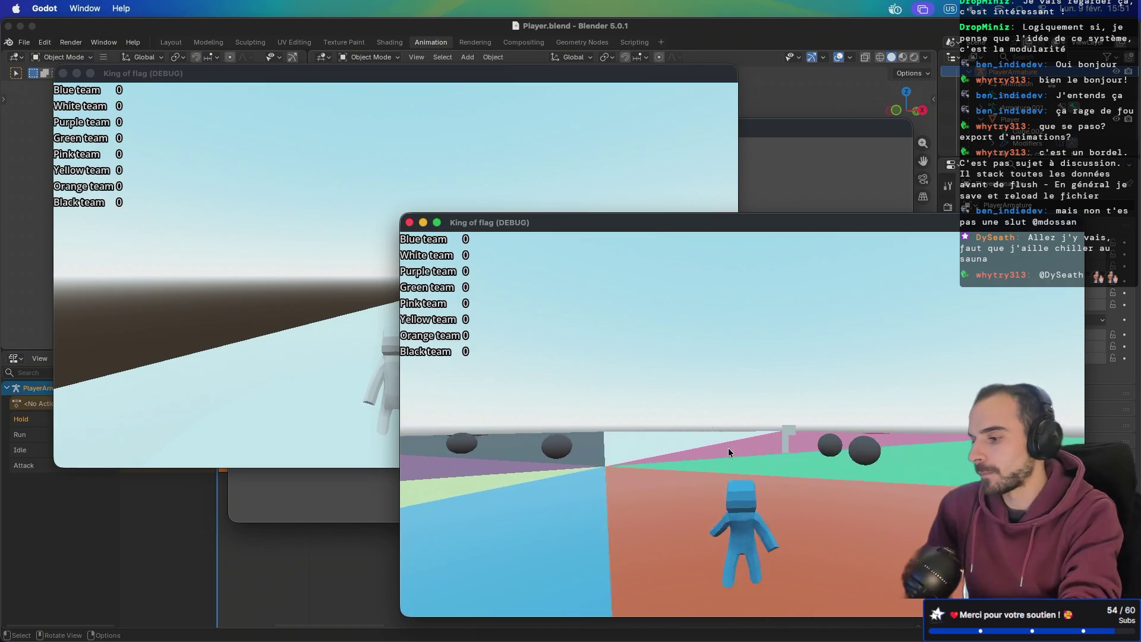
key(w)
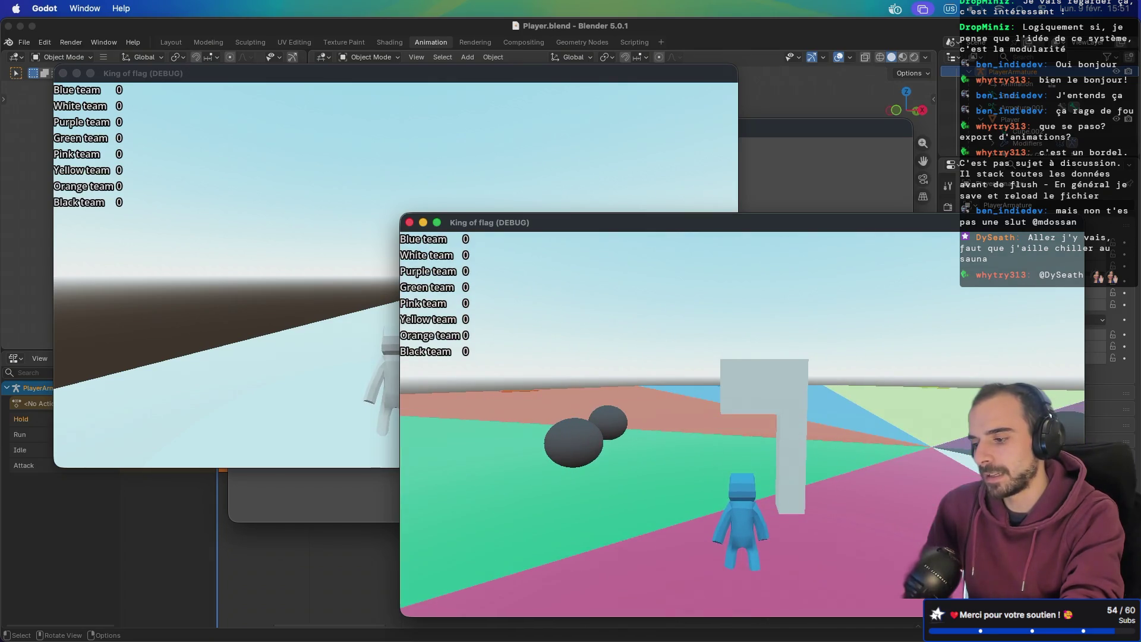
key(ctrl+Right)
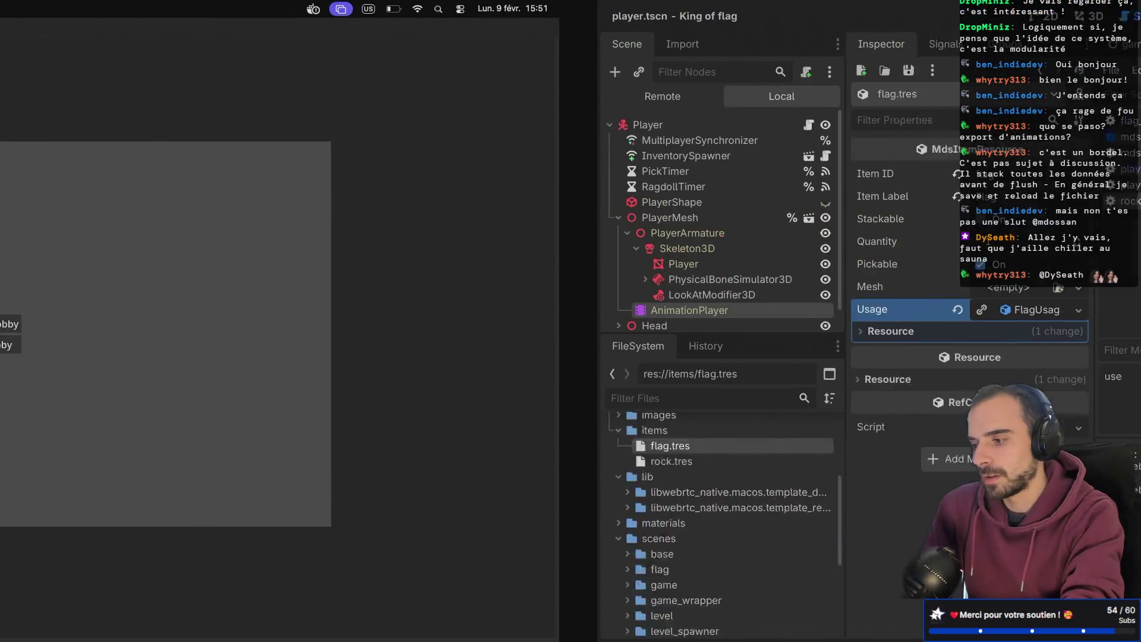
key(ctrl+shift+F11)
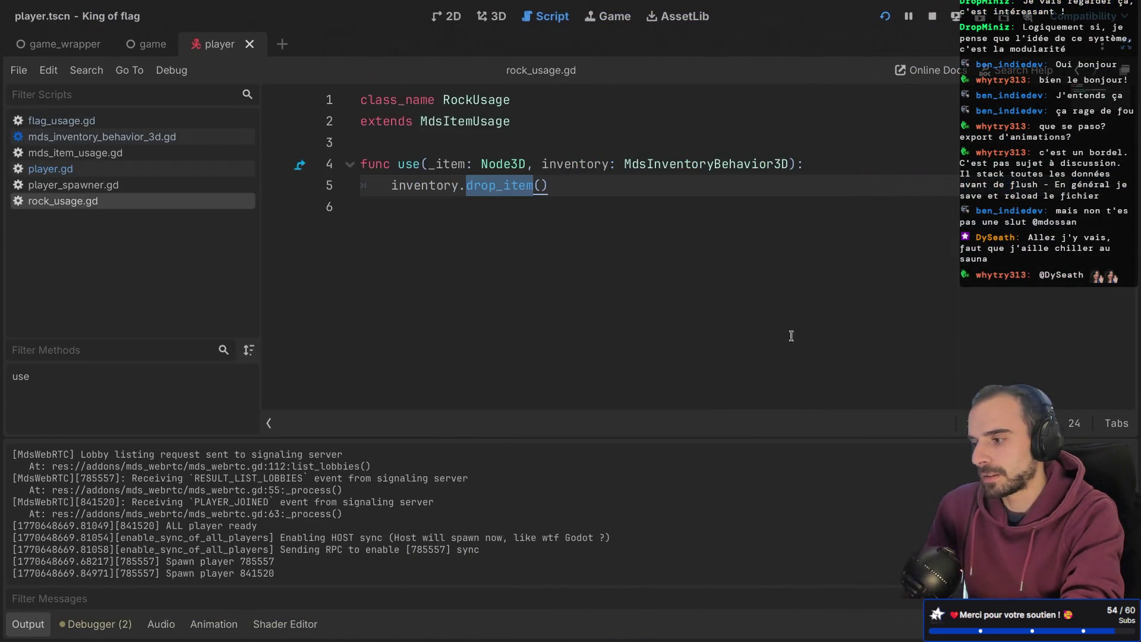
click(97, 172)
scroll(430, 246, down, 3)
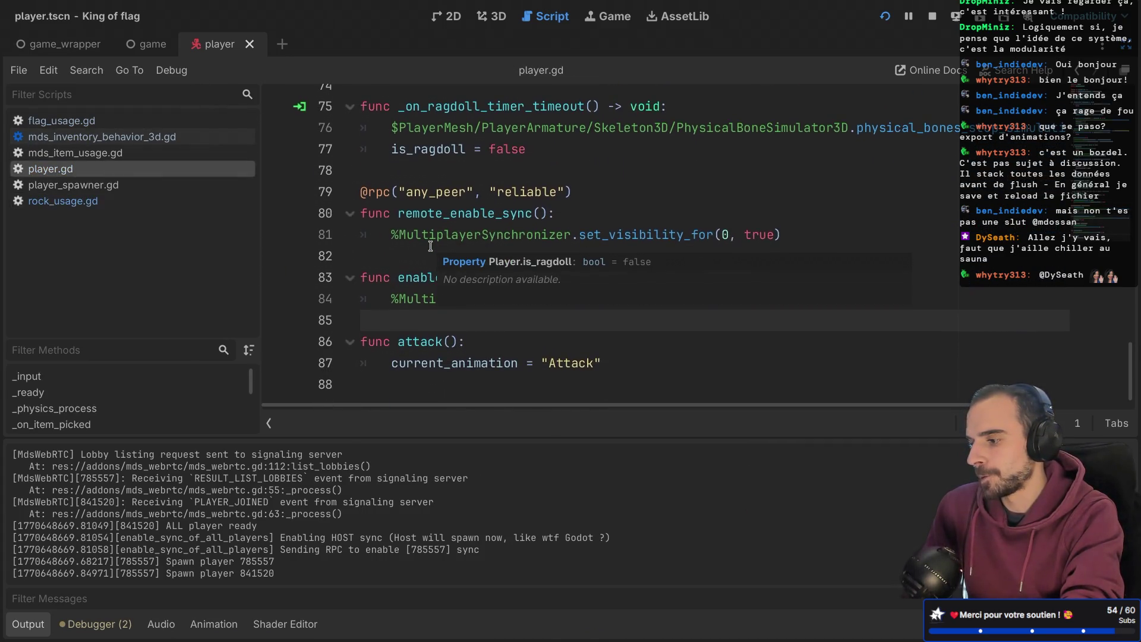
scroll(431, 245, up, 8)
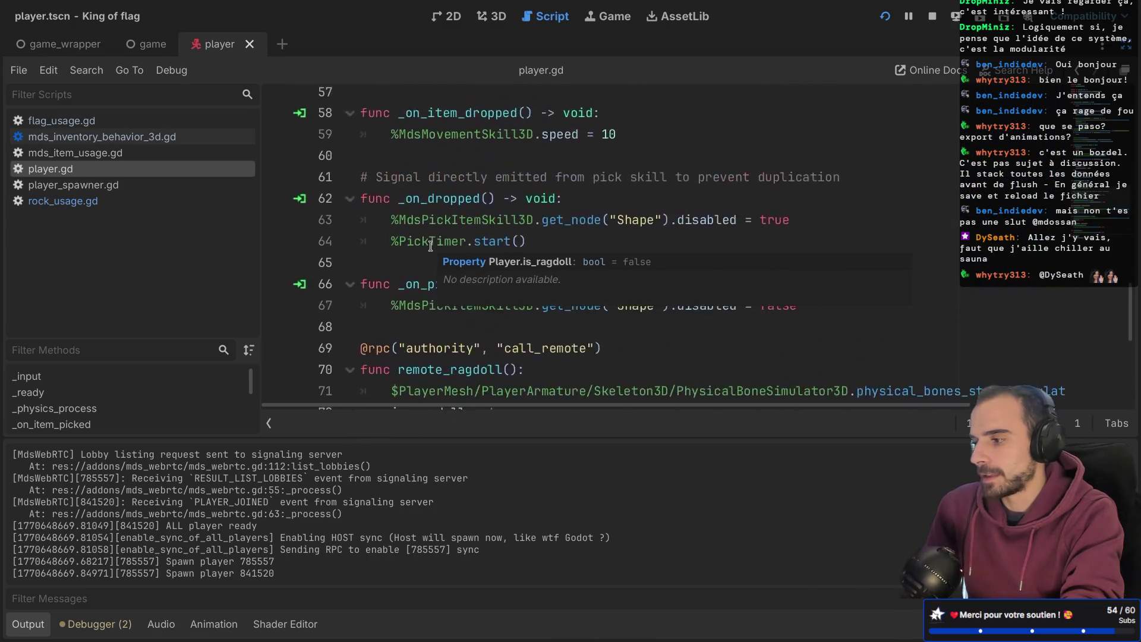
scroll(431, 245, up, 4)
scroll(428, 247, down, 1)
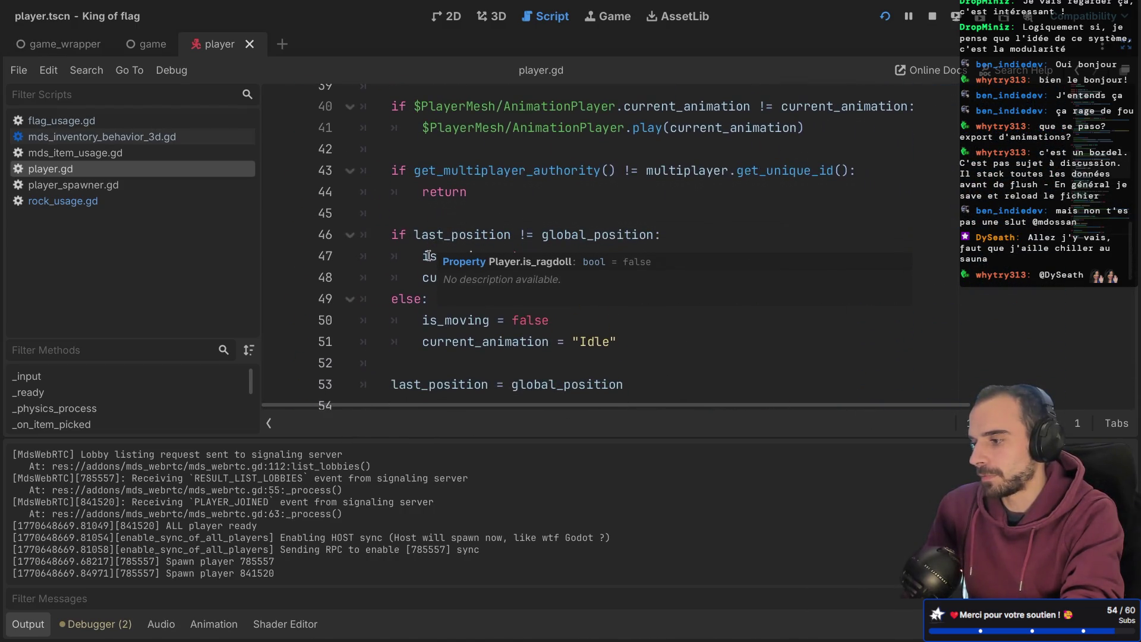
scroll(410, 300, up, 1)
drag(391, 196, 539, 228)
scroll(507, 240, down, 2)
drag(421, 216, 501, 269)
click(514, 324)
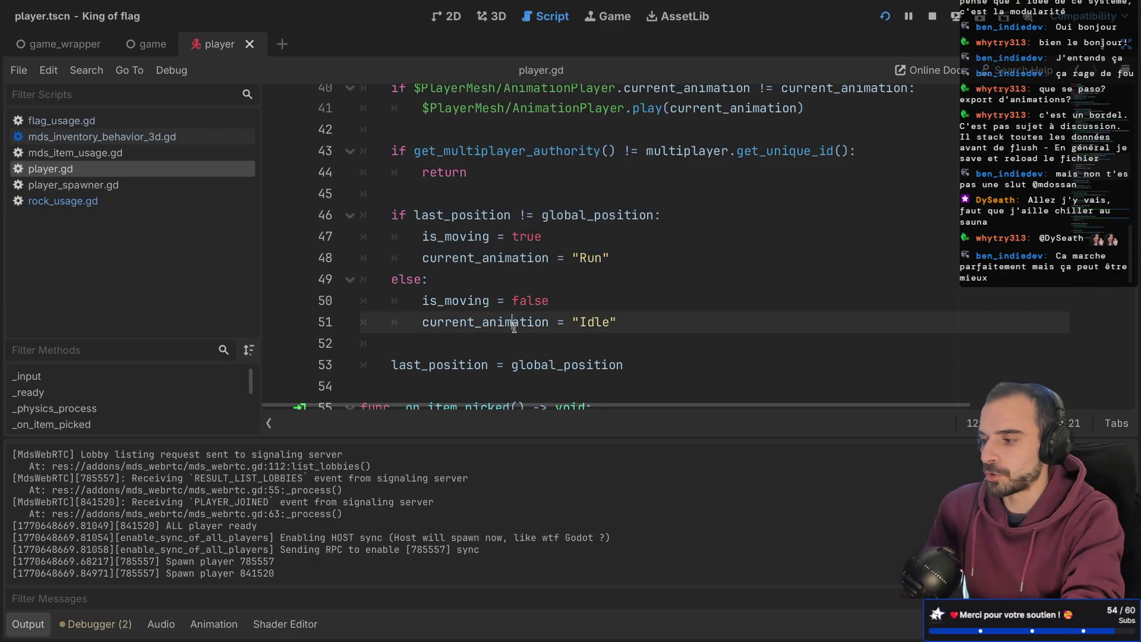
drag(422, 322, 662, 324)
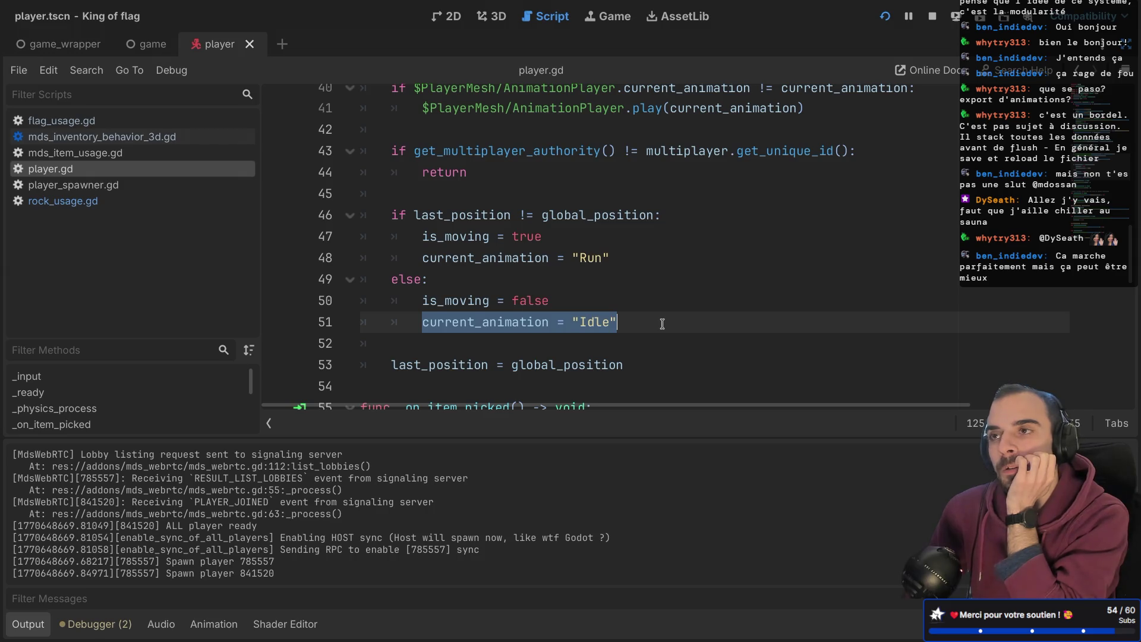
click(660, 324)
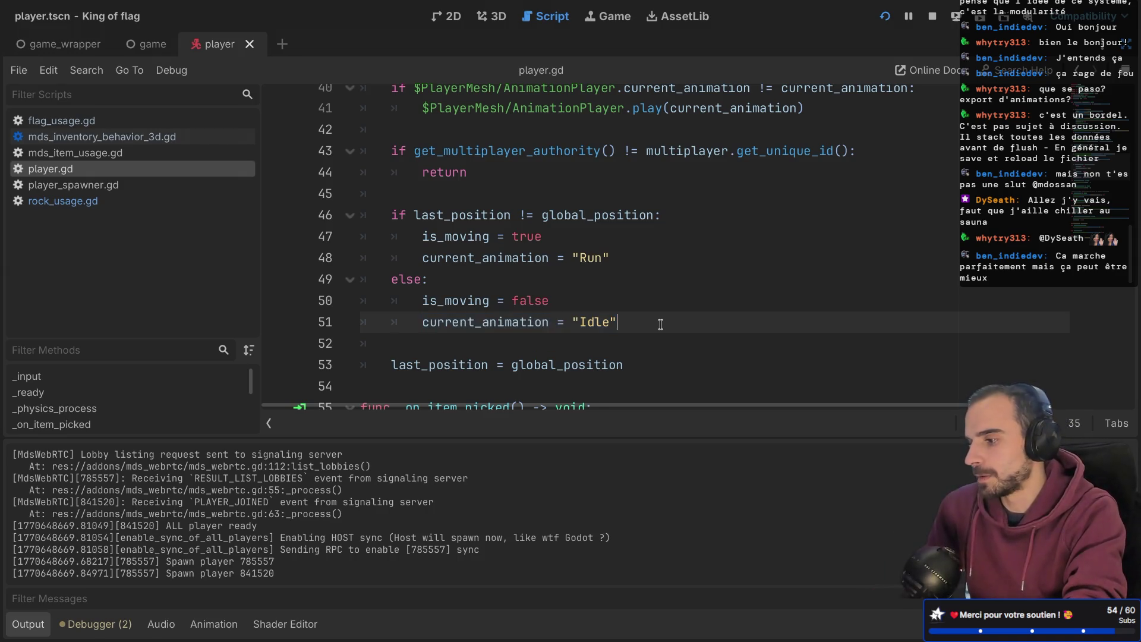
scroll(522, 238, down, 3)
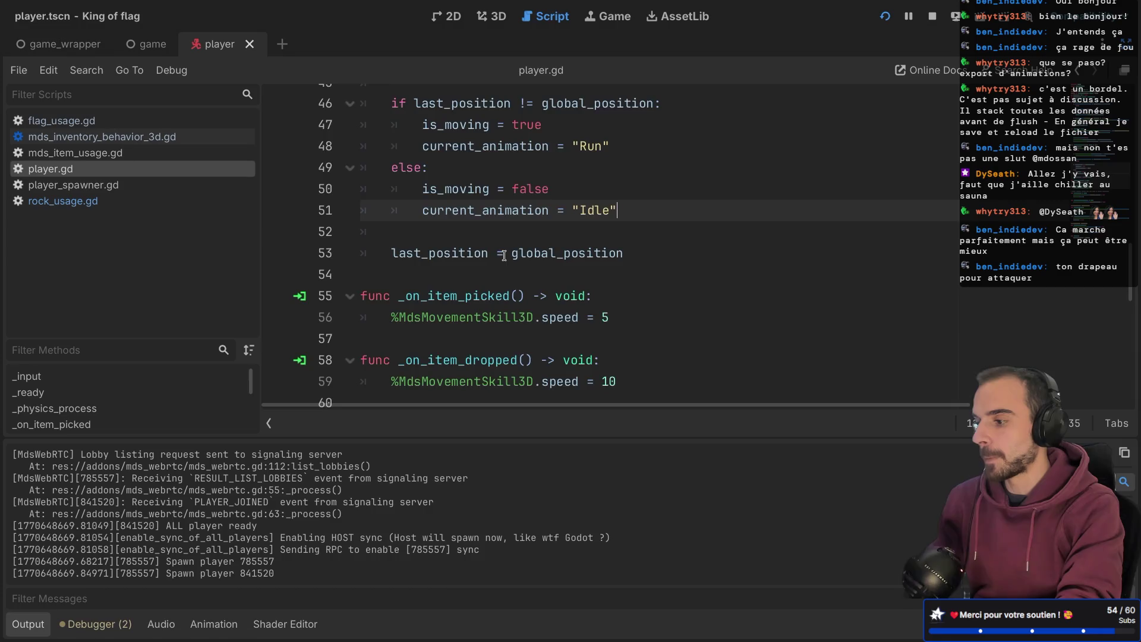
scroll(504, 255, up, 2)
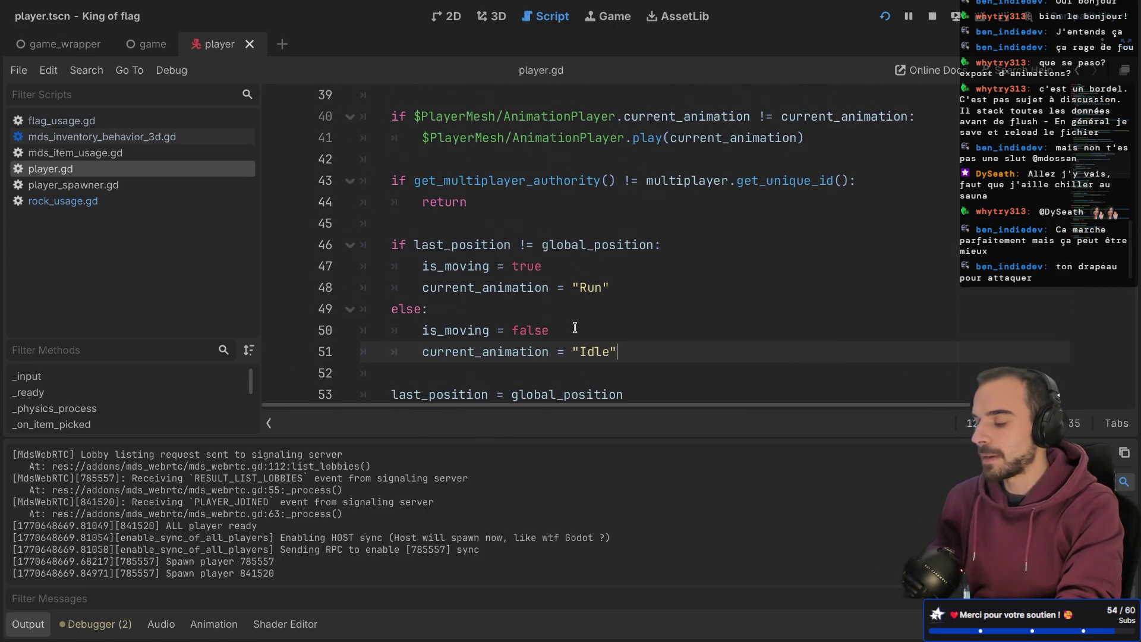
scroll(575, 327, down, 2)
double_click(590, 266)
scroll(591, 266, down, 1)
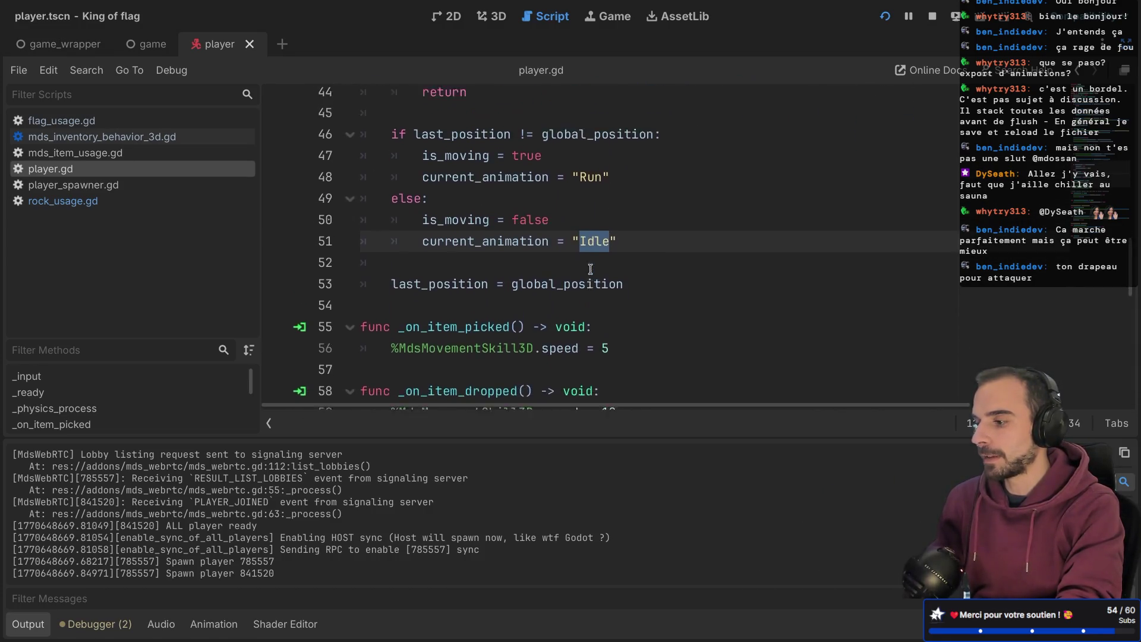
scroll(590, 267, up, 2)
drag(538, 236, 553, 269)
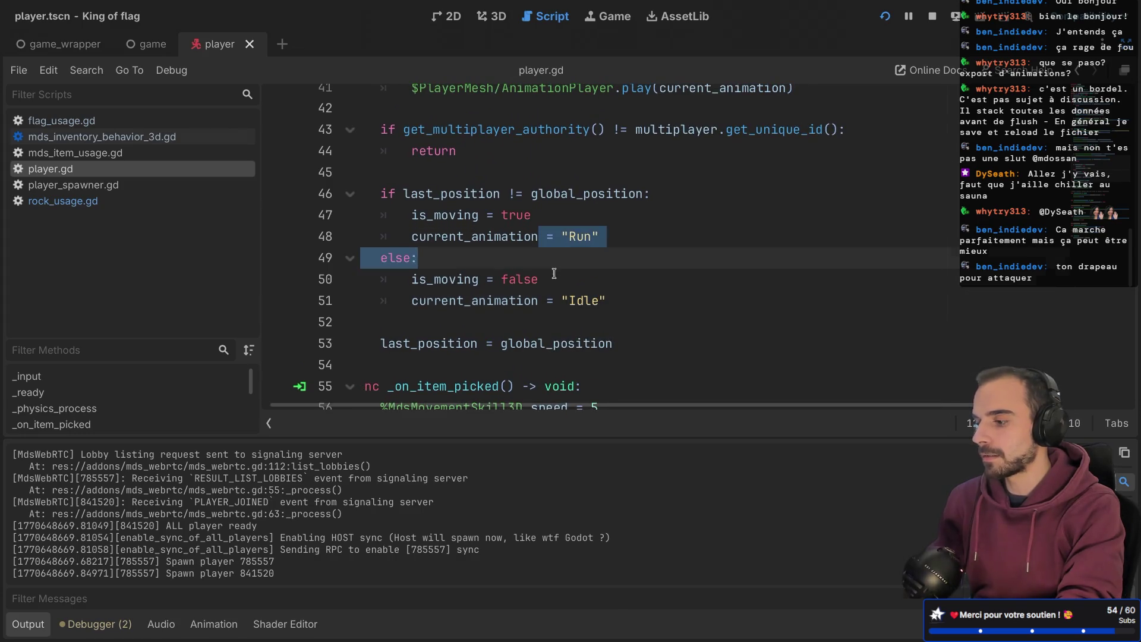
click(553, 273)
double_click(568, 238)
double_click(572, 302)
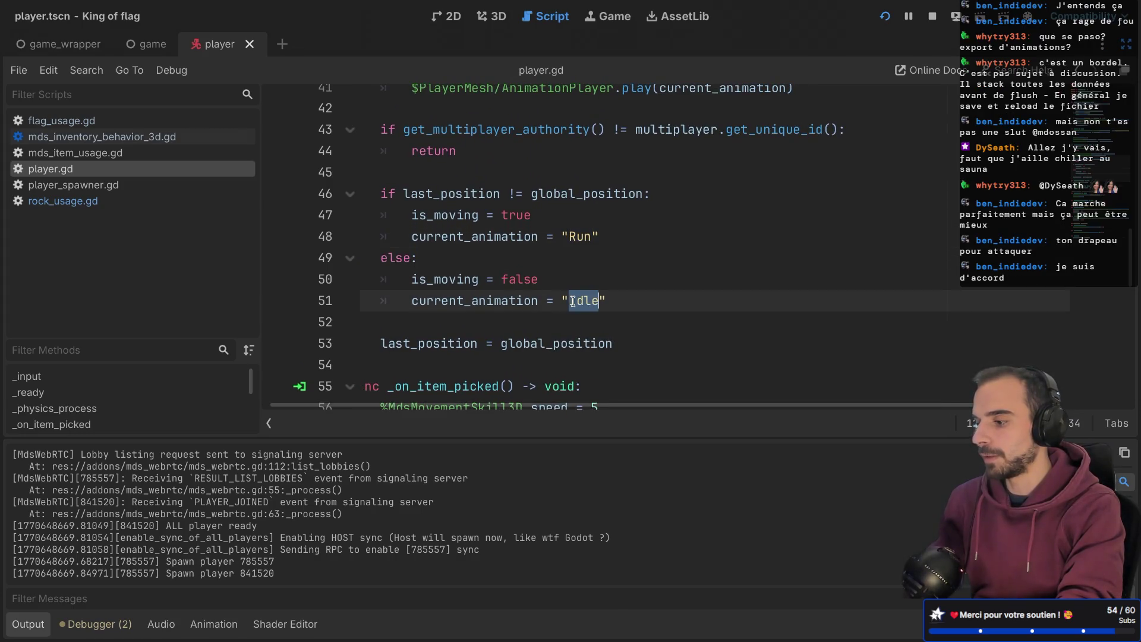
scroll(572, 301, up, 3)
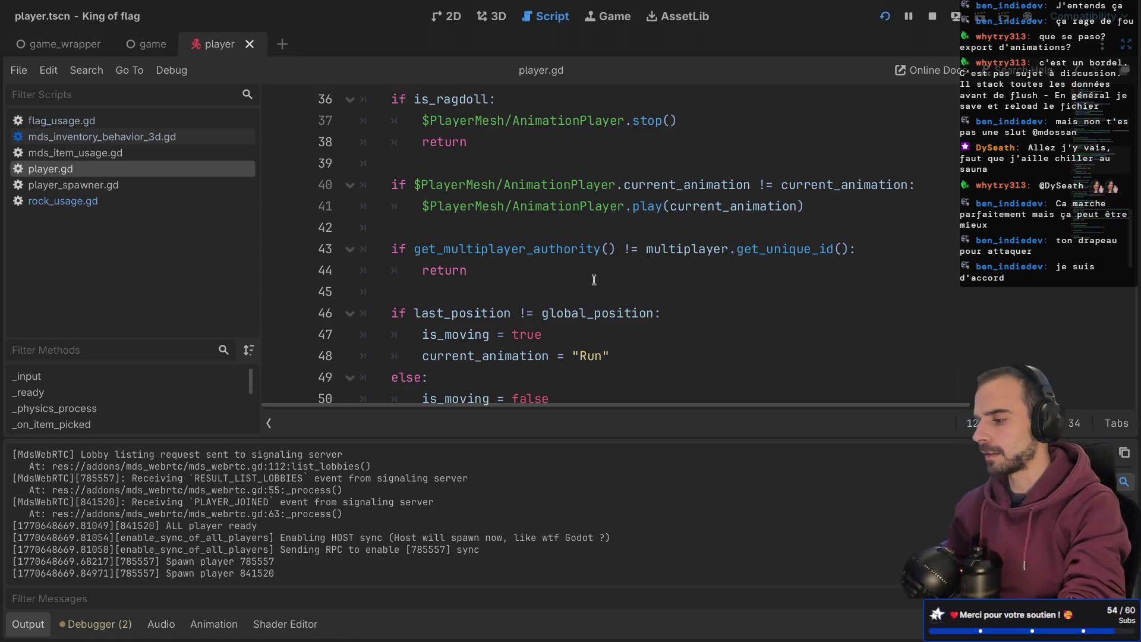
scroll(587, 285, down, 10)
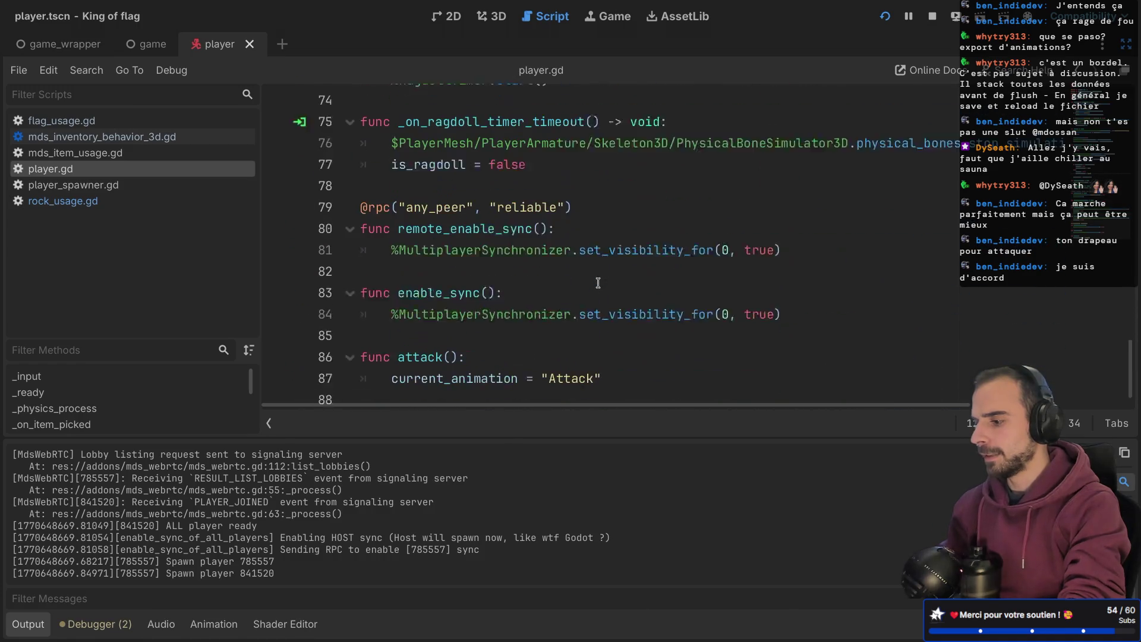
scroll(597, 282, up, 8)
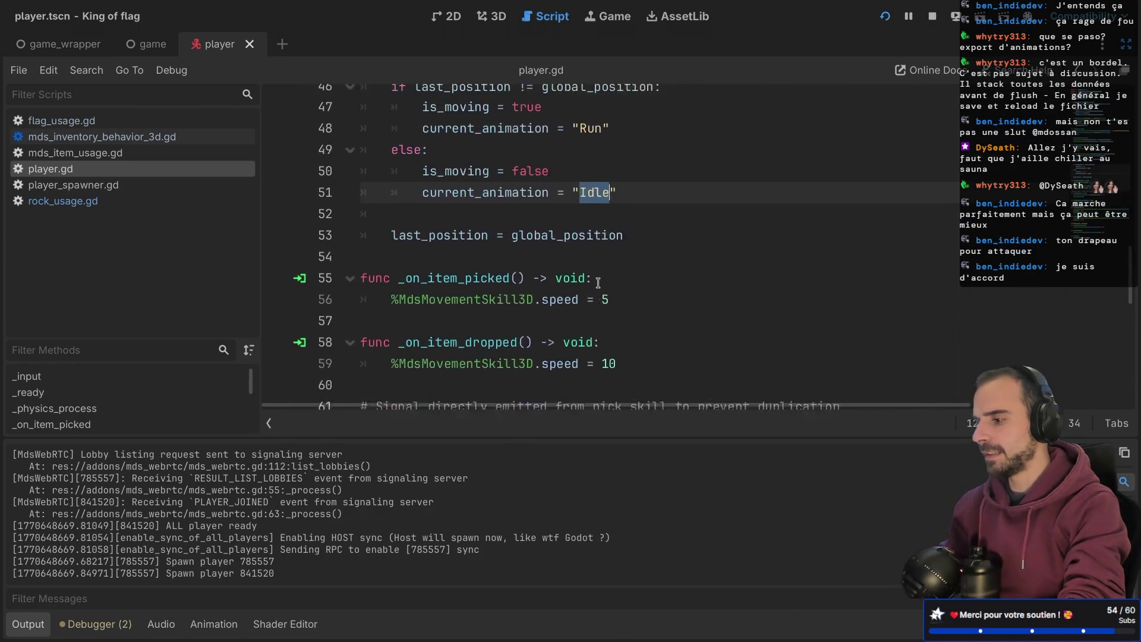
scroll(598, 283, up, 4)
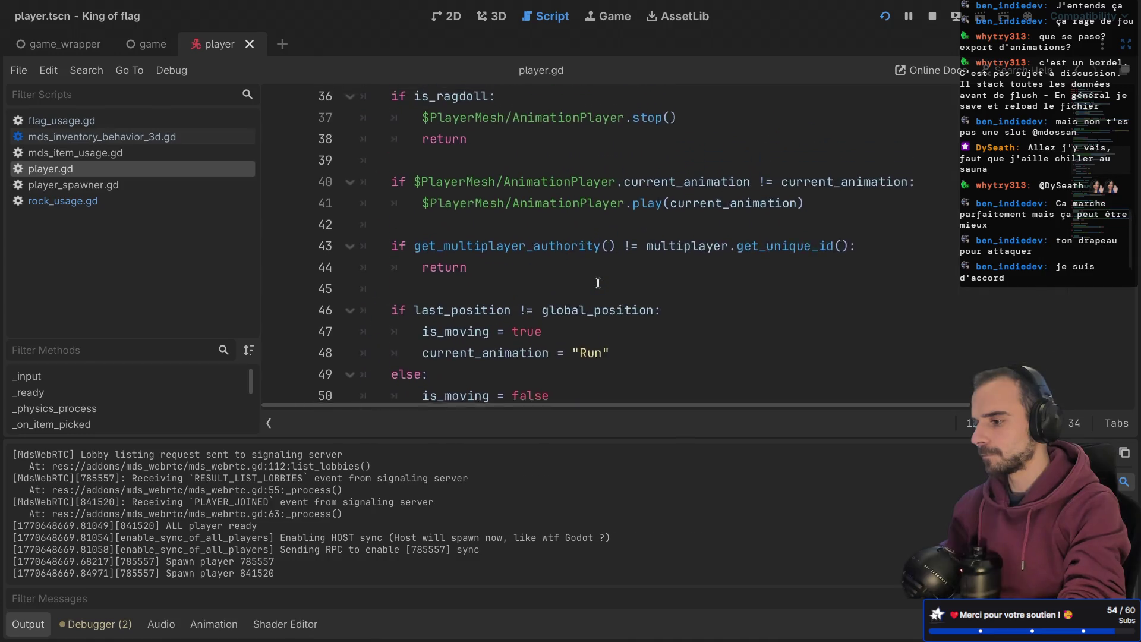
scroll(598, 283, up, 1)
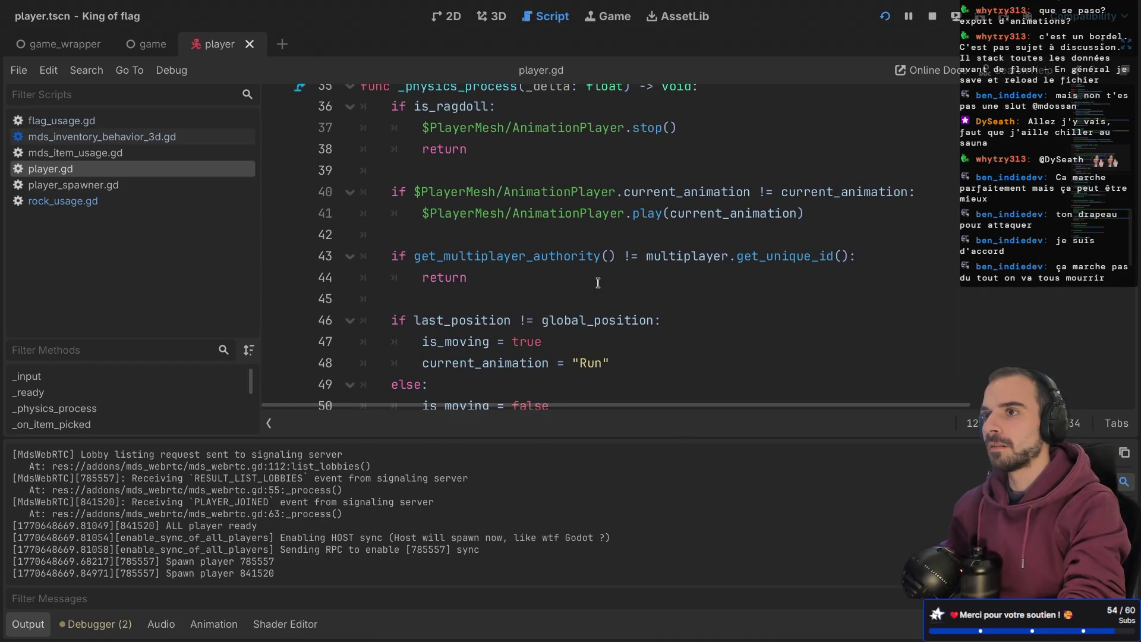
key(F3)
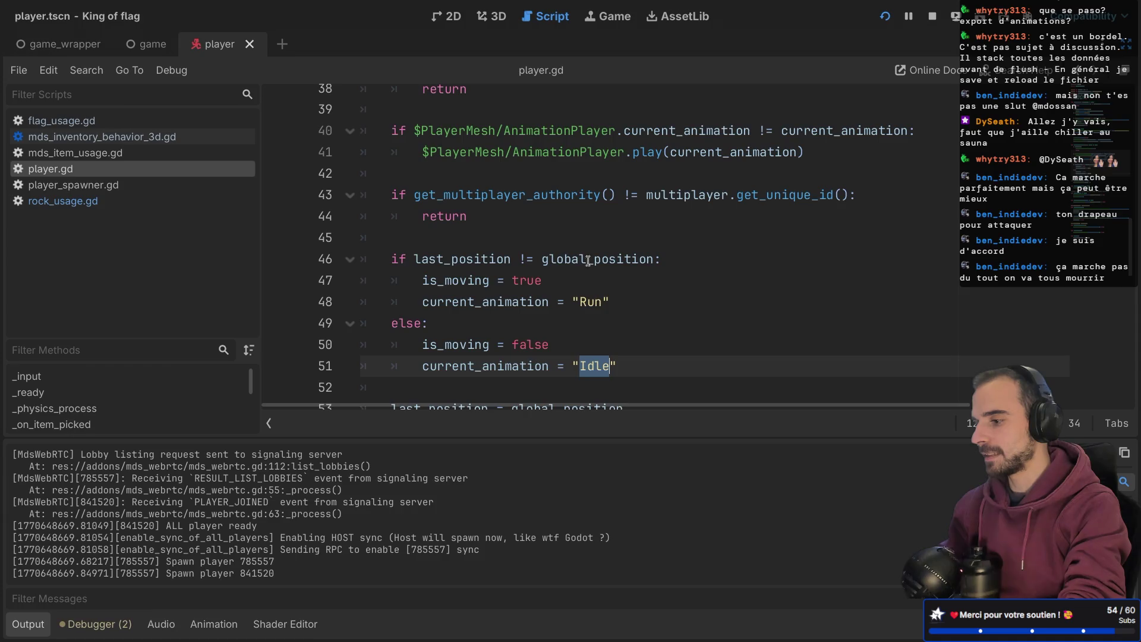
- Below the authority check, begin a guard: if current_animation == "Attack" and $PlayerMesh/AnimationPlayer
click(545, 218)
key(Return)
key(Return)
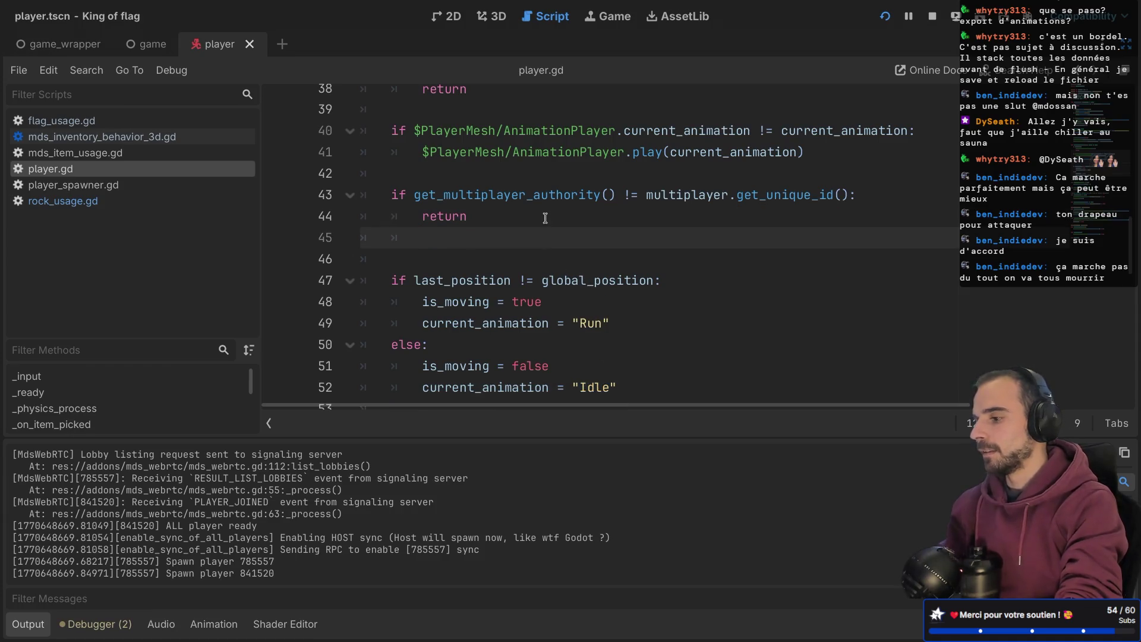
key(ctrl+z)
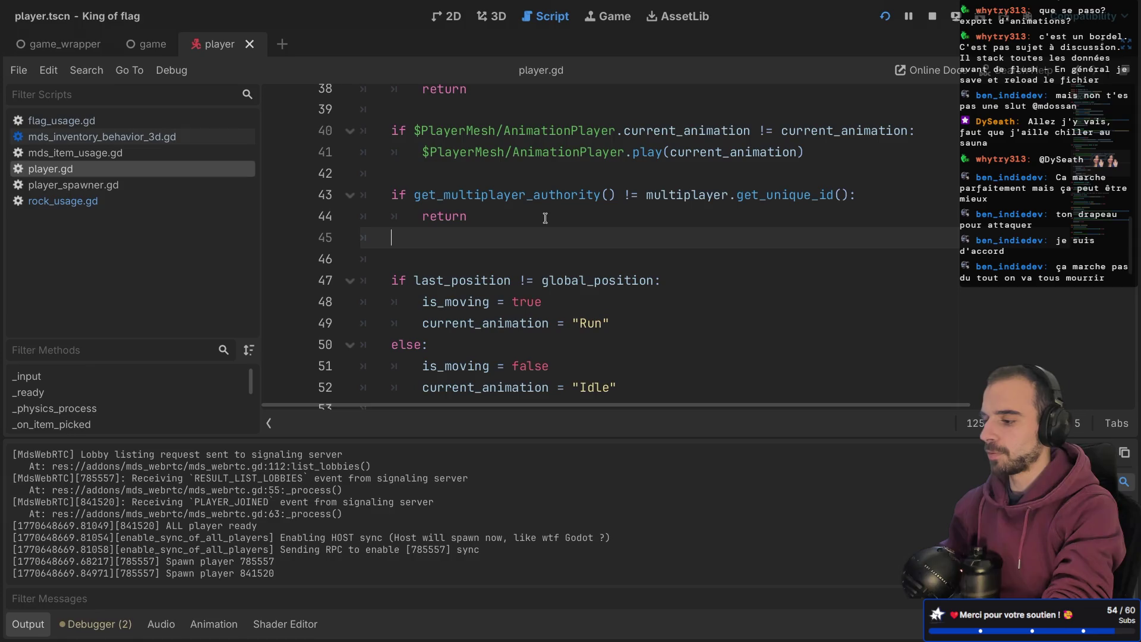
key(Return)
text(if cur)
key(Return)
text(=)
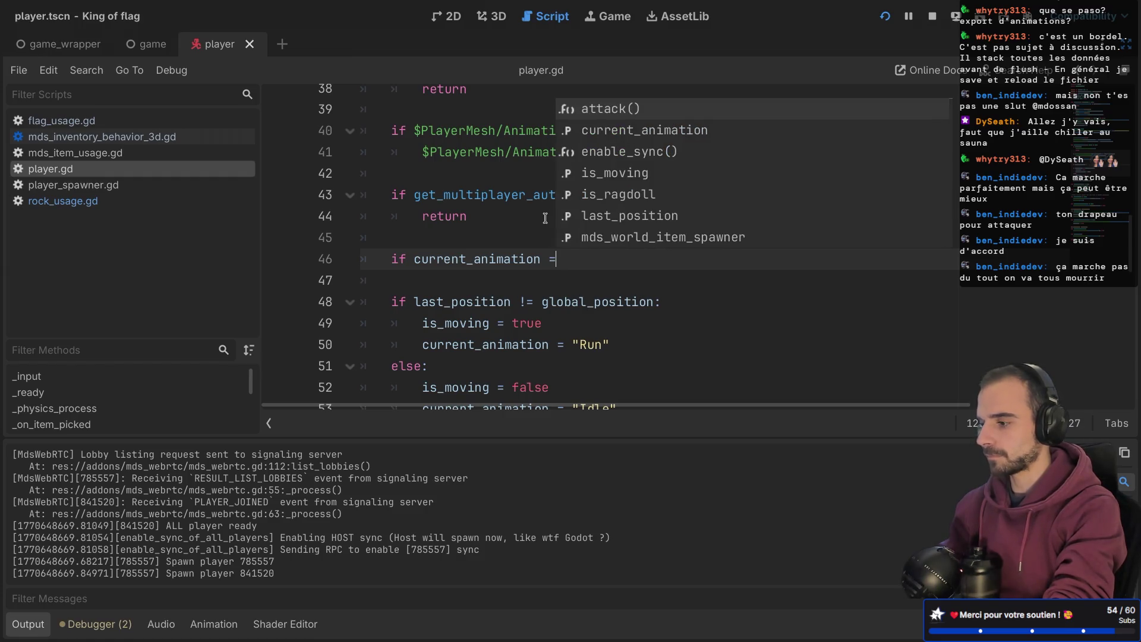
text(= "A)
text(ttack" )
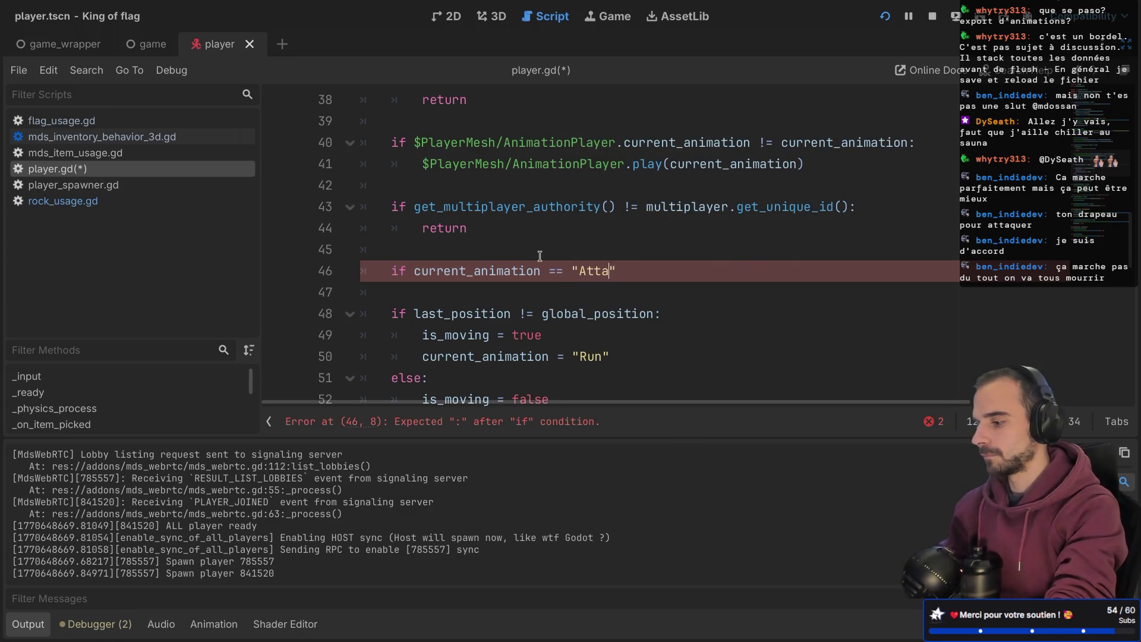
text(and )
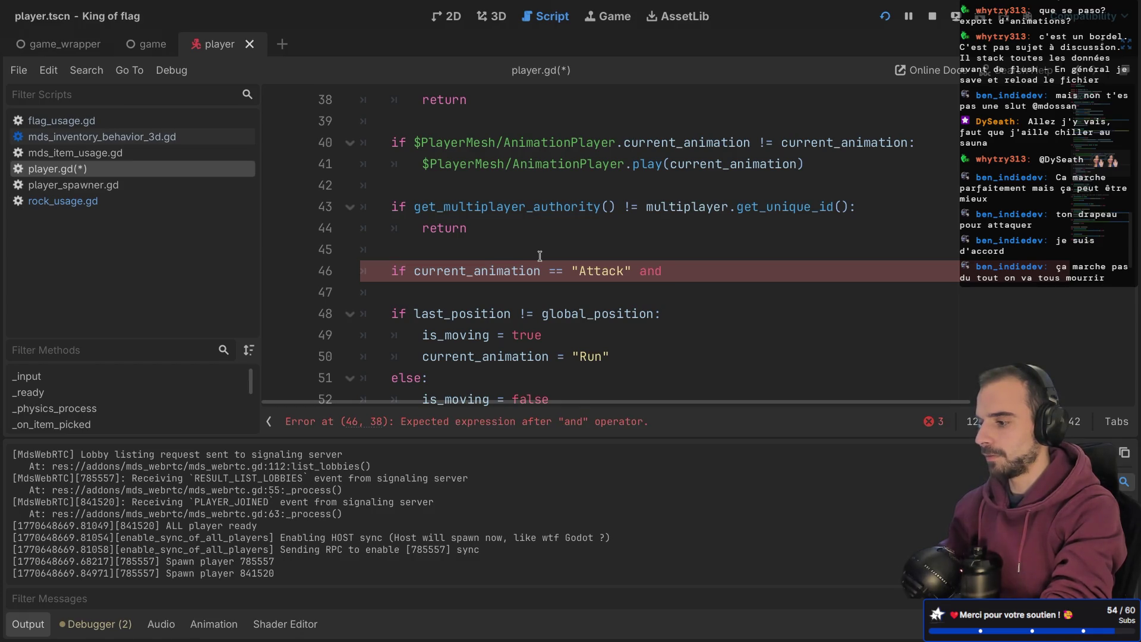
text($Pla)
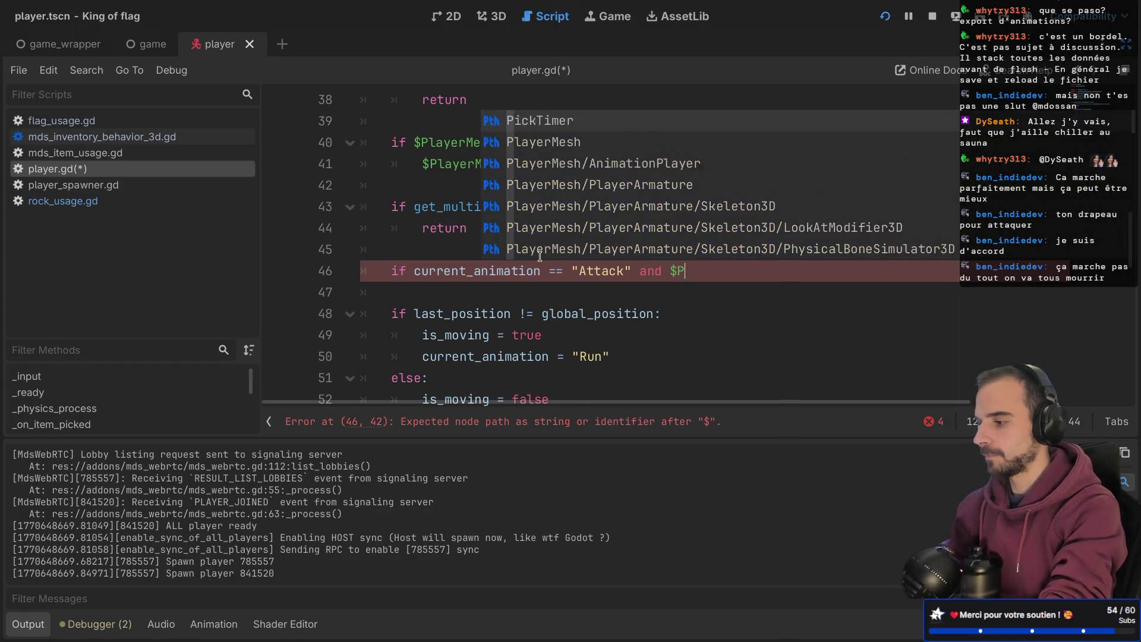
key(Down)
key(Return)
- Complete the guard with .is_playing(): return and save player.gd
text(.)
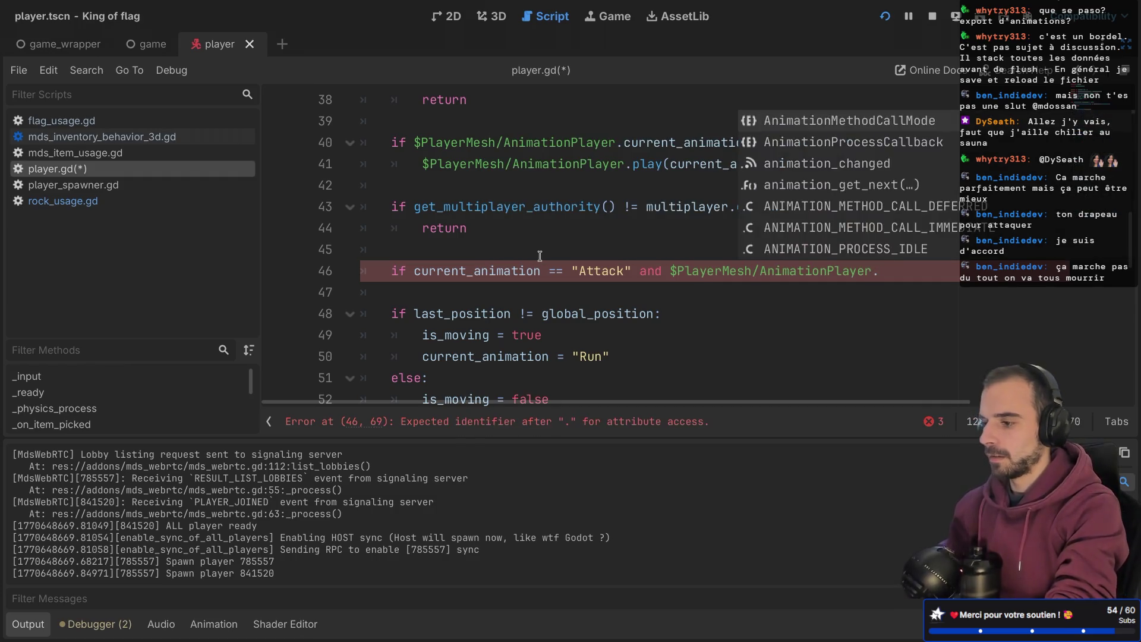
text(is)
key(Down)
key(Return)
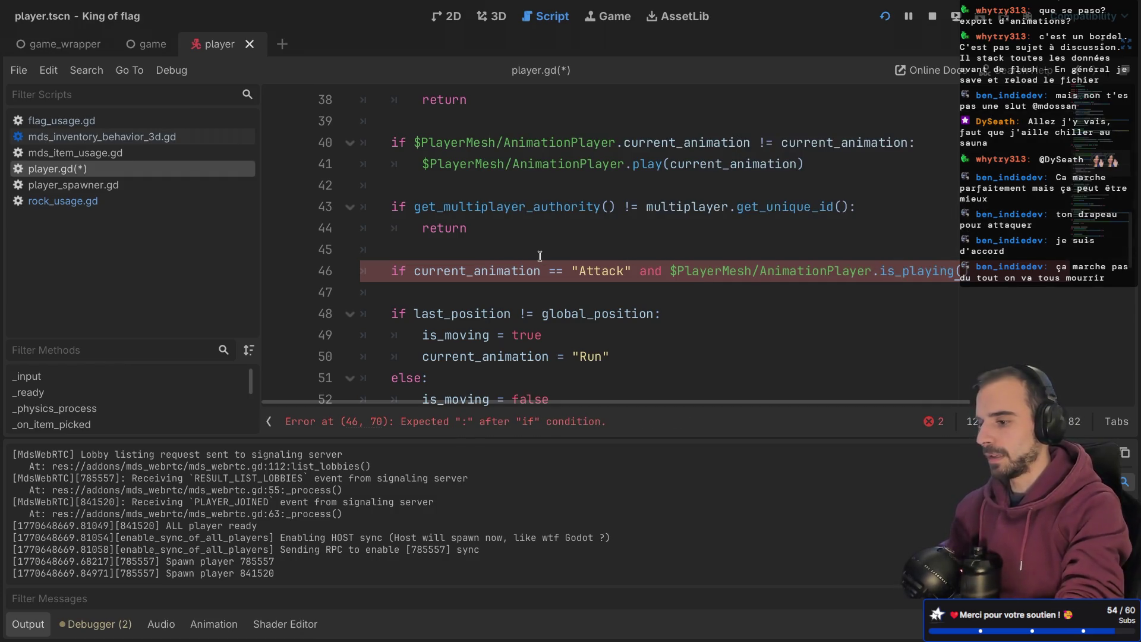
text(:)
key(Return)
text(return)
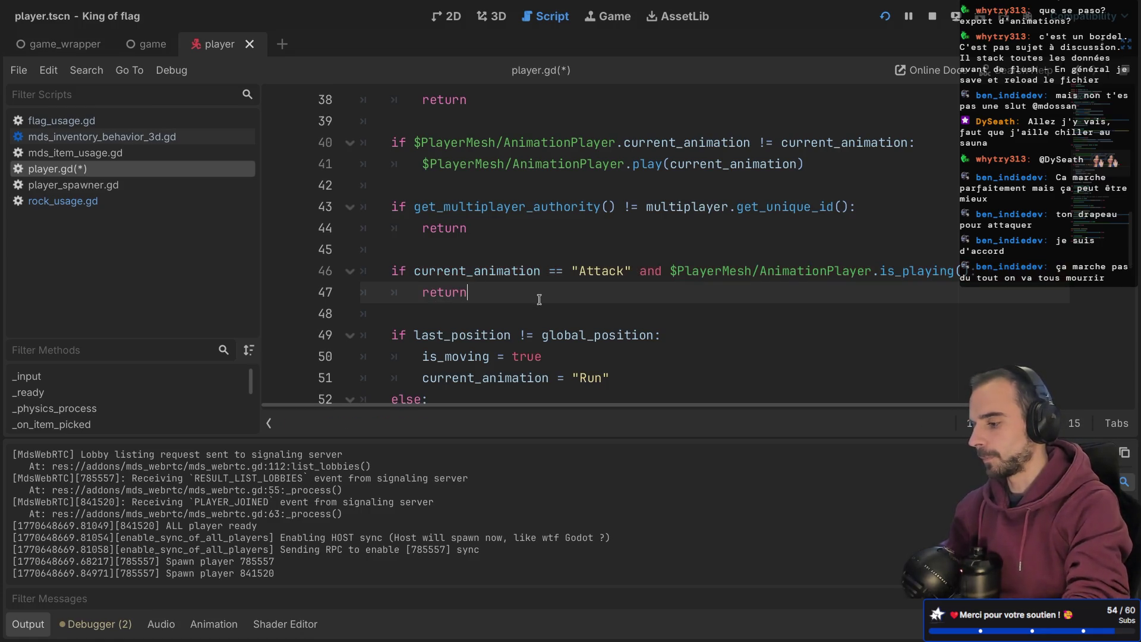
key(ctrl+s)
- Add a TODO comment above the guard marking it a temporary fix until AnimationTree, save, and run the project
scroll(539, 300, down, 2)
scroll(539, 300, down, 1)
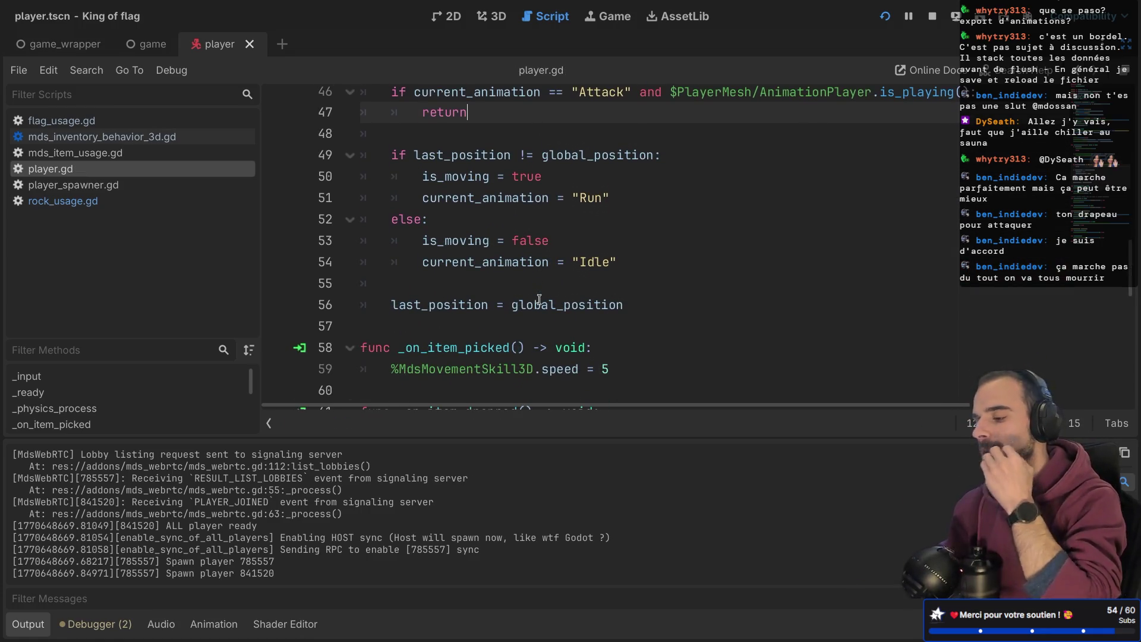
scroll(539, 299, up, 3)
scroll(539, 300, up, 2)
scroll(502, 333, down, 2)
click(416, 214)
key(Return)
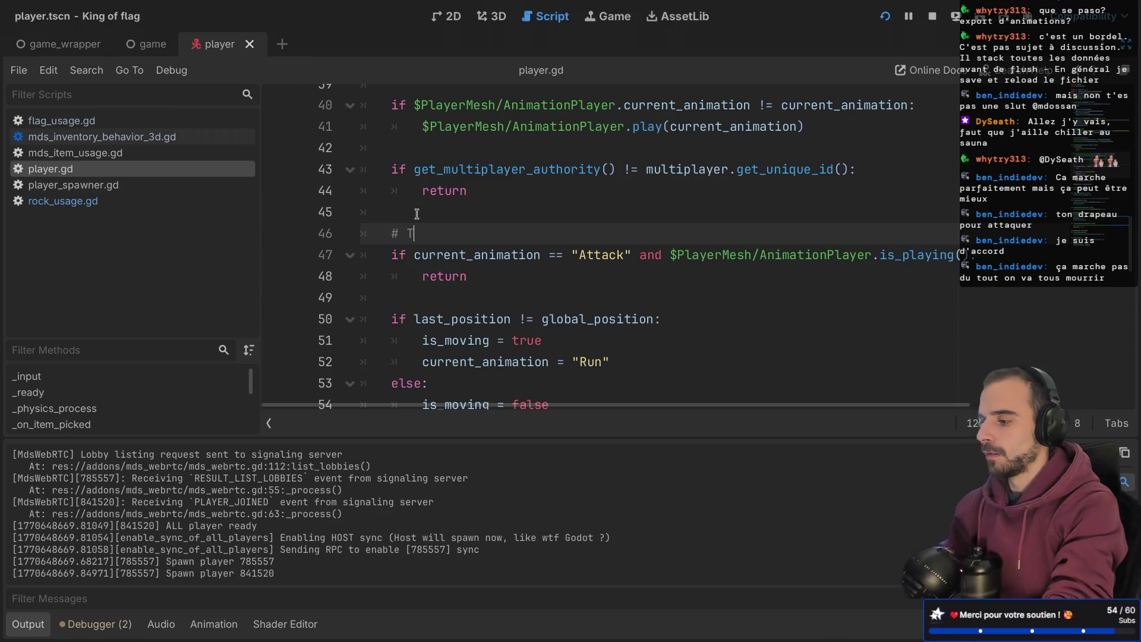
text(TODO)
text(Temp)
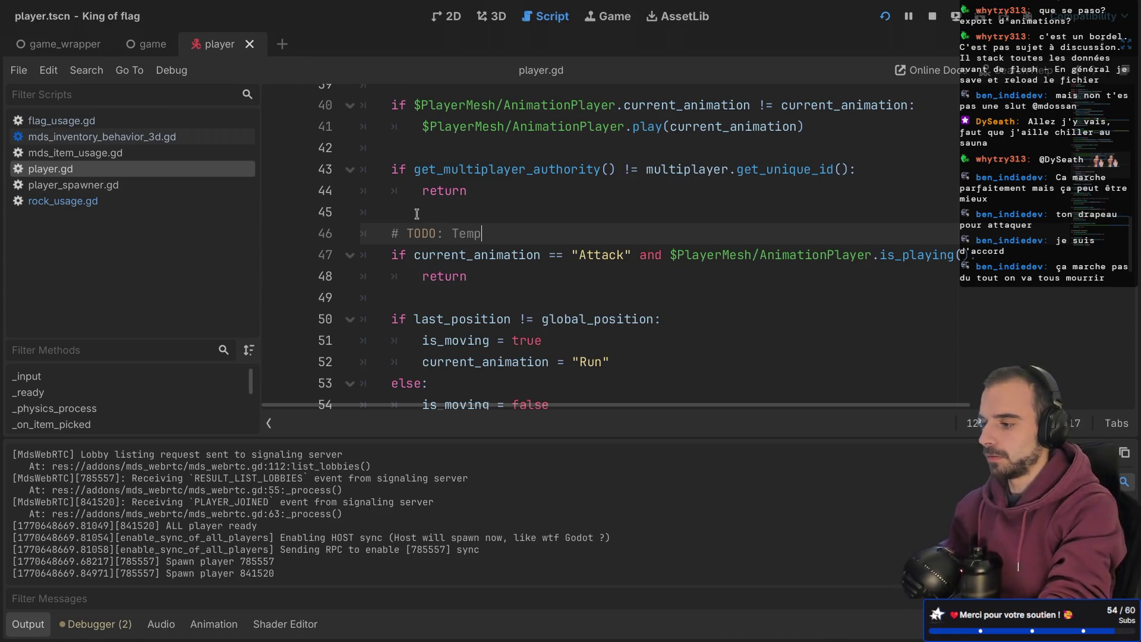
text(orary fix )
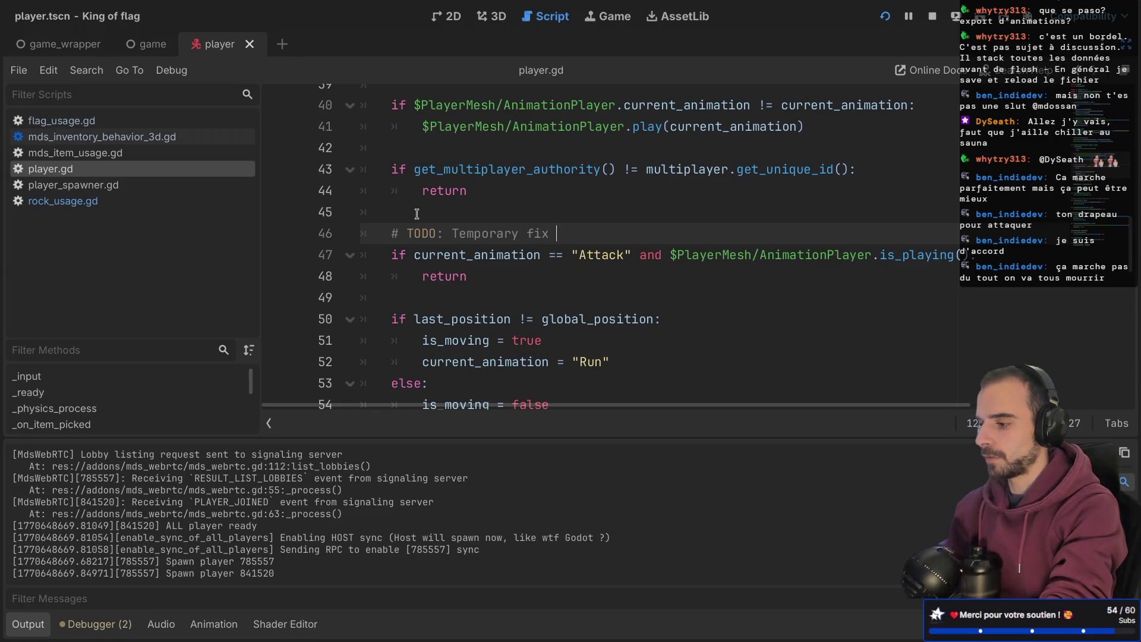
text(to before )
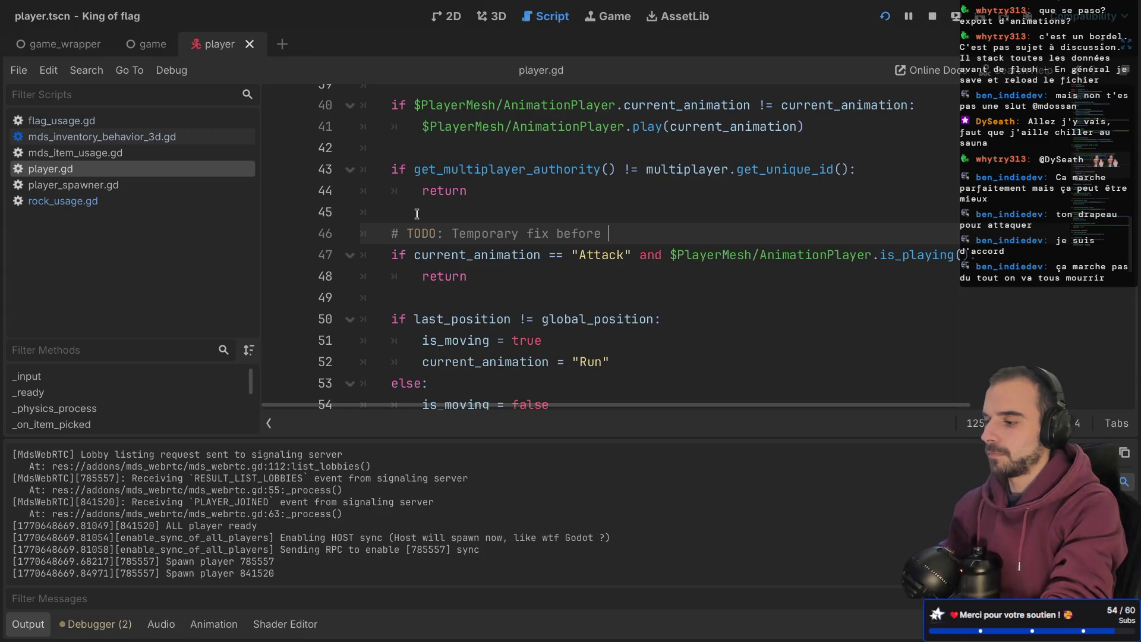
text(ork)
text(g properly with animation)
text(ree)
click(483, 254)
key(ctrl+s)
scroll(522, 281, down, 1)
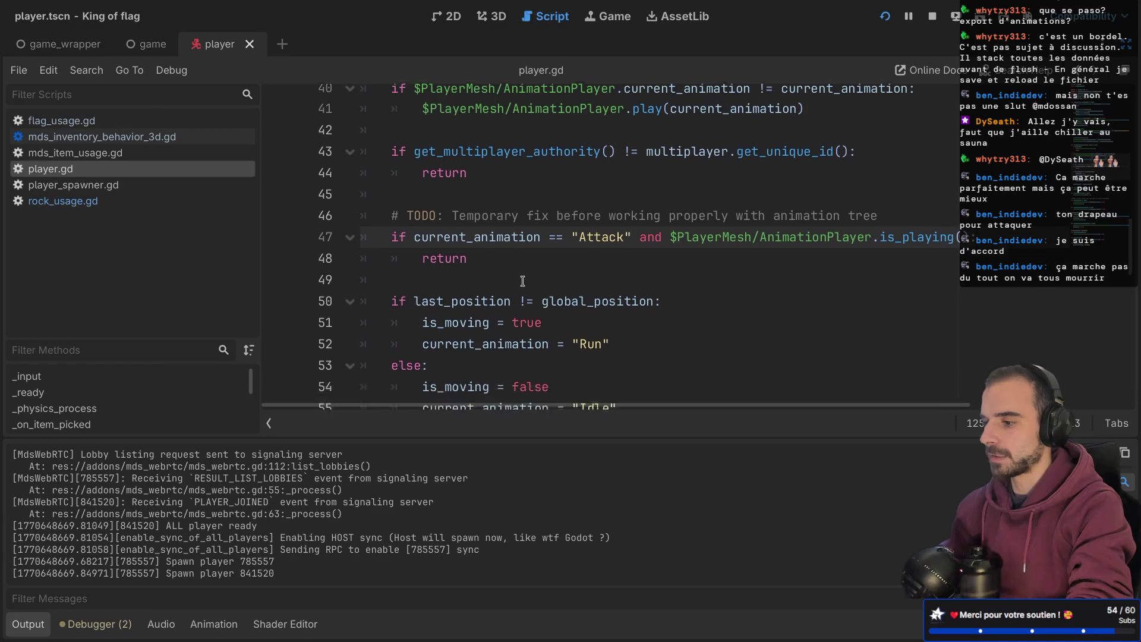
scroll(522, 281, down, 1)
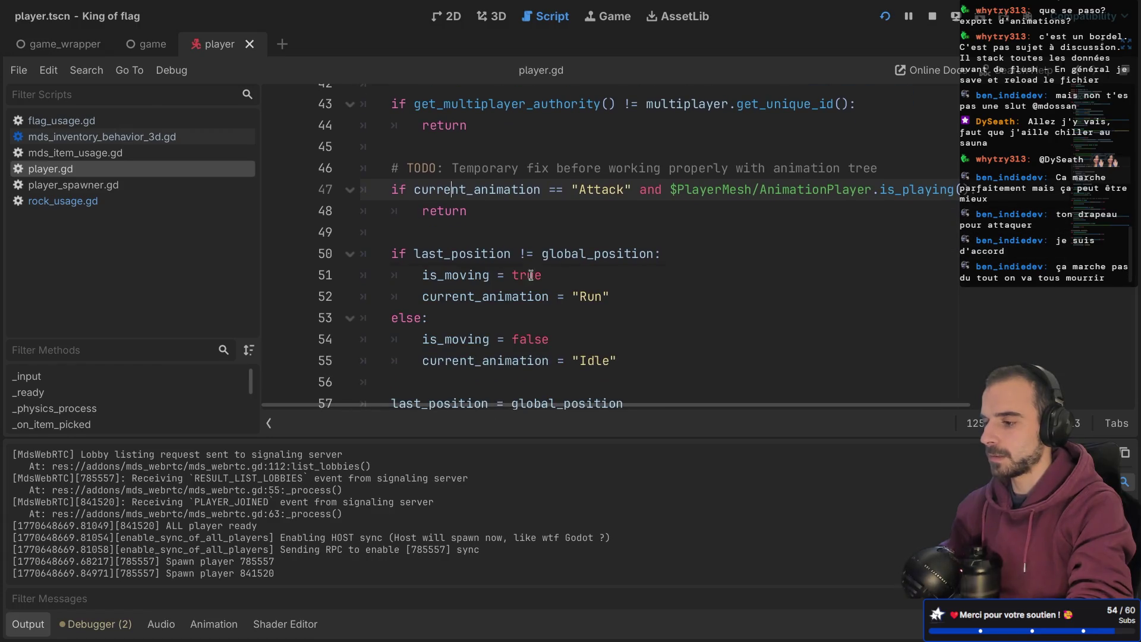
click(884, 26)
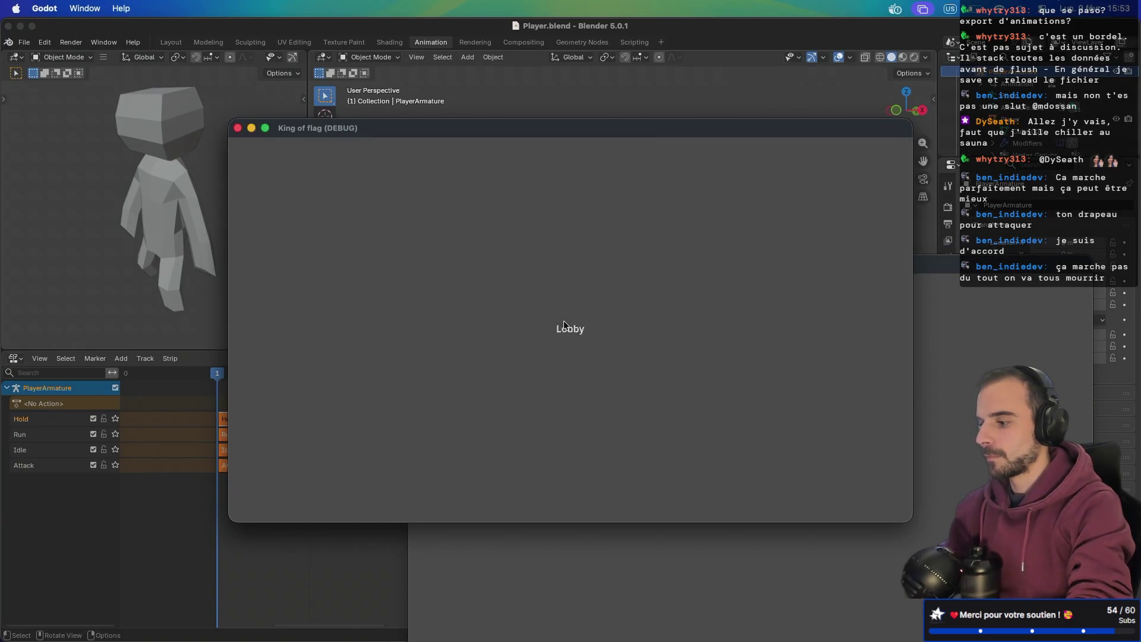
- Start a match from the lobby and run the player with W to test the animation
click(747, 492)
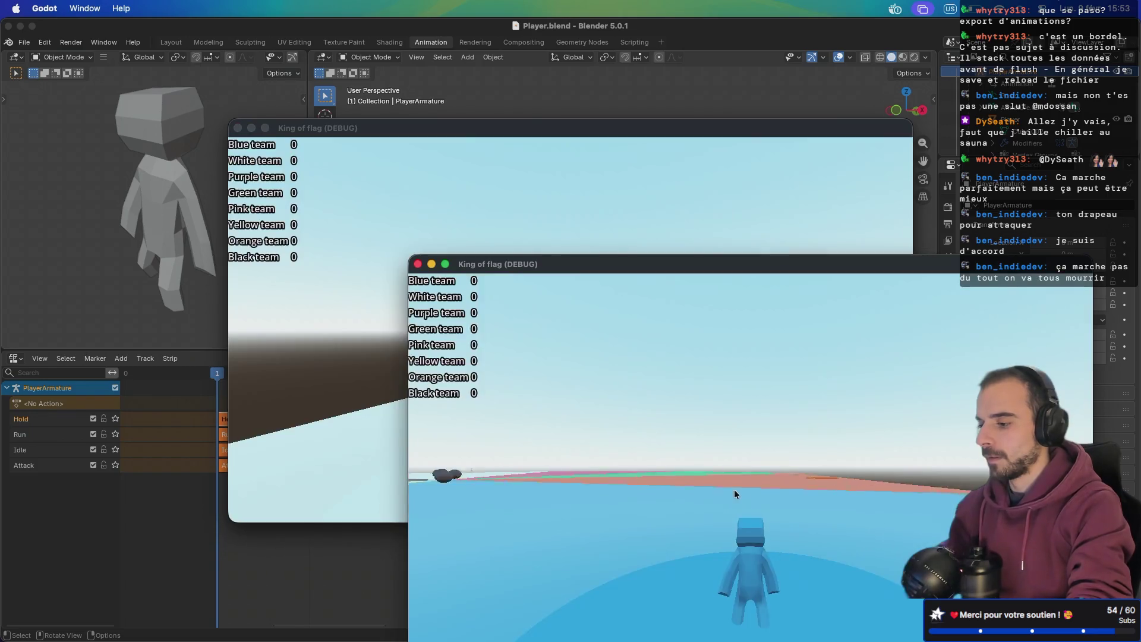
key(w)
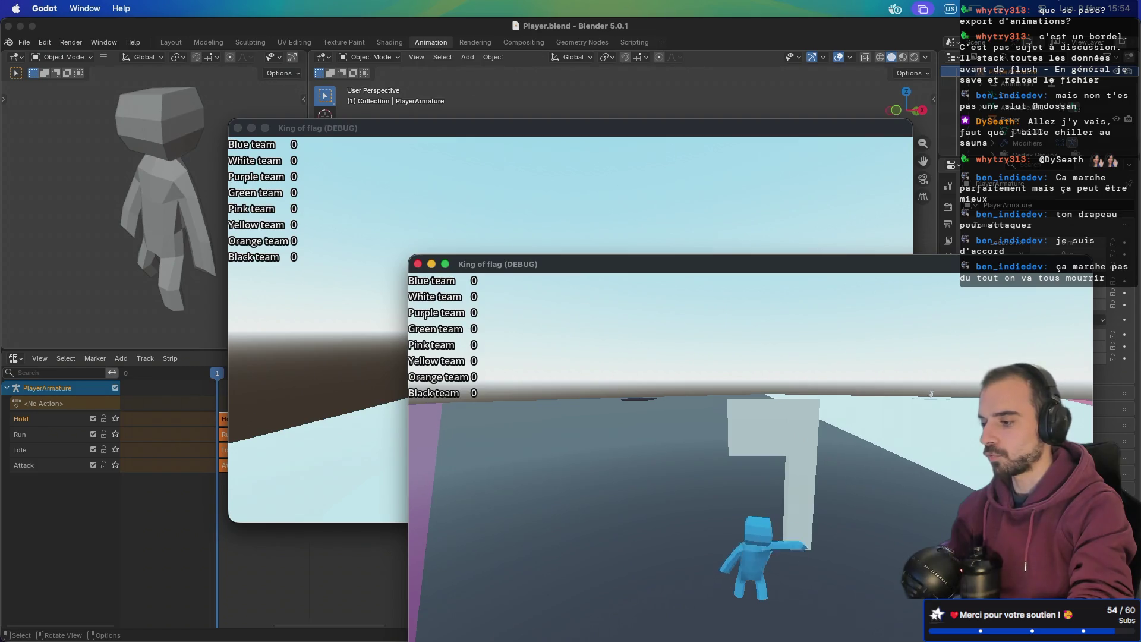
key(ctrl+Right)
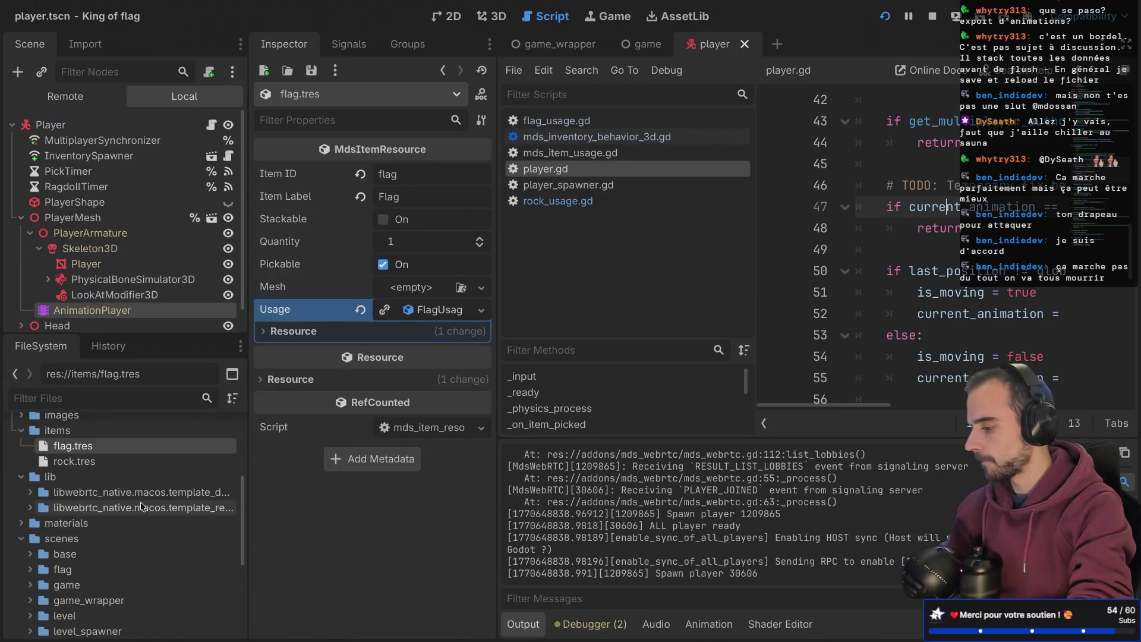
- Browse the player assets under blender/player, then return to the front King of flag game window
scroll(141, 507, down, 3)
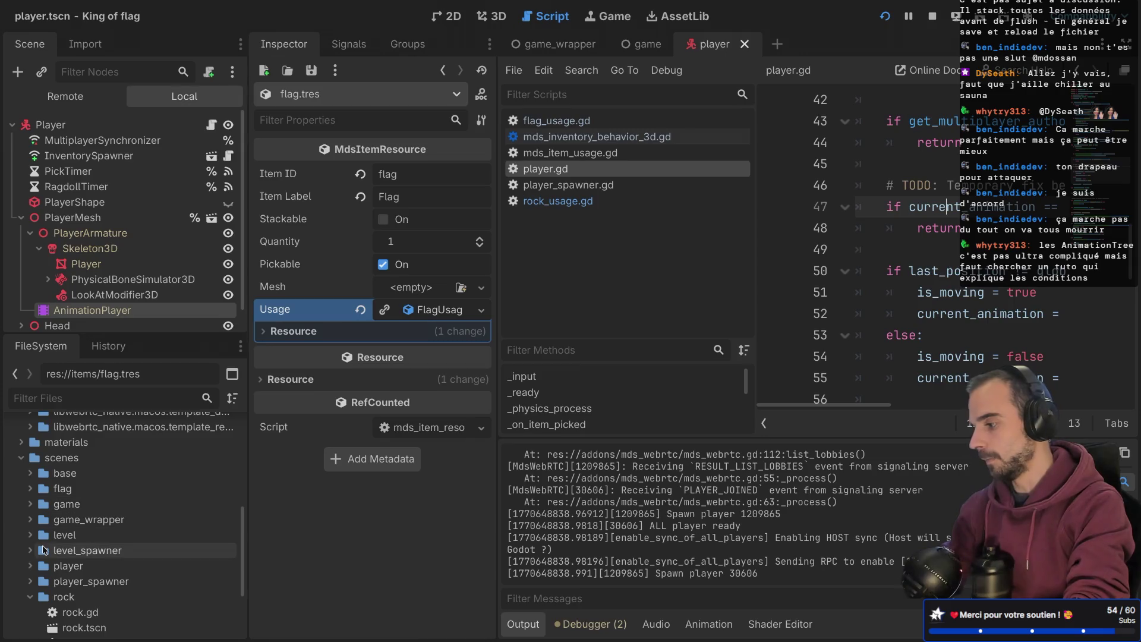
scroll(44, 549, up, 2)
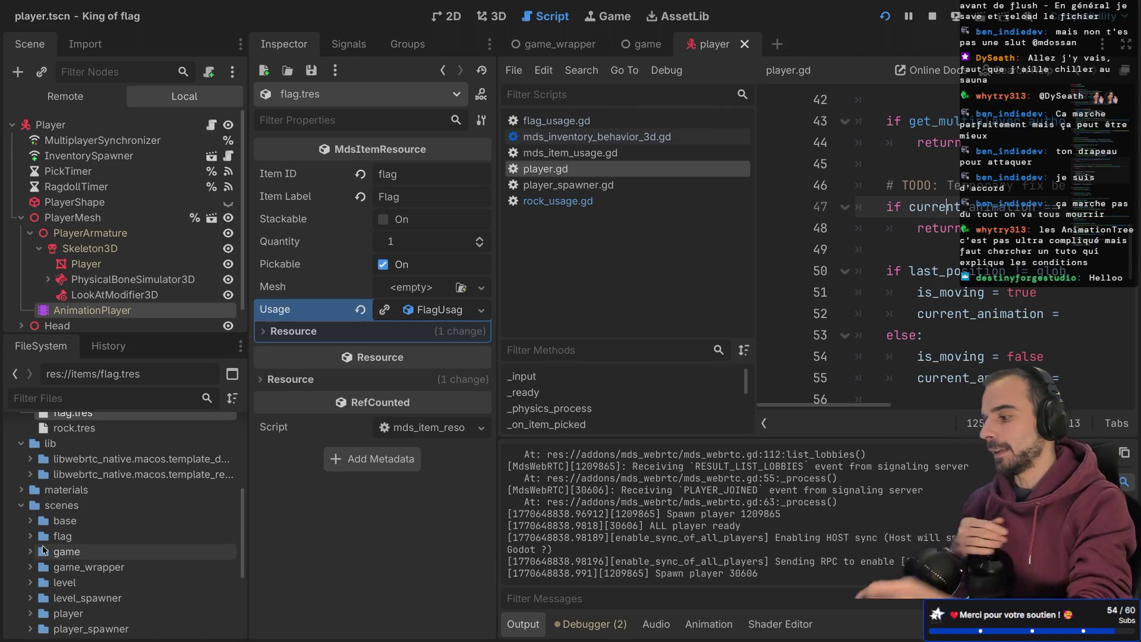
scroll(97, 504, up, 3)
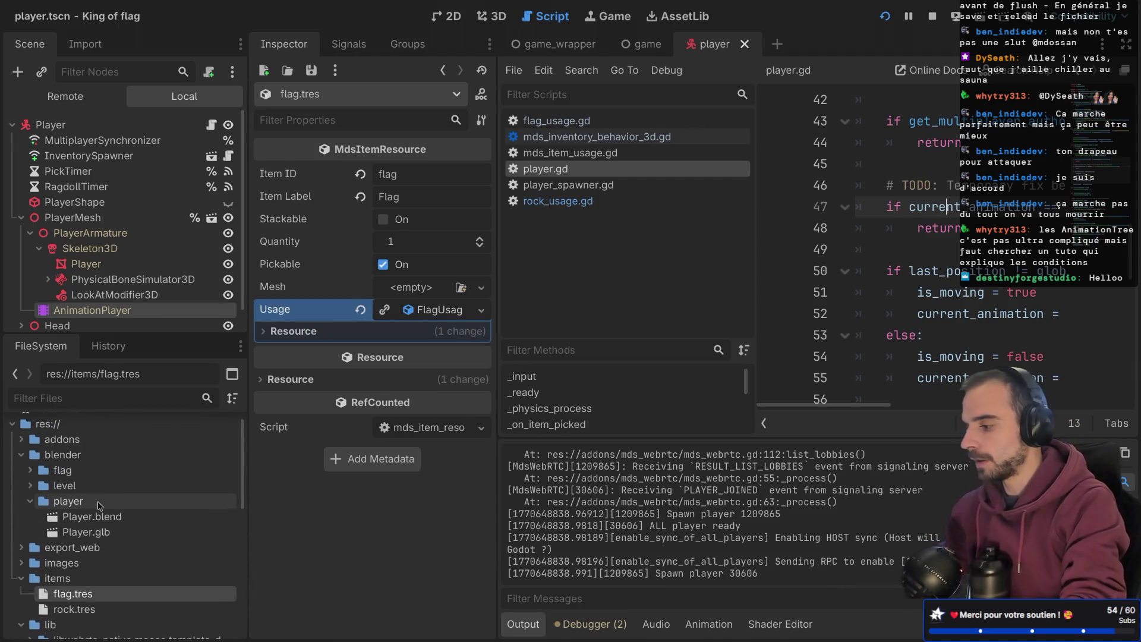
scroll(97, 504, up, 1)
scroll(97, 504, down, 3)
scroll(97, 501, up, 1)
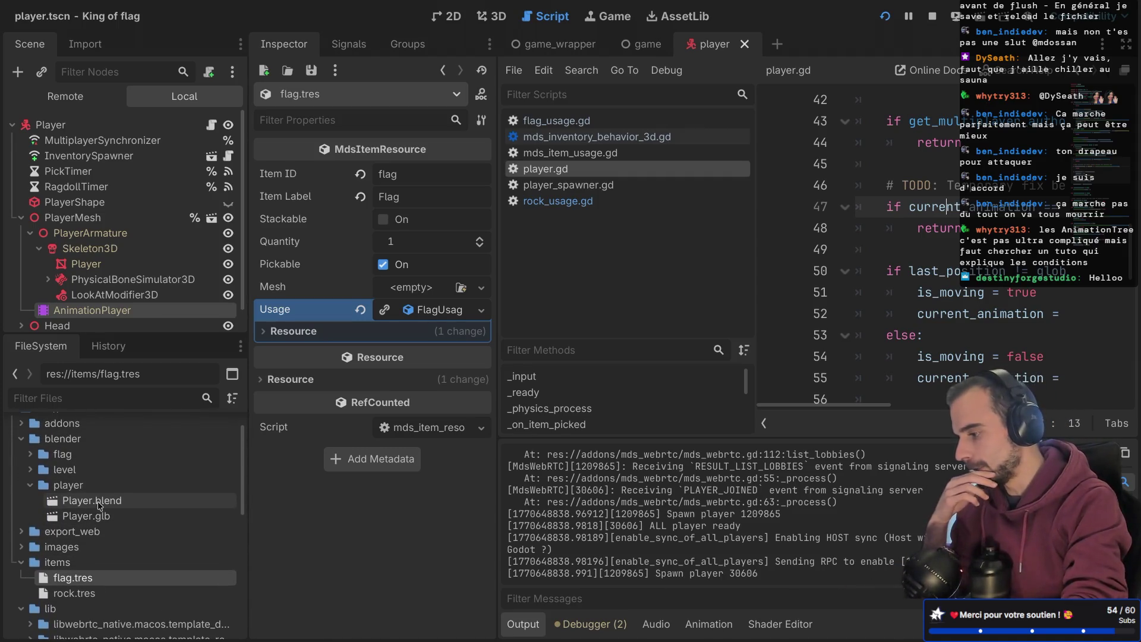
key(ctrl+Right)
click(752, 402)
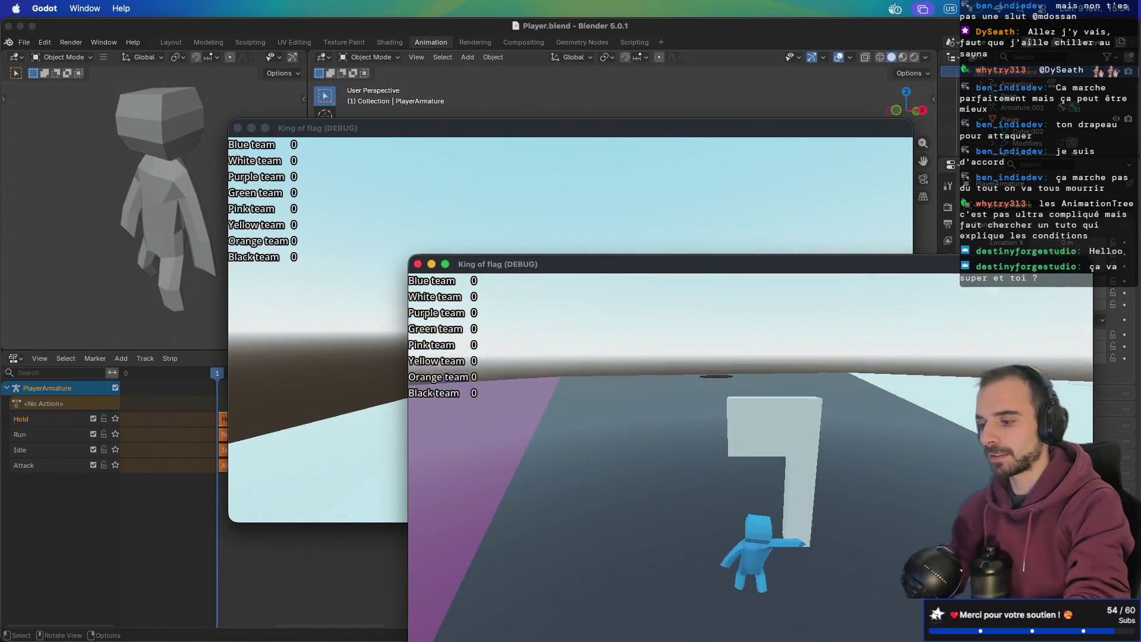